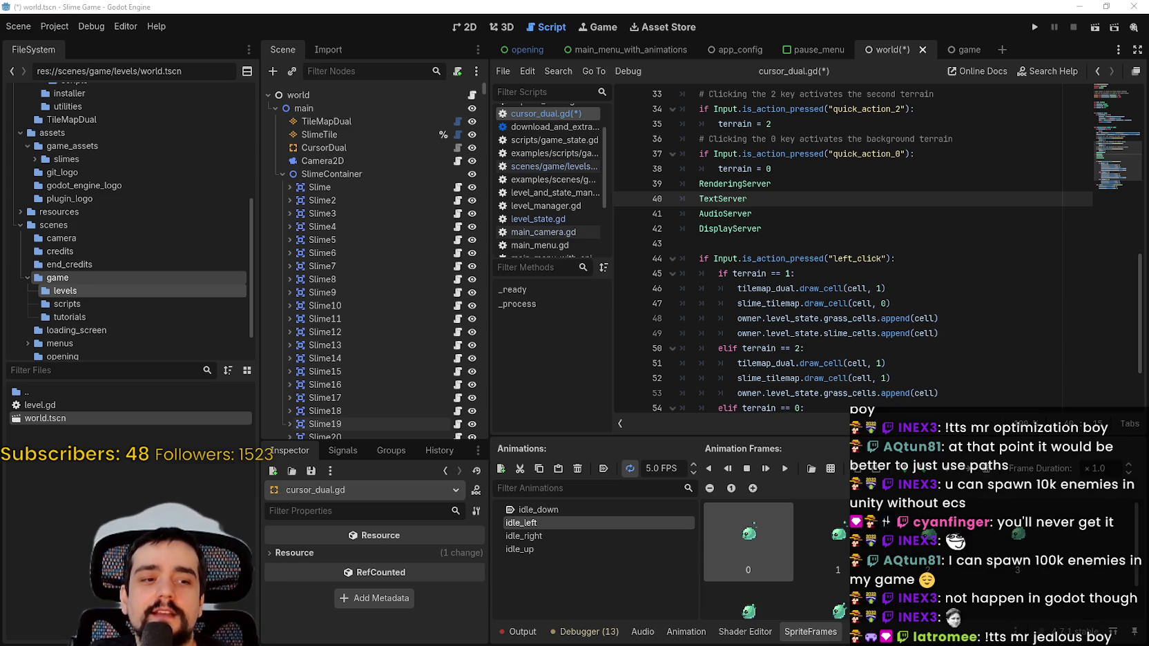
# - Search the Steam store for 'goblin', then clear the search and dismiss the suggestions
pyautogui.hotkey('alt', 'Tab')
pyautogui.click(796, 71)
pyautogui.write('g')
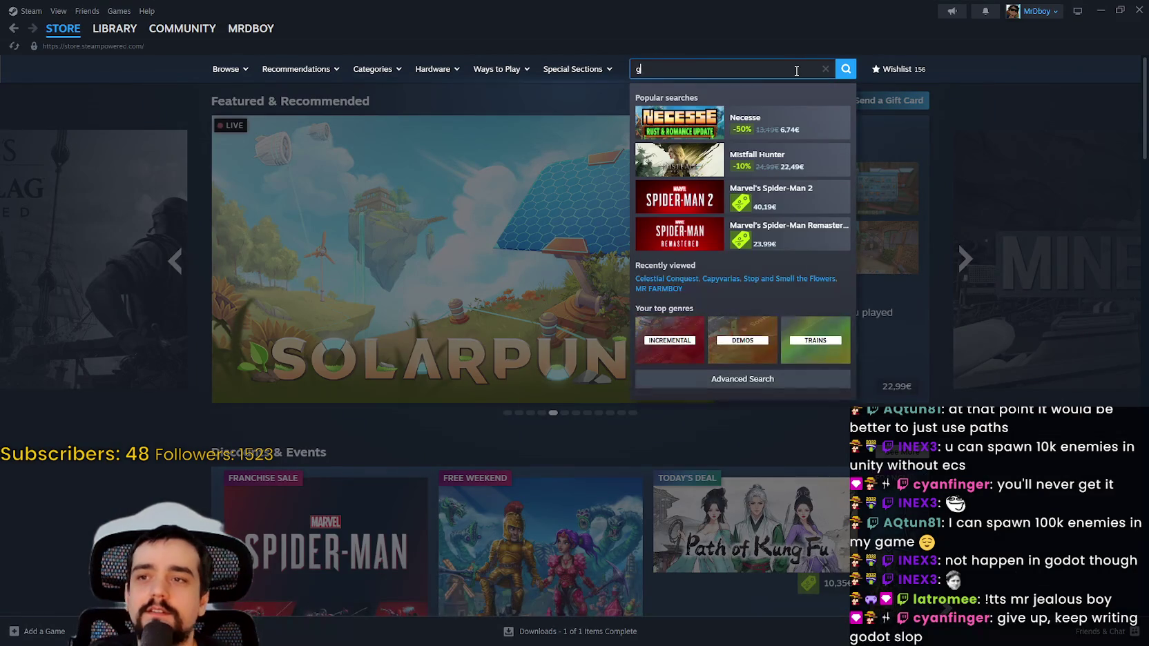
pyautogui.write('oblins')
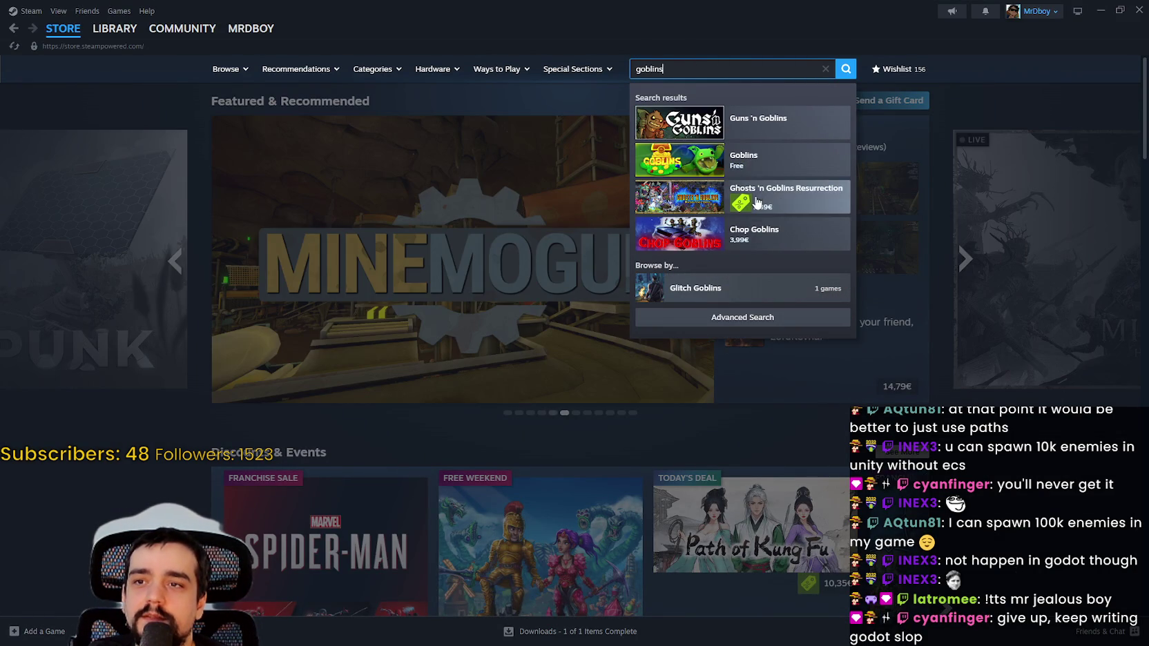
pyautogui.hotkey('ctrl', 'a')
pyautogui.press('BackSpace')
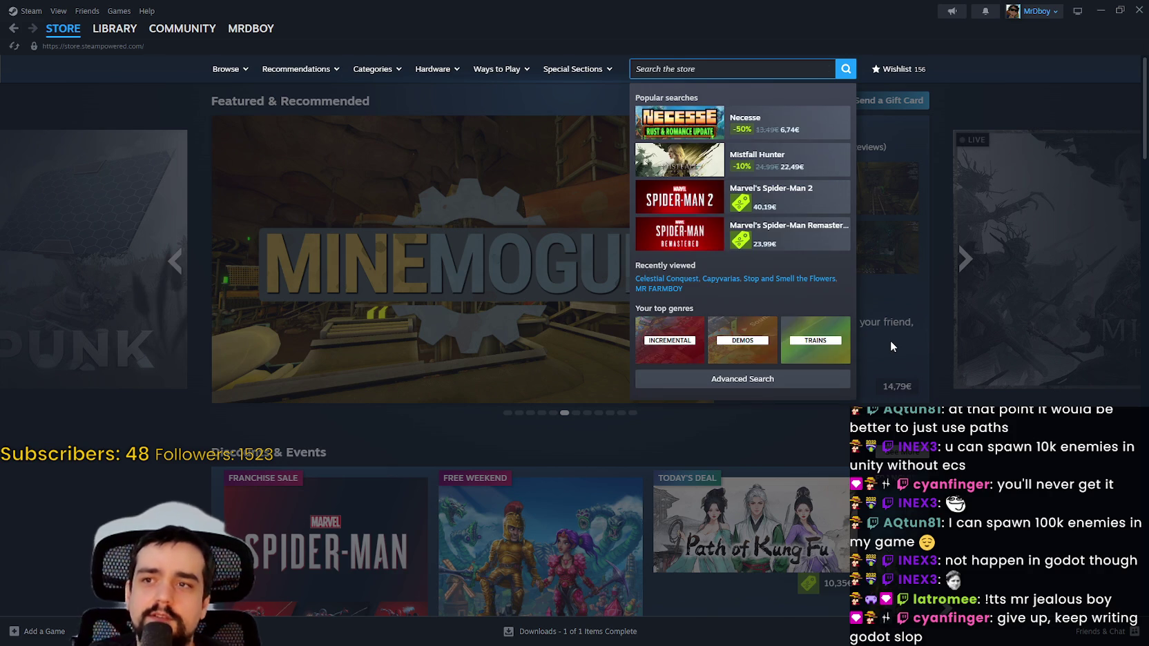
pyautogui.write('go')
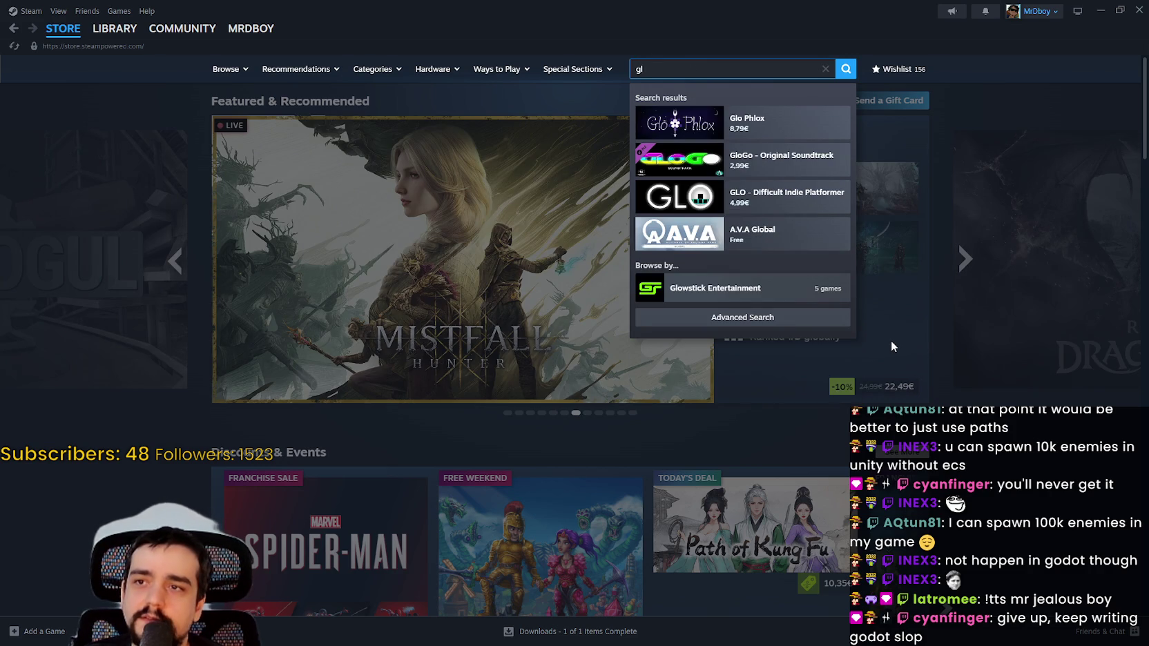
pyautogui.press('BackSpace')
pyautogui.press('BackSpace')
pyautogui.click(886, 337)
# - Browse the store, then search 'orc problm' and open Sir, We Have an Orc Problem
pyautogui.scroll(-10, 210, 391)
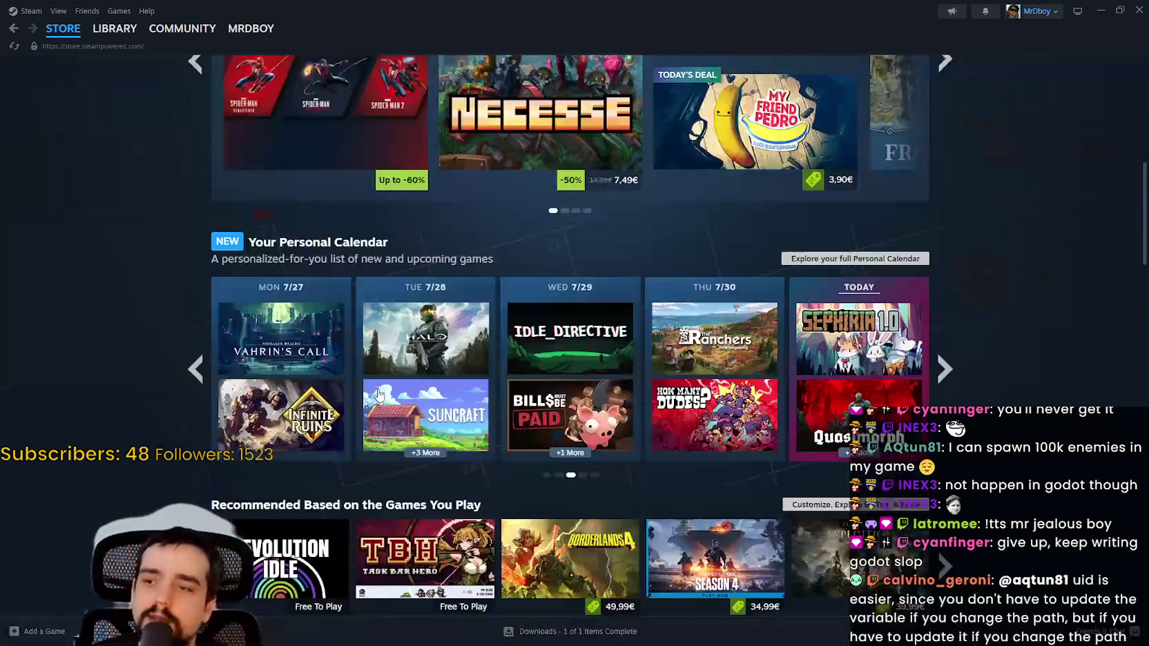
pyautogui.scroll(-6, 196, 397)
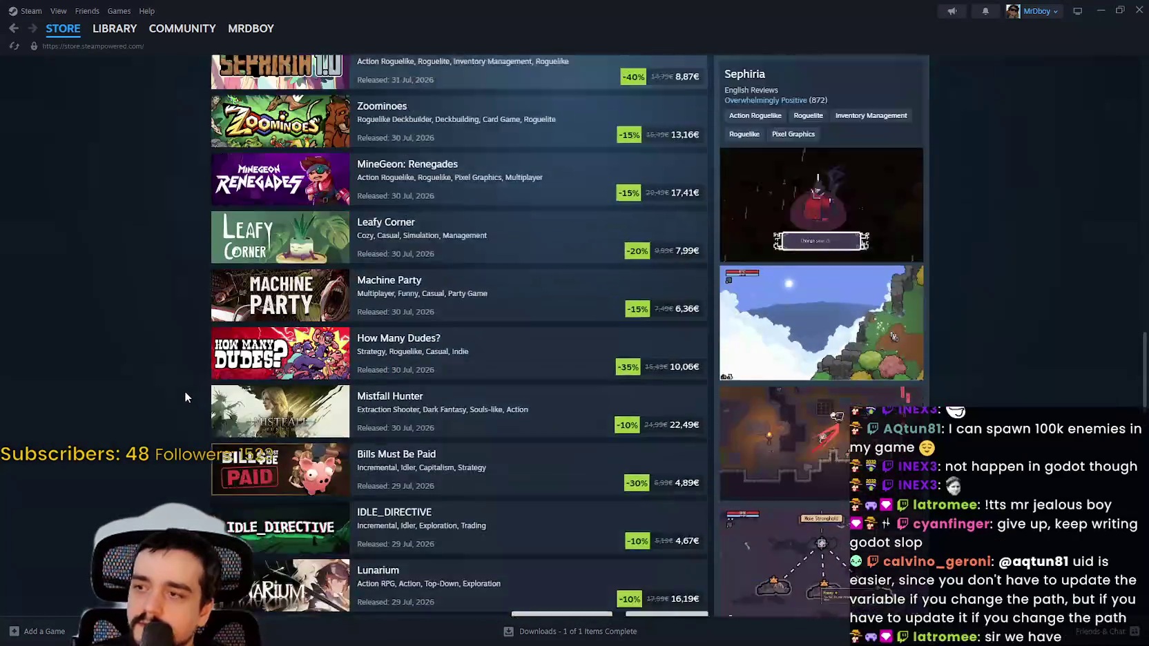
pyautogui.scroll(2, 171, 331)
pyautogui.scroll(1, 170, 331)
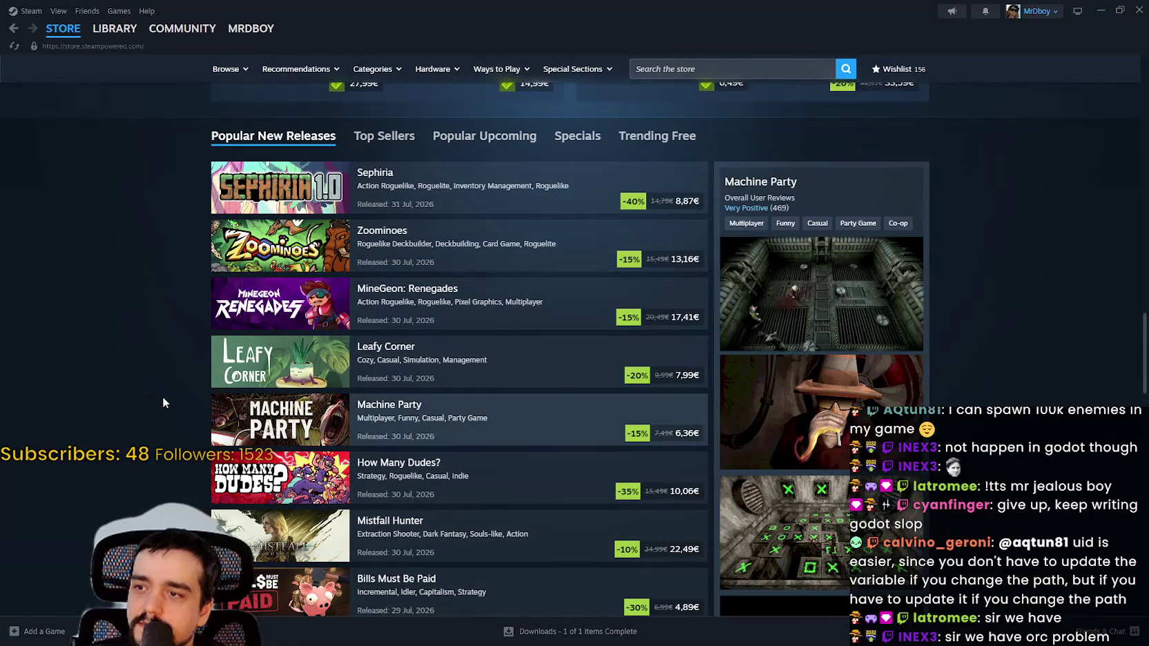
pyautogui.scroll(-1, 164, 397)
pyautogui.scroll(-1, 276, 386)
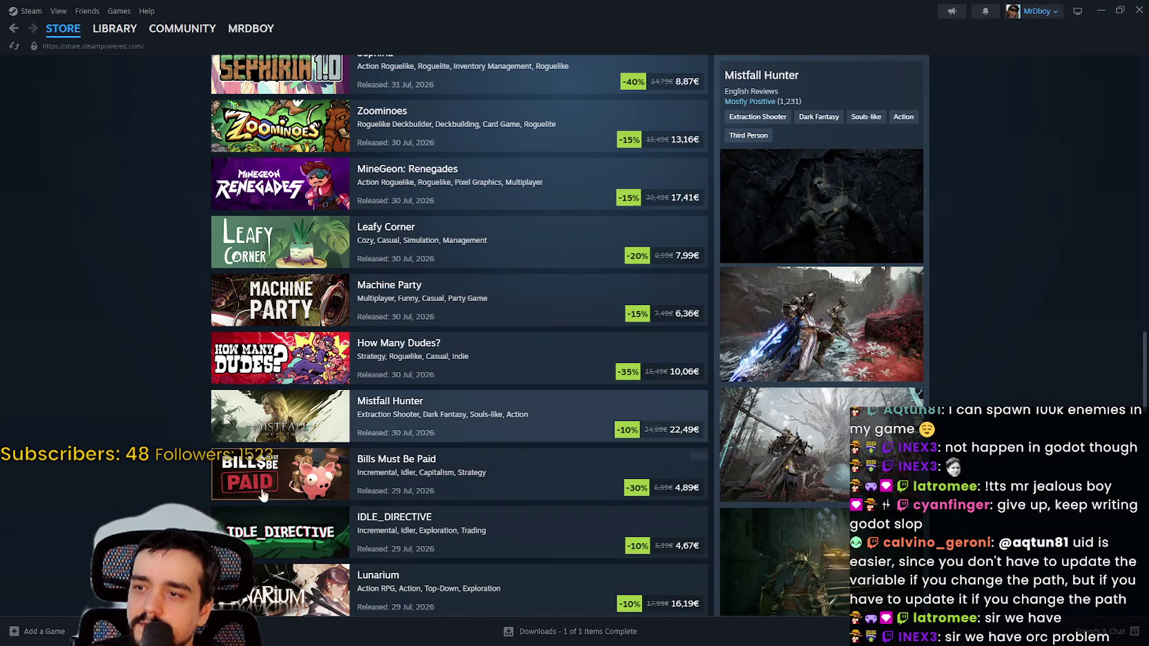
pyautogui.scroll(-1, 284, 503)
pyautogui.scroll(6, 284, 477)
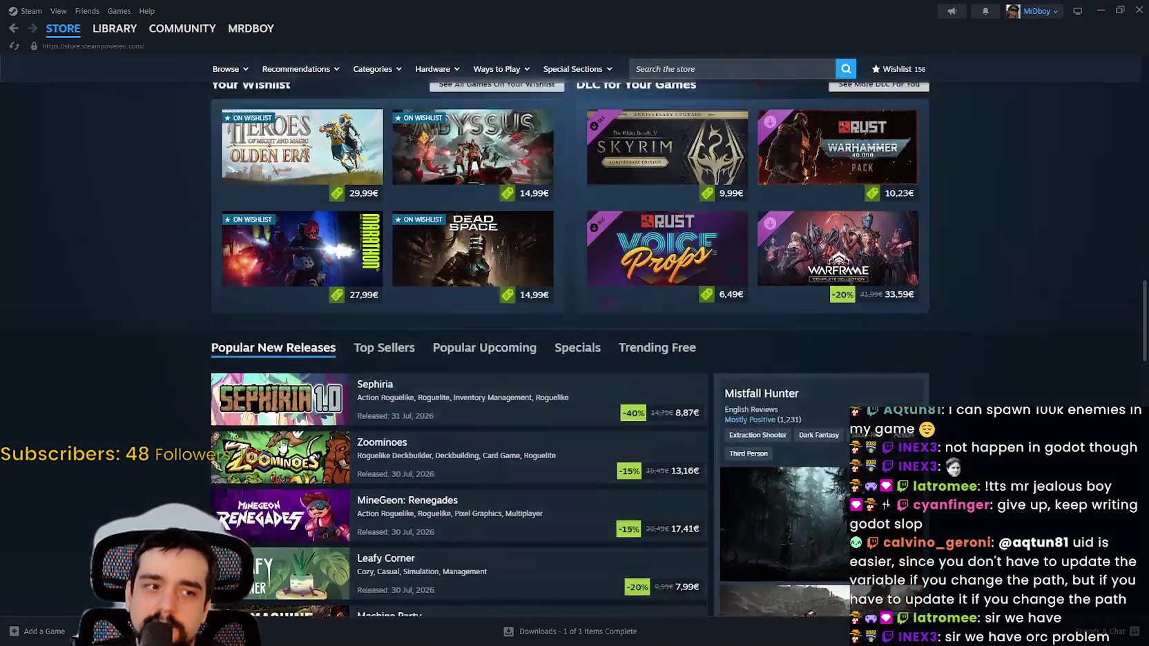
pyautogui.scroll(3, 282, 447)
pyautogui.click(794, 69)
pyautogui.write('orc ')
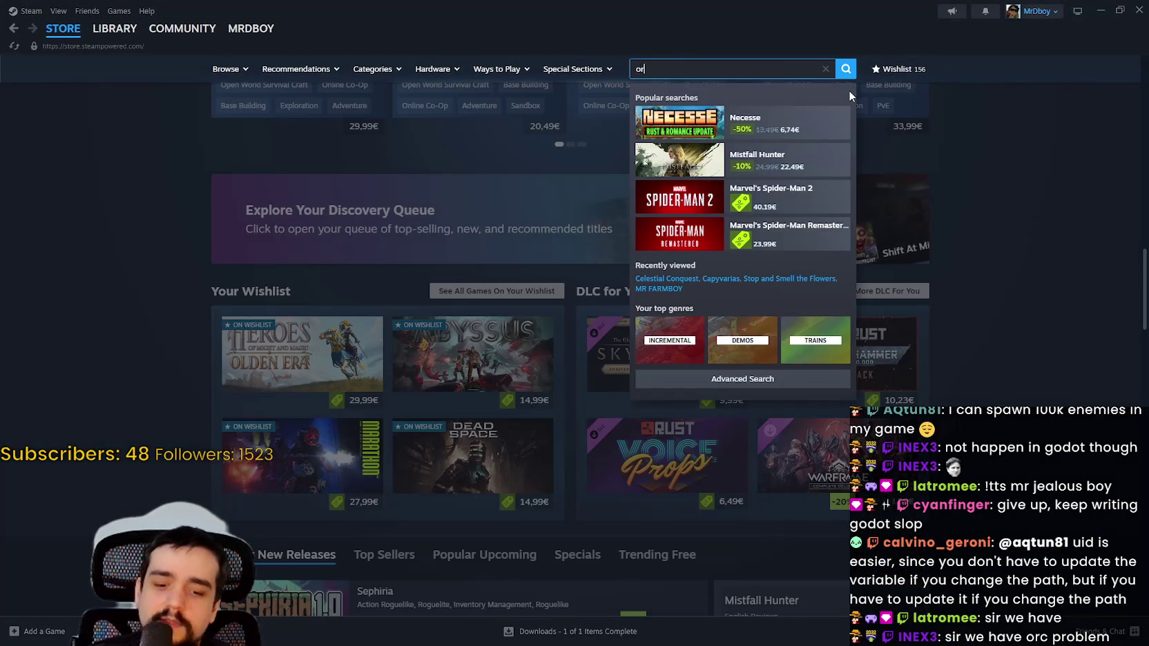
pyautogui.write('problm')
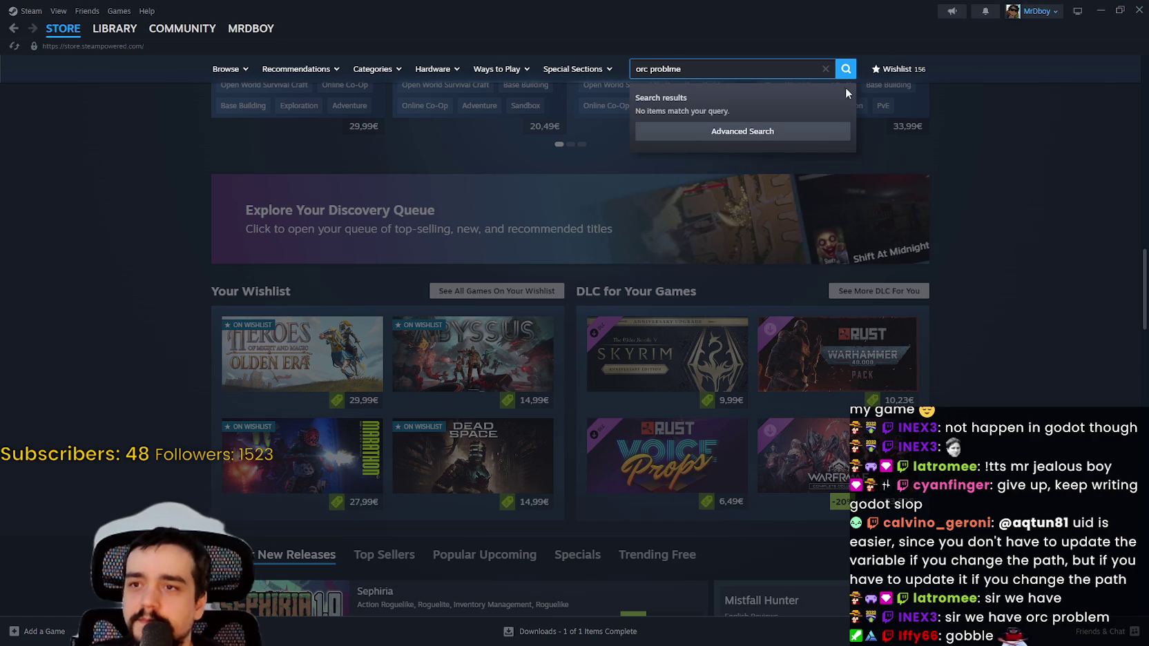
pyautogui.press('BackSpace')
pyautogui.click(781, 123)
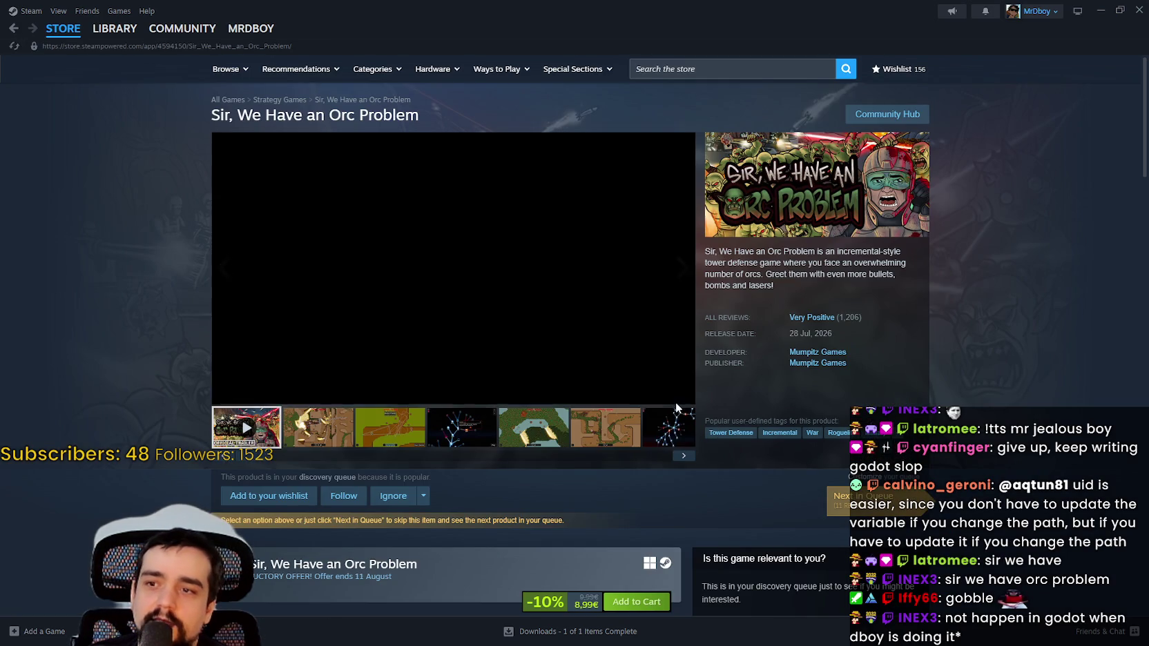
# - Watch the Orc Problem trailer full screen, view the skill-tree screenshot, return to the store front, and hide Steam
pyautogui.click(682, 393)
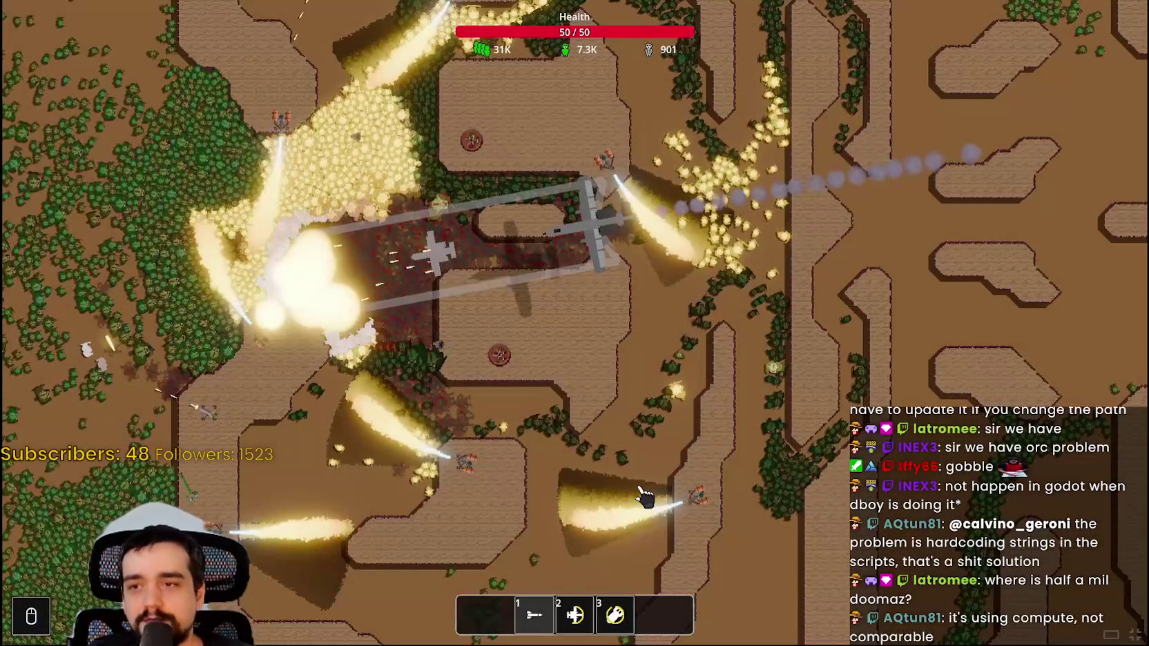
pyautogui.press('Escape')
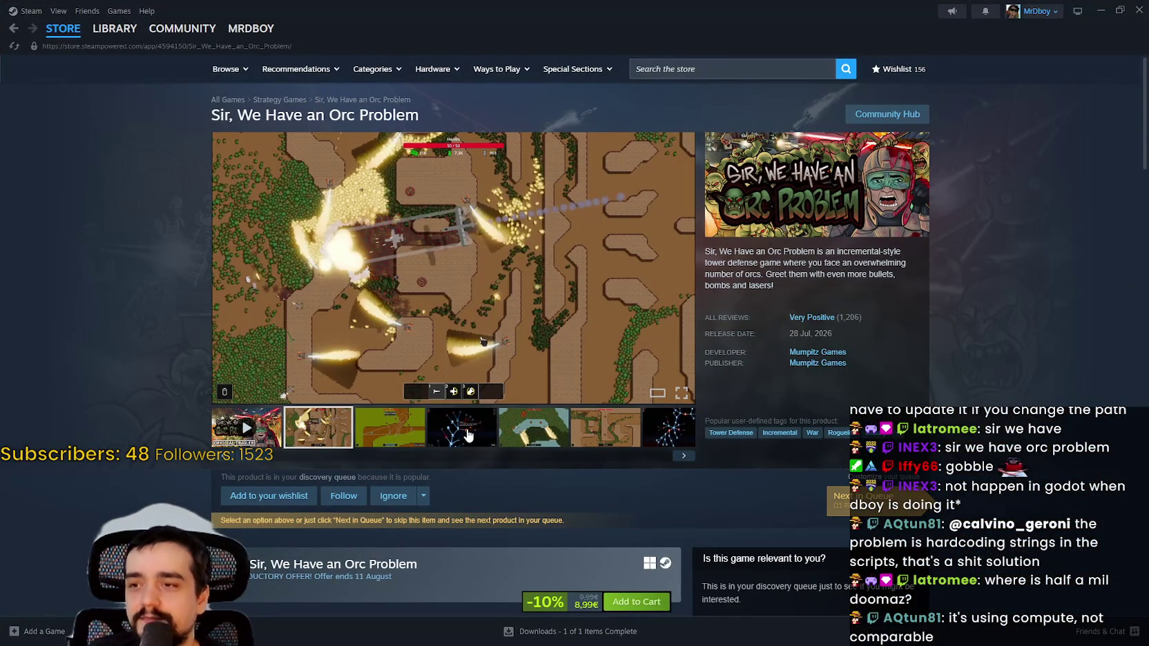
pyautogui.click(472, 435)
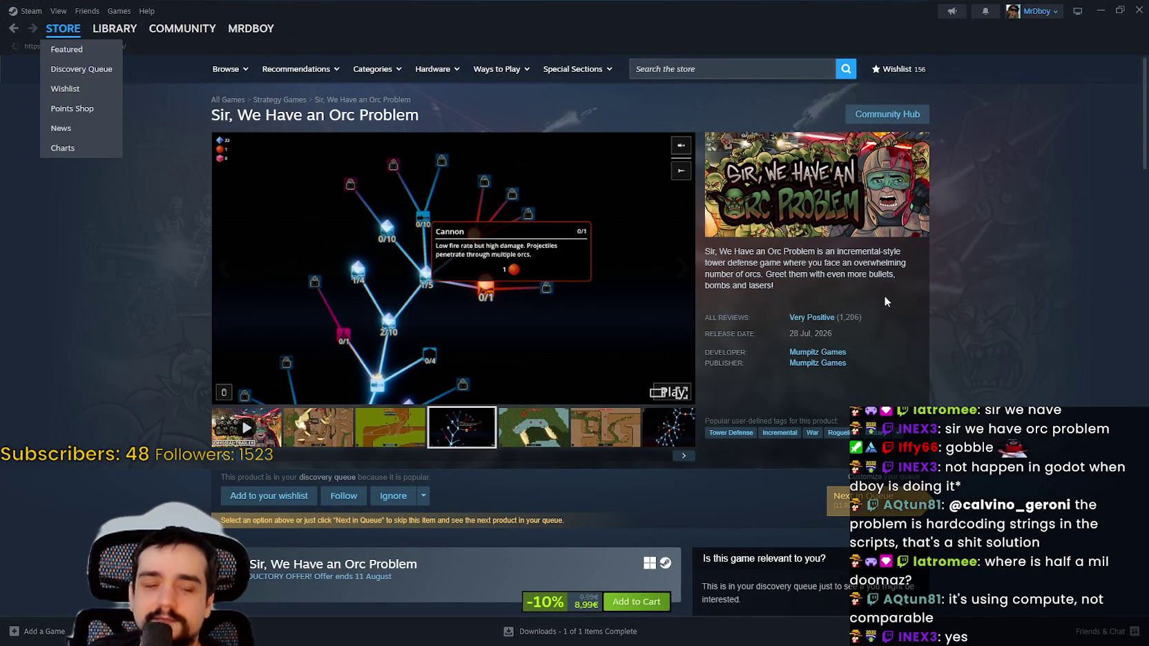
pyautogui.click(52, 30)
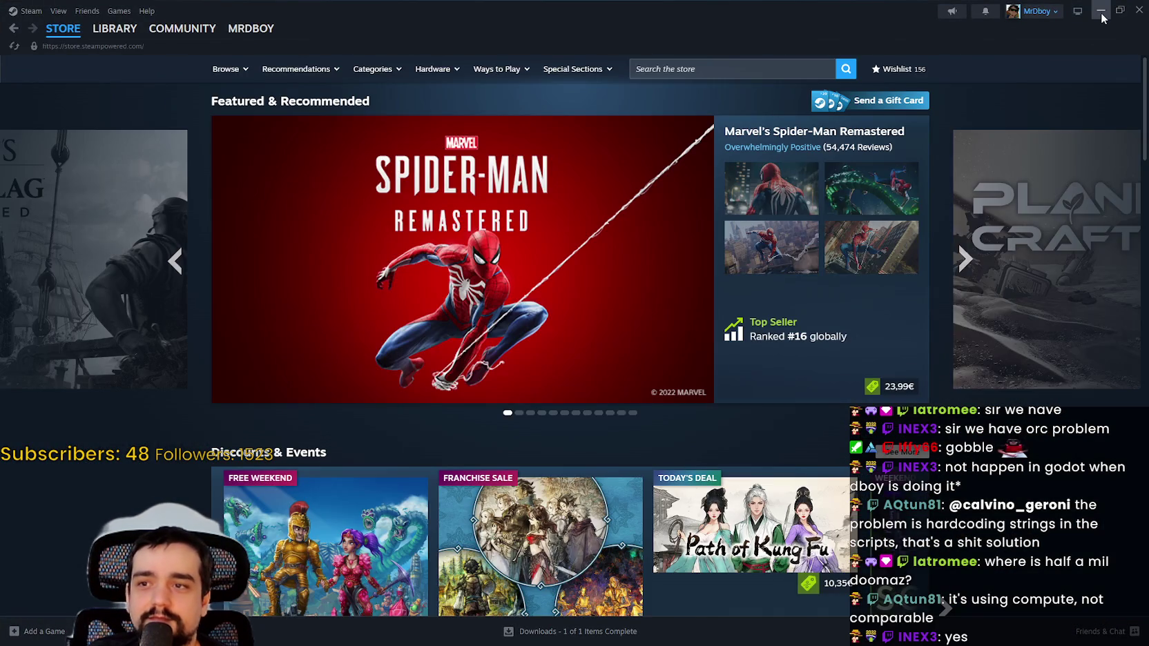
pyautogui.click(1100, 13)
# - Save, collapse the Slime nodes, and delete the RenderingServer-to-DisplayServer lines from cursor_dual.gd, saving again
pyautogui.click(779, 257)
pyautogui.hotkey('ctrl', 's')
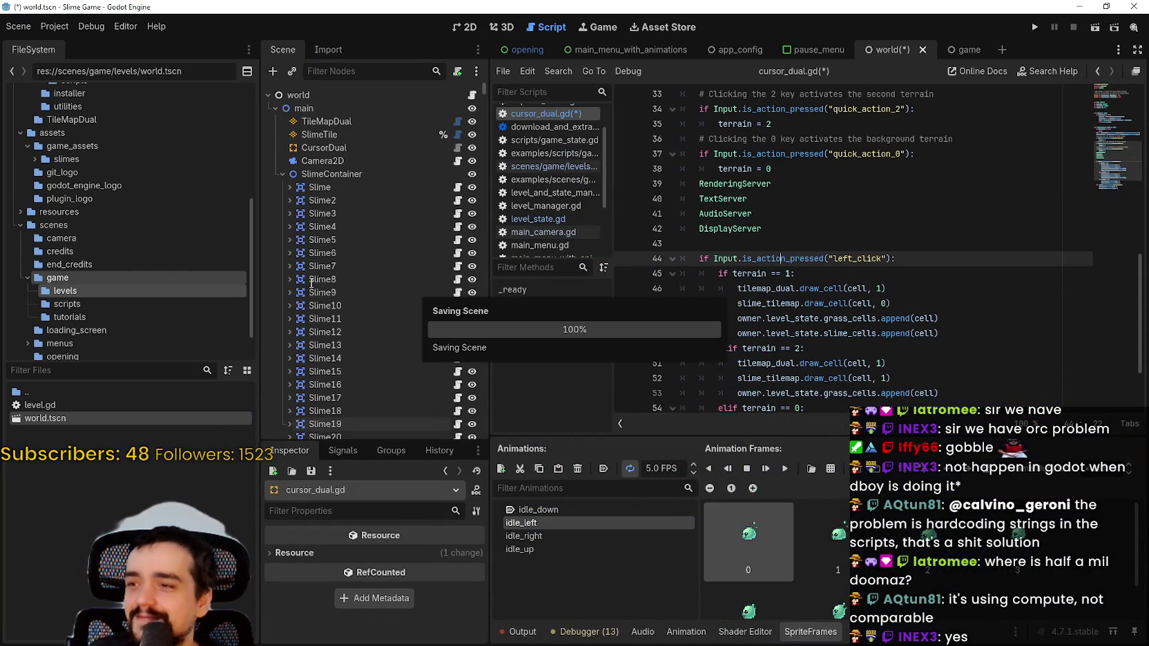
pyautogui.click(283, 175)
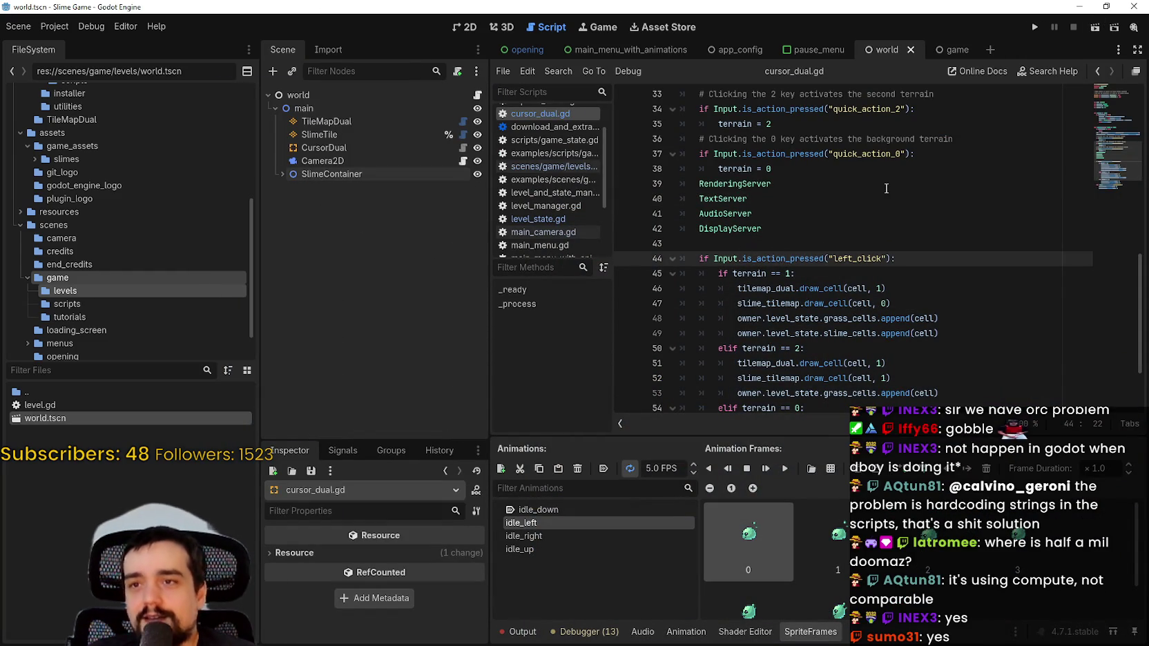
pyautogui.click(759, 230)
pyautogui.moveTo(754, 230)
pyautogui.mouseDown()
pyautogui.moveTo(690, 202)
pyautogui.moveTo(693, 181)
pyautogui.mouseUp()
pyautogui.press('BackSpace')
pyautogui.press('BackSpace')
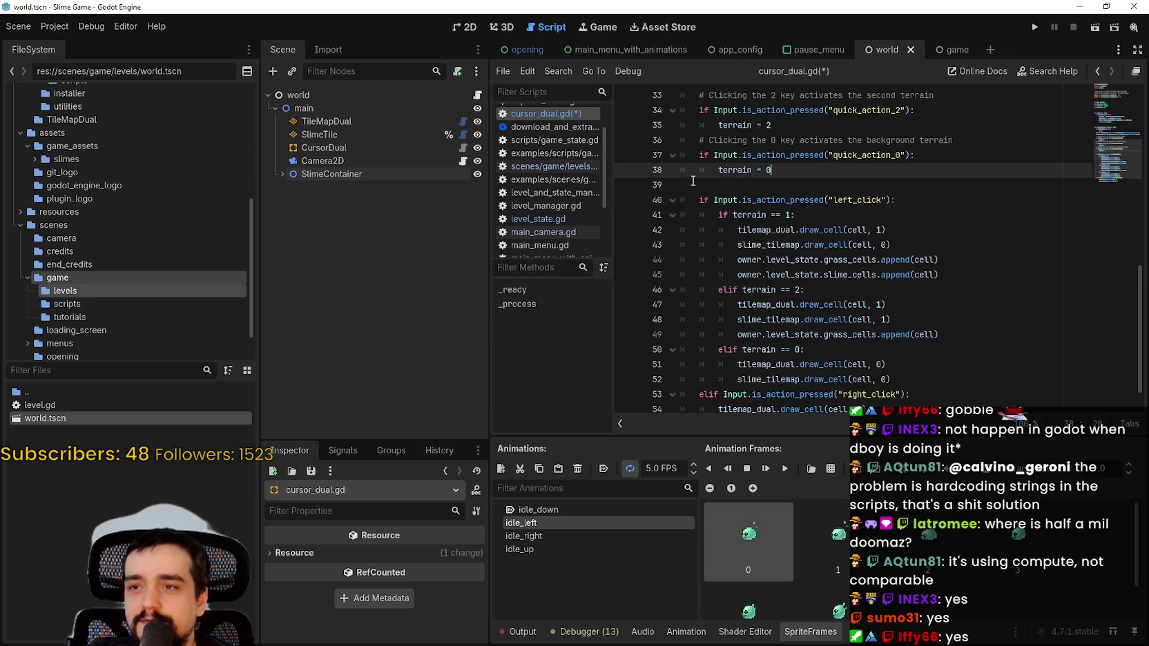
pyautogui.press('Delete')
pyautogui.hotkey('ctrl', 's')
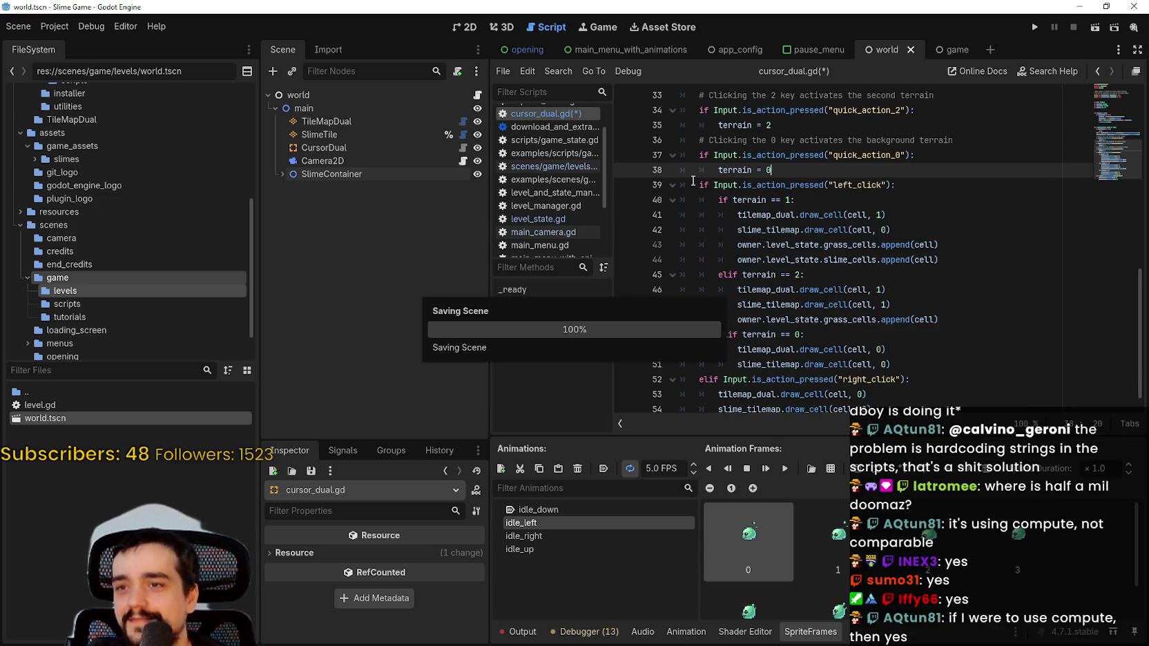
# - Review the grass_cells and slime_cells append lines, then open the world node's level.gd
pyautogui.click(889, 211)
pyautogui.scroll(-1, 874, 227)
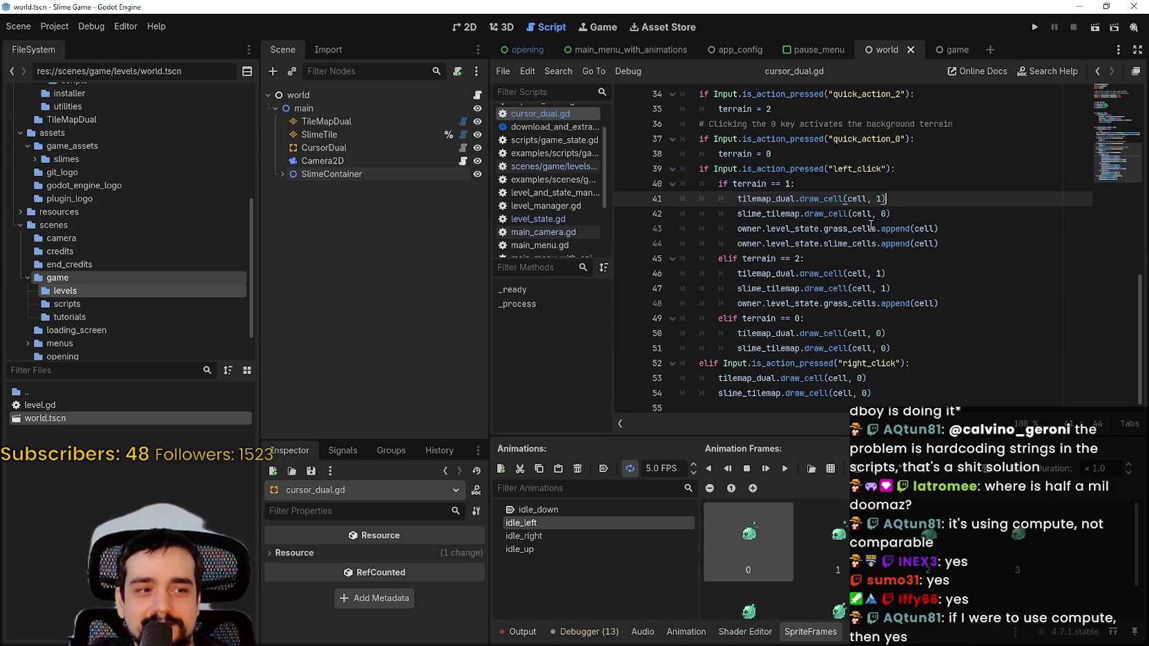
pyautogui.press('Down')
pyautogui.press('Down')
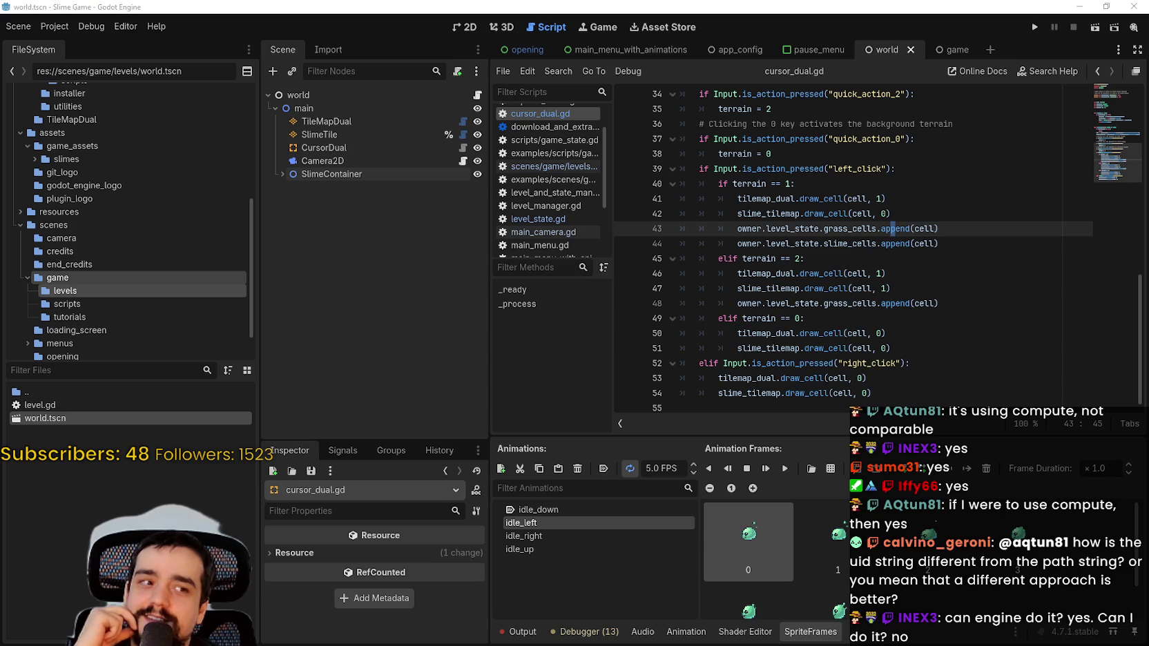
pyautogui.click(856, 247)
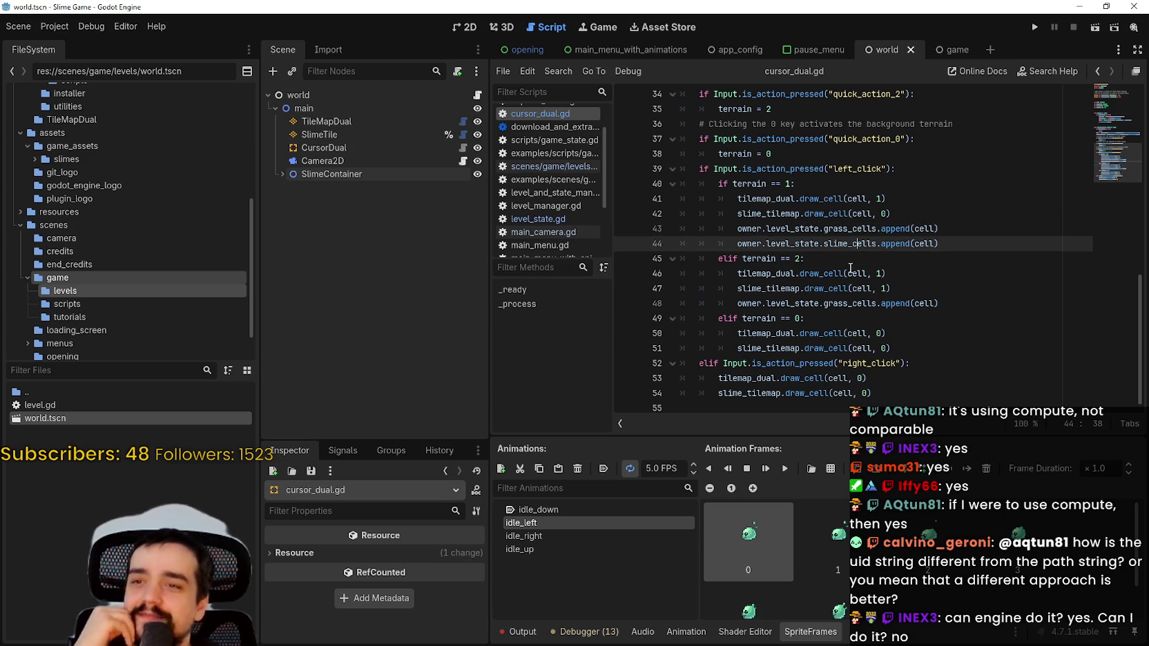
pyautogui.click(850, 269)
pyautogui.click(978, 232)
pyautogui.click(966, 241)
pyautogui.click(840, 246)
pyautogui.click(947, 231)
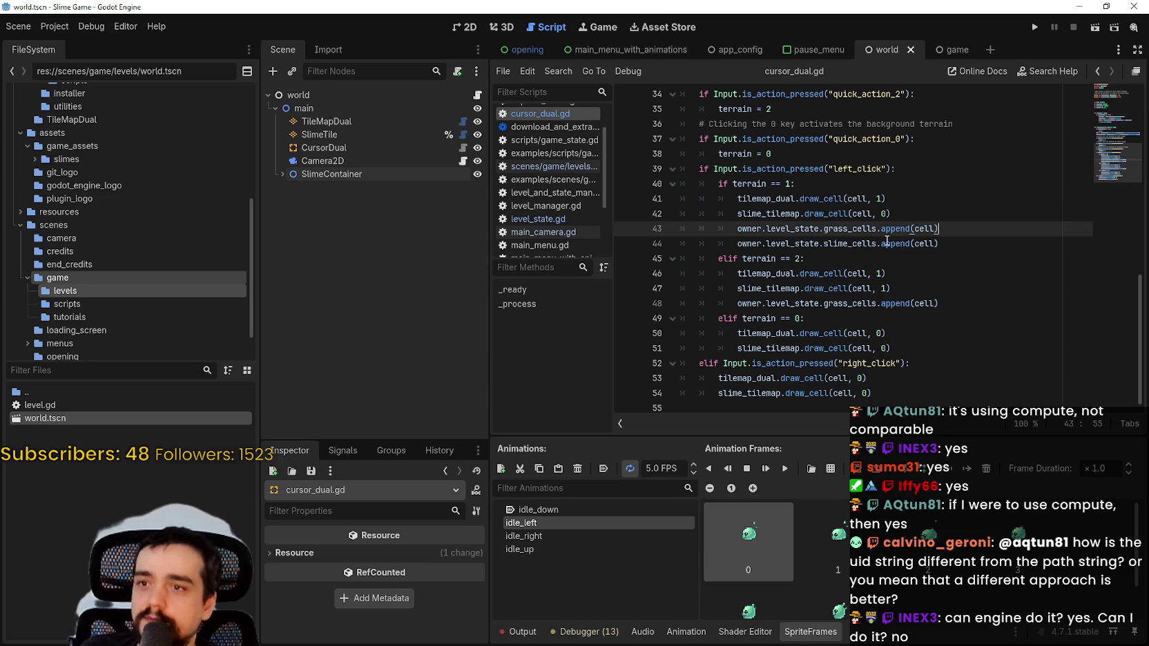
pyautogui.click(477, 96)
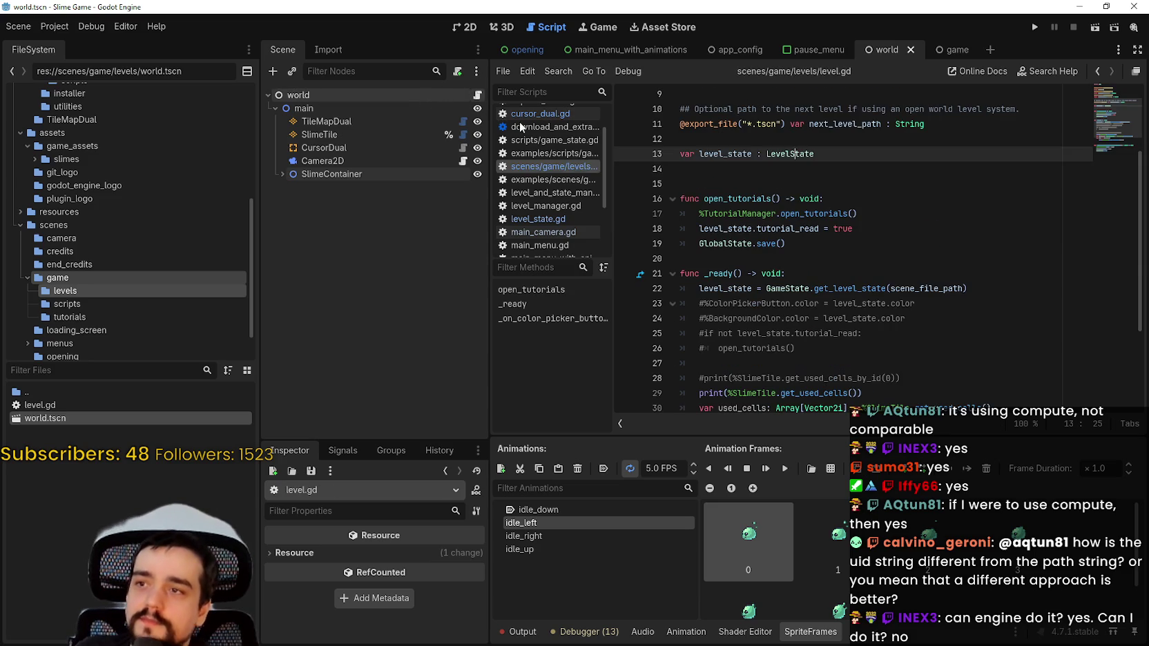
# - Look up LevelState to open level_state.gd, add blank lines, trial-type 'grass_cel', then return to level.gd
pyautogui.rightClick(791, 156)
pyautogui.click(821, 343)
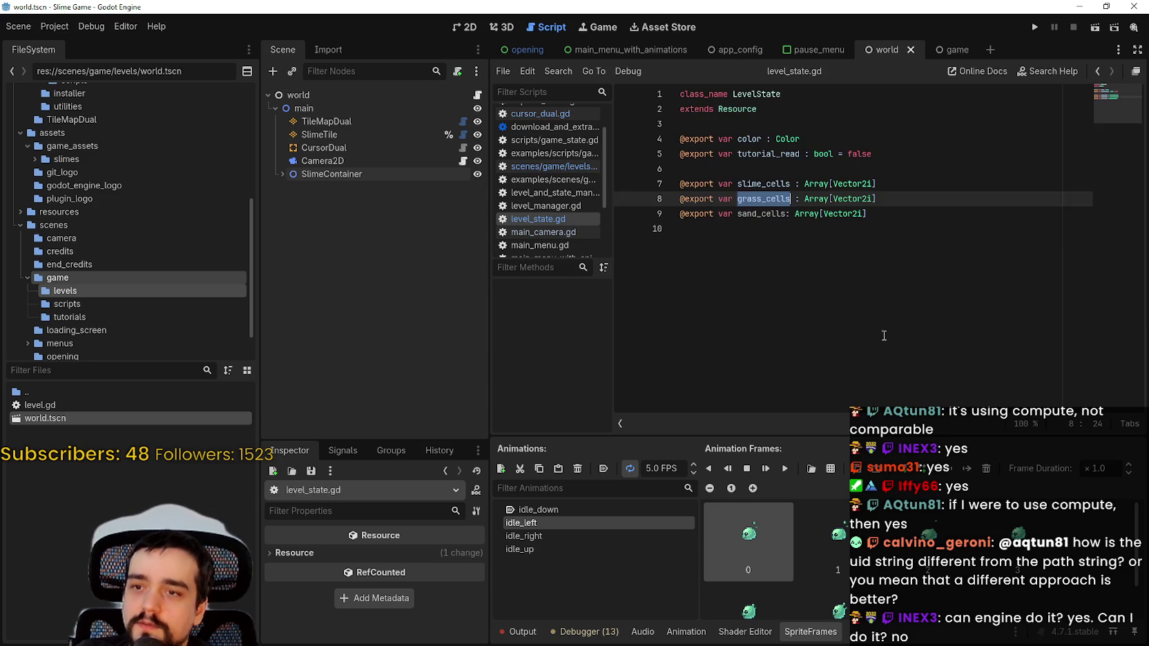
pyautogui.press('Return')
pyautogui.press('Return')
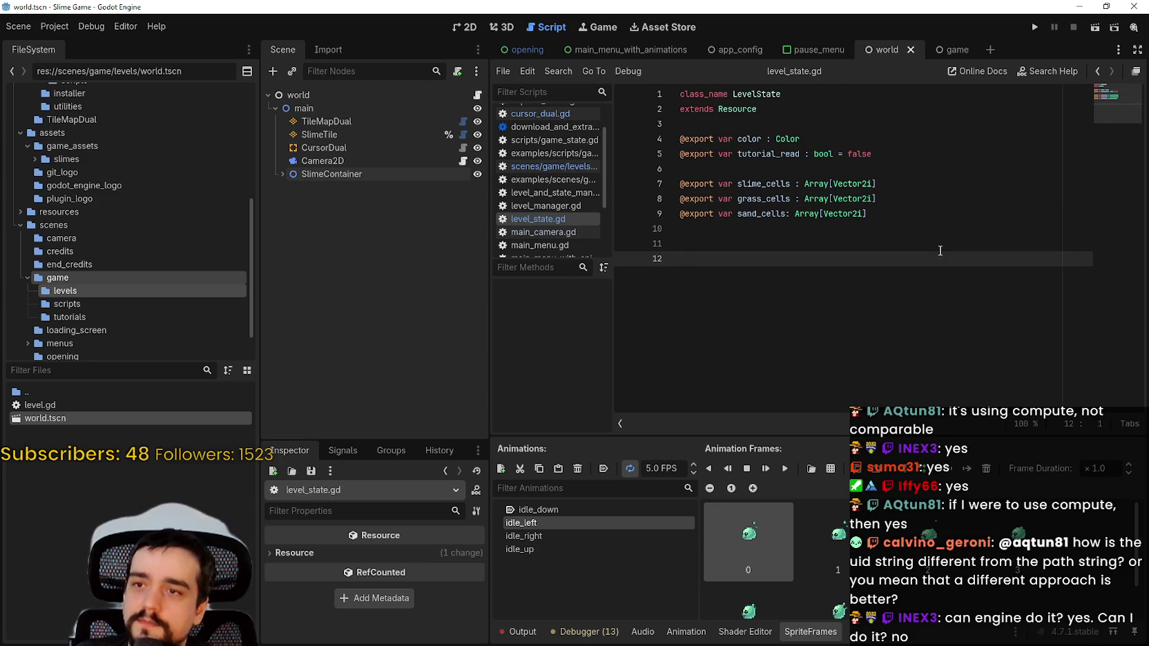
pyautogui.write('grass_cell')
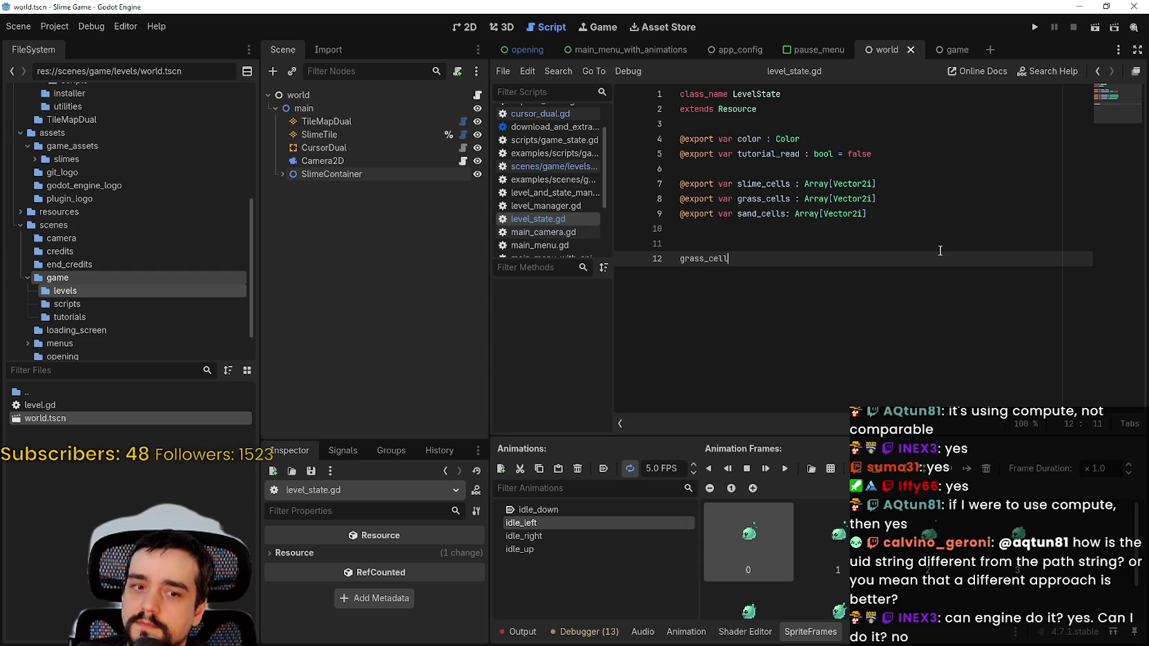
pyautogui.press('BackSpace')
pyautogui.press('BackSpace')
pyautogui.press('BackSpace')
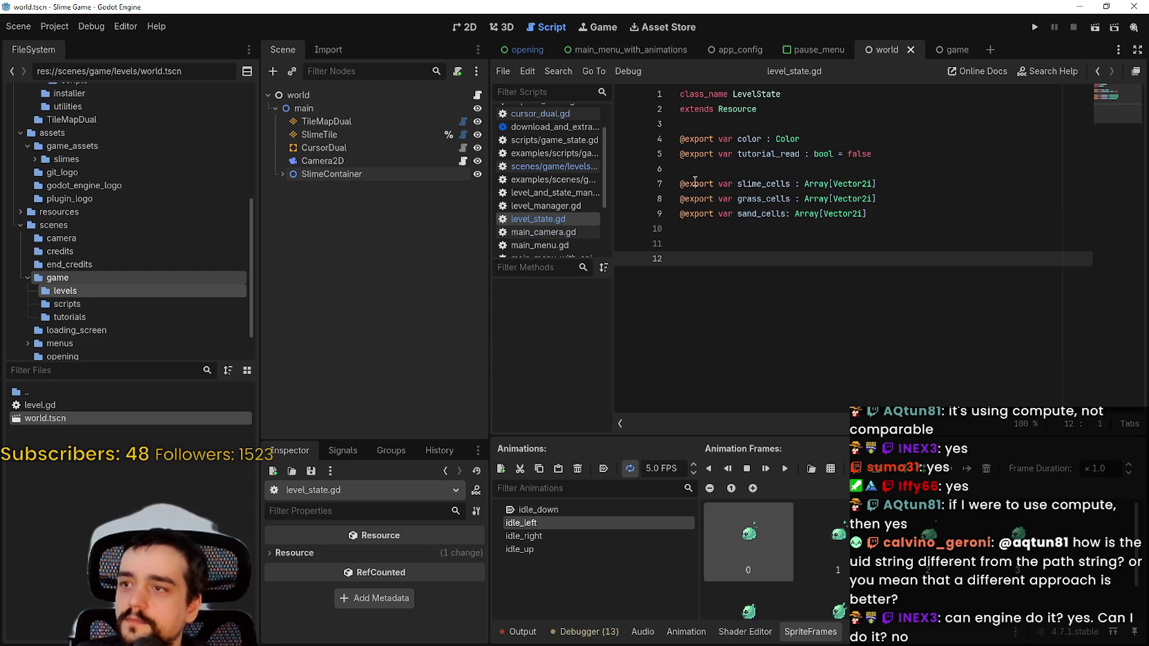
pyautogui.click(477, 94)
pyautogui.click(825, 243)
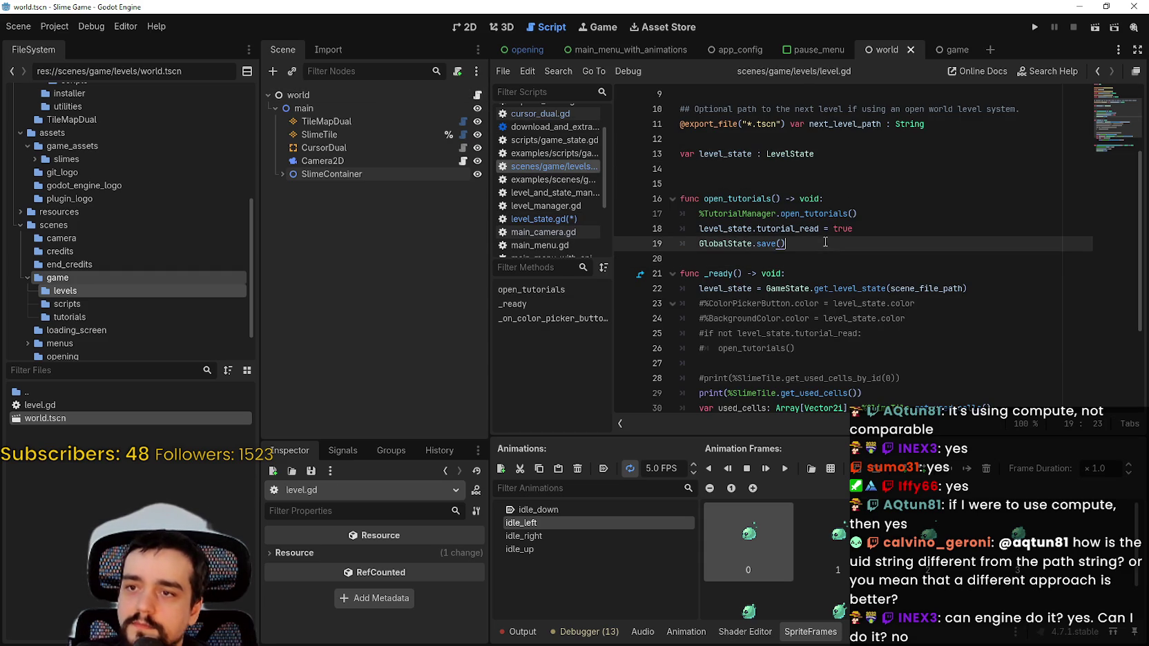
# - Add a trial level_state.grass_cells.erase() line after the save call in level.gd
pyautogui.press('Return')
pyautogui.write('le')
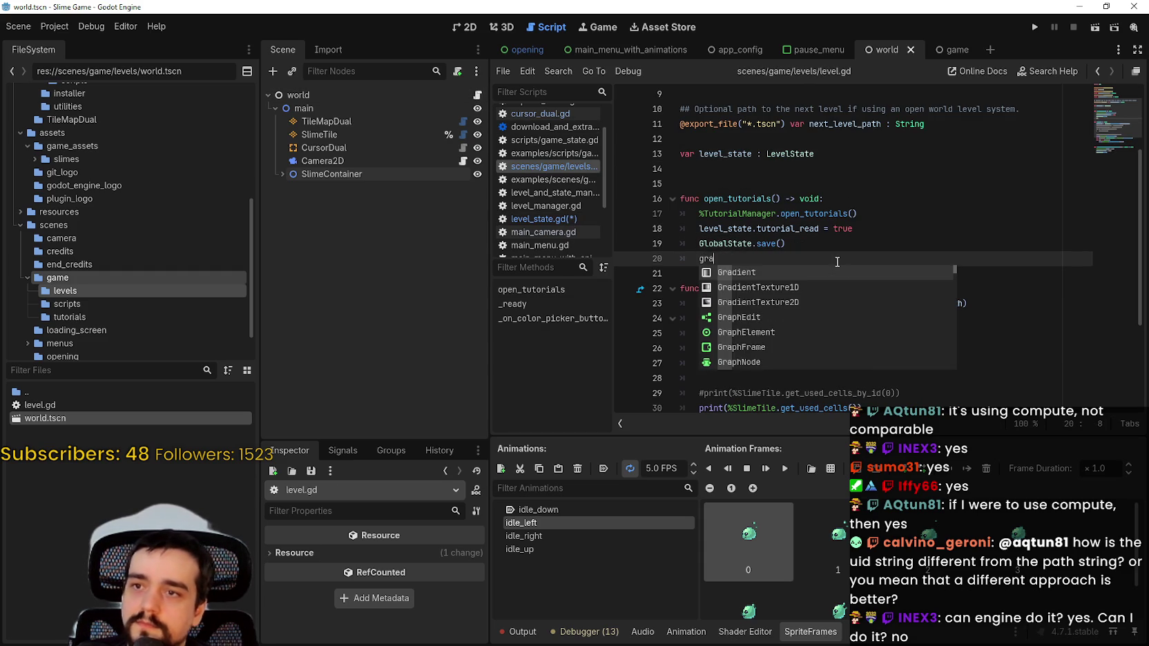
pyautogui.press('Escape')
pyautogui.write('vel')
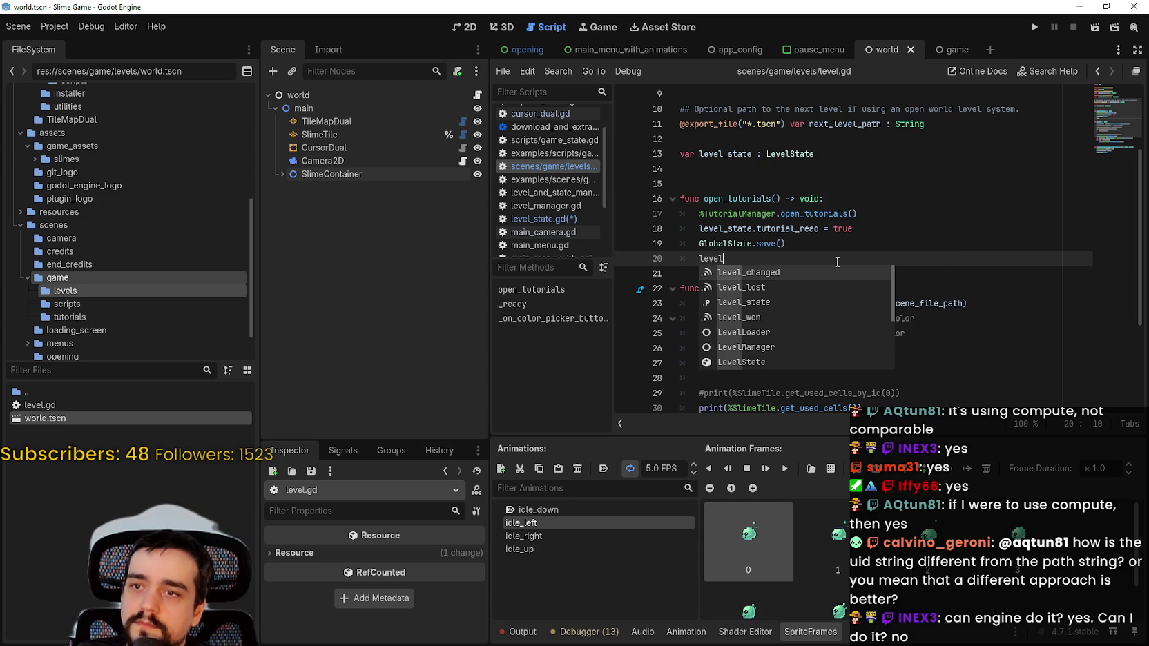
pyautogui.write('_state.gras')
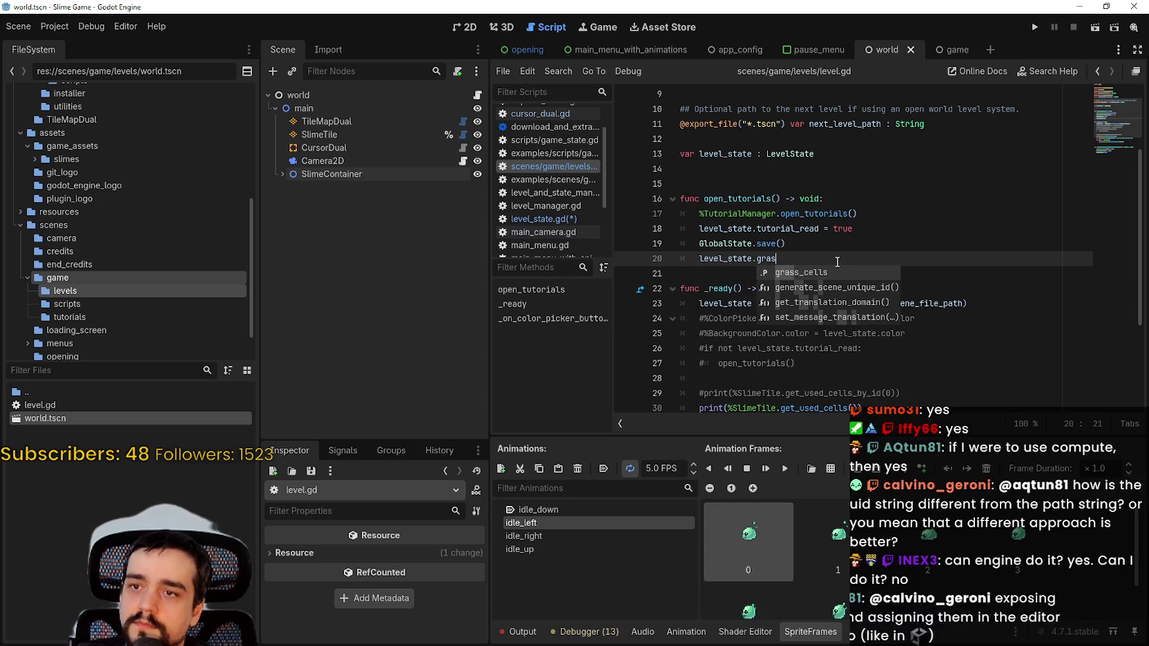
pyautogui.press('Return')
pyautogui.write('.')
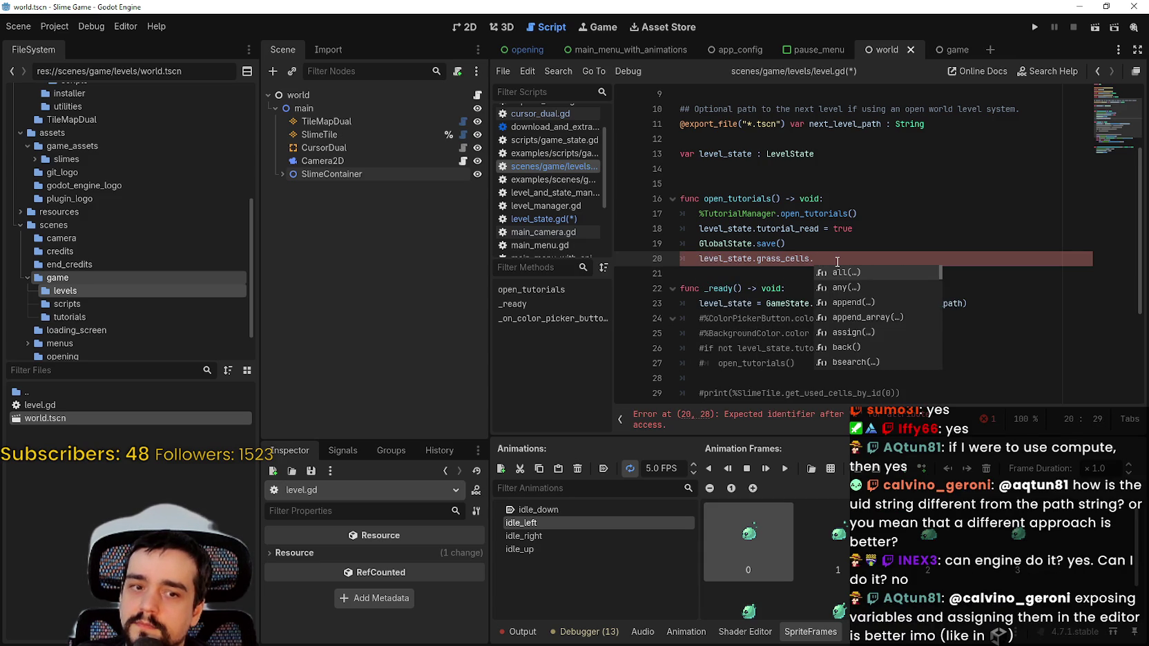
pyautogui.write('re')
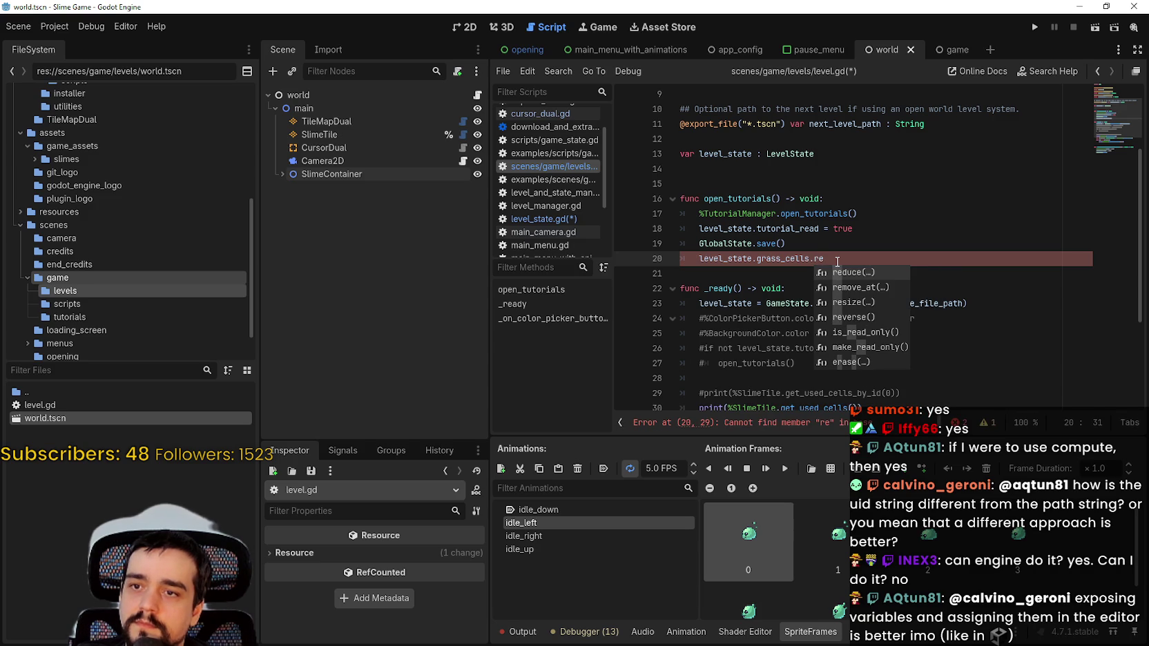
pyautogui.press('BackSpace')
pyautogui.press('BackSpace')
pyautogui.write('eara')
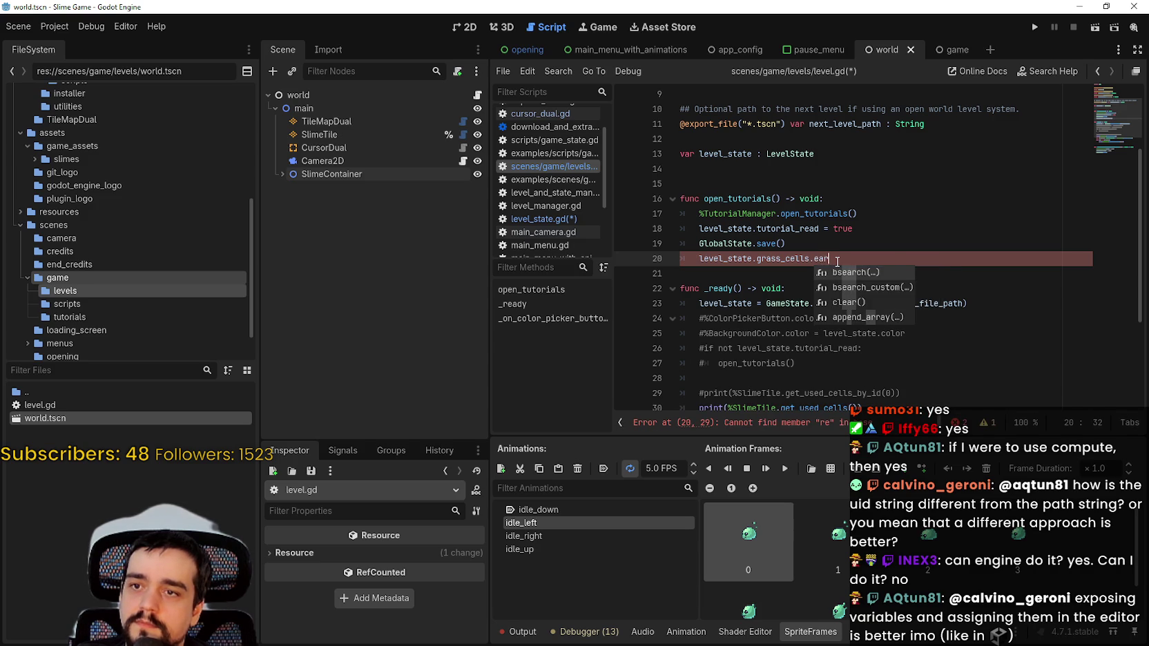
pyautogui.press('BackSpace')
pyautogui.press('BackSpace')
pyautogui.press('BackSpace')
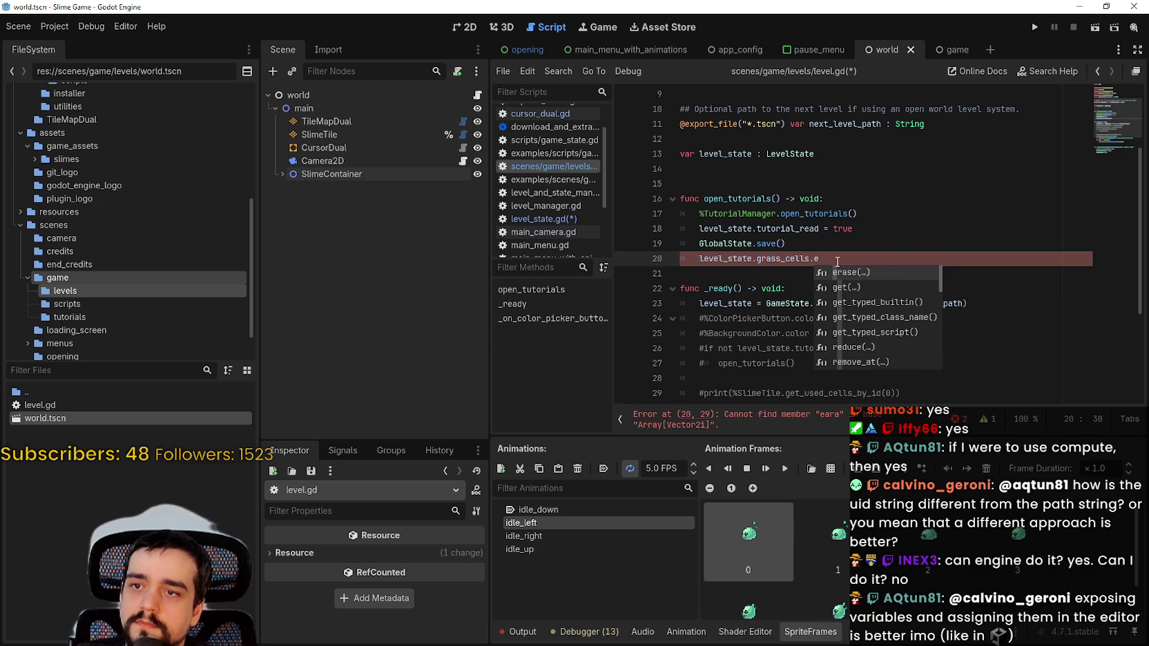
pyautogui.write('ras')
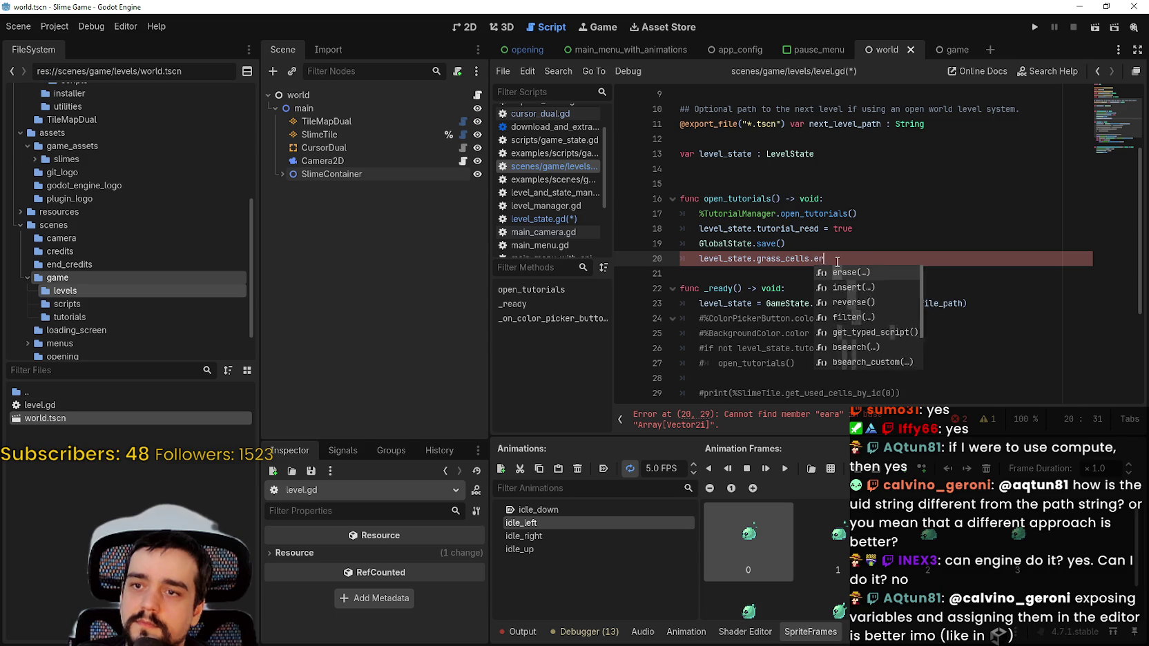
pyautogui.press('Return')
# - Comment out and delete the trial erase line, then switch to the CursorDual node's script
pyautogui.moveTo(698, 259); pyautogui.dragTo(850, 255)
pyautogui.hotkey('ctrl', 'c')
pyautogui.click(837, 259)
pyautogui.hotkey('ctrl', 'k')
pyautogui.click(675, 257)
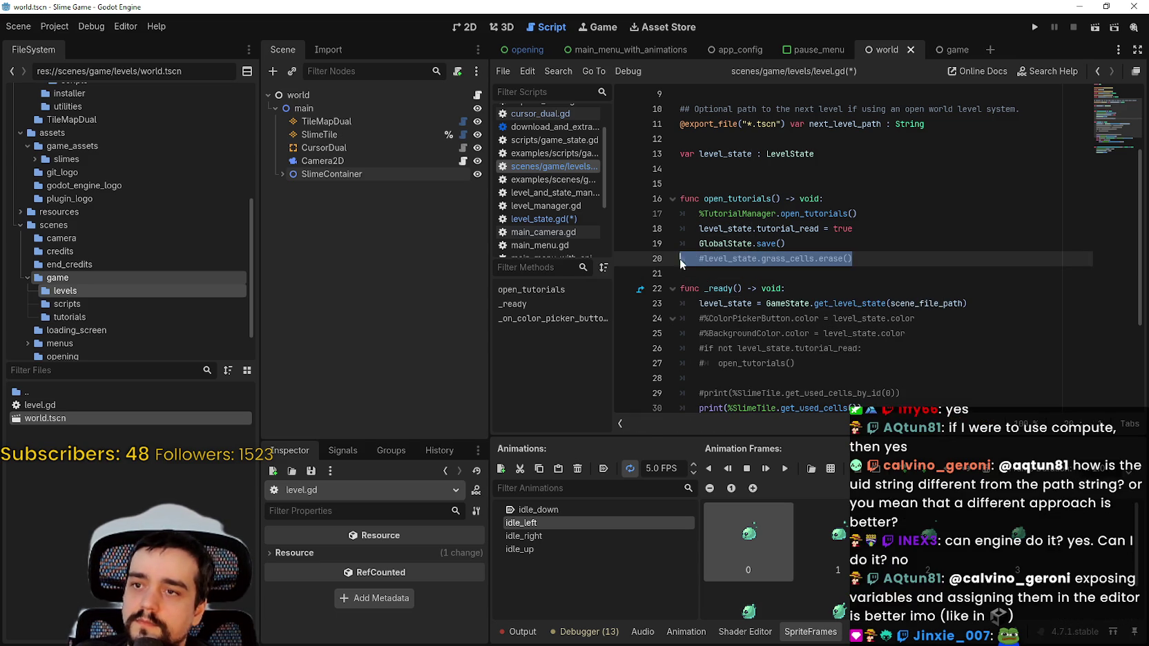
pyautogui.press('BackSpace')
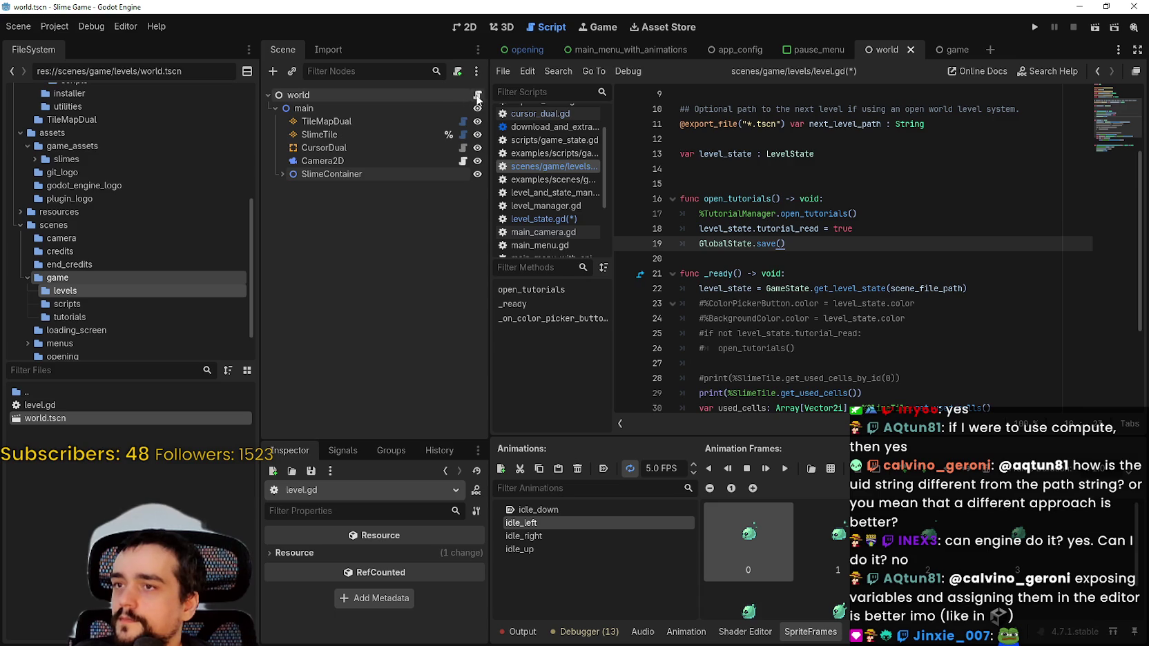
pyautogui.click(462, 148)
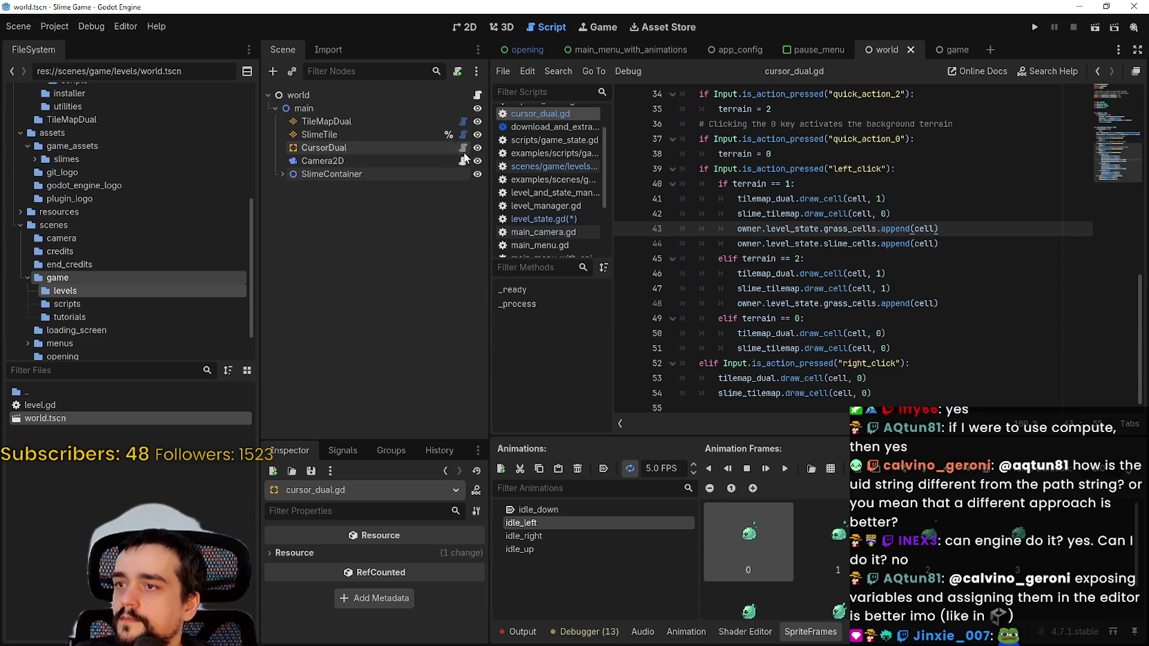
# - In the terrain 1 branch, paste an erase call below line 44 and retarget it to level_state.slime_cells
pyautogui.click(957, 241)
pyautogui.doubleClick(847, 246)
pyautogui.moveTo(846, 246); pyautogui.dragTo(886, 250)
pyautogui.hotkey('ctrl', 'v')
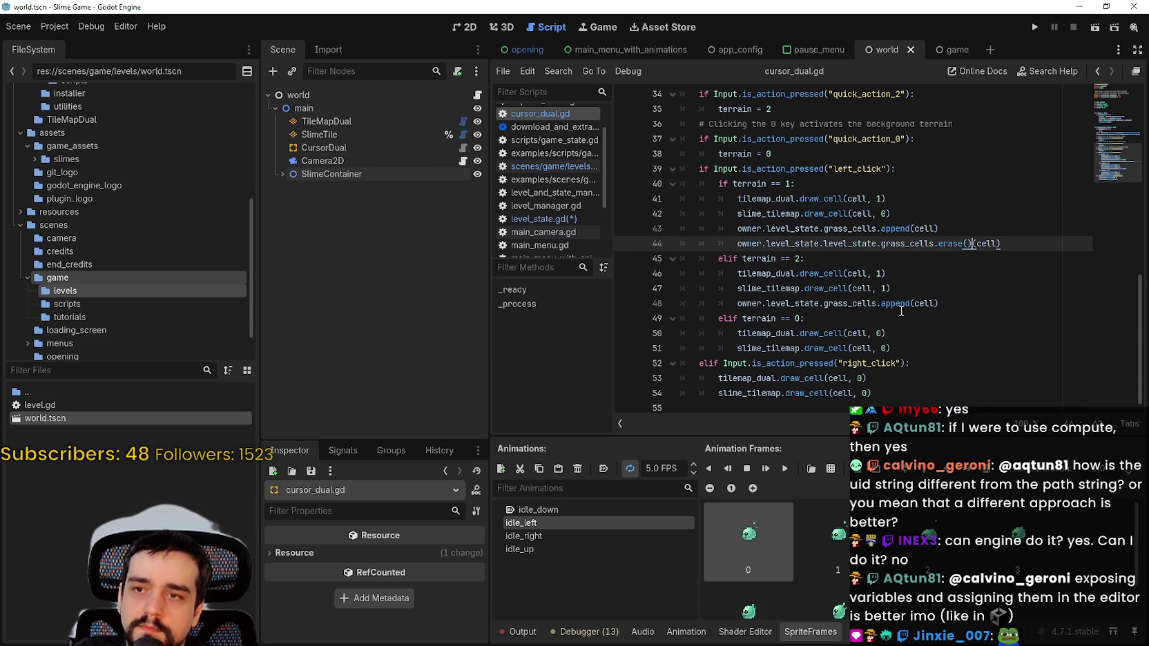
pyautogui.hotkey('ctrl', 'z')
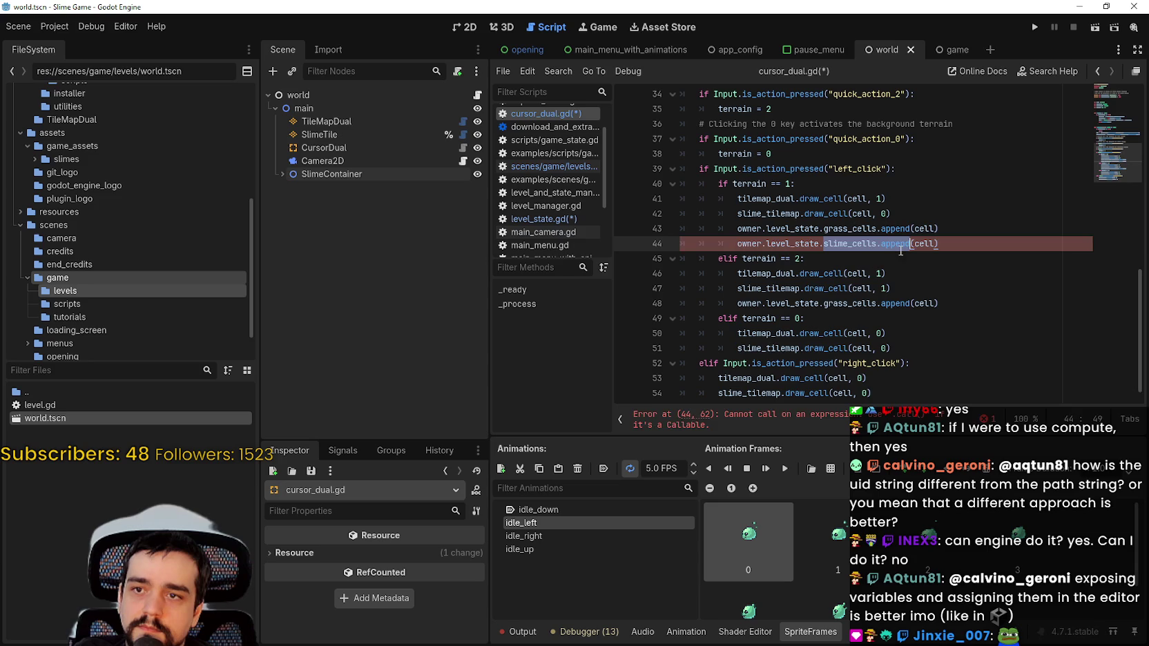
pyautogui.doubleClick(896, 244)
pyautogui.click(983, 244)
pyautogui.press('Return')
pyautogui.hotkey('ctrl', 'v')
pyautogui.doubleClick(849, 244)
pyautogui.hotkey('ctrl', 'c')
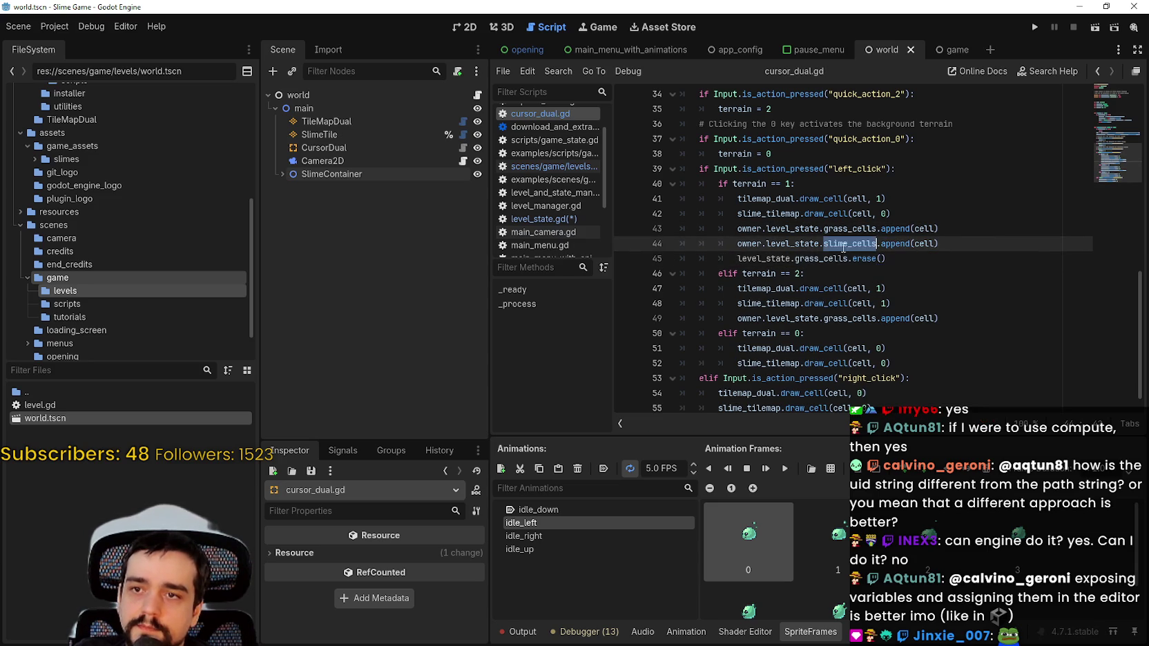
pyautogui.doubleClick(821, 258)
pyautogui.hotkey('ctrl', 'v')
pyautogui.doubleClick(793, 244)
pyautogui.moveTo(737, 244); pyautogui.dragTo(767, 244)
pyautogui.hotkey('ctrl', 'c')
# - Pass cell to the slime_cells erase call, delete the slime_cells append line, and save
pyautogui.click(738, 258)
pyautogui.hotkey('ctrl', 'v')
pyautogui.click(981, 238)
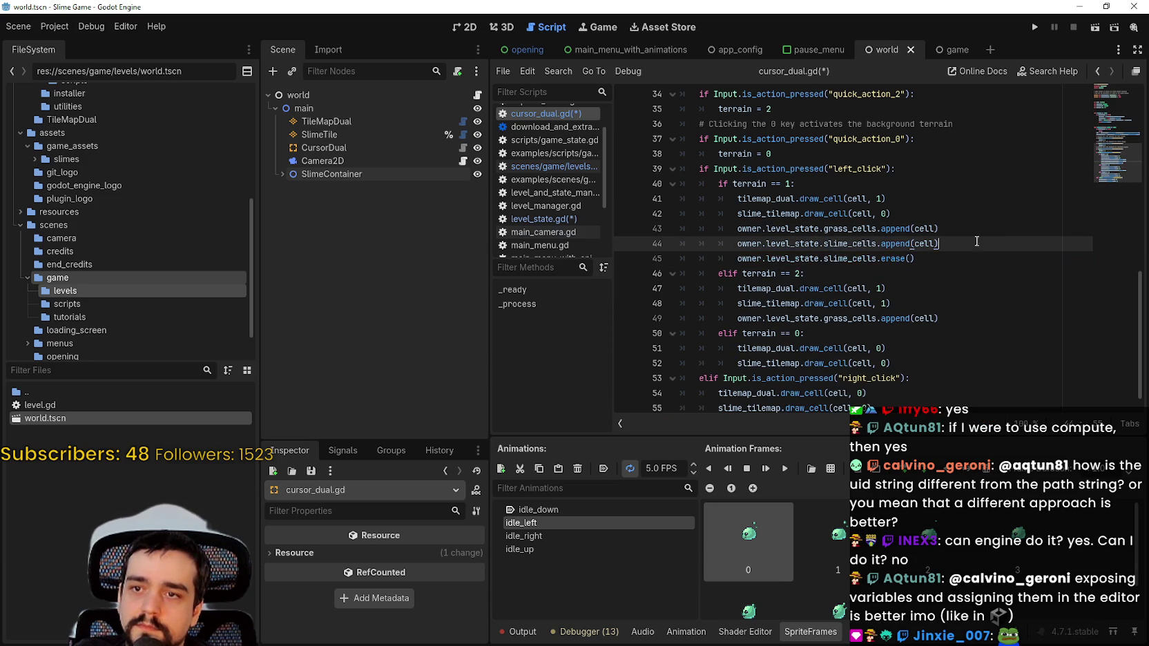
pyautogui.doubleClick(924, 243)
pyautogui.hotkey('ctrl', 'c')
pyautogui.click(911, 258)
pyautogui.hotkey('ctrl', 'v')
pyautogui.tripleClick(793, 244)
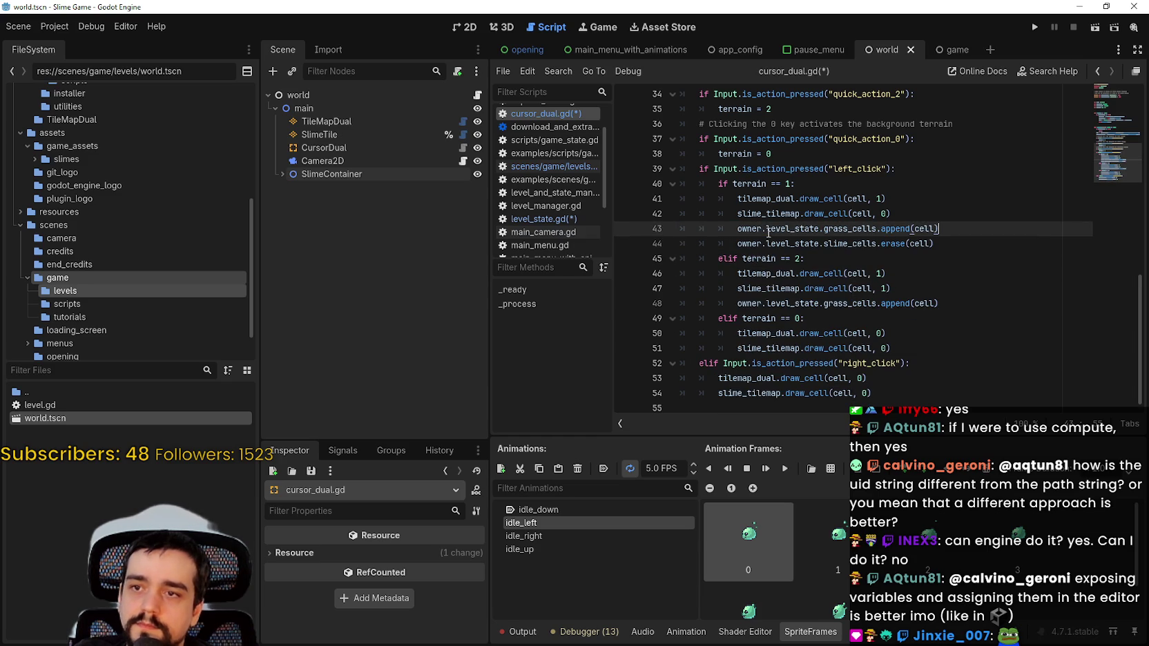
pyautogui.press('BackSpace')
pyautogui.moveTo(945, 243)
pyautogui.mouseDown()
pyautogui.moveTo(719, 244)
pyautogui.moveTo(737, 243)
pyautogui.mouseUp()
pyautogui.hotkey('ctrl', 's')
# - In the terrain 2 branch, replace line 48 with grass_cells and slime_cells append lines
pyautogui.click(949, 255)
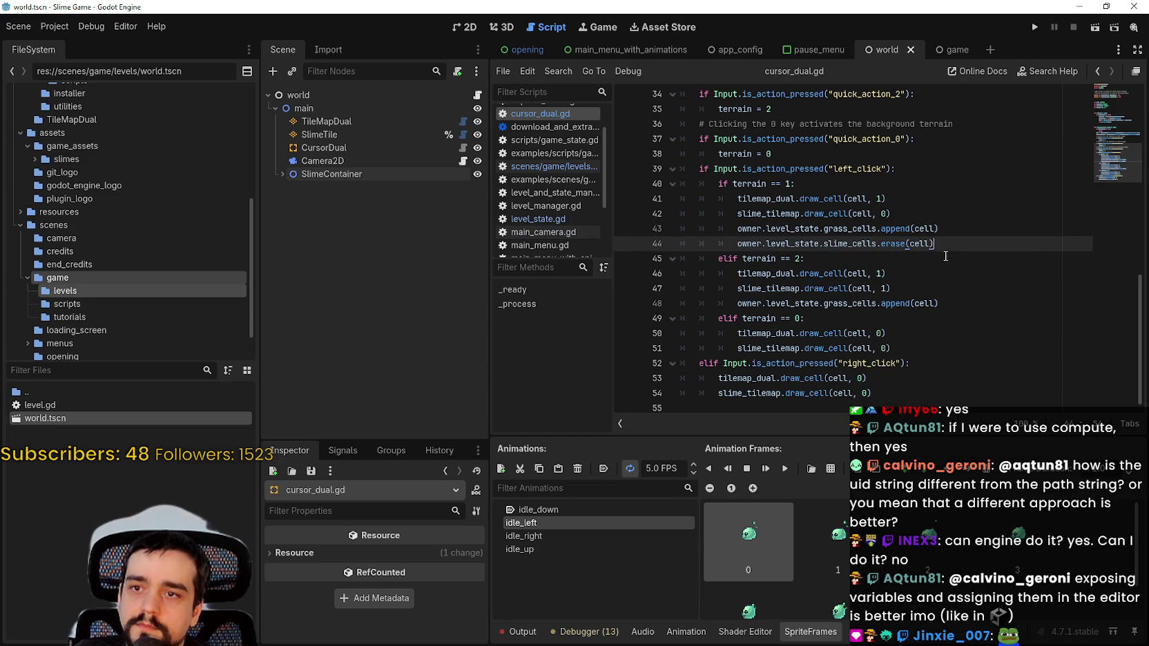
pyautogui.moveTo(737, 243)
pyautogui.mouseDown()
pyautogui.moveTo(975, 243)
pyautogui.moveTo(683, 227)
pyautogui.mouseUp()
pyautogui.click(999, 288)
pyautogui.click(994, 303)
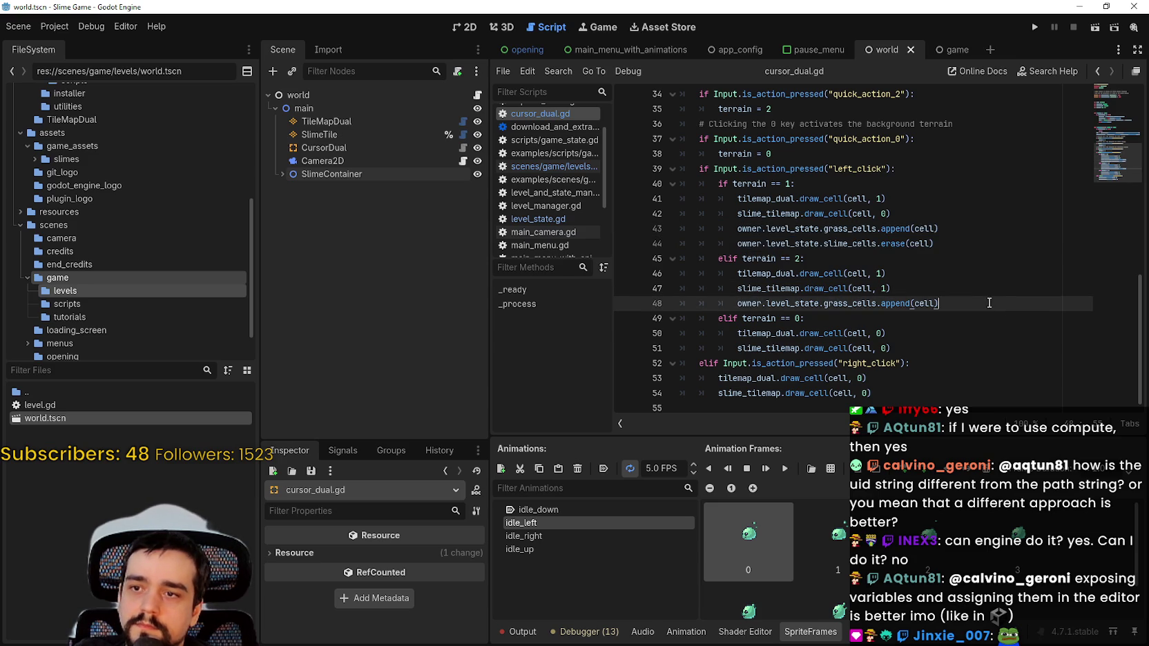
pyautogui.moveTo(981, 303); pyautogui.dragTo(655, 308)
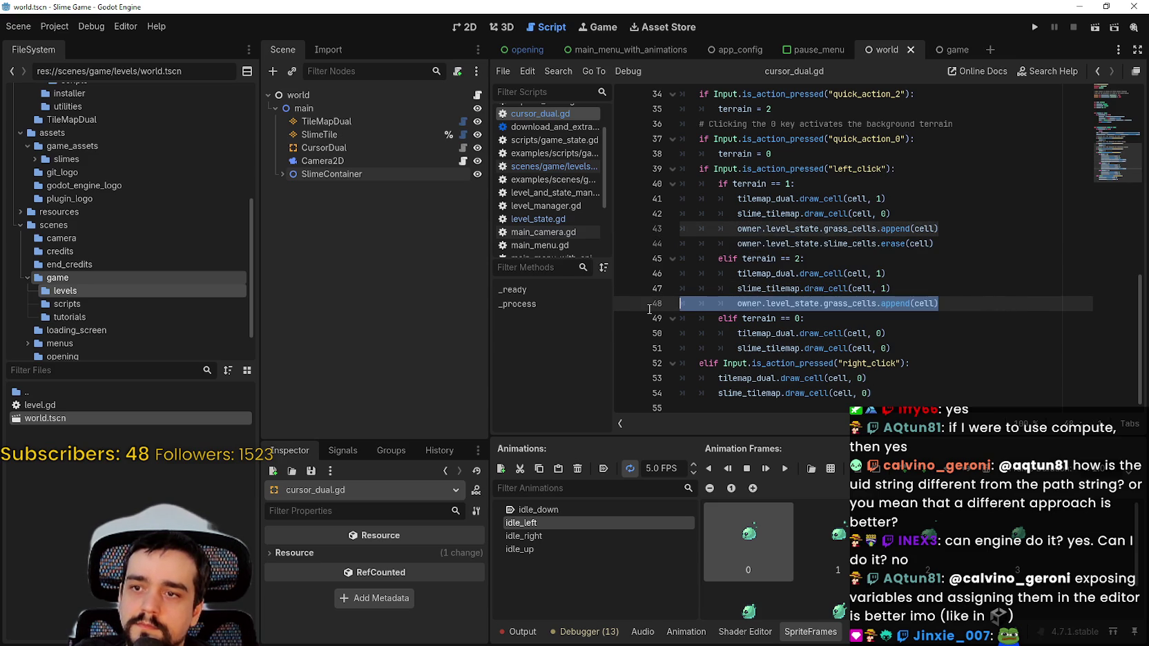
pyautogui.hotkey('ctrl', 'v')
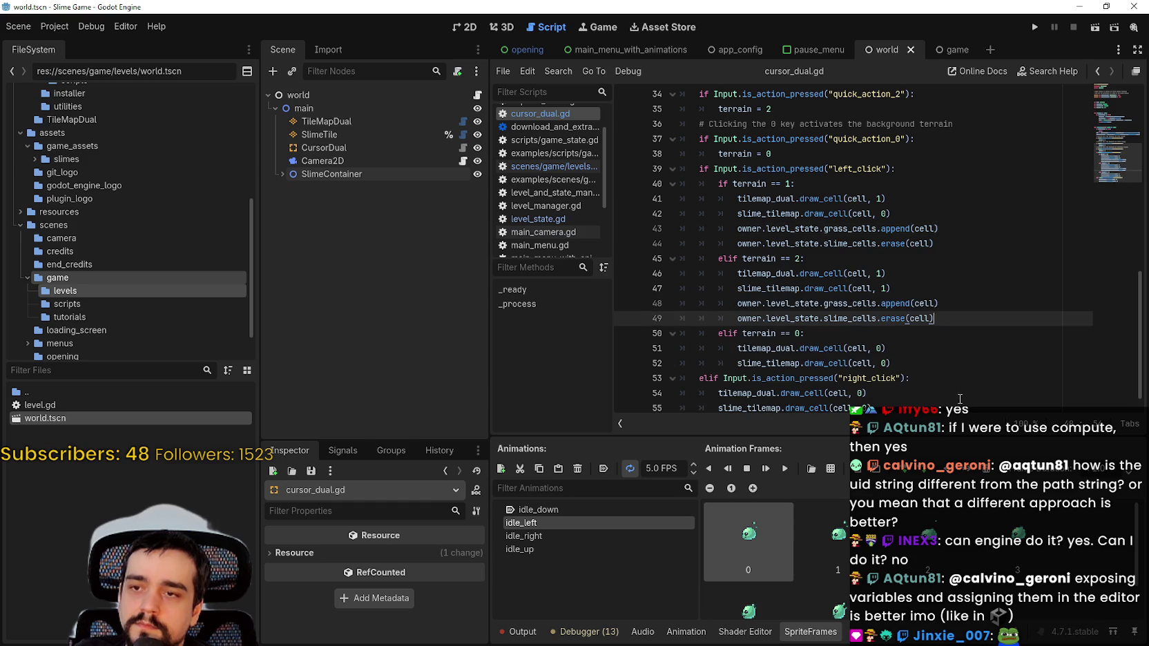
pyautogui.doubleClick(899, 304)
pyautogui.hotkey('ctrl', 'c')
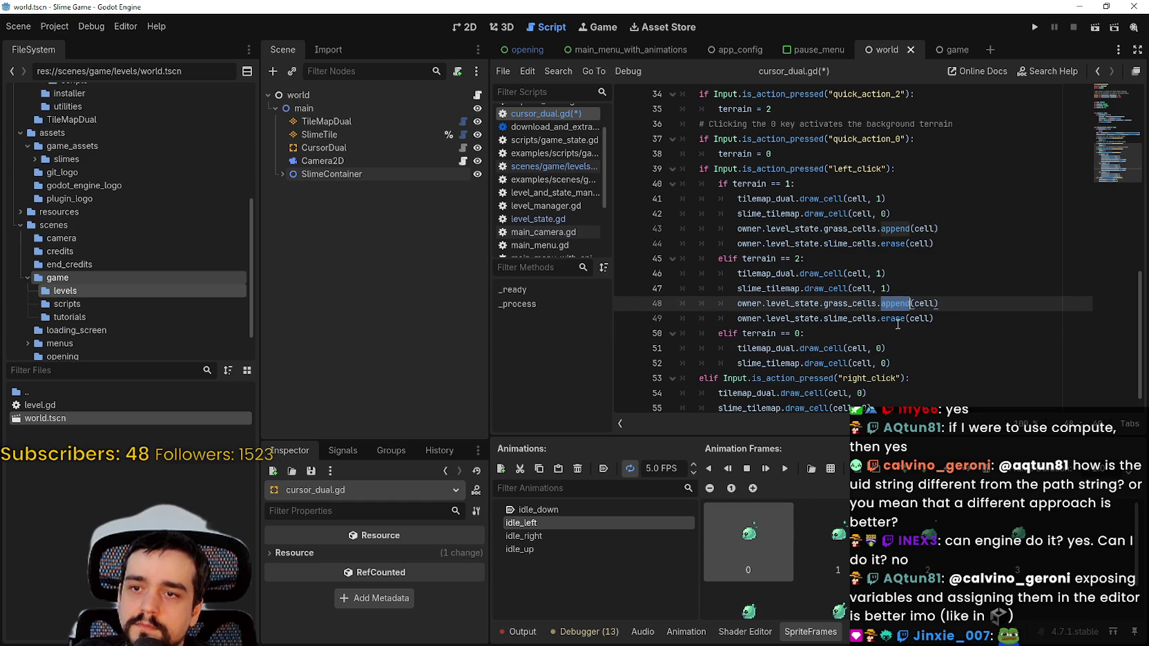
pyautogui.doubleClick(895, 319)
pyautogui.hotkey('ctrl', 'v')
pyautogui.moveTo(939, 318); pyautogui.dragTo(713, 306)
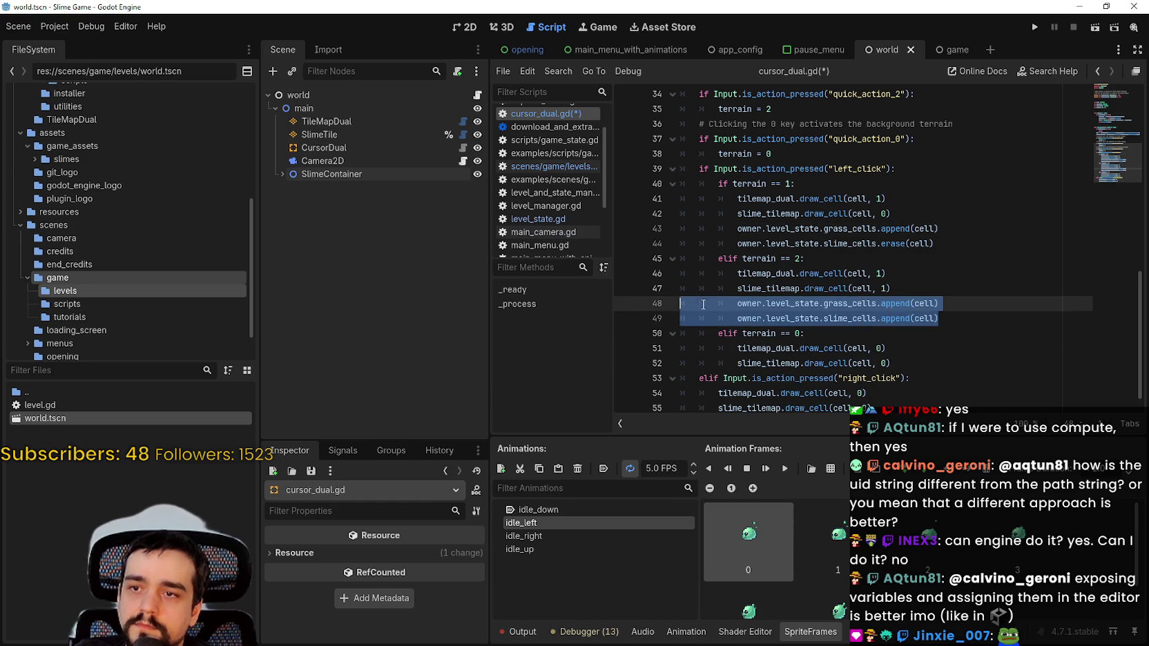
# - Add grass_cells and slime_cells erase lines to the terrain 0 branch and save cursor_dual.gd
pyautogui.scroll(-1, 928, 354)
pyautogui.click(921, 350)
pyautogui.press('Return')
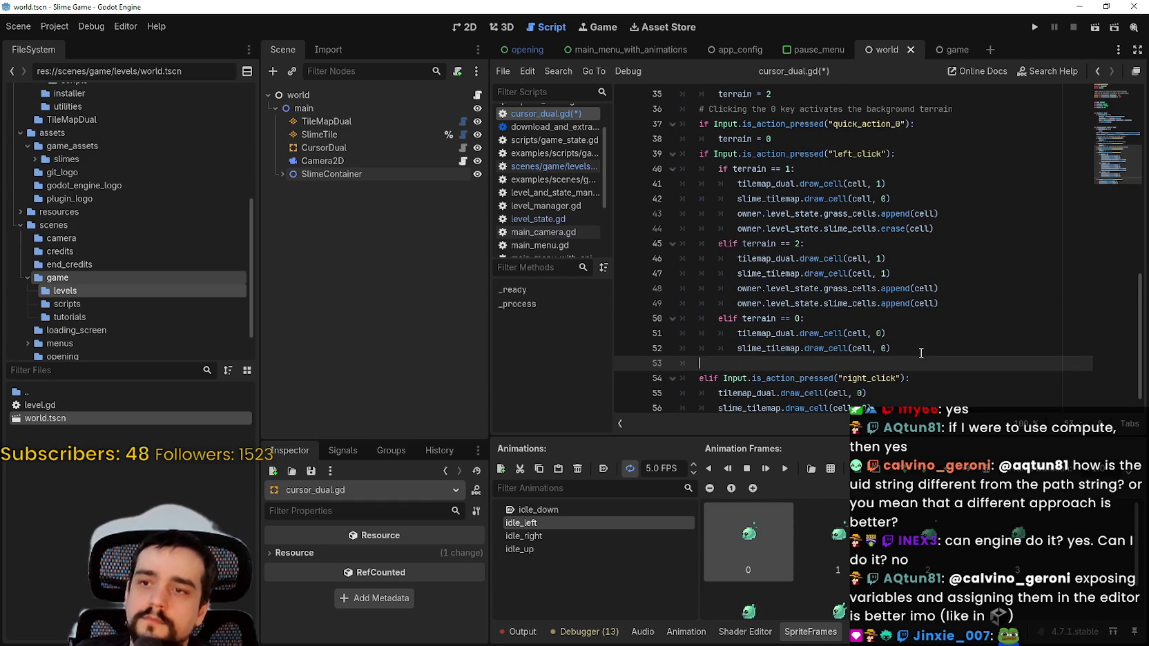
pyautogui.hotkey('ctrl', 'v')
pyautogui.doubleClick(896, 363)
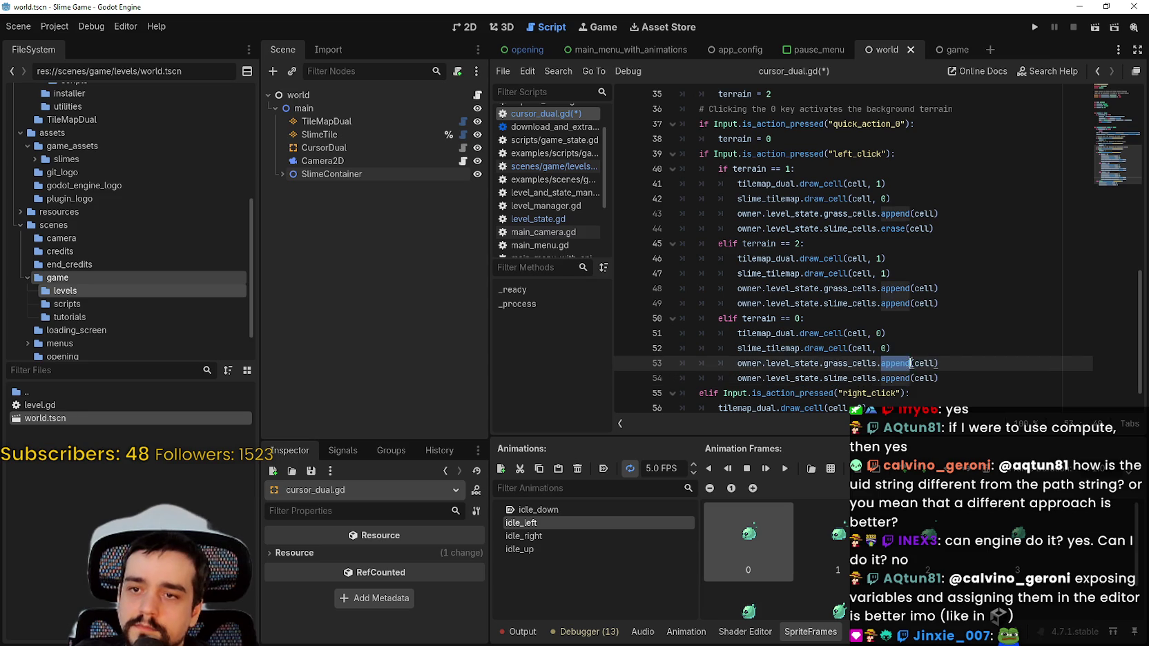
pyautogui.scroll(-1, 964, 345)
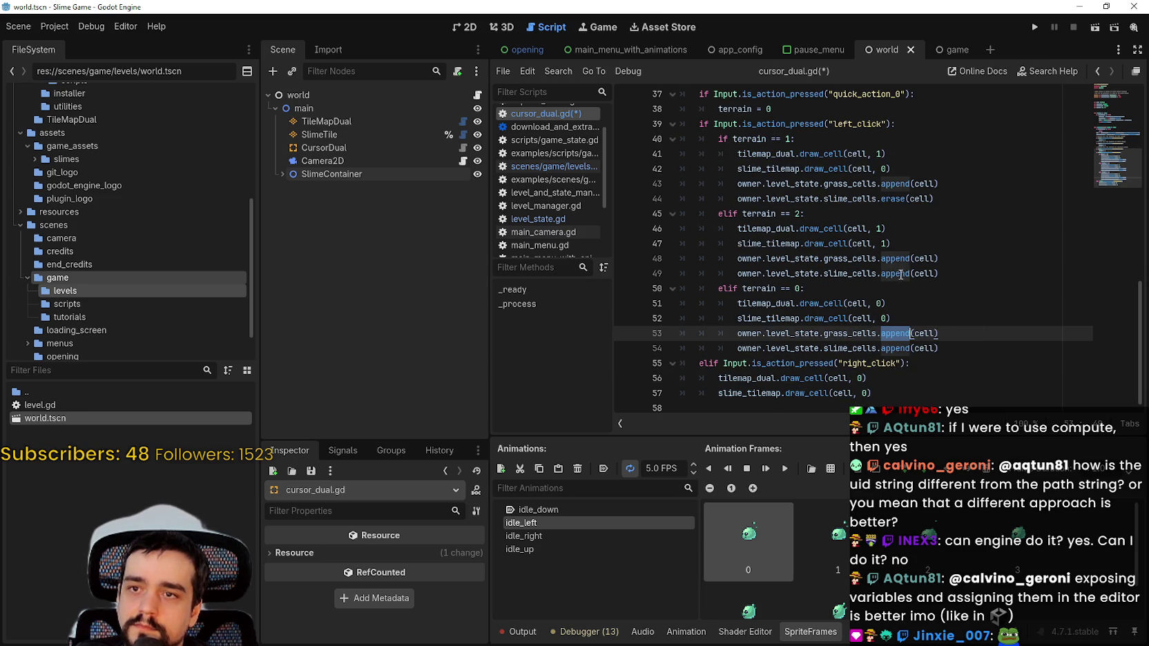
pyautogui.write('erase')
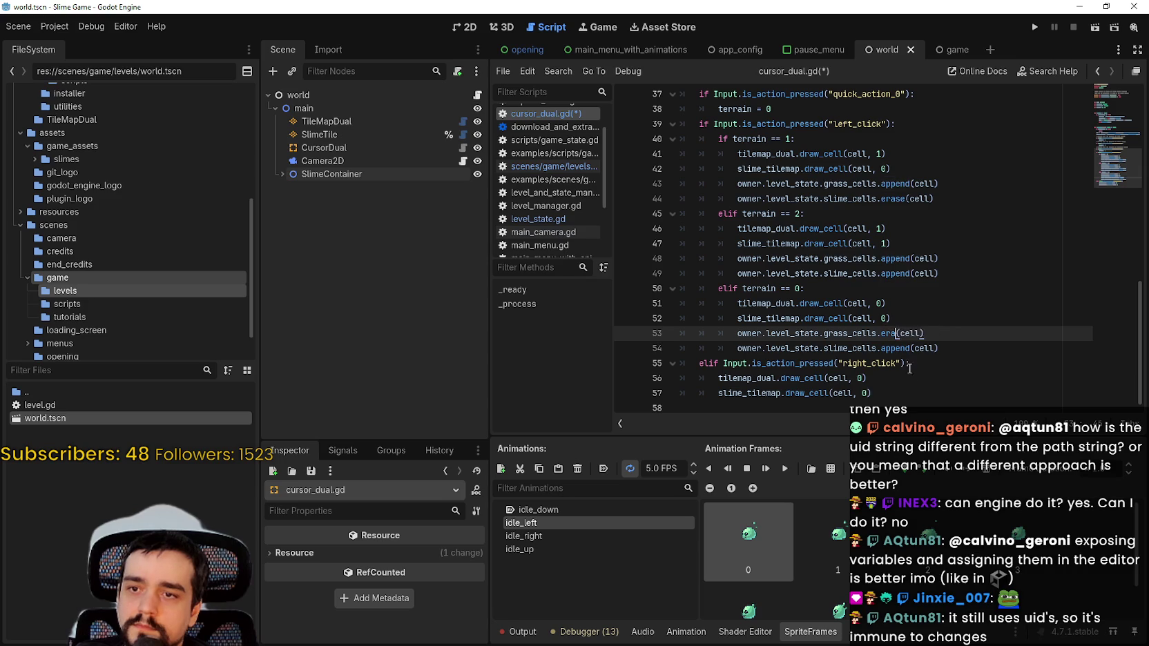
pyautogui.click(894, 348)
pyautogui.doubleClick(894, 348)
pyautogui.write('erase')
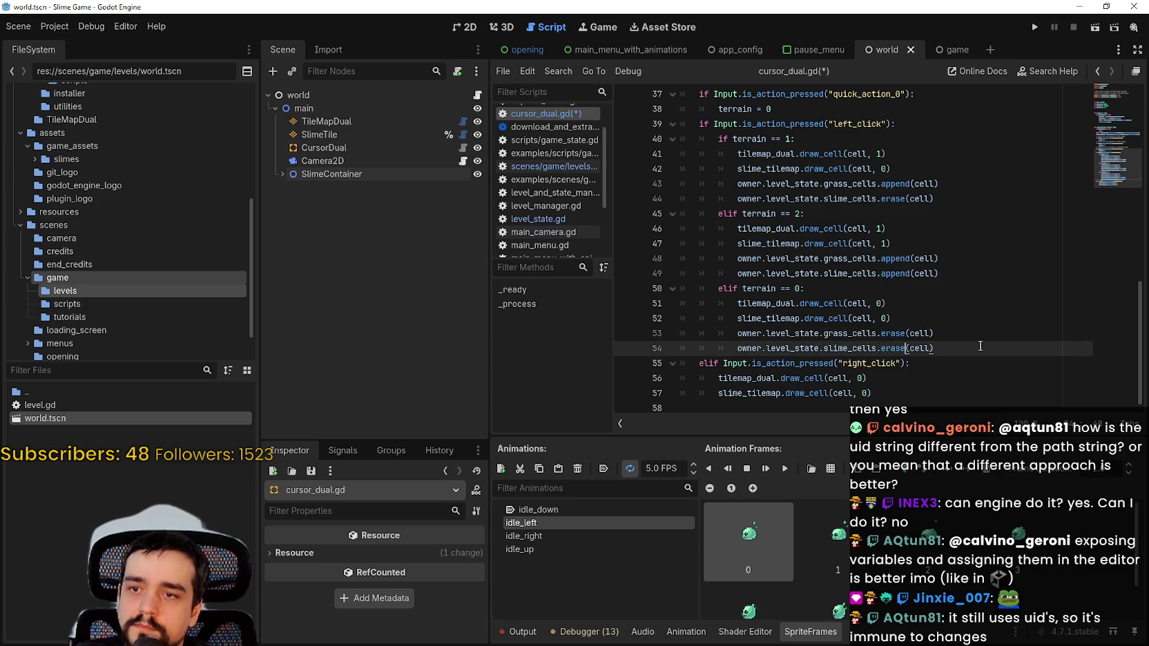
pyautogui.click(980, 363)
pyautogui.hotkey('ctrl', 's')
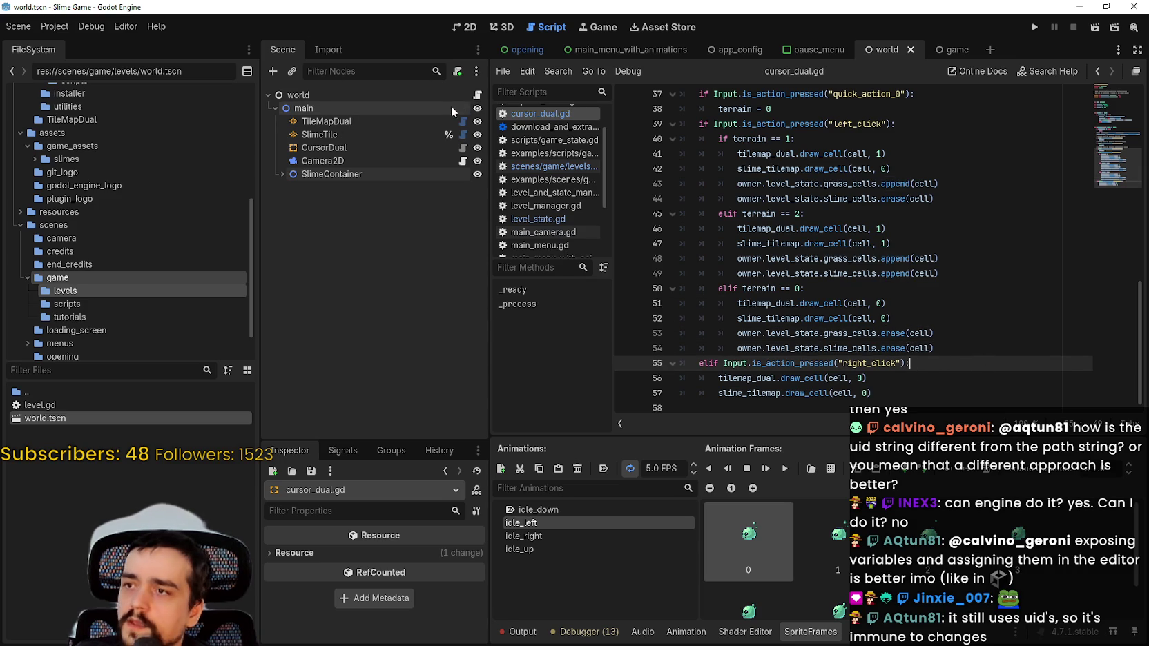
pyautogui.click(477, 94)
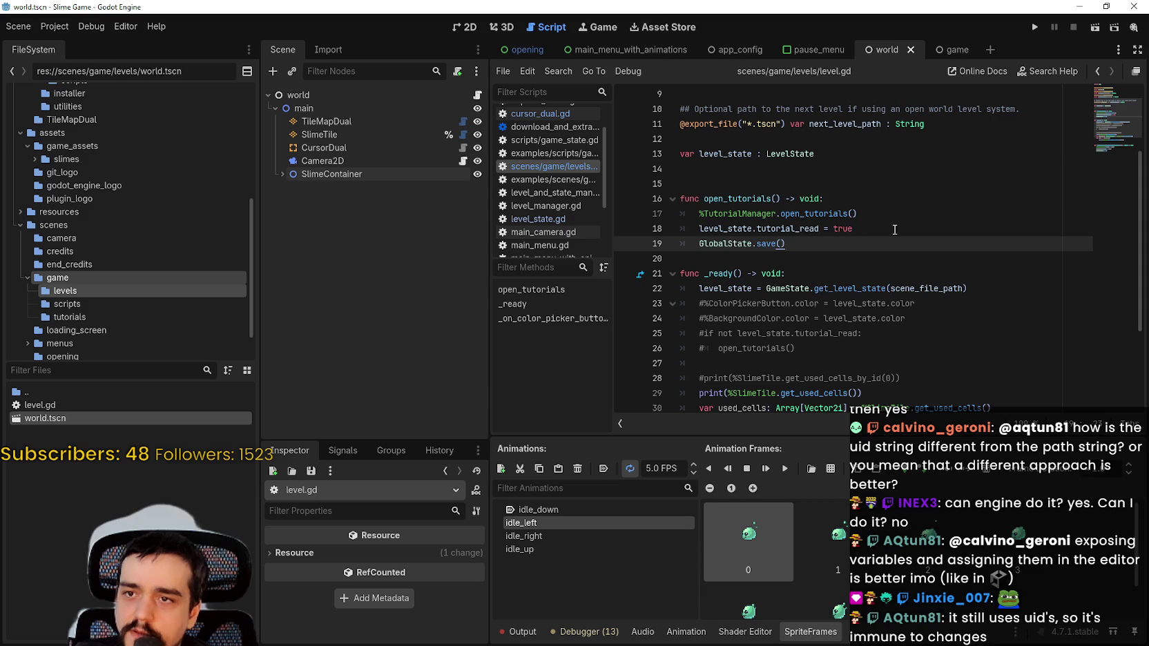
# - Paste the grass and slime append lines into open_tutorials and rework grass_cells toward erase()
pyautogui.press('Return')
pyautogui.hotkey('ctrl', 'v')
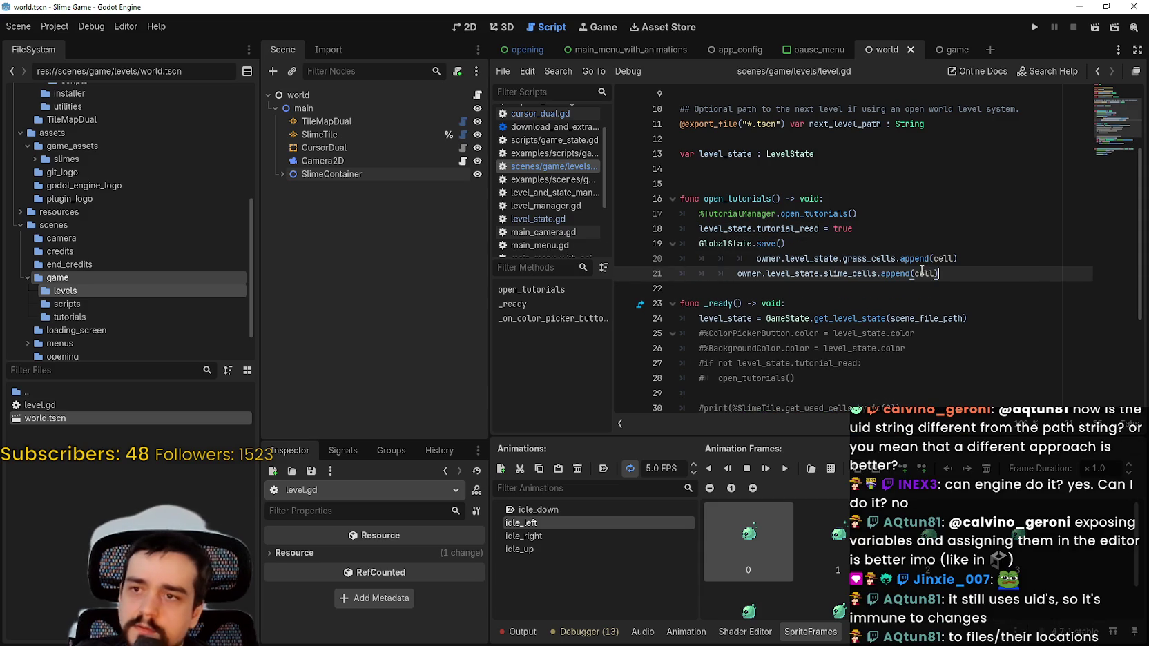
pyautogui.moveTo(784, 259); pyautogui.dragTo(697, 261)
pyautogui.press('BackSpace')
pyautogui.tripleClick(803, 271)
pyautogui.press('BackSpace')
pyautogui.click(829, 256)
pyautogui.doubleClick(829, 258)
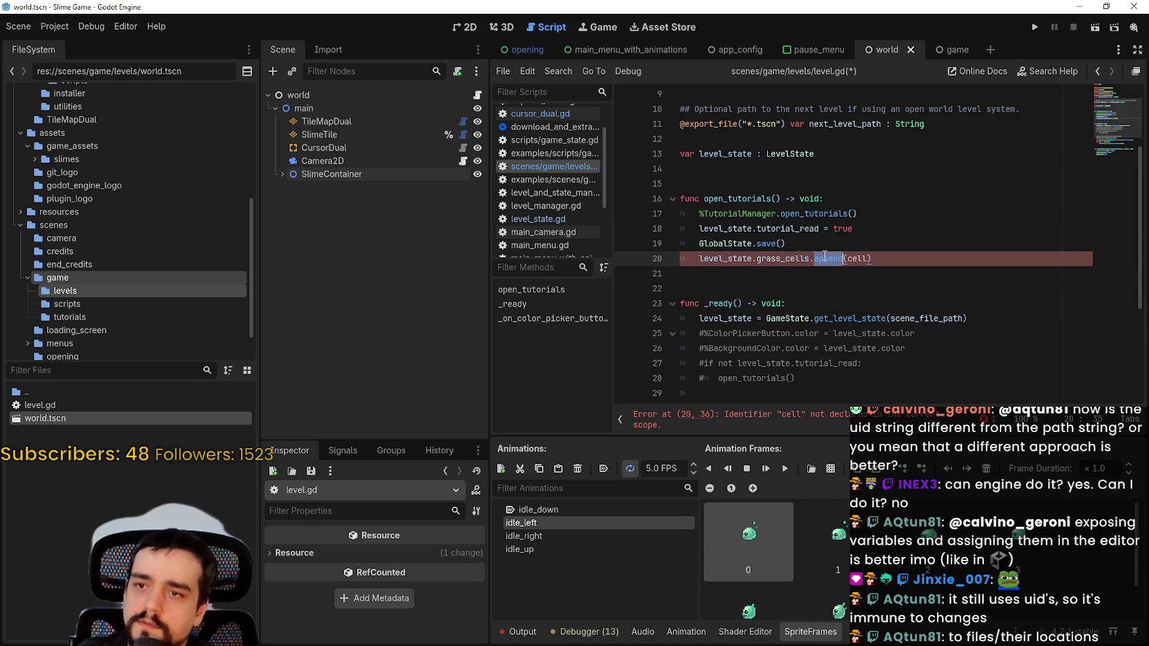
pyautogui.write('eras')
pyautogui.press('Return')
pyautogui.doubleClick(856, 259)
pyautogui.press('Delete')
pyautogui.press('Delete')
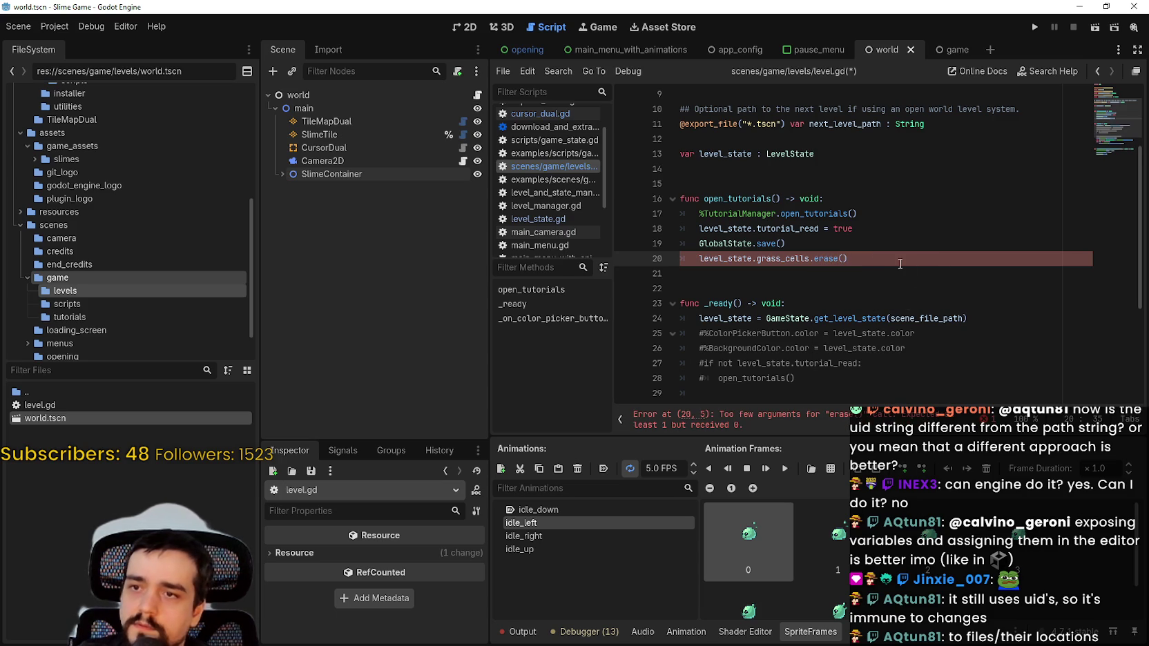
# - Delete the trial grass_cells erase line and save level.gd
pyautogui.click(814, 286)
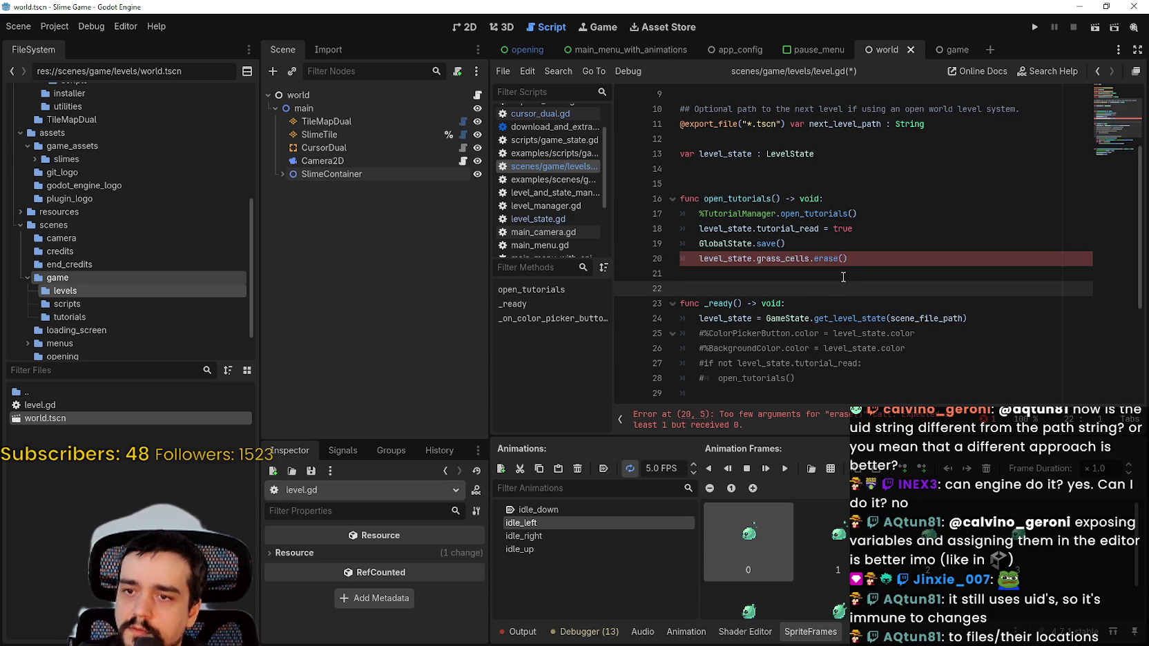
pyautogui.moveTo(839, 259)
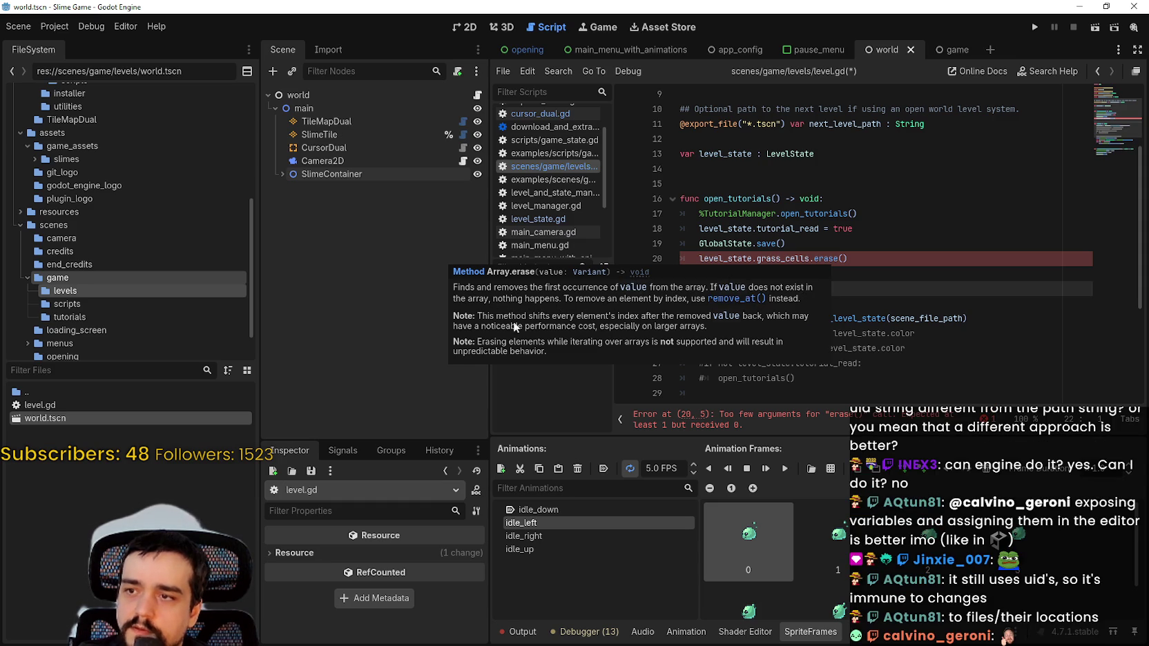
pyautogui.press('Up')
pyautogui.press('Up')
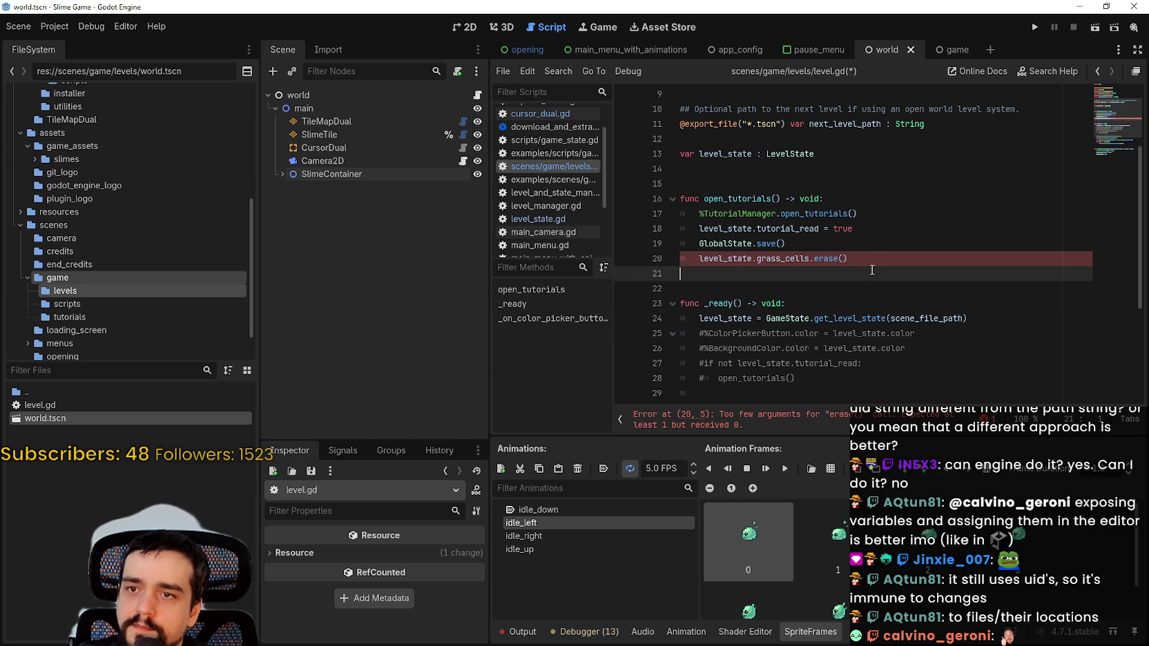
pyautogui.hotkey('shift', 'End')
pyautogui.press('BackSpace')
pyautogui.press('BackSpace')
pyautogui.hotkey('ctrl', 's')
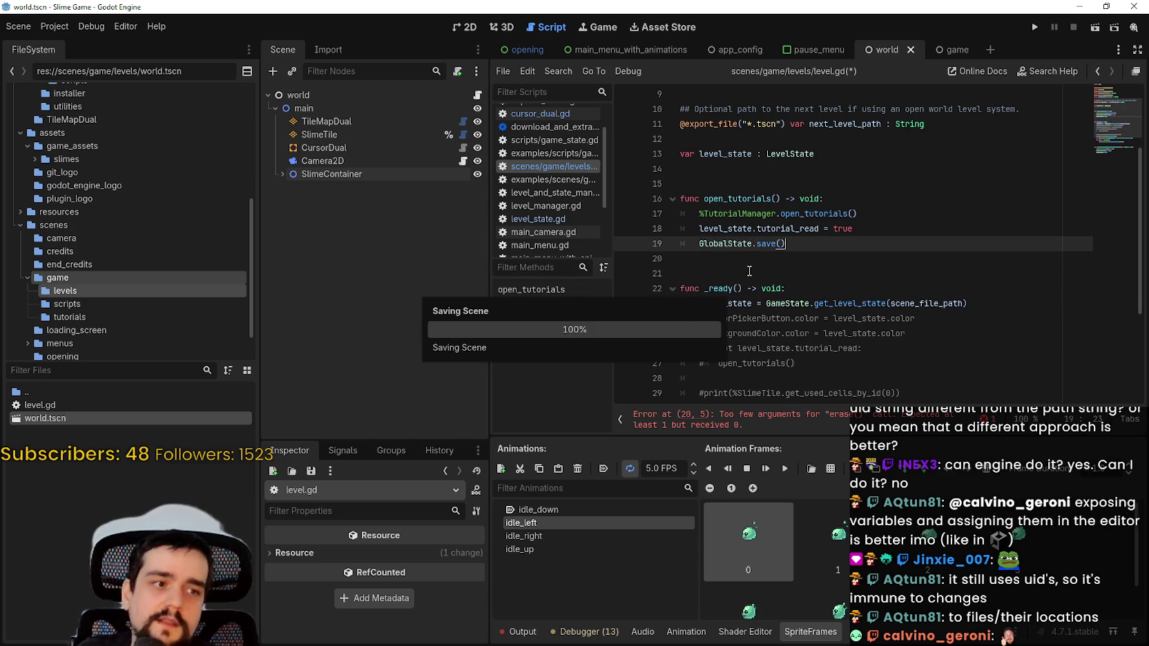
pyautogui.click(805, 279)
pyautogui.click(792, 261)
pyautogui.hotkey('ctrl', 's')
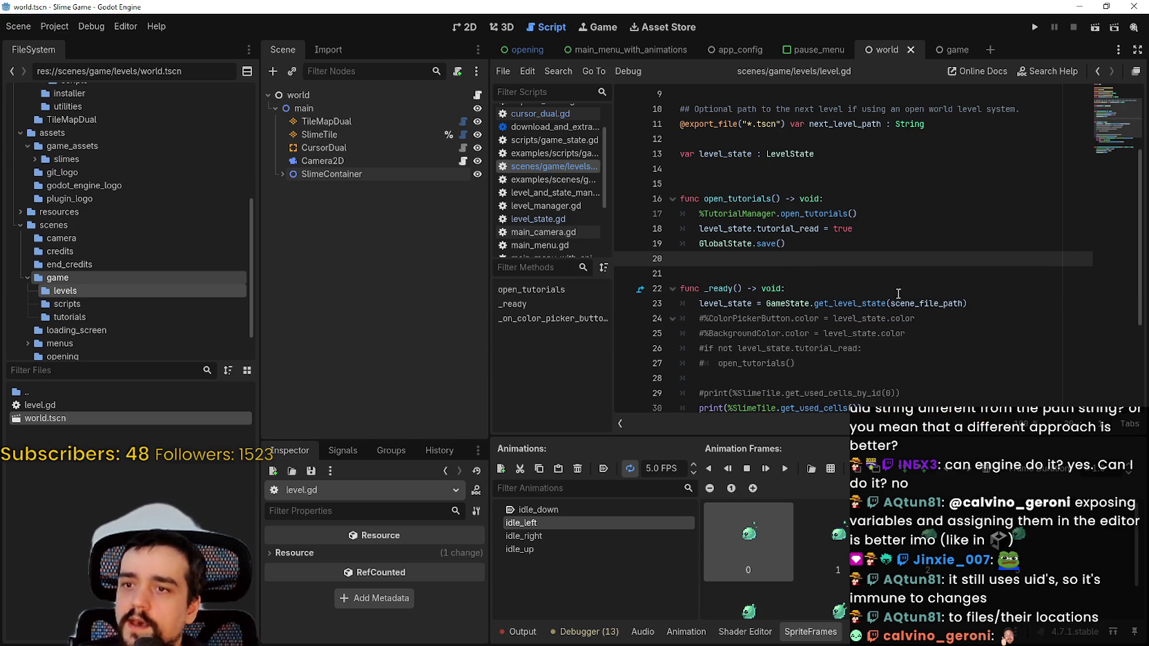
# - Run the Slime Game project with F5
pyautogui.click(805, 243)
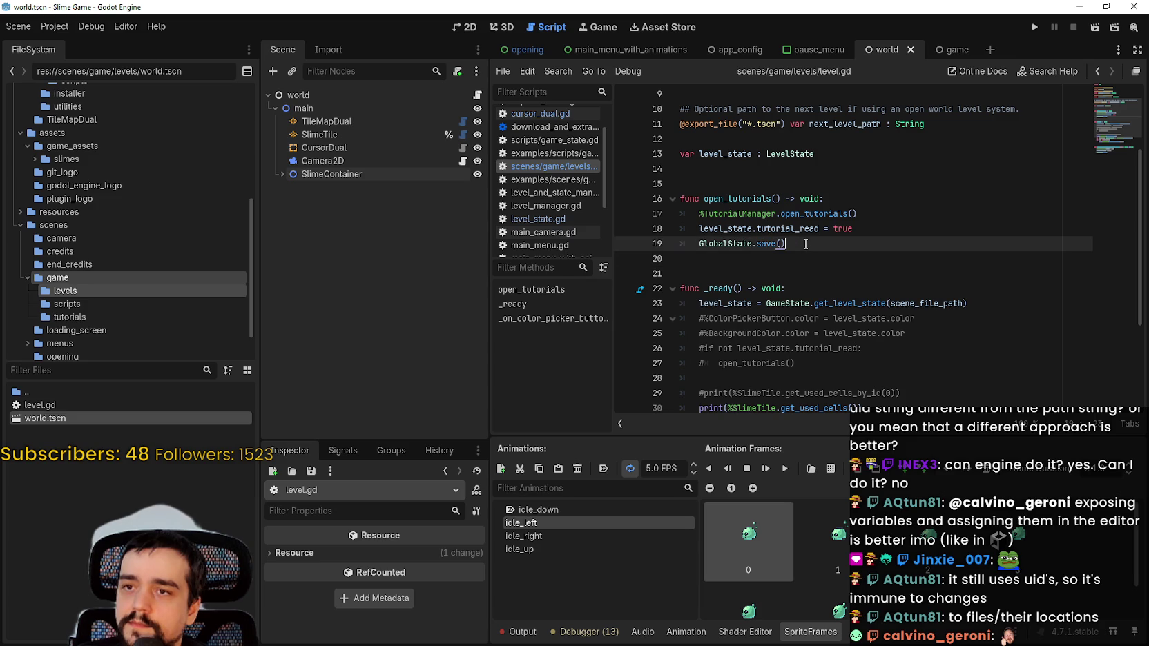
pyautogui.moveTo(805, 243); pyautogui.dragTo(699, 244)
pyautogui.click(720, 259)
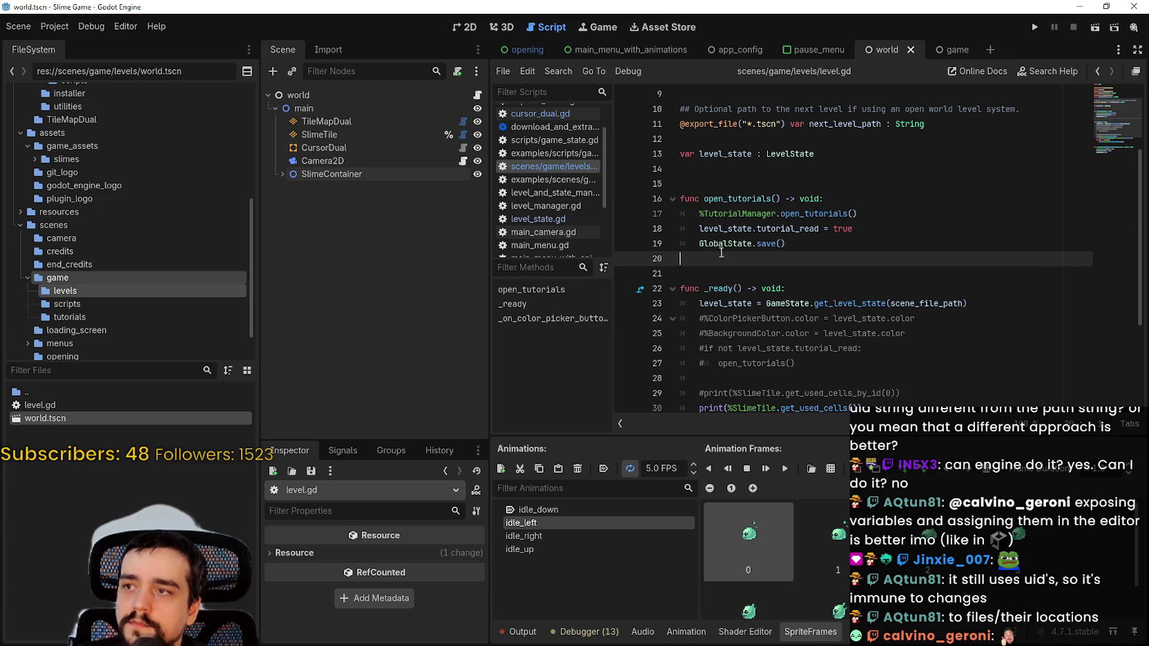
pyautogui.click(876, 288)
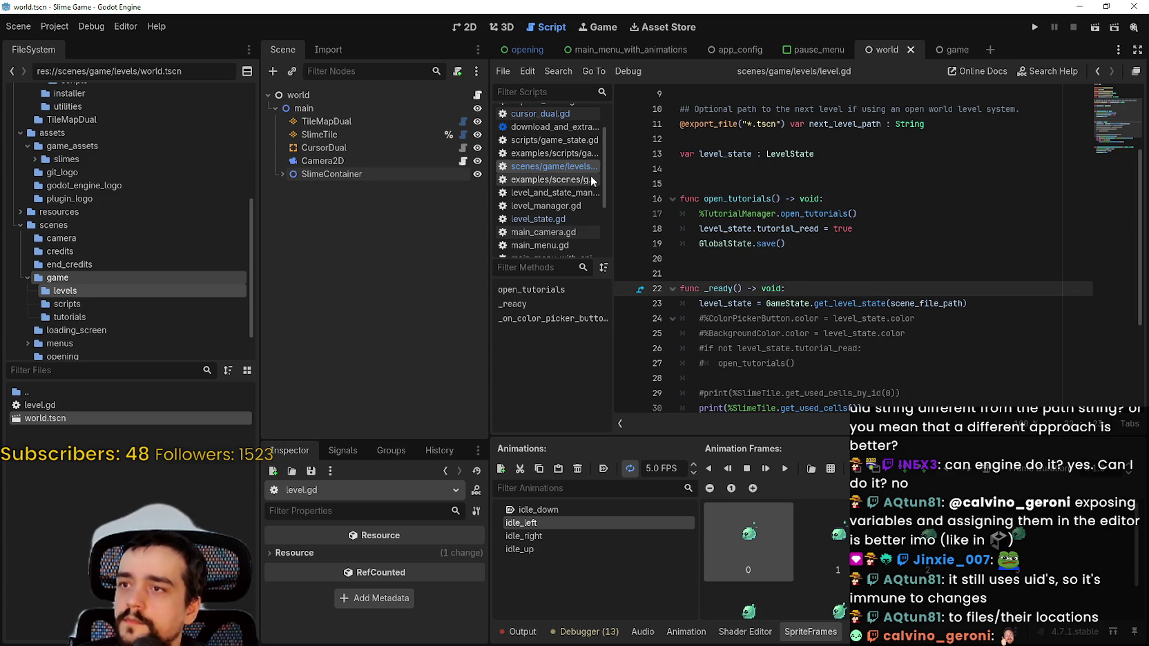
pyautogui.press('F5')
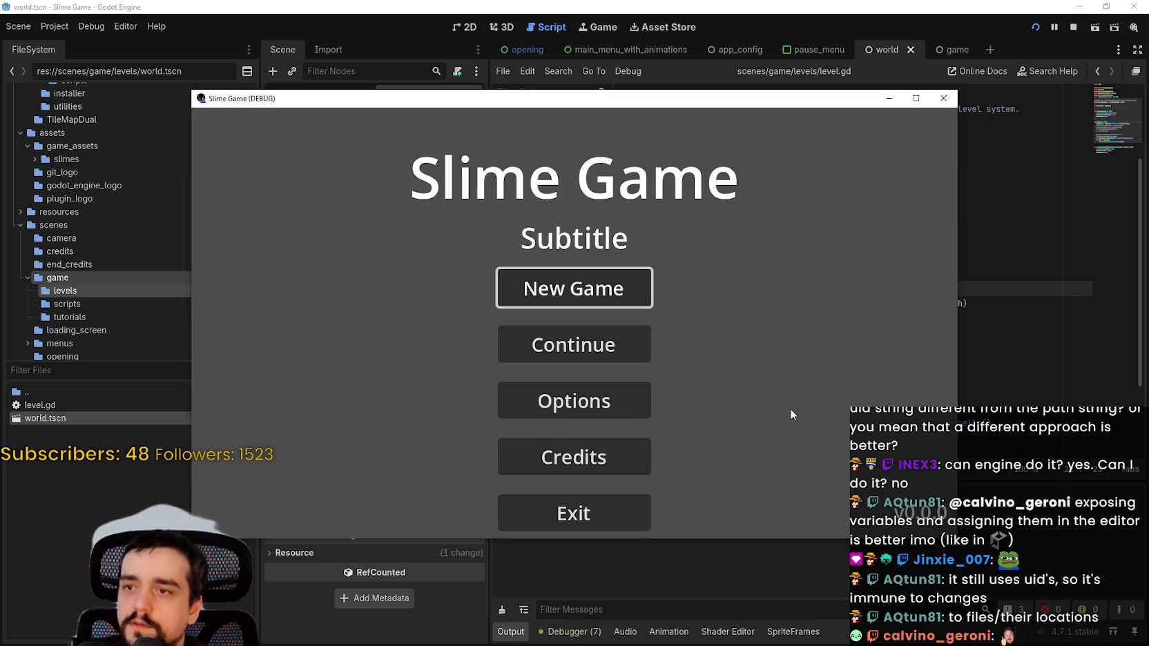
# - Continue the saved level and paint a long grass strip with a cyan strip below it
pyautogui.click(588, 343)
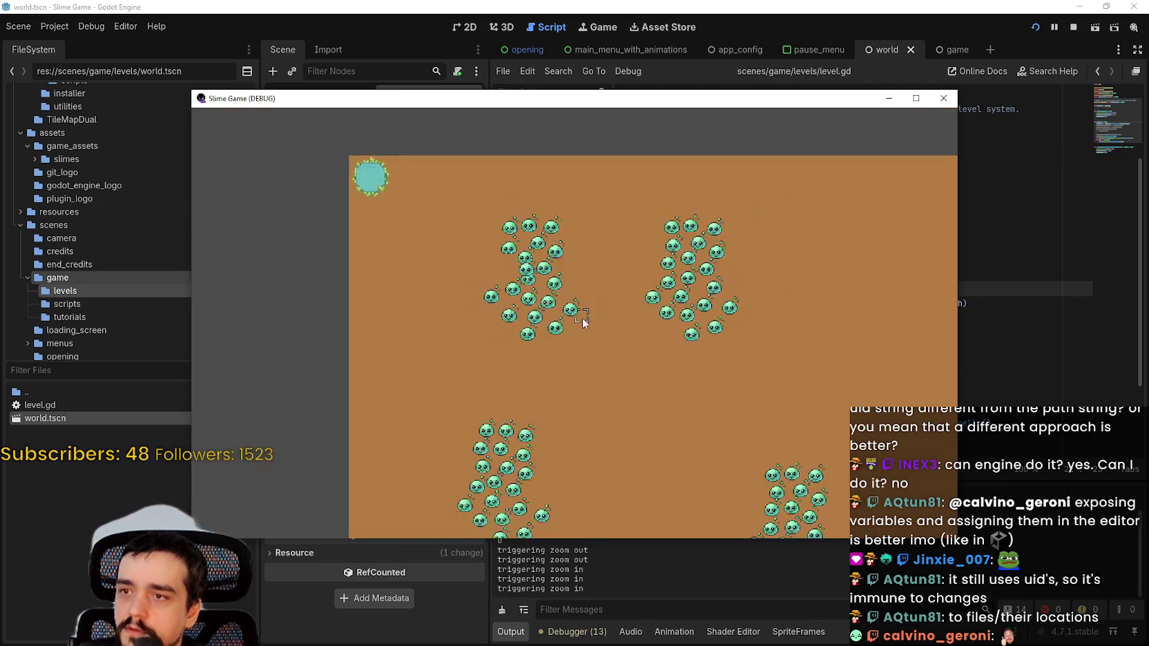
pyautogui.scroll(1, 599, 358)
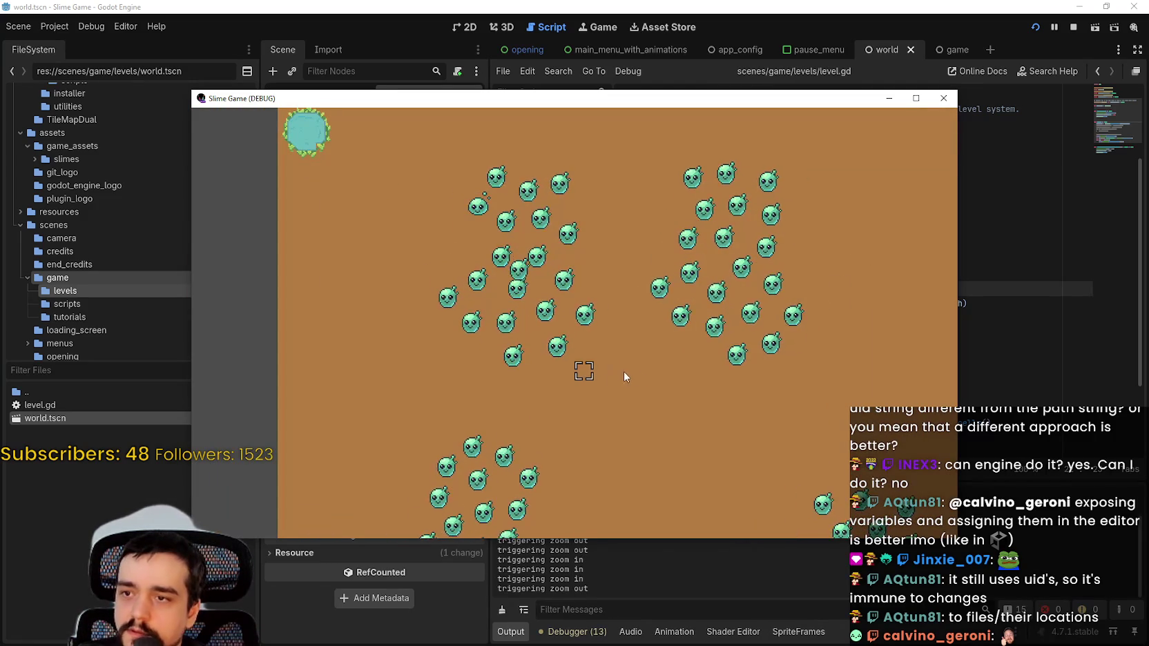
pyautogui.moveTo(624, 376)
pyautogui.mouseDown()
pyautogui.moveTo(653, 373)
pyautogui.moveTo(589, 372)
pyautogui.moveTo(704, 373)
pyautogui.mouseUp()
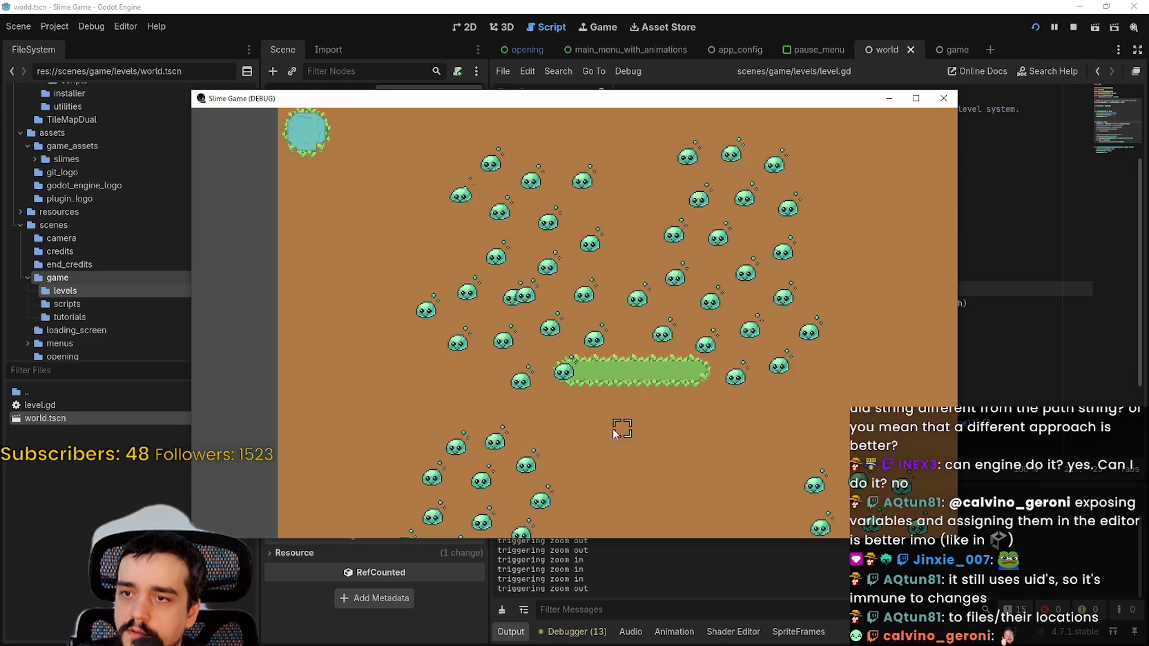
pyautogui.moveTo(561, 428); pyautogui.dragTo(698, 429)
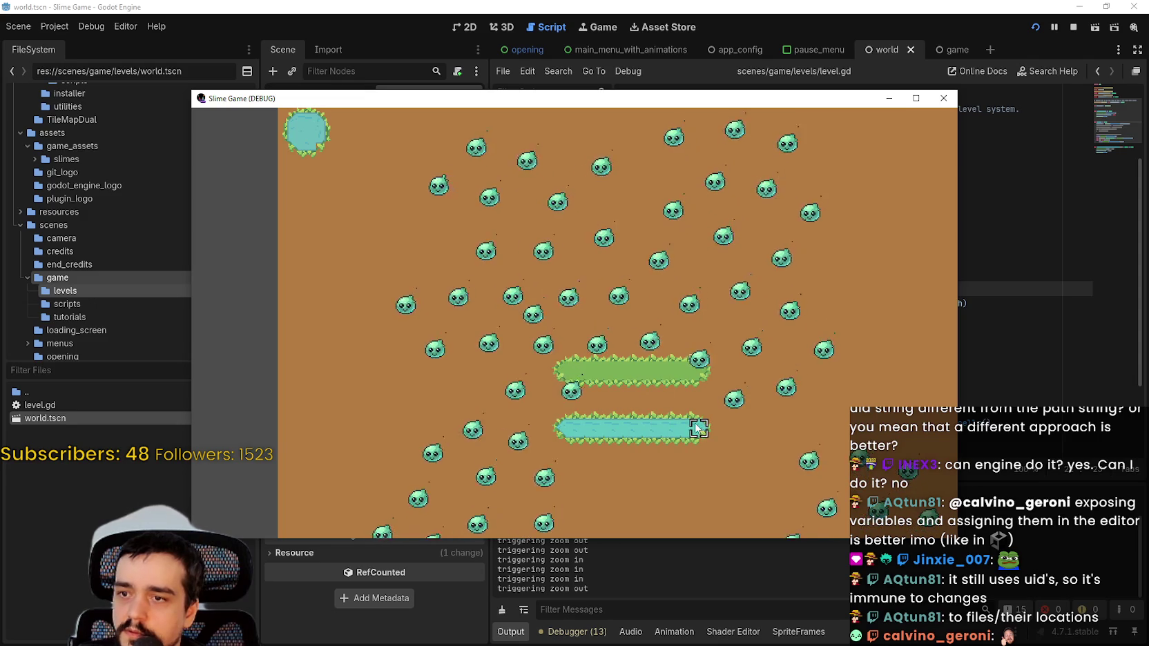
# - Pause and exit the game with Confirm, then open the Slime Game user-data folder
pyautogui.press('Escape')
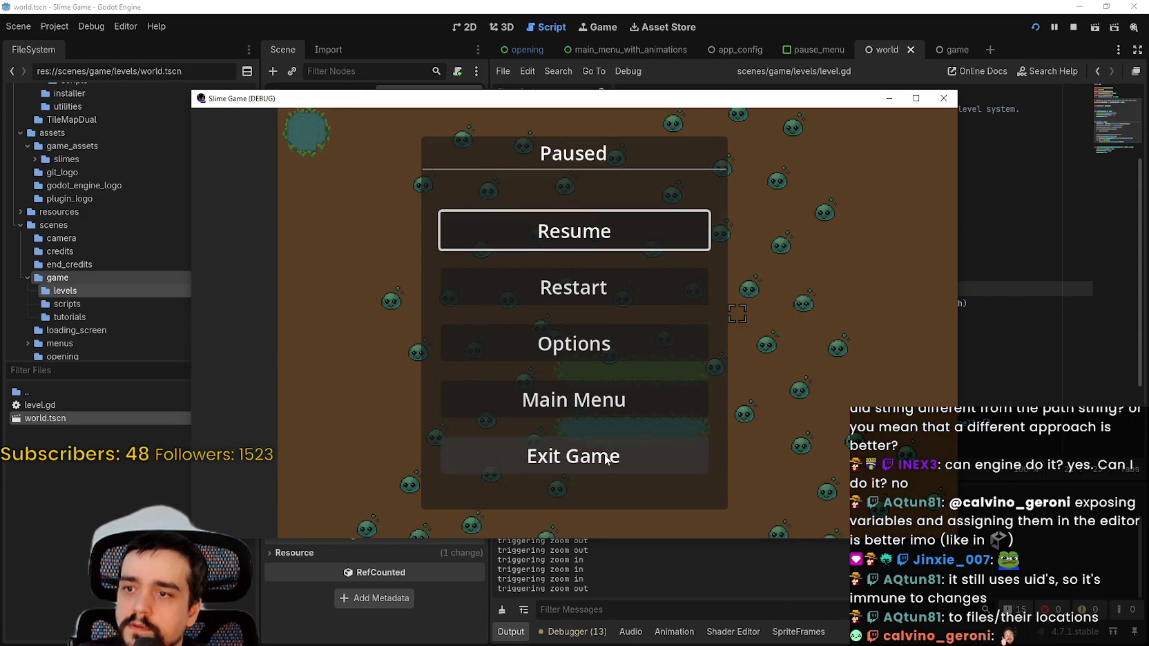
pyautogui.click(607, 458)
pyautogui.click(619, 360)
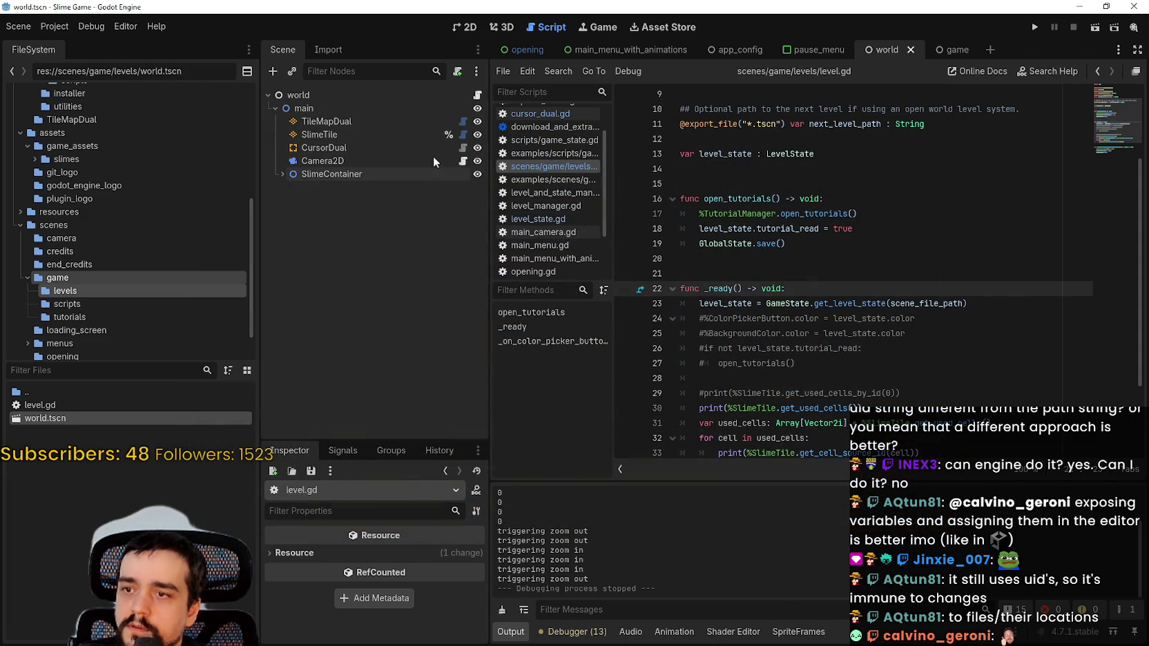
pyautogui.click(45, 27)
pyautogui.press('Escape')
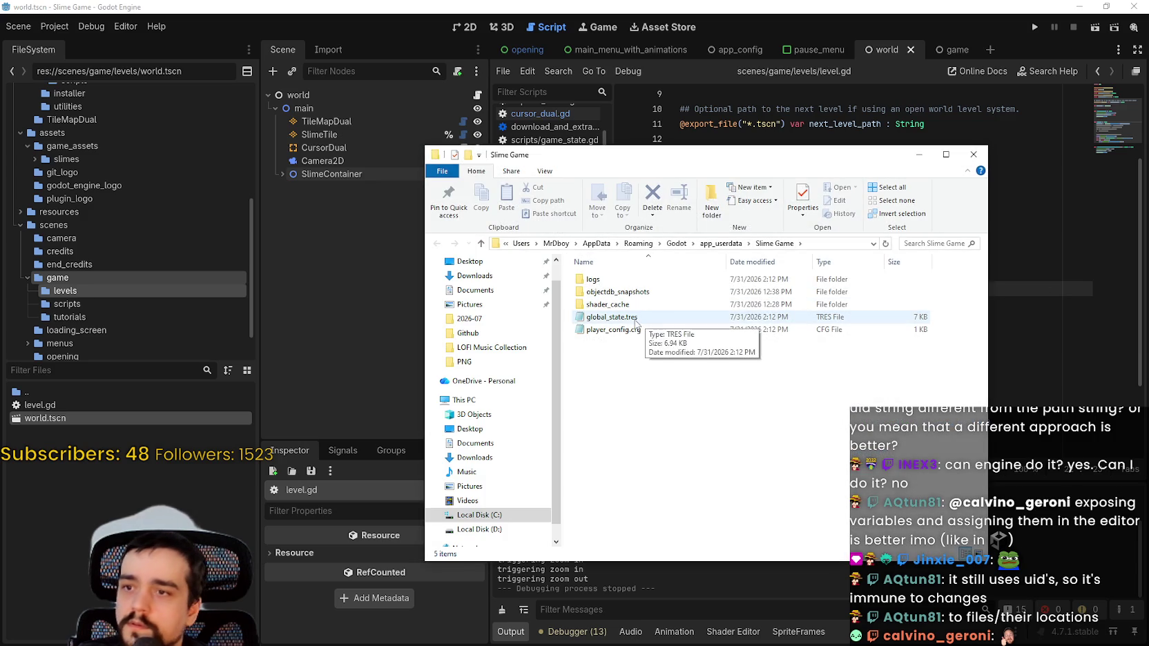
pyautogui.click(636, 319)
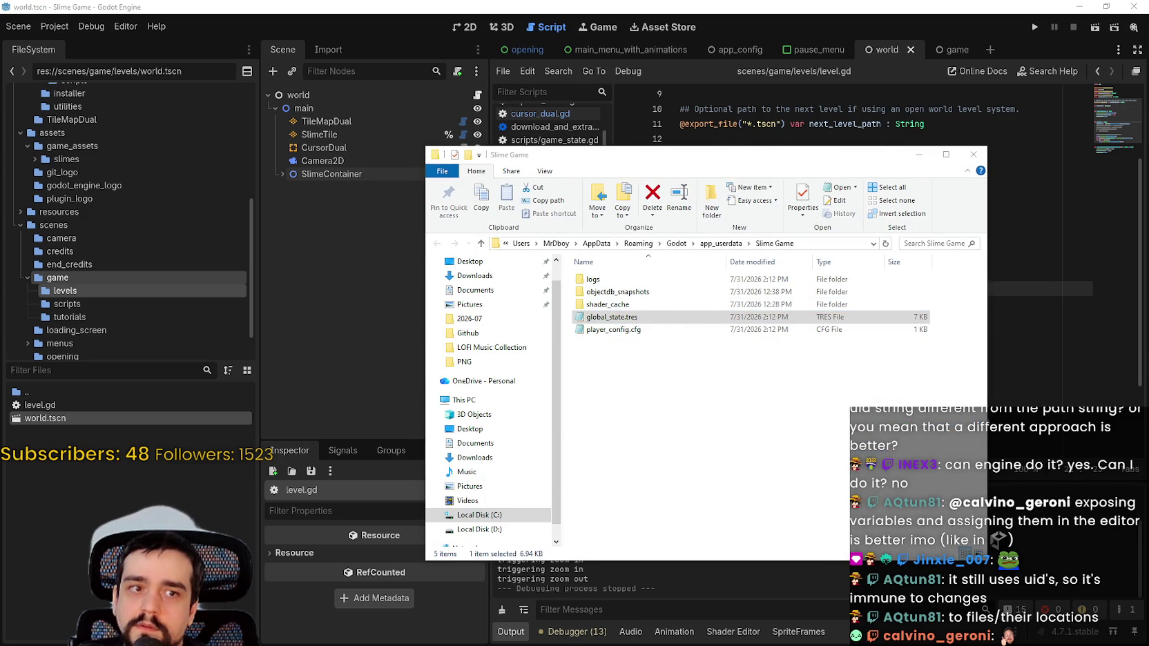
# - Look through the saved grass_cells at the end of global_state.tres in Notepad, then close it
pyautogui.scroll(-10, 702, 273)
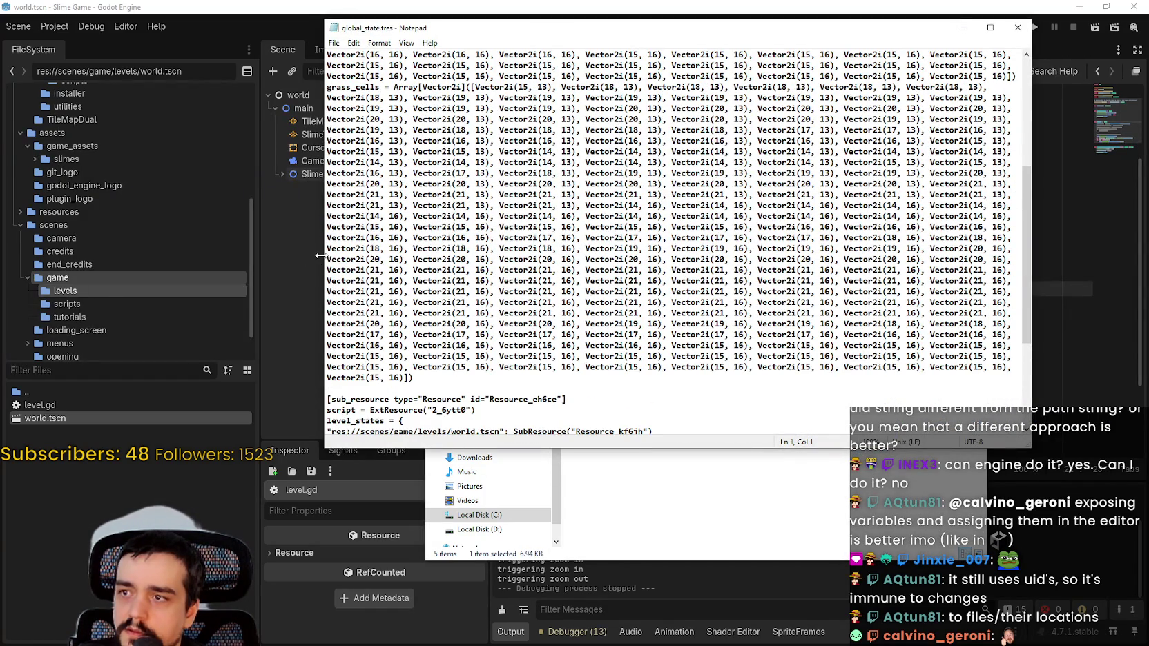
pyautogui.moveTo(324, 261); pyautogui.dragTo(3, 236)
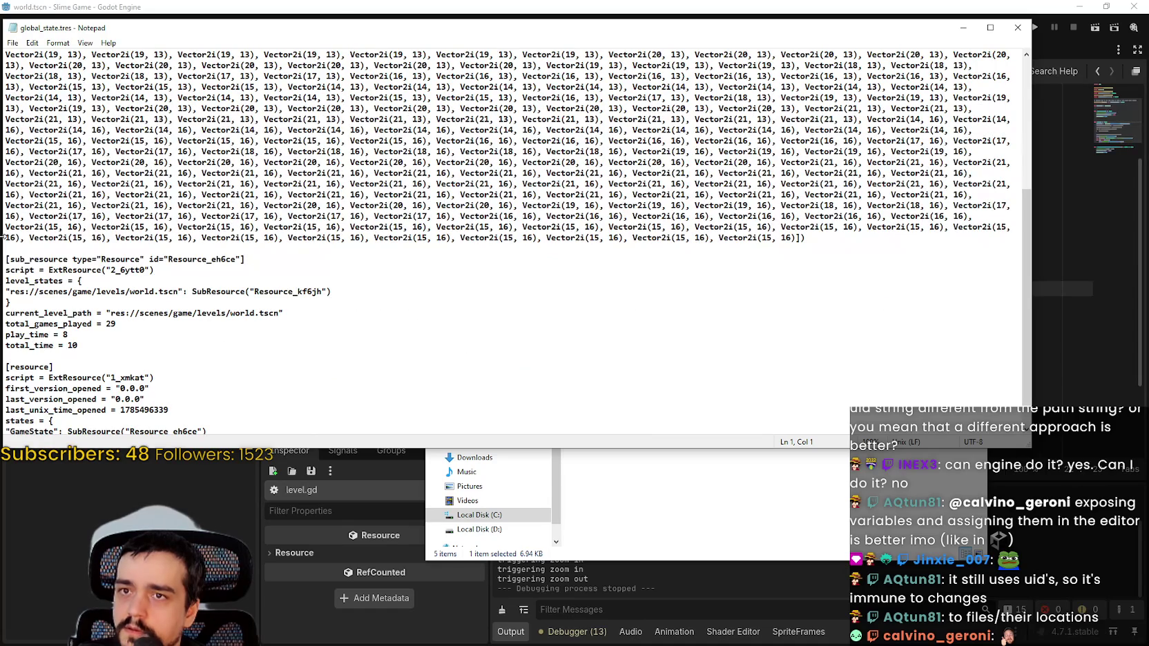
pyautogui.moveTo(4, 236); pyautogui.dragTo(4, 236)
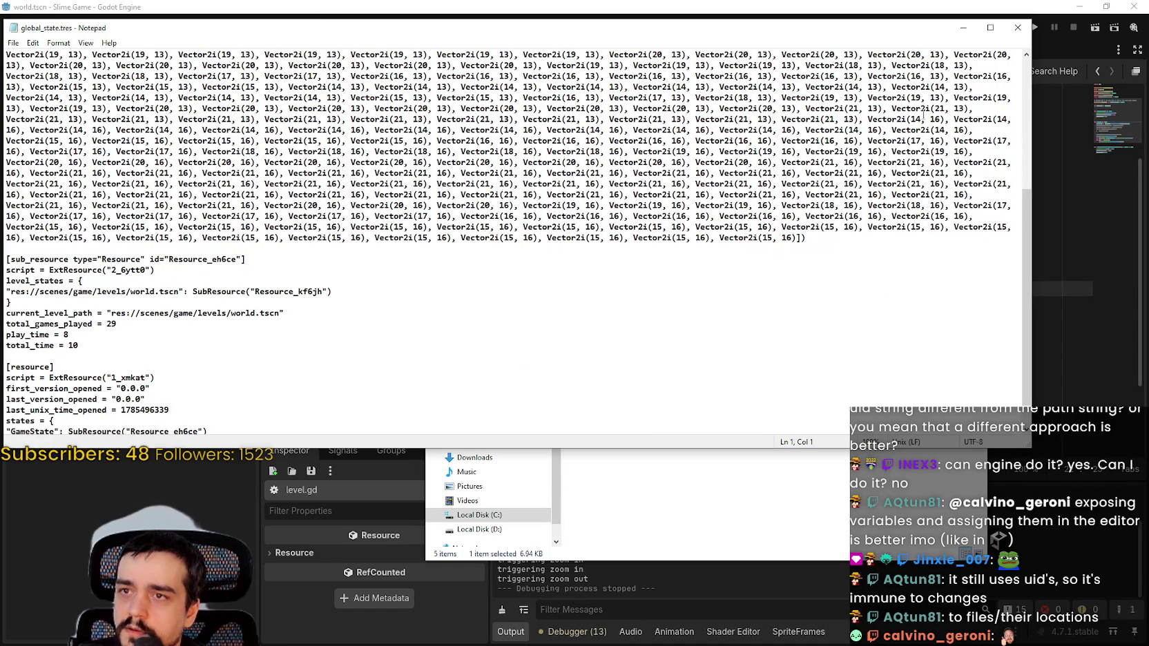
pyautogui.moveTo(911, 31)
pyautogui.mouseDown()
pyautogui.moveTo(966, 81)
pyautogui.moveTo(970, 163)
pyautogui.mouseUp()
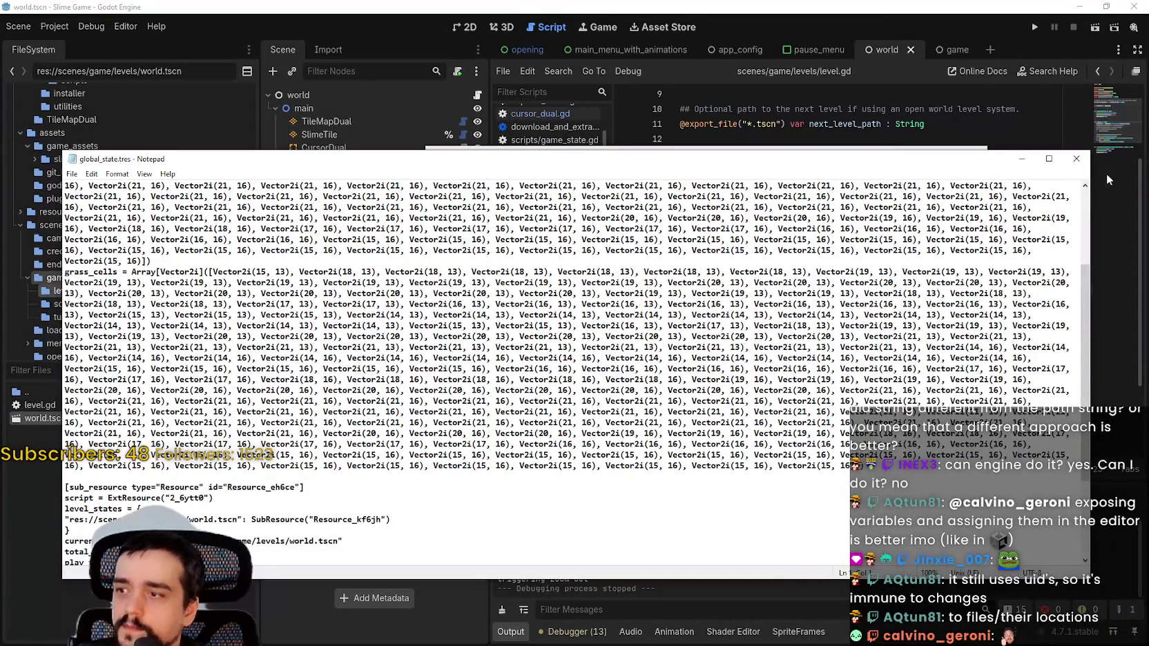
pyautogui.click(1075, 158)
# - Delete global_state.tres and player_config.cfg from the save folder and return to level.gd
pyautogui.moveTo(732, 402)
pyautogui.mouseDown()
pyautogui.moveTo(631, 307)
pyautogui.moveTo(630, 319)
pyautogui.mouseUp()
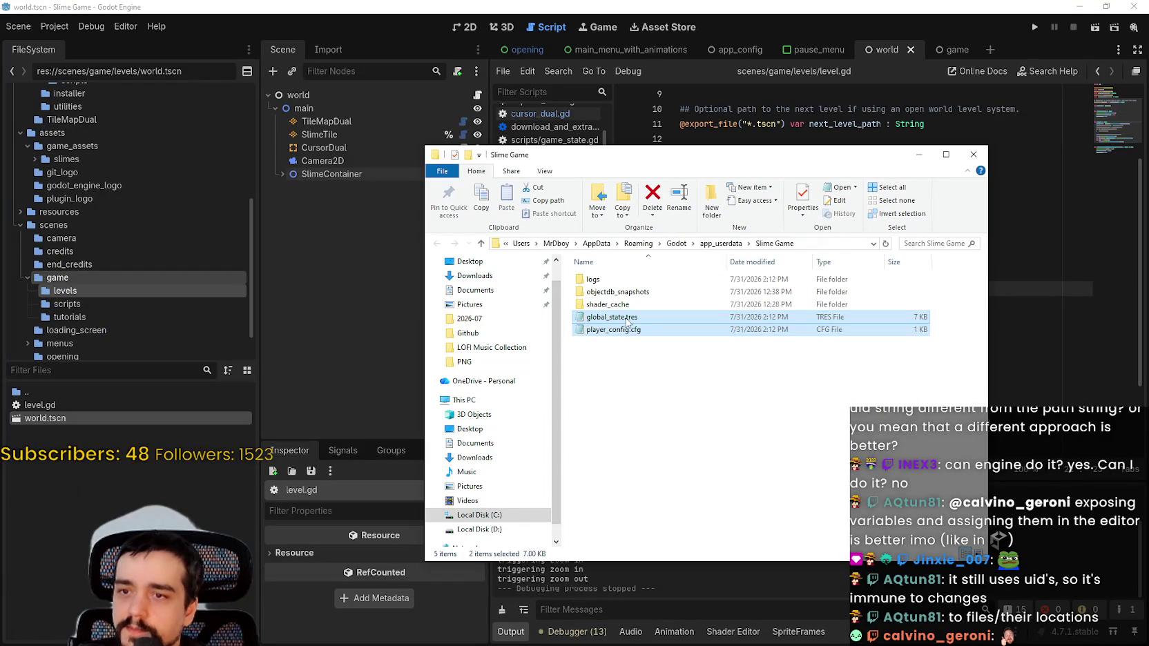
pyautogui.rightClick(630, 319)
pyautogui.click(657, 536)
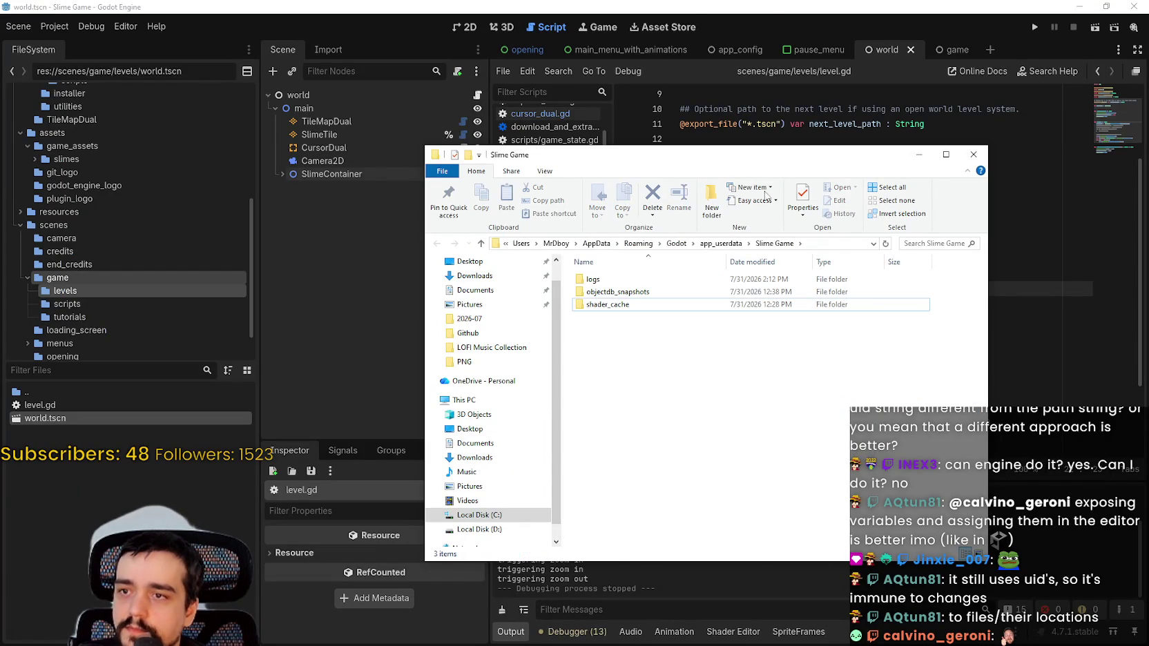
pyautogui.click(772, 18)
pyautogui.click(801, 247)
pyautogui.click(802, 256)
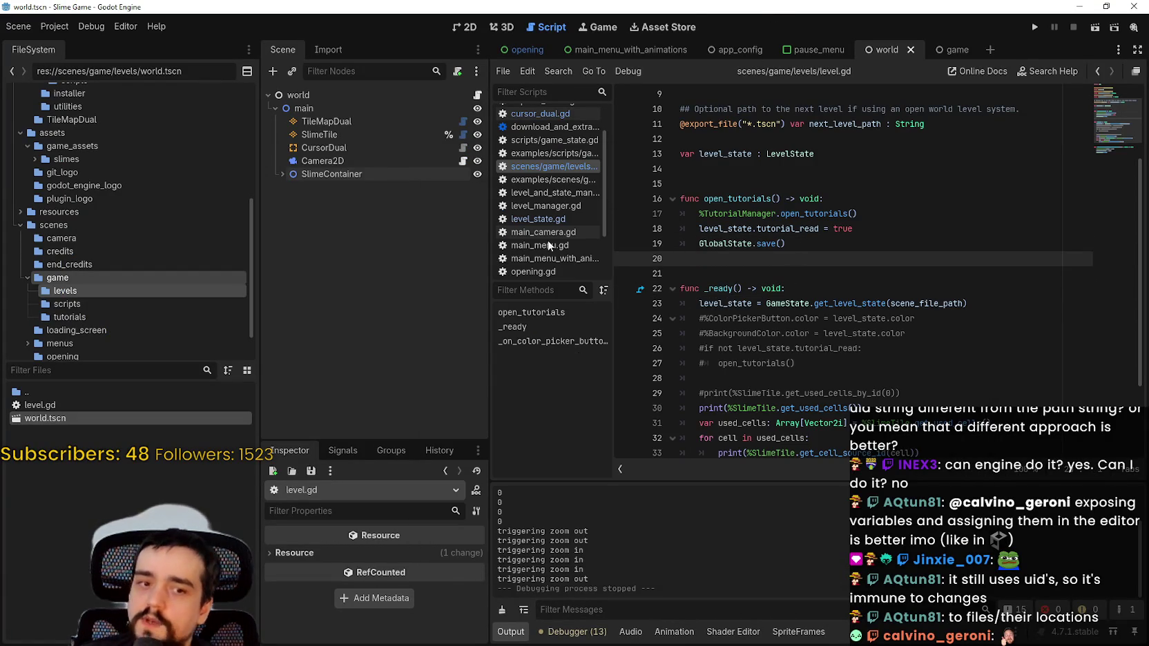
# - Review the grass_cells append code around lines 42–46 of the CursorDual script
pyautogui.click(463, 147)
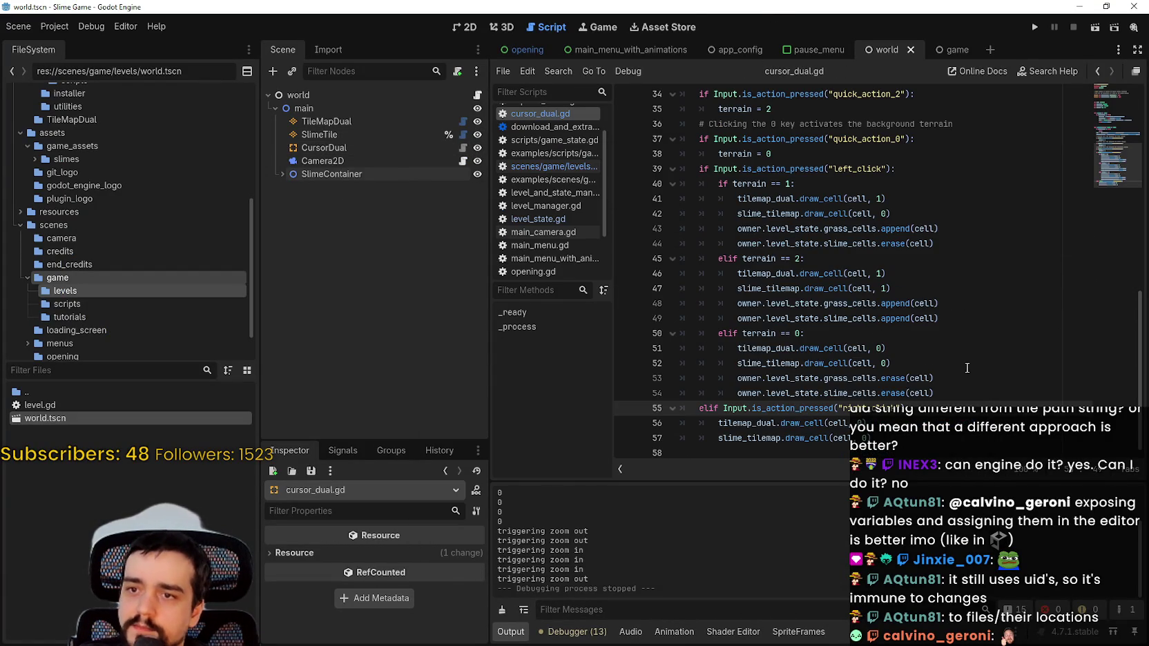
pyautogui.click(985, 389)
pyautogui.click(948, 362)
pyautogui.click(949, 226)
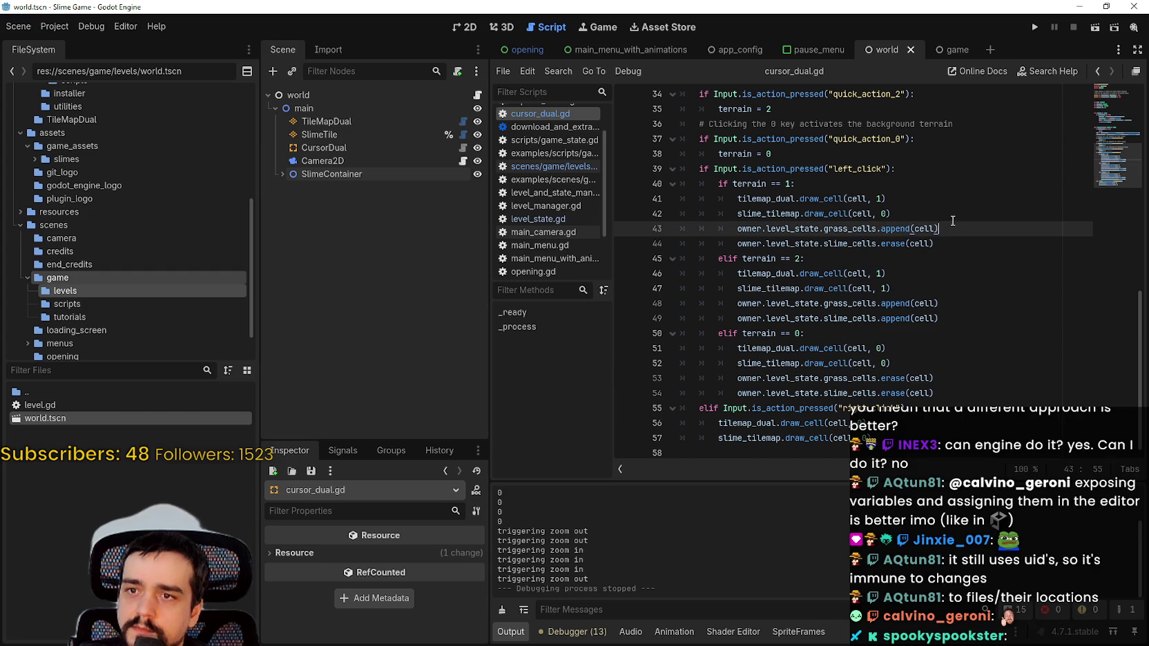
pyautogui.click(953, 211)
pyautogui.press('Return')
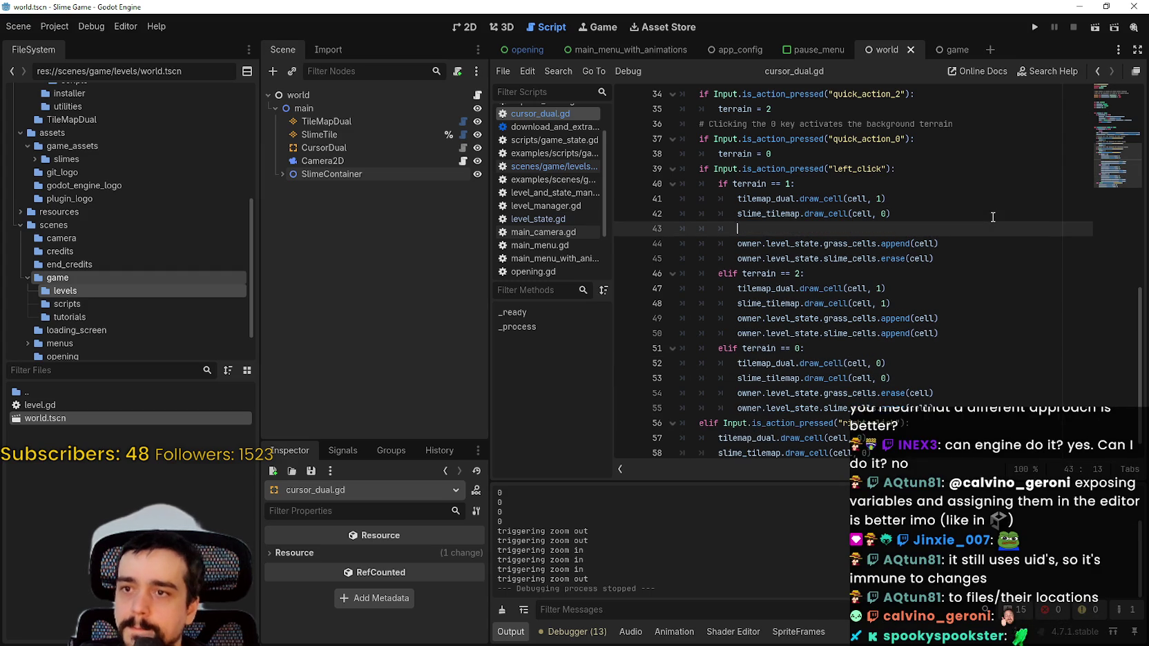
pyautogui.moveTo(910, 243); pyautogui.dragTo(743, 236)
pyautogui.click(764, 229)
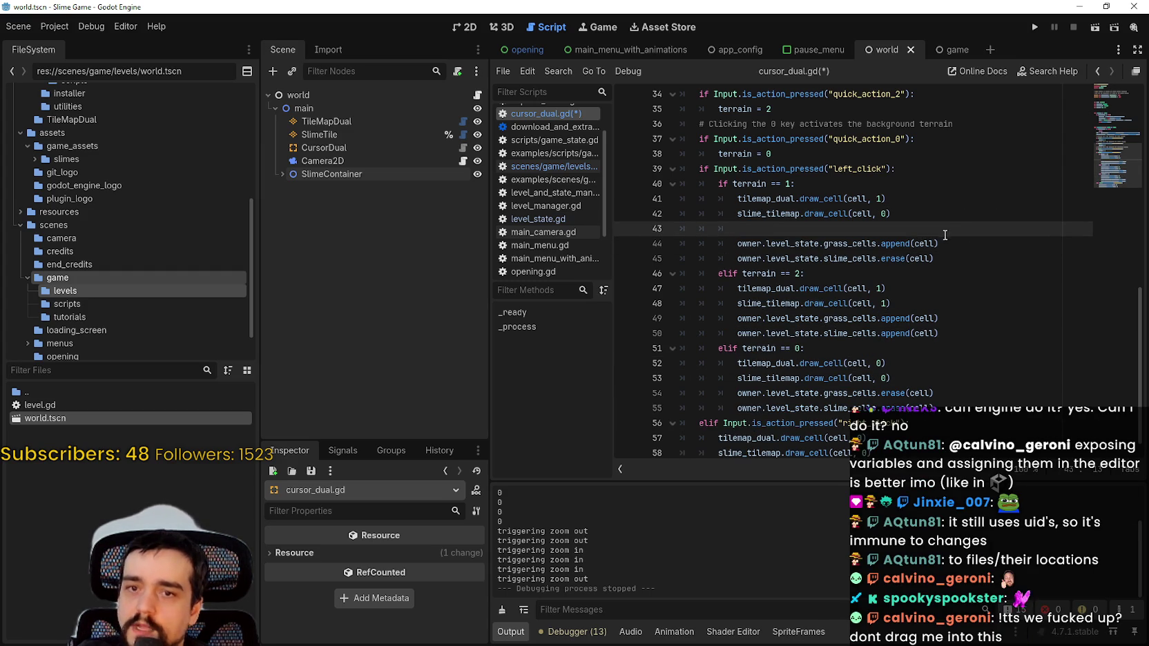
pyautogui.moveTo(804, 273); pyautogui.dragTo(909, 259)
pyautogui.moveTo(832, 252); pyautogui.dragTo(835, 229)
pyautogui.click(934, 258)
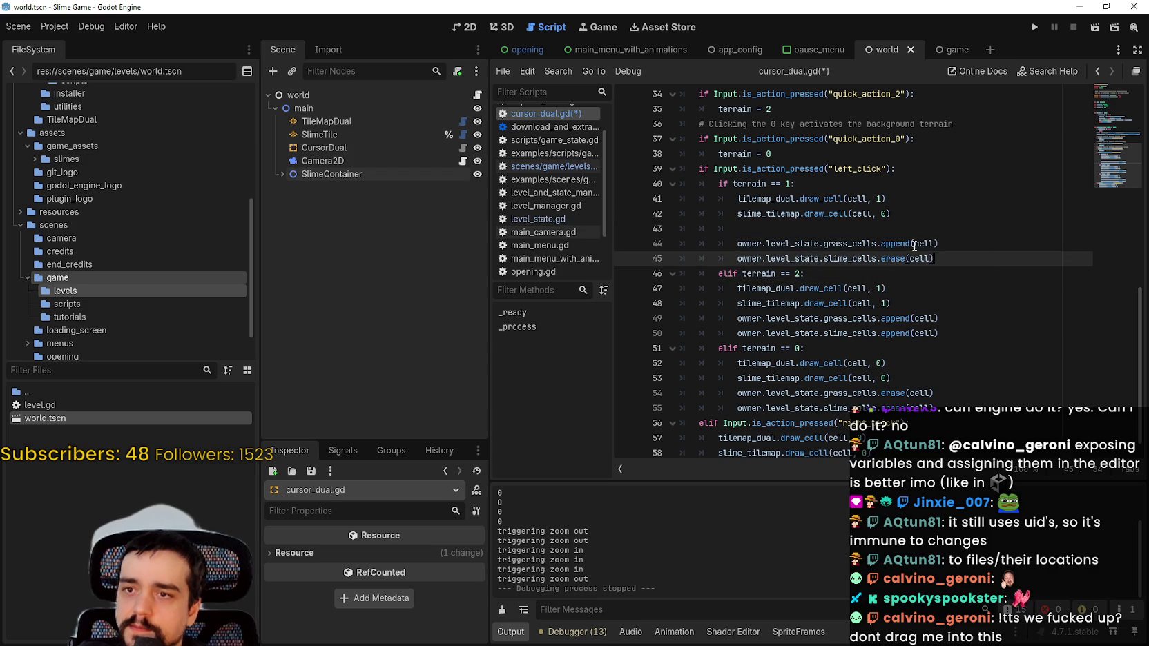
# - In level.gd, look up the LevelState symbol to open level_state.gd
pyautogui.click(478, 95)
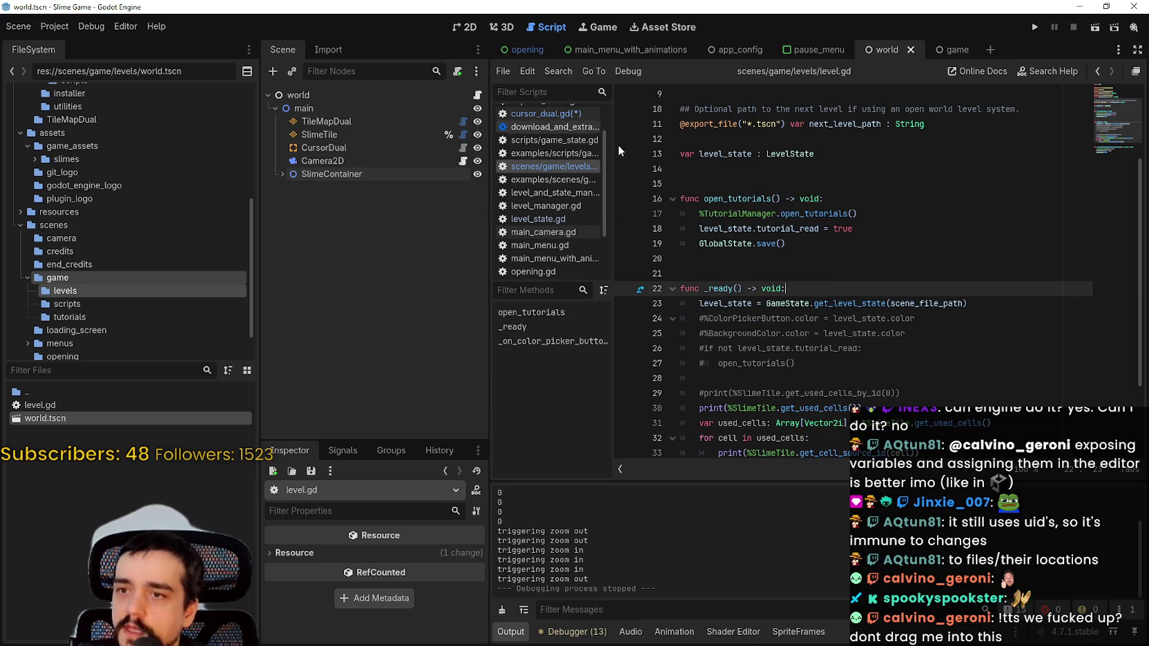
pyautogui.rightClick(787, 153)
pyautogui.click(844, 342)
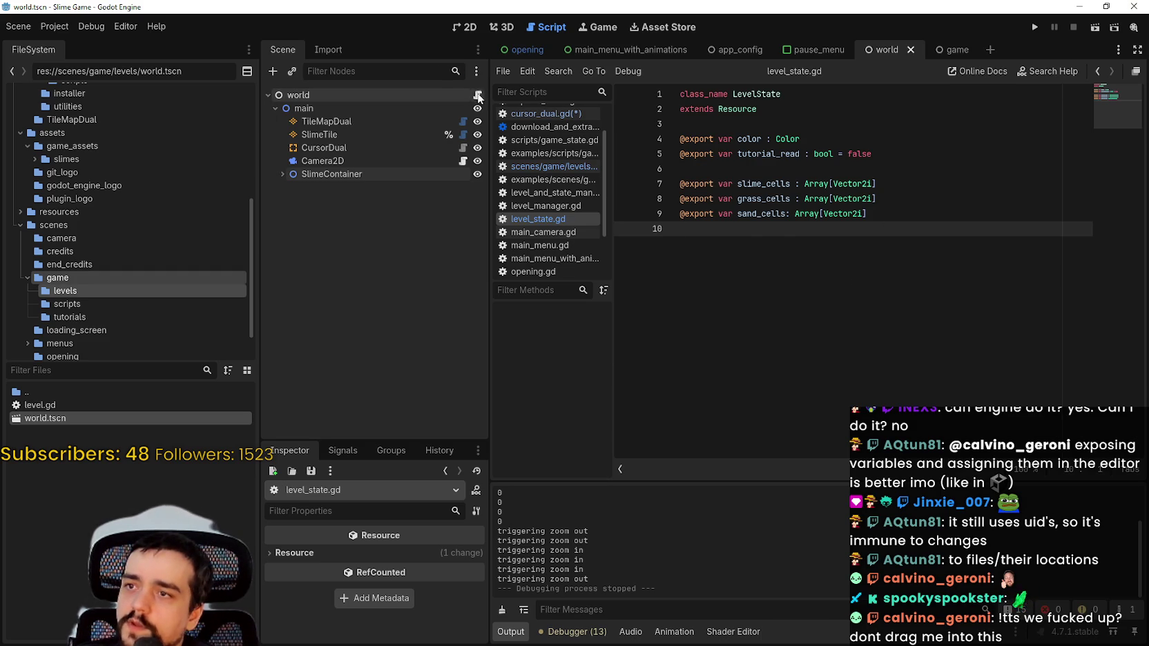
# - Below GlobalState.save(), write func add_tile() -> void: with pass and begin func remove_tile() -> void:
pyautogui.click(554, 166)
pyautogui.click(830, 435)
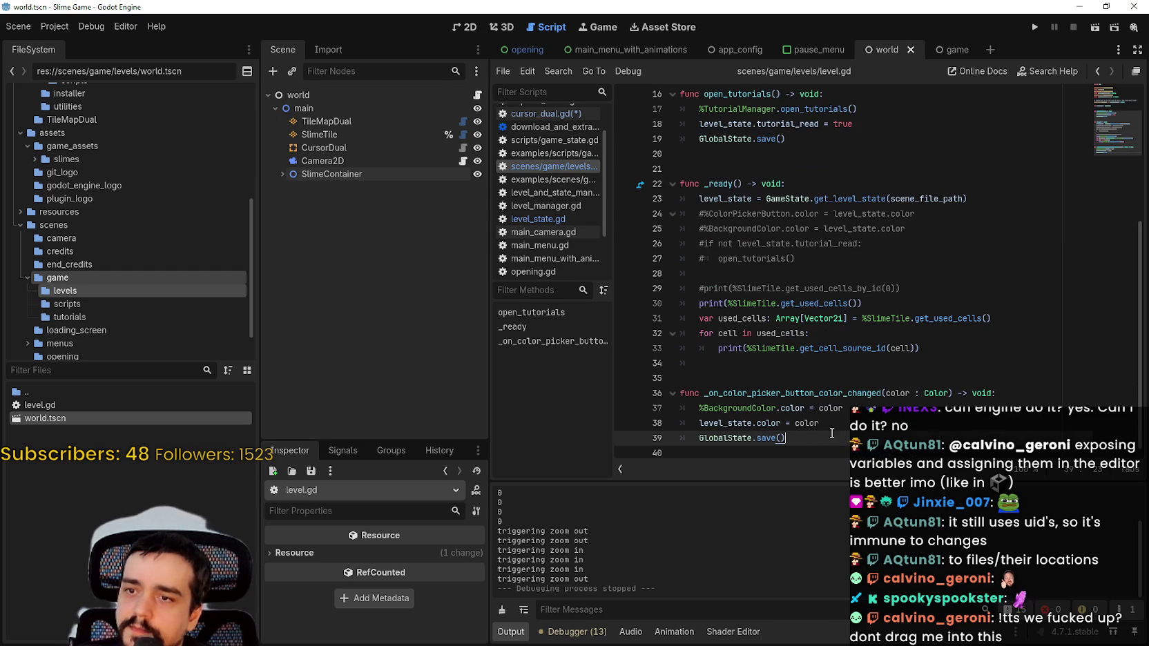
pyautogui.press('Down')
pyautogui.press('Return')
pyautogui.write('func a')
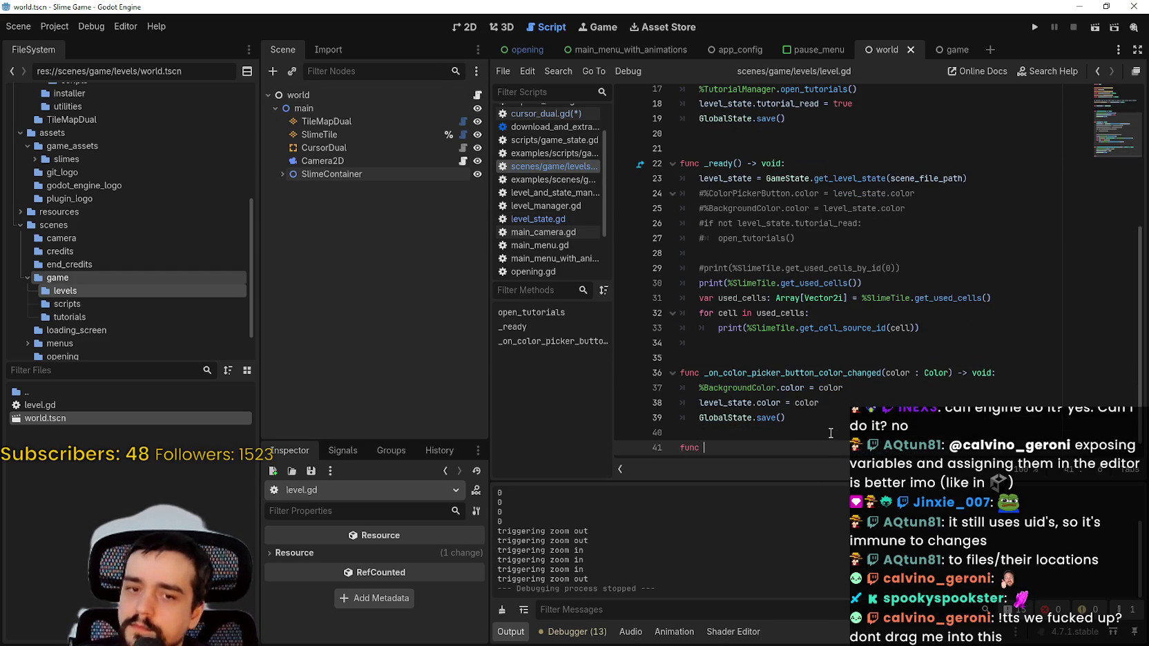
pyautogui.write('dd_ti')
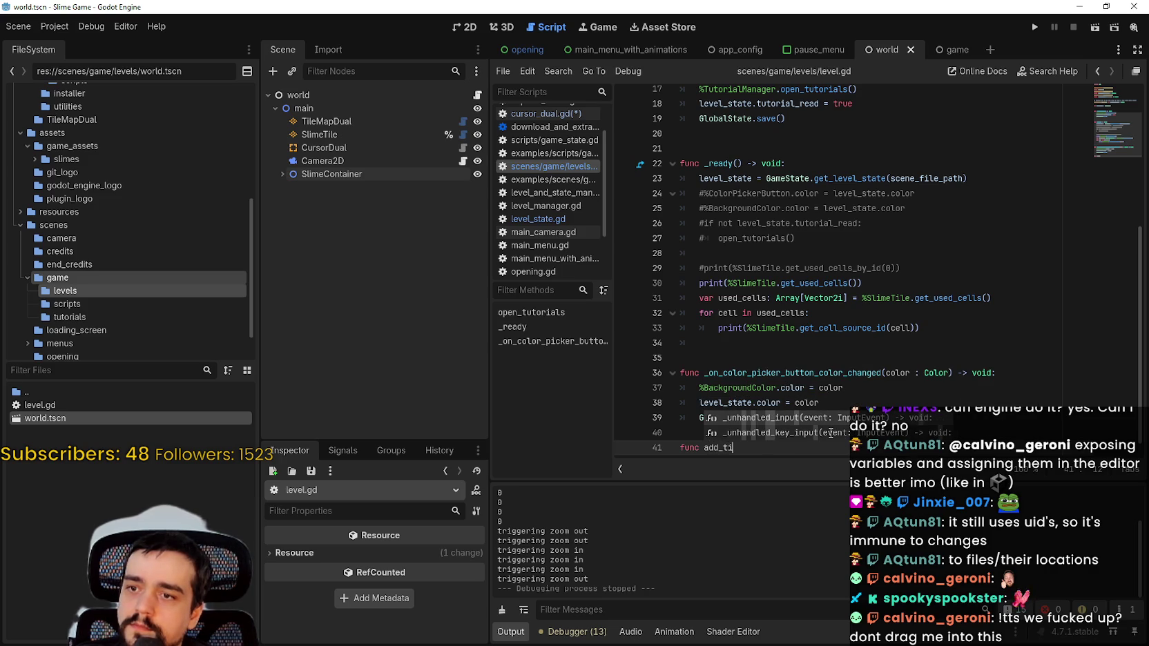
pyautogui.write('le() -> vo')
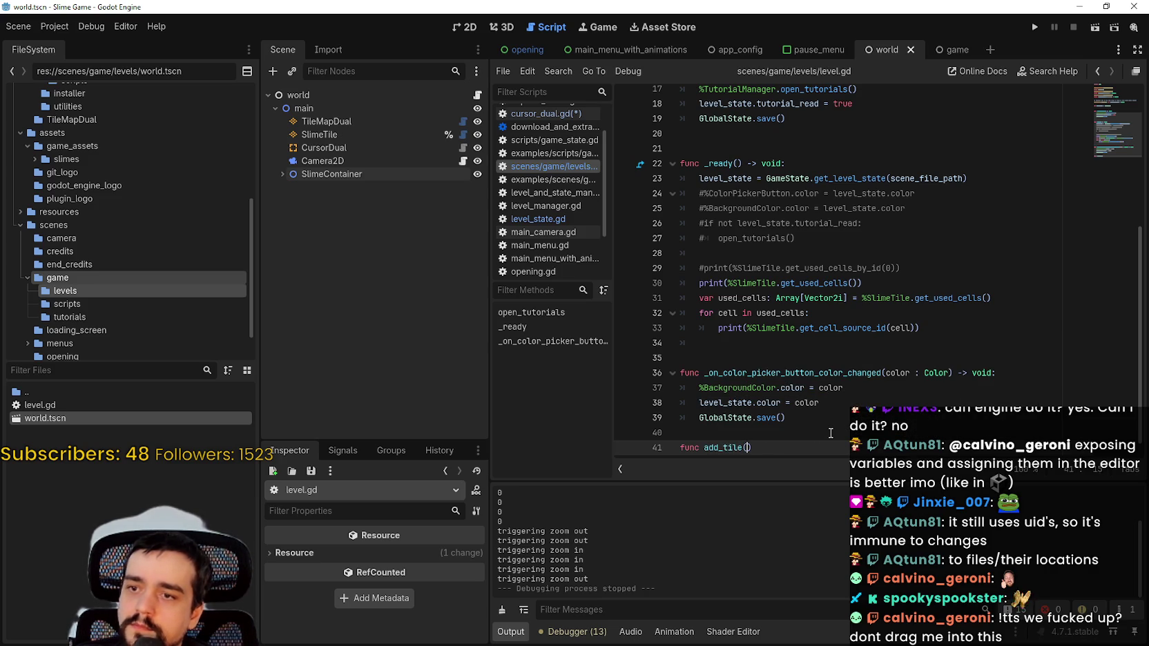
pyautogui.write('id')
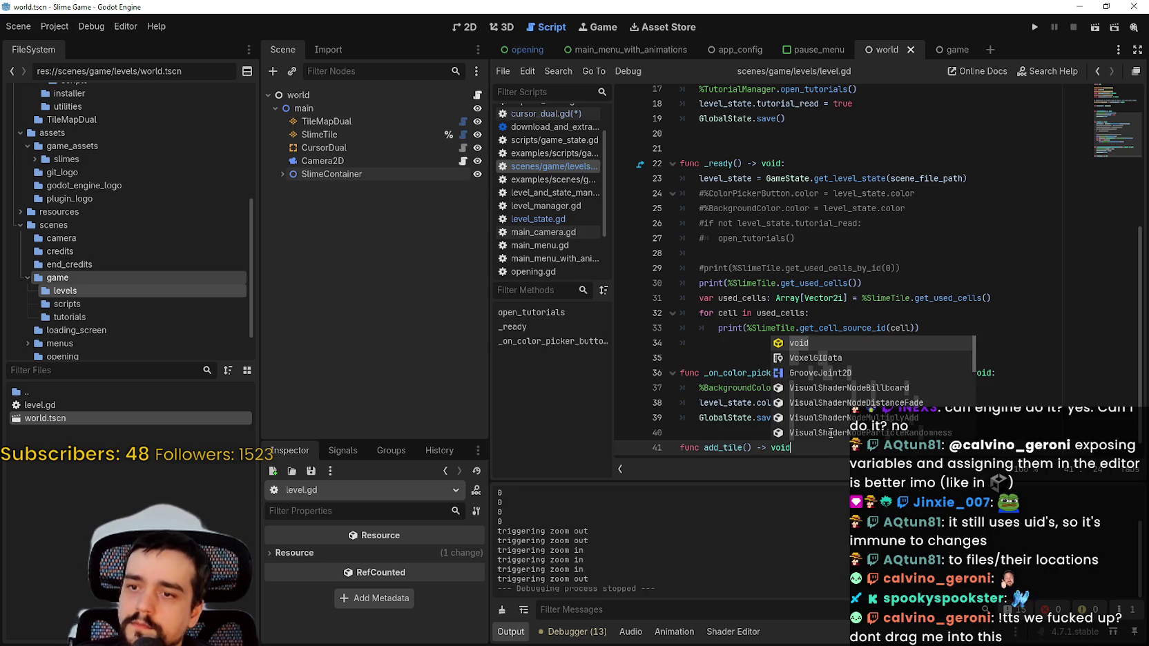
pyautogui.write(':')
pyautogui.press('Return')
pyautogui.write('pass')
pyautogui.press('Return')
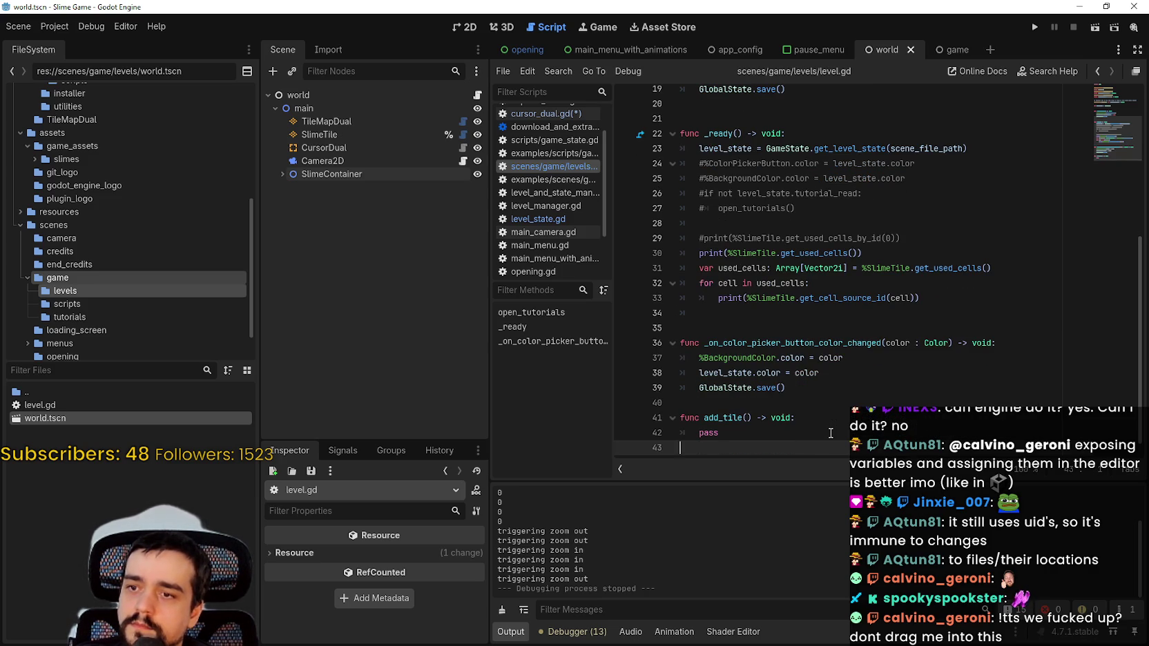
pyautogui.write('nc remove_t')
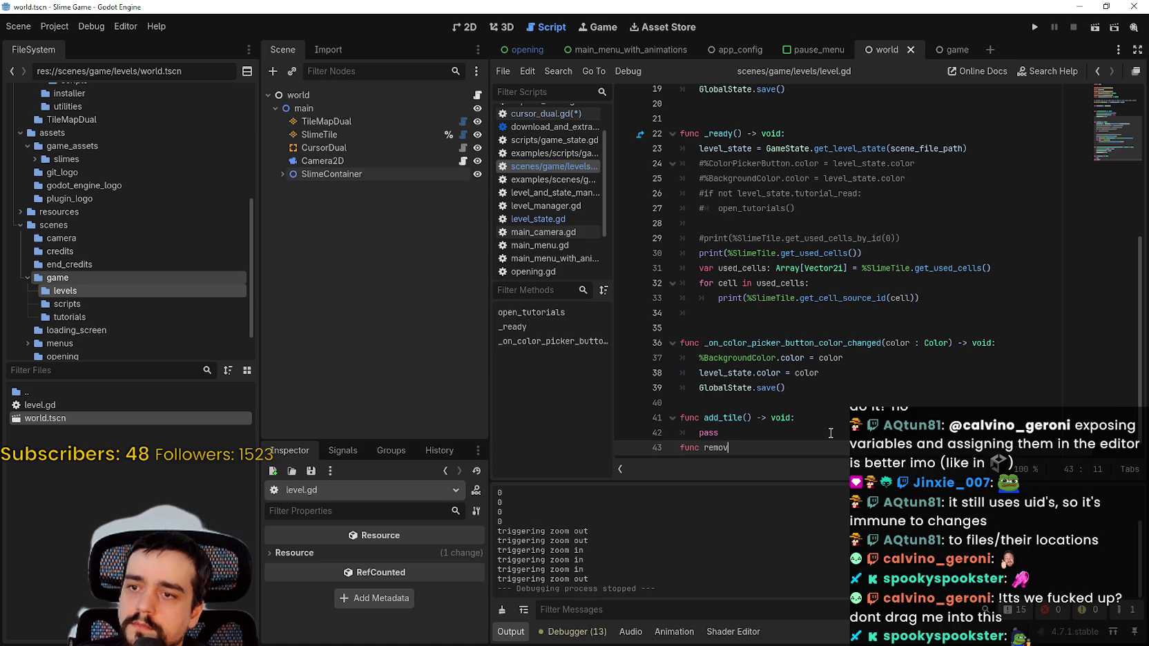
pyautogui.write('ile() -')
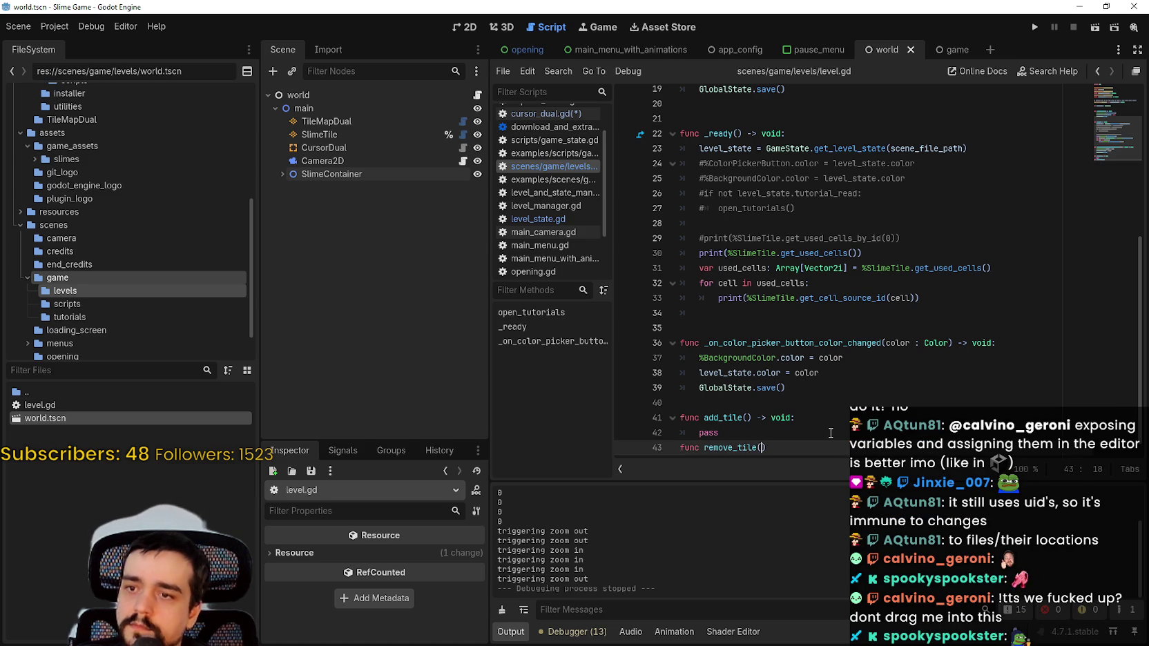
pyautogui.write('> void:')
pyautogui.press('Return')
# - Finish remove_tile with pass and give add_tile the parameters terrain: int, cell: Vector2i
pyautogui.write('pass')
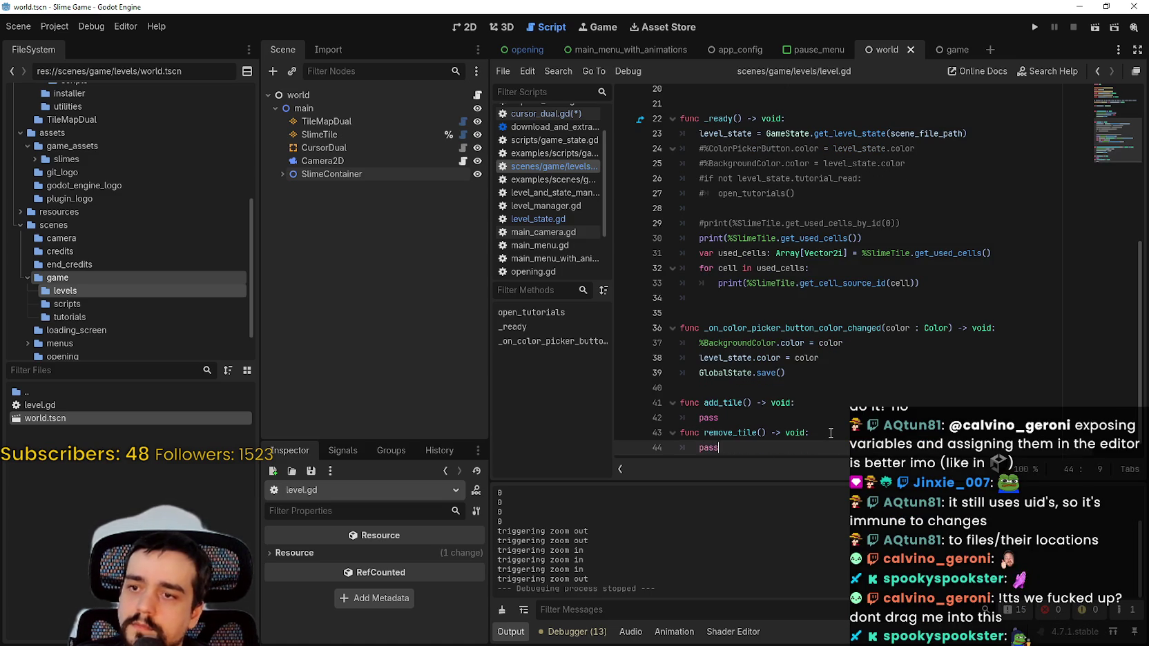
pyautogui.click(746, 393)
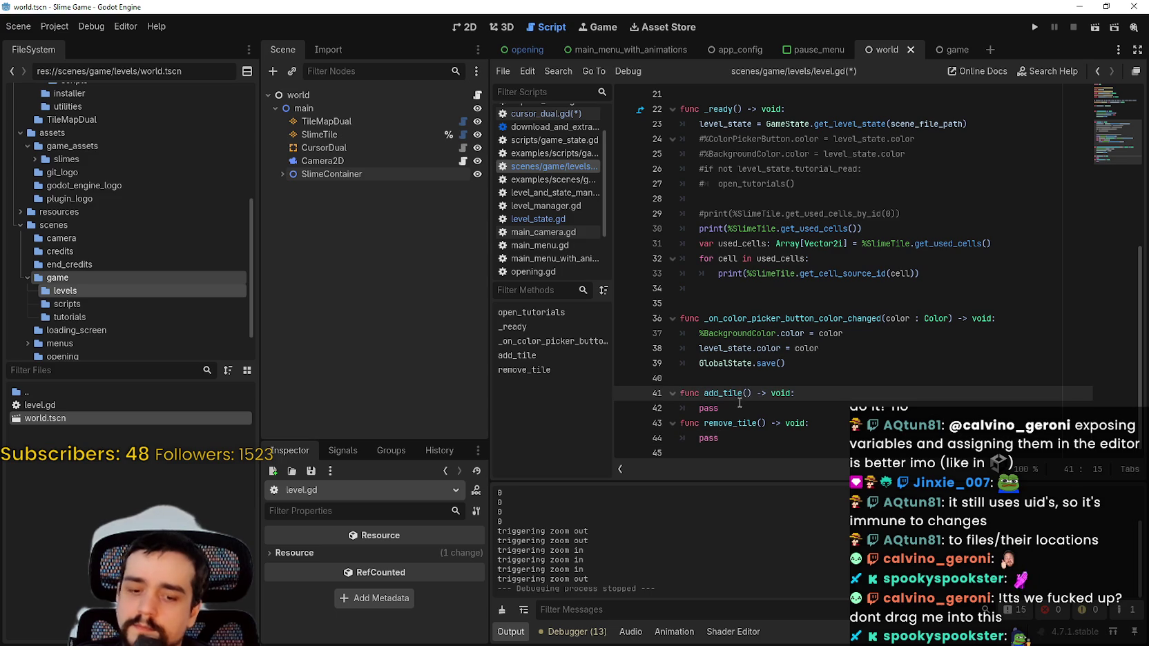
pyautogui.write('_')
pyautogui.press('BackSpace')
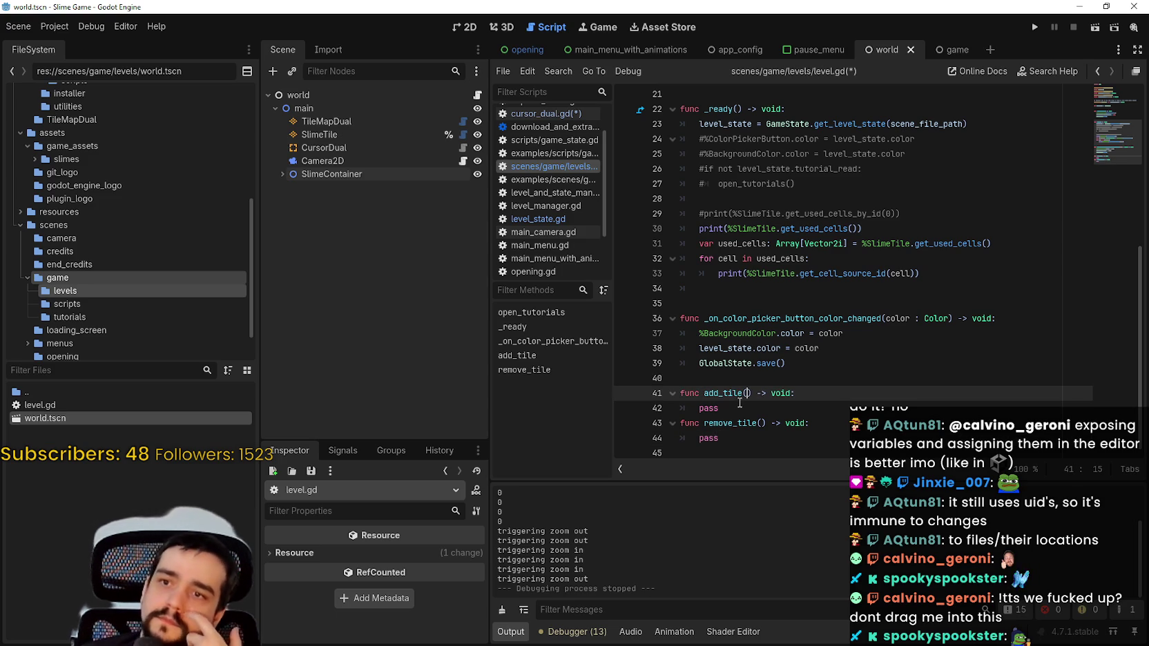
pyautogui.write('terrain')
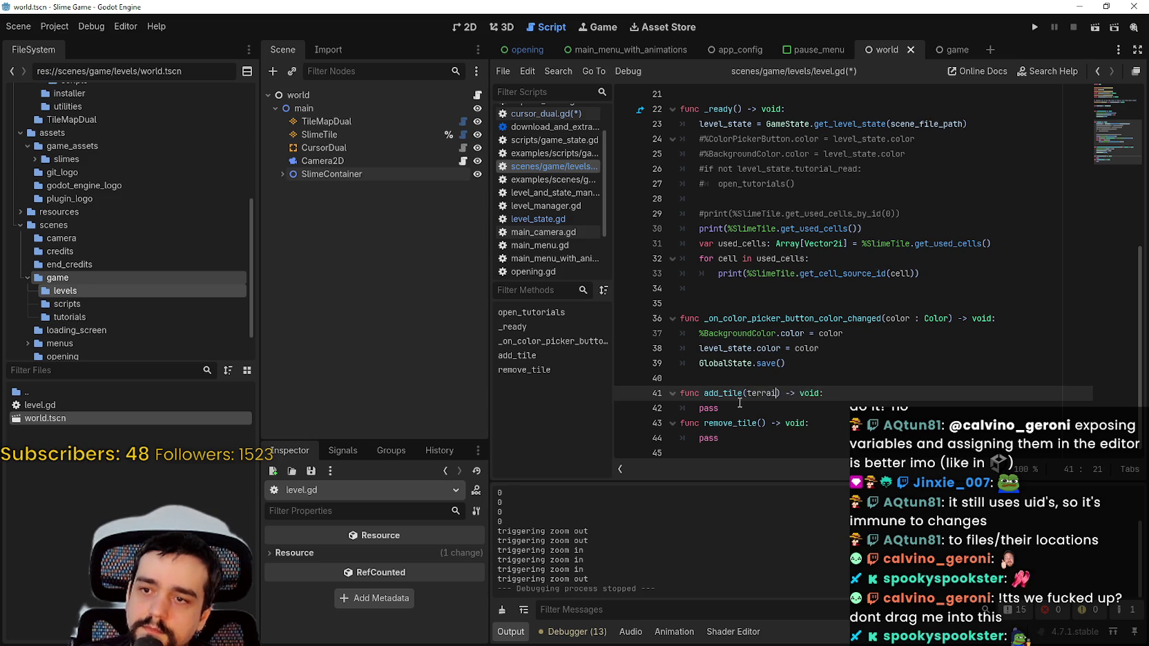
pyautogui.write(': i')
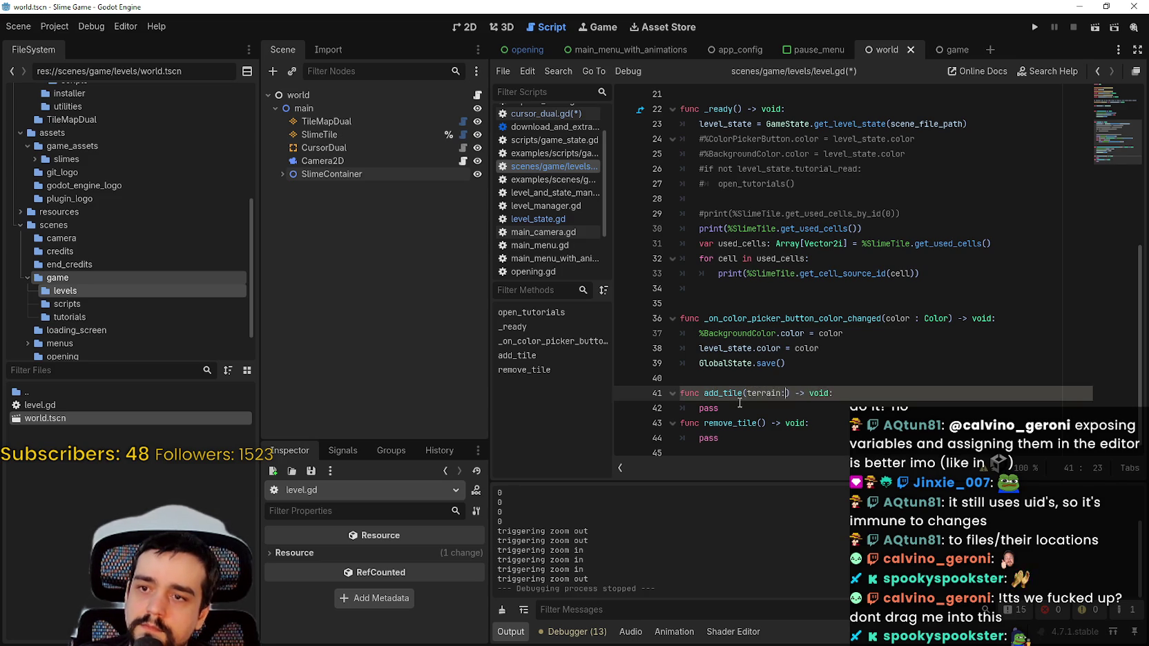
pyautogui.write('nt, ce')
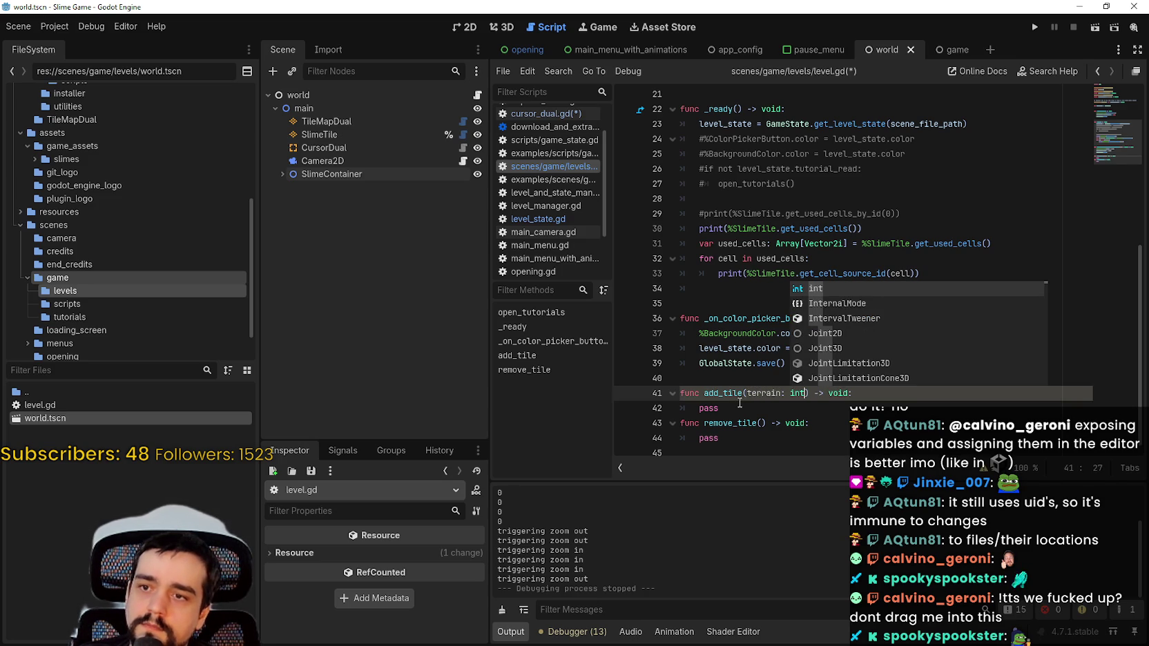
pyautogui.write('ll: Ve')
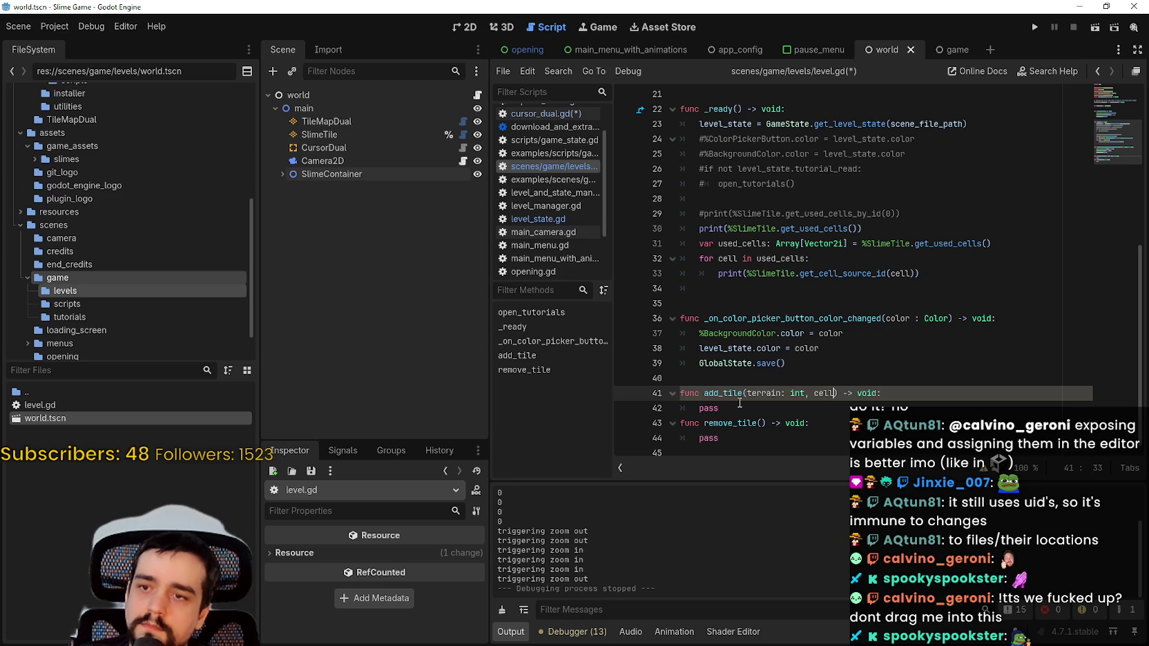
pyautogui.write('ctor')
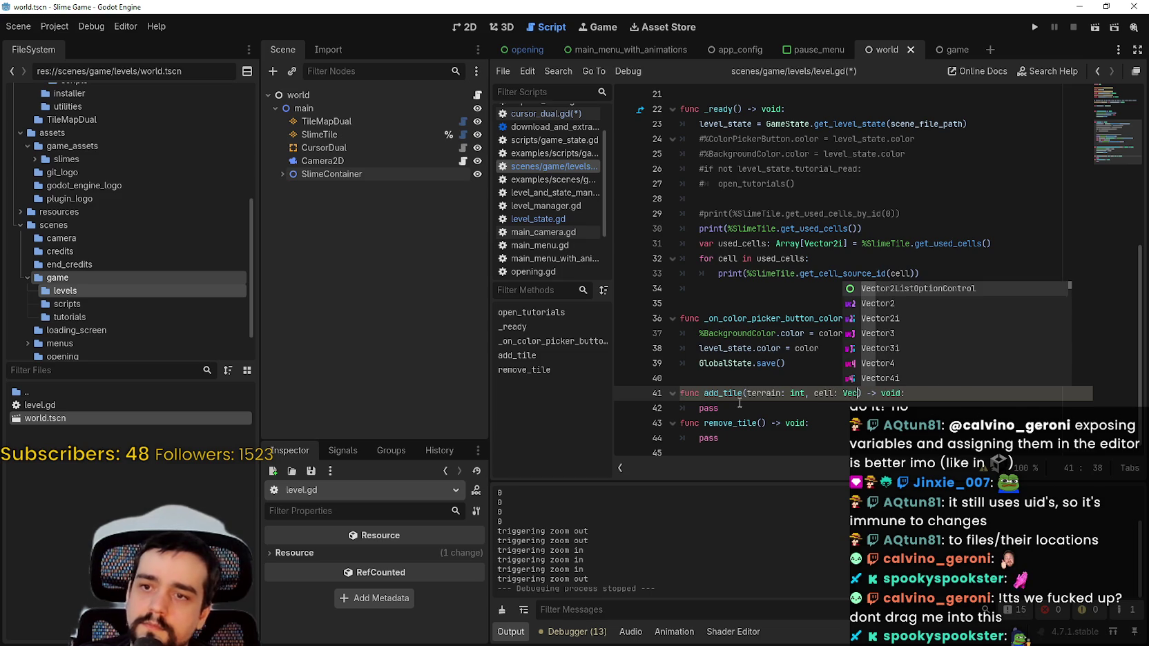
pyautogui.press('BackSpace')
pyautogui.press('Down')
pyautogui.press('Down')
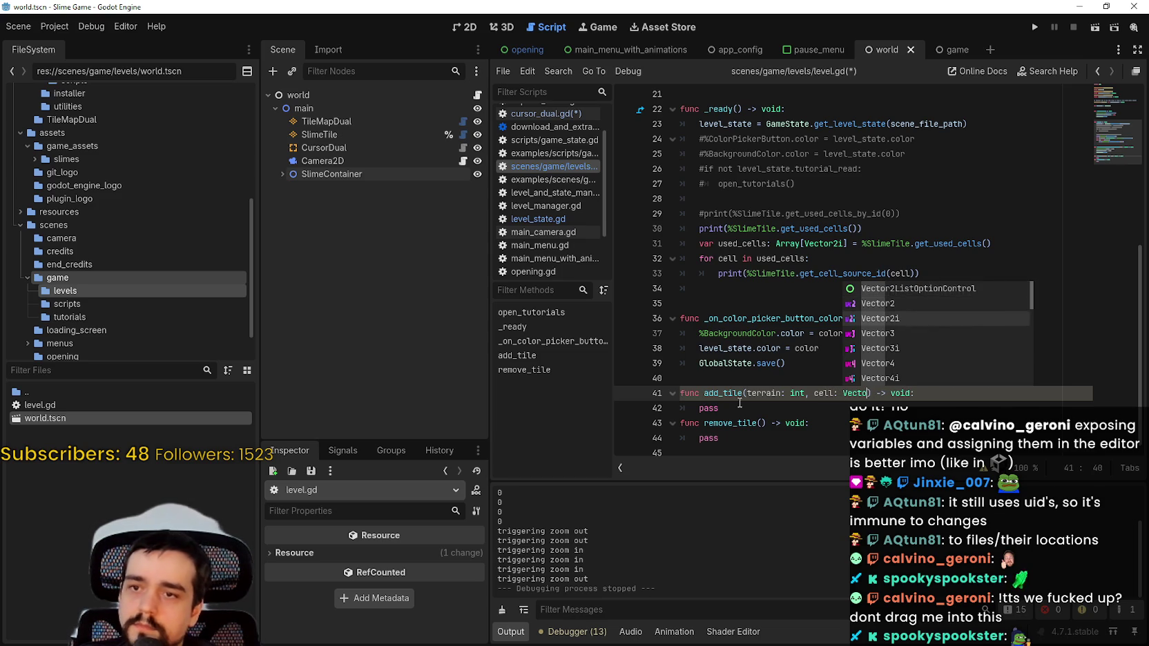
pyautogui.press('Return')
# - Copy the terrain and cell parameters into remove_tile and separate the two functions with a blank line
pyautogui.scroll(-1, 749, 365)
pyautogui.click(755, 434)
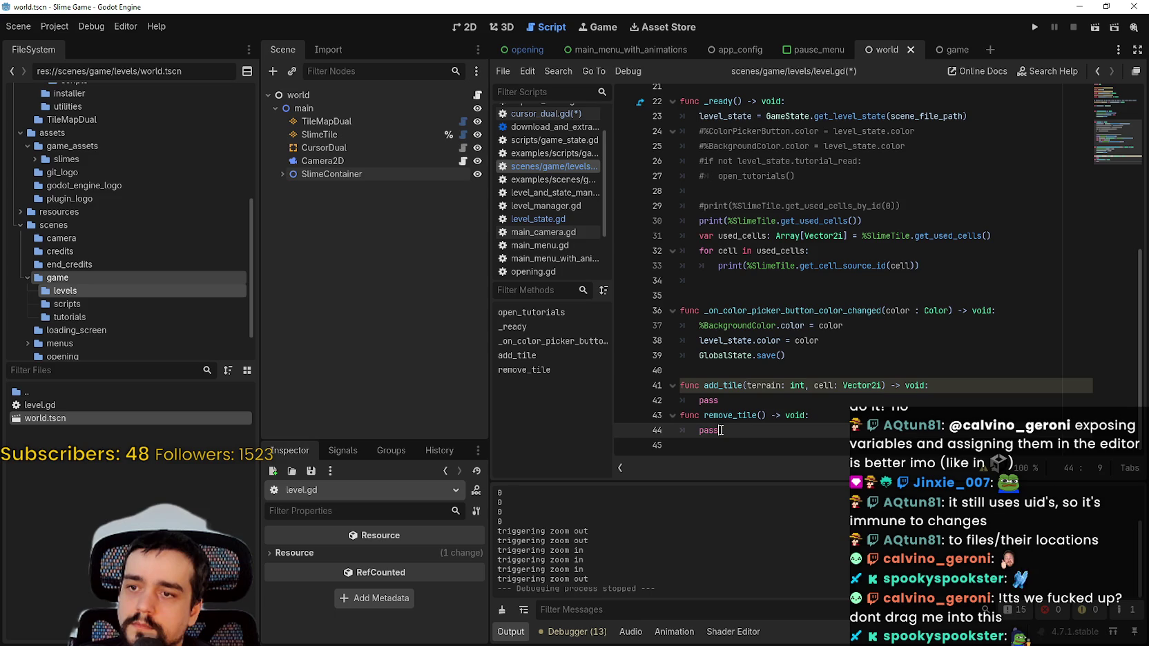
pyautogui.moveTo(747, 385); pyautogui.dragTo(872, 385)
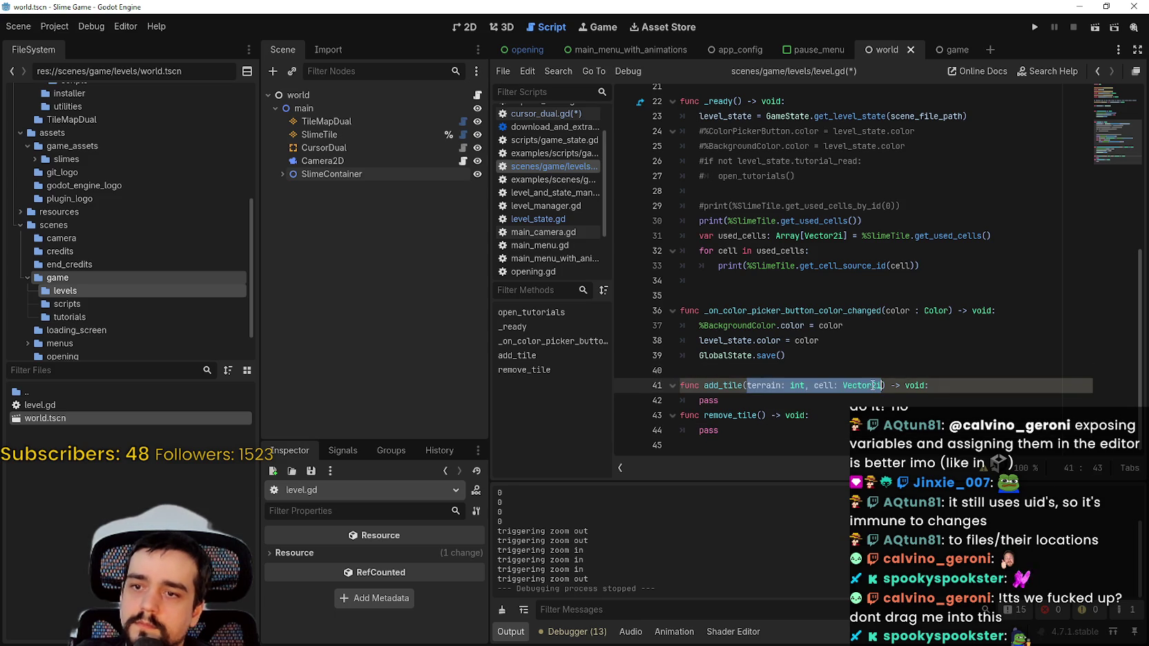
pyautogui.hotkey('ctrl', 'c')
pyautogui.doubleClick(708, 430)
pyautogui.hotkey('ctrl', 'v')
pyautogui.doubleClick(708, 401)
pyautogui.click(729, 400)
pyautogui.hotkey('shift', 'Home')
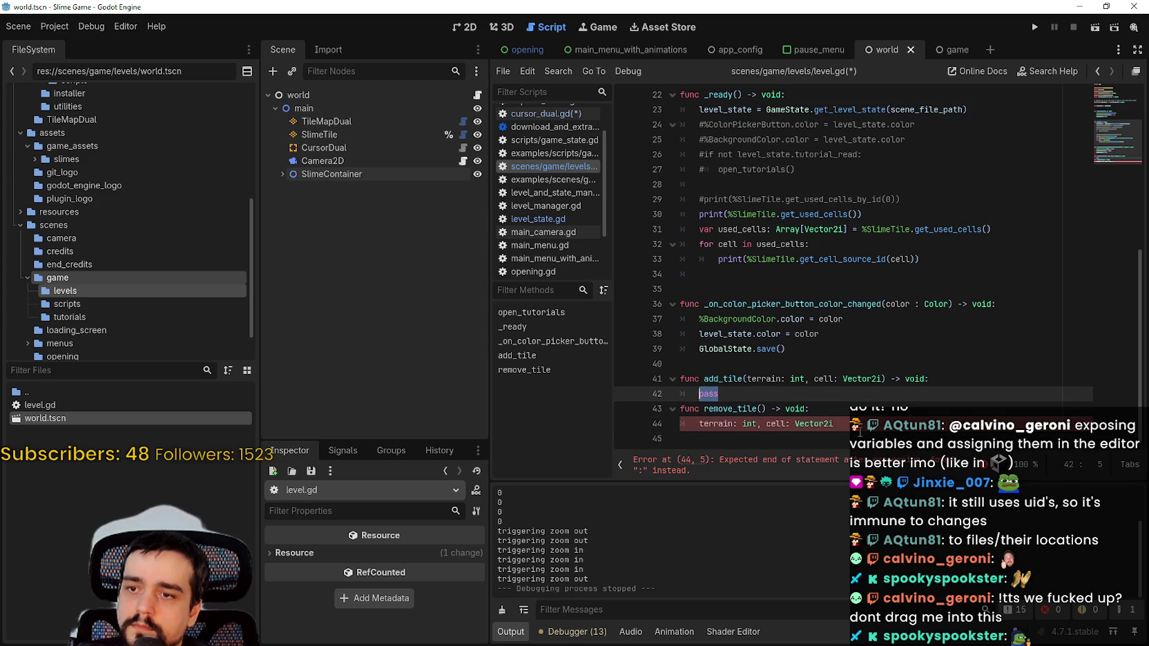
pyautogui.hotkey('ctrl', 'z')
pyautogui.click(762, 423)
pyautogui.hotkey('ctrl', 'v')
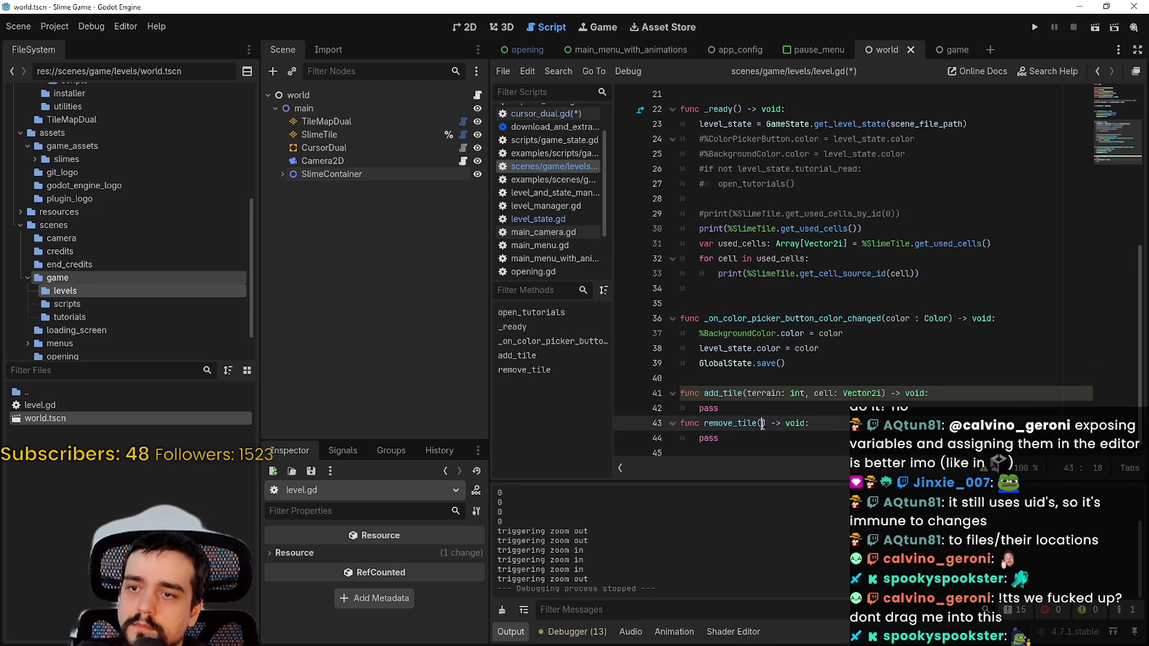
pyautogui.moveTo(743, 408); pyautogui.dragTo(708, 412)
pyautogui.click(739, 408)
pyautogui.press('Return')
# - Replace add_tile's pass with level_state.grass_cells
pyautogui.scroll(-1, 745, 411)
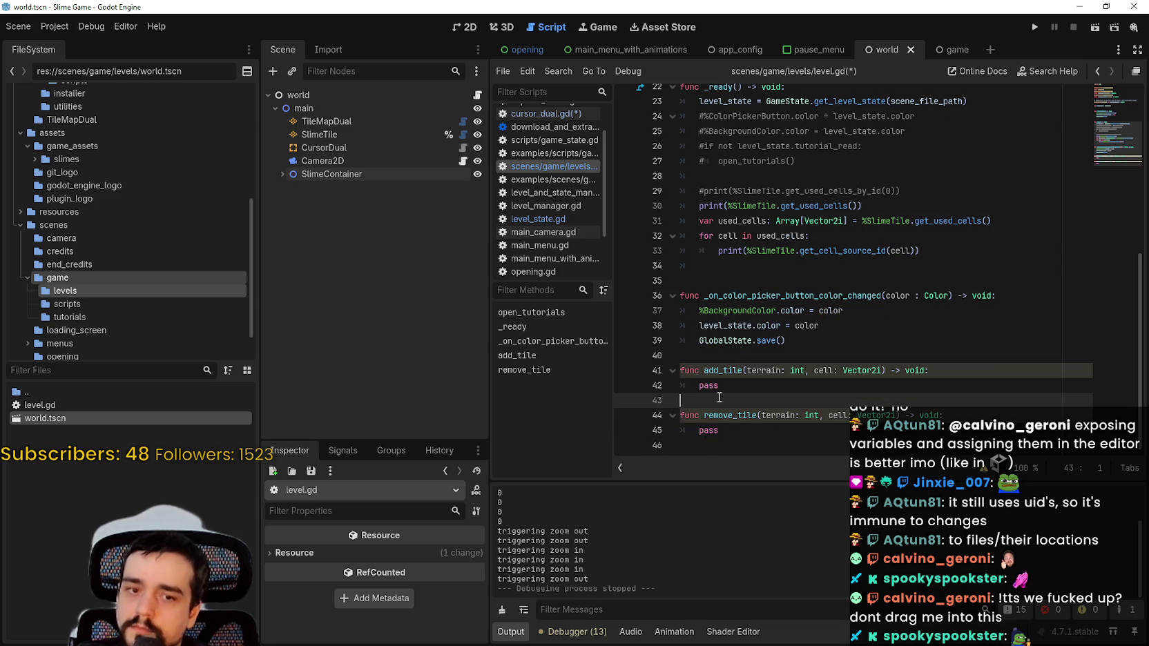
pyautogui.doubleClick(704, 387)
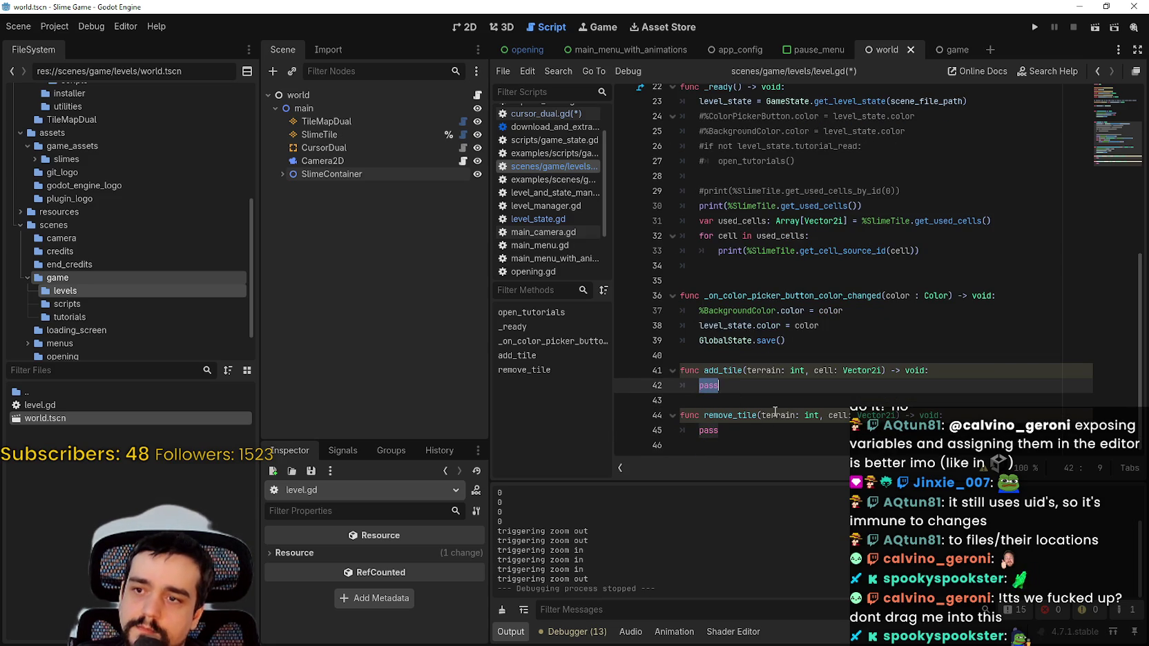
pyautogui.write('if t')
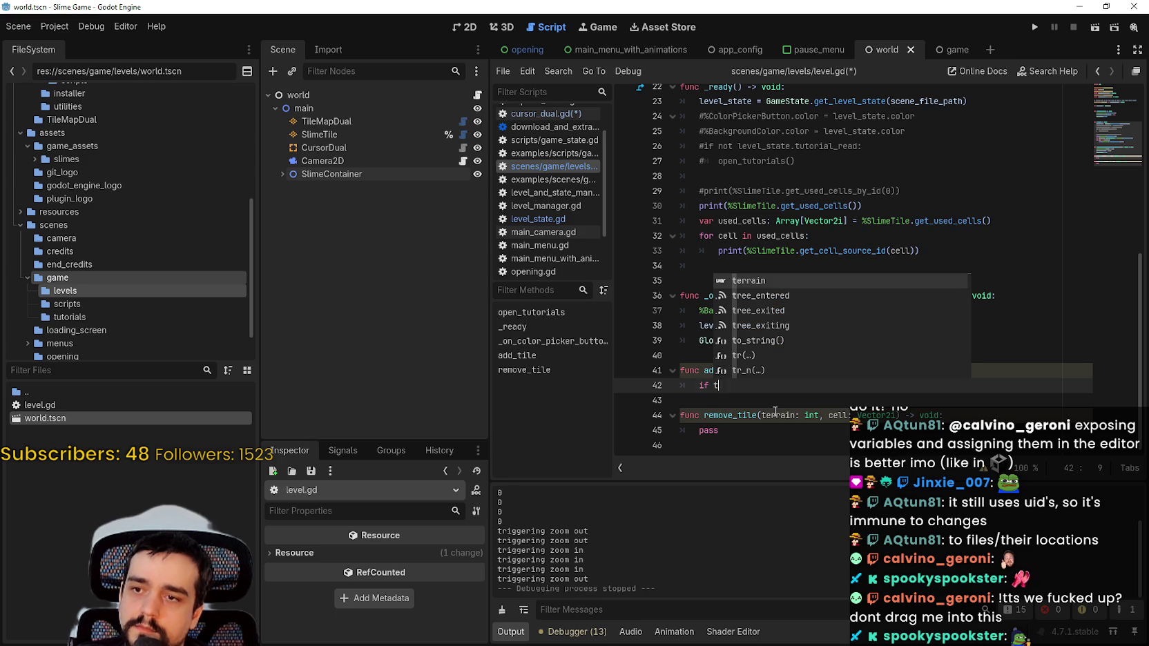
pyautogui.press('BackSpace')
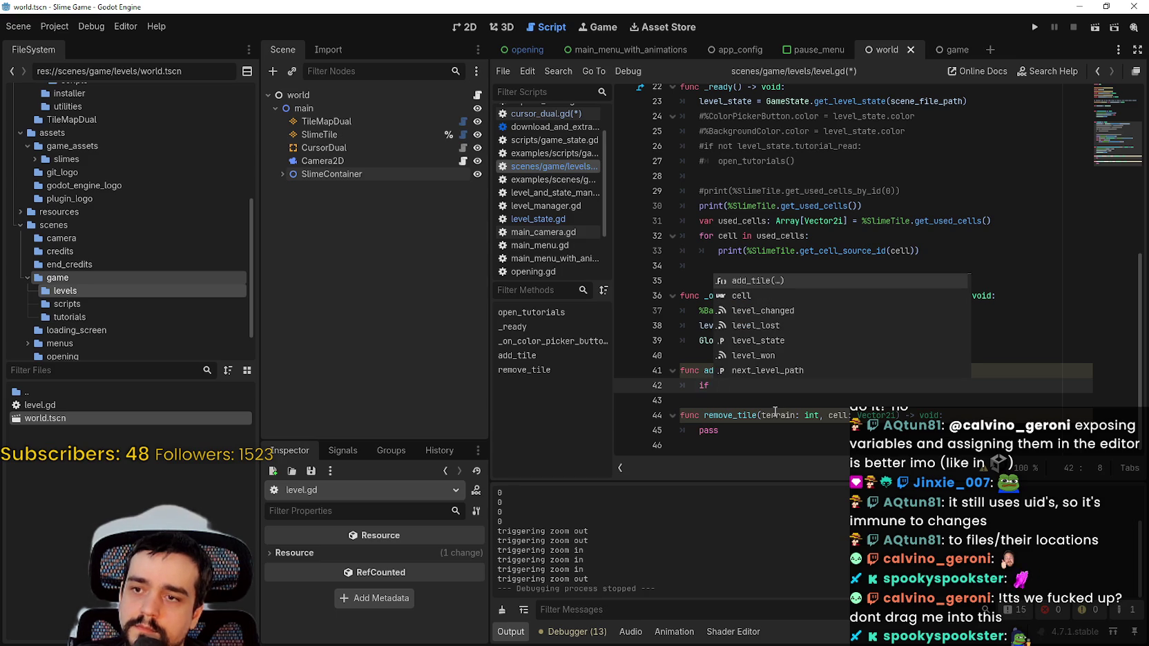
pyautogui.press('BackSpace')
pyautogui.press('BackSpace')
pyautogui.press('BackSpace')
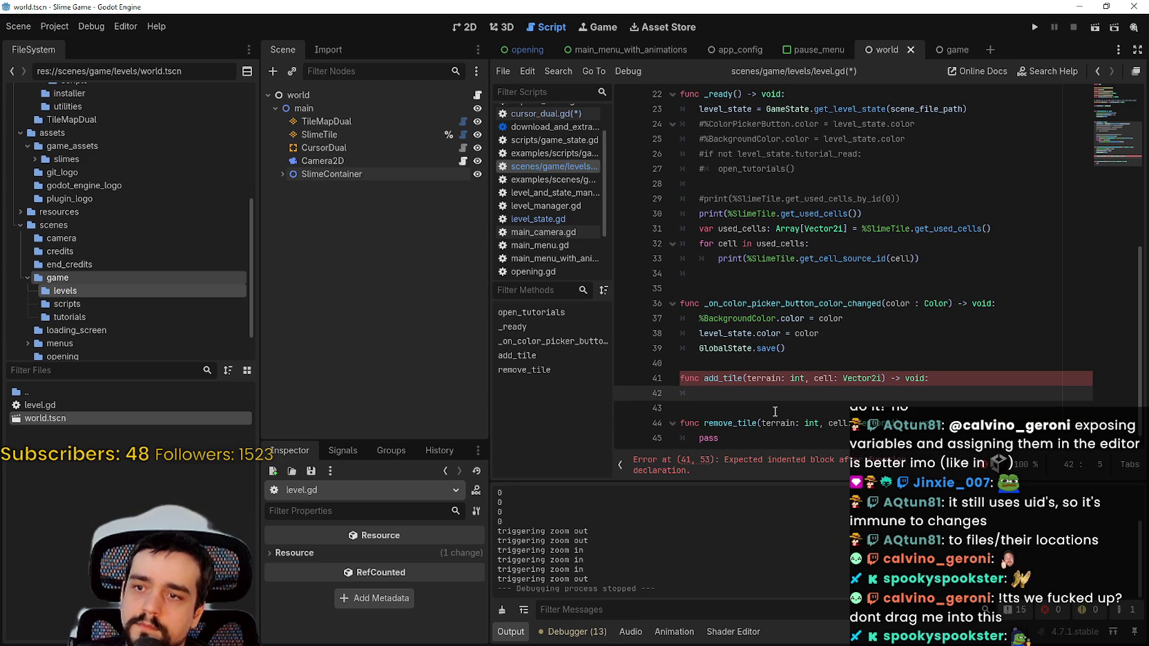
pyautogui.scroll(-1, 738, 378)
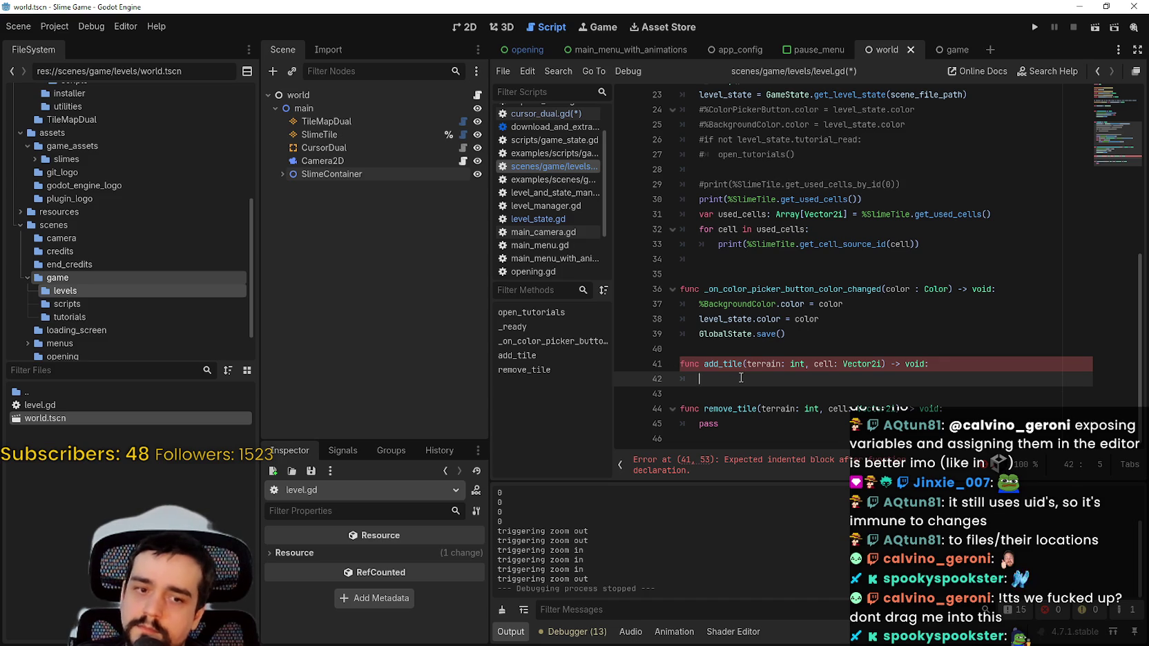
pyautogui.write('level')
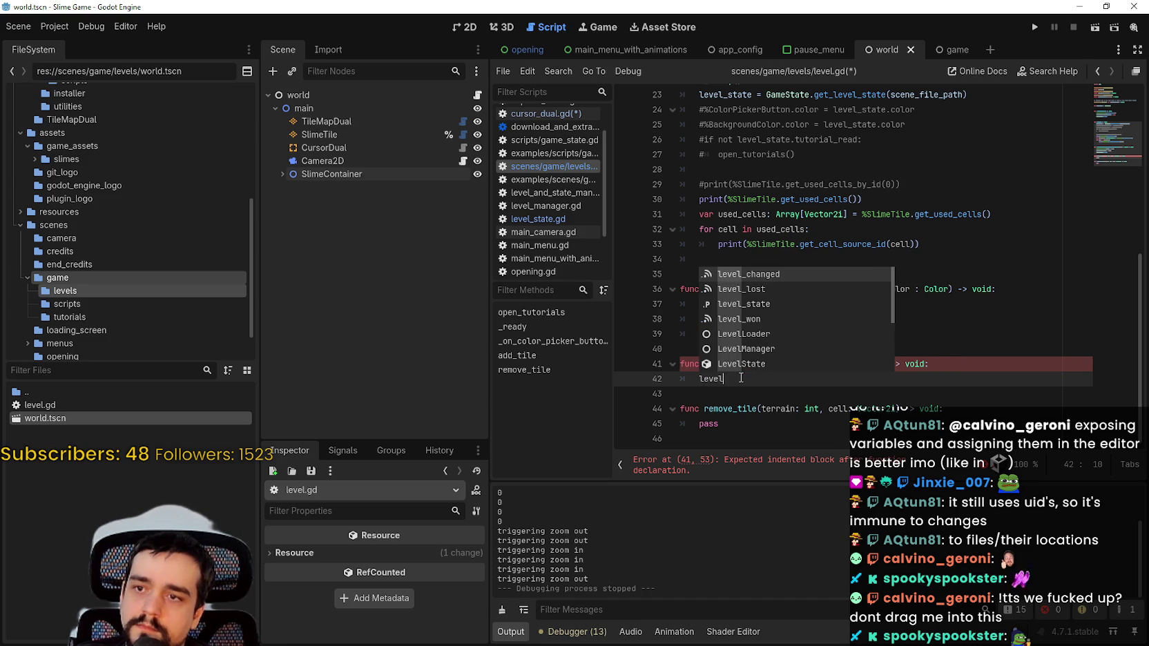
pyautogui.press('Down')
pyautogui.press('Return')
pyautogui.write('.')
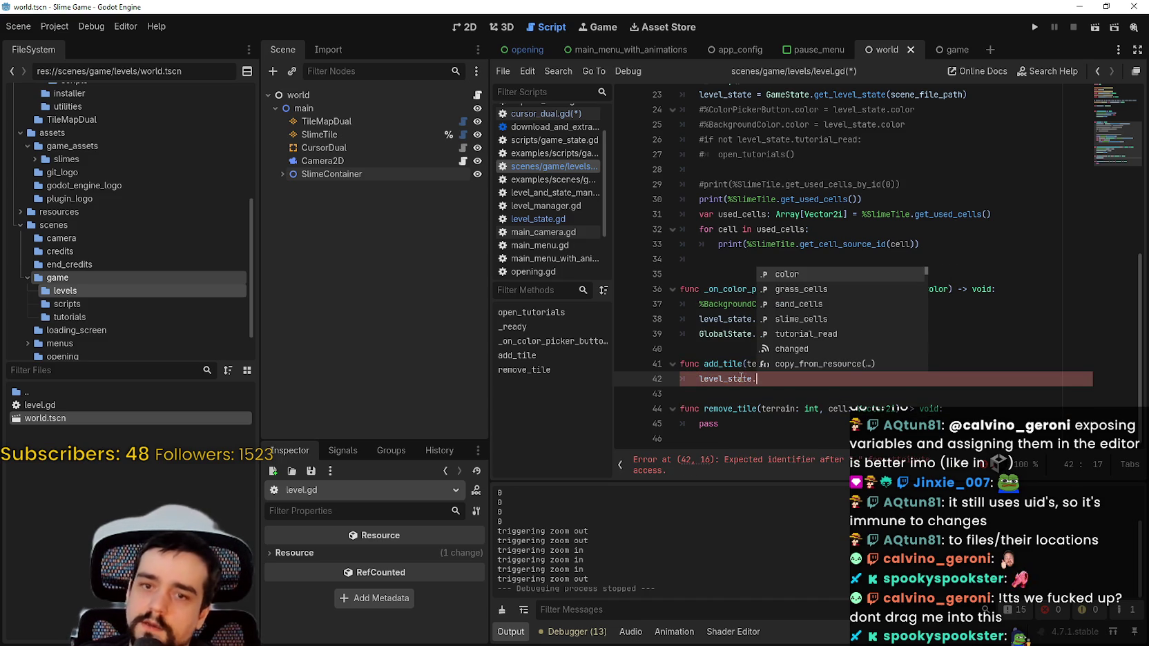
pyautogui.write('g')
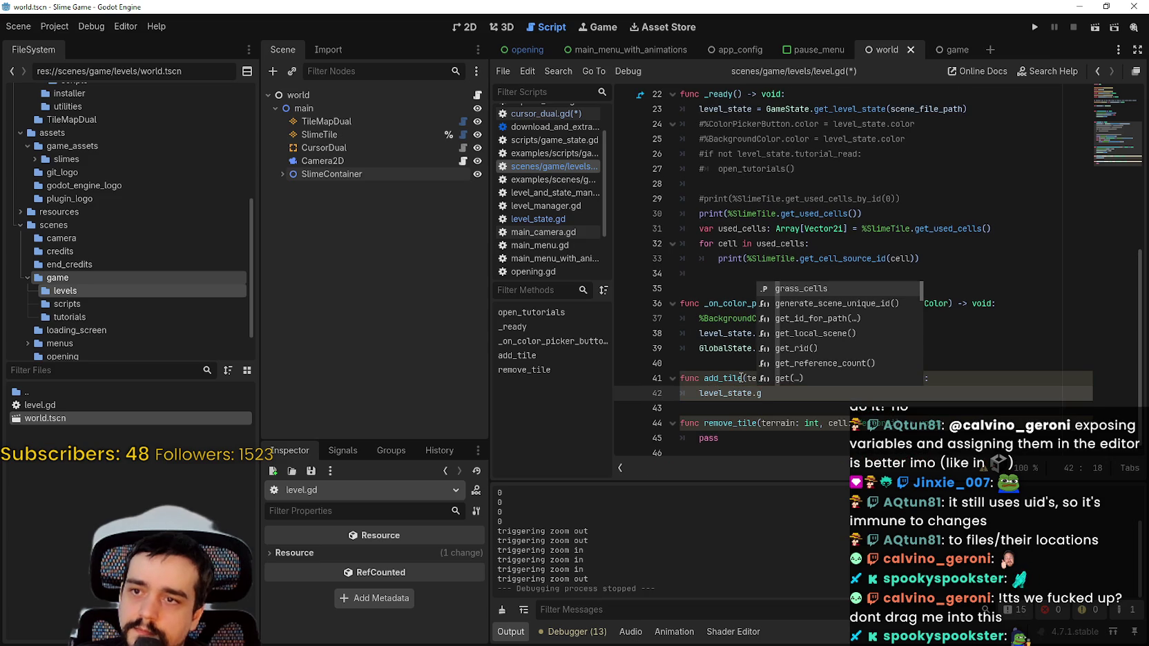
pyautogui.press('Return')
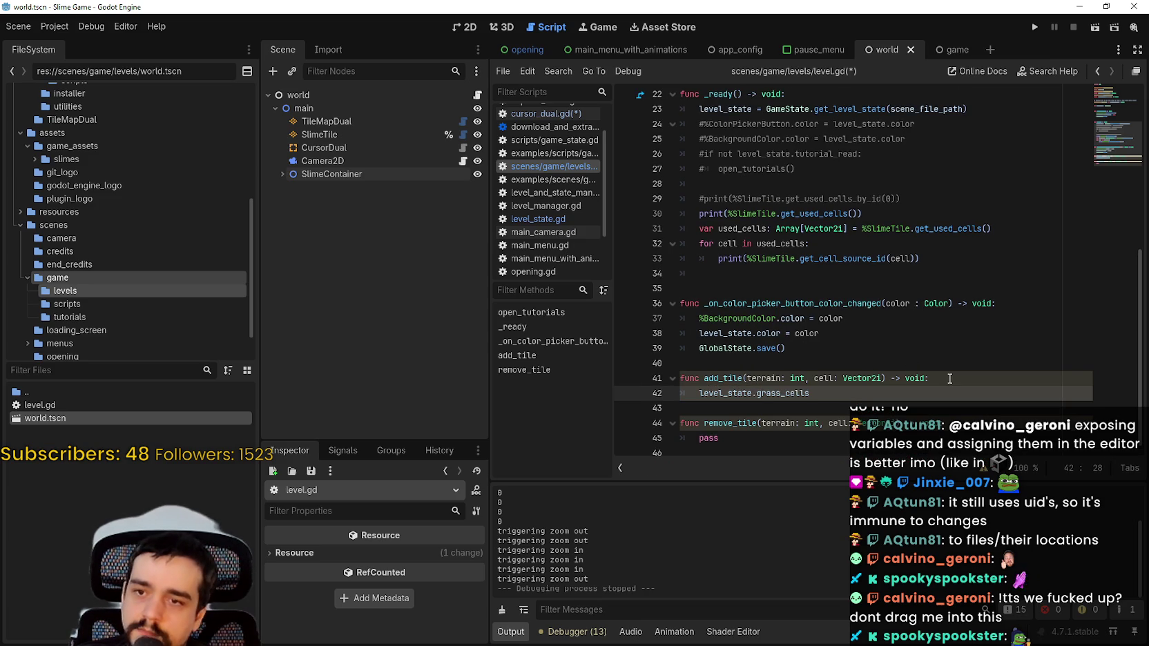
# - Add an if terrain check in add_tile and indent the grass_cells line beneath it
pyautogui.click(953, 379)
pyautogui.press('Return')
pyautogui.write('if ')
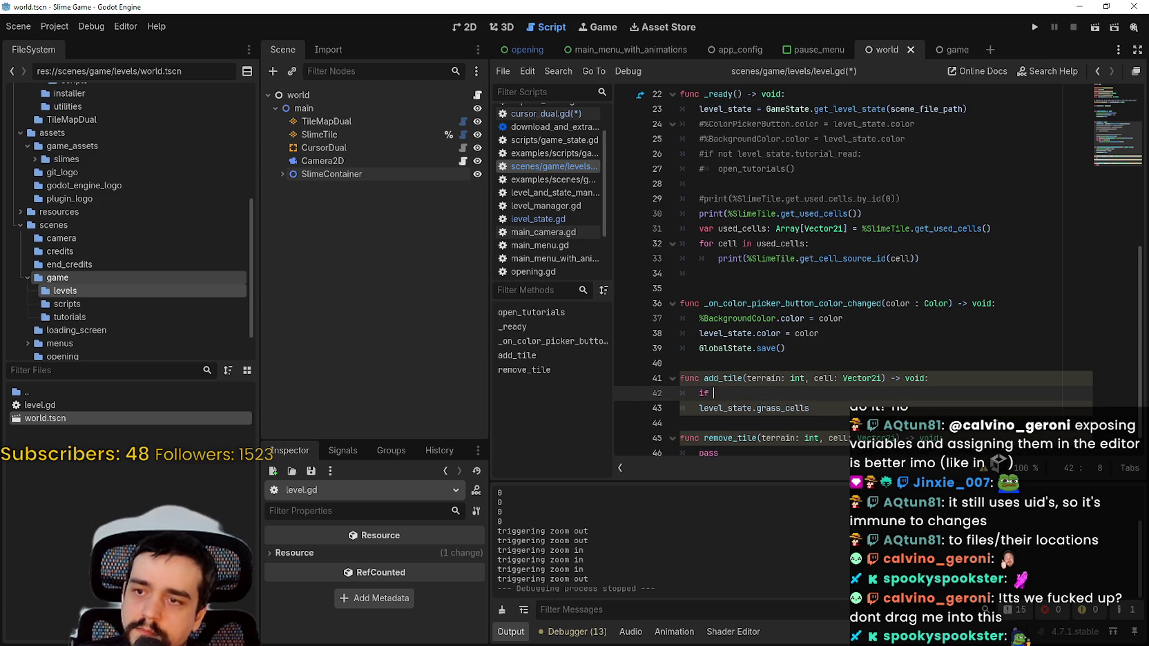
pyautogui.write('ter')
pyautogui.press('Return')
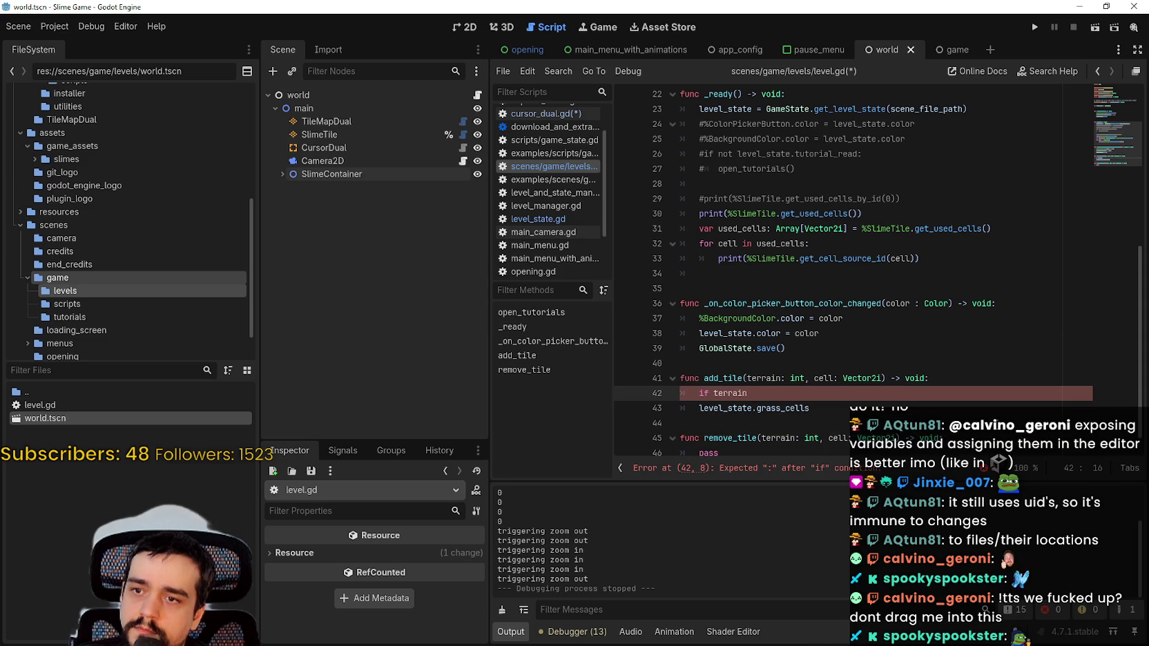
pyautogui.write(':')
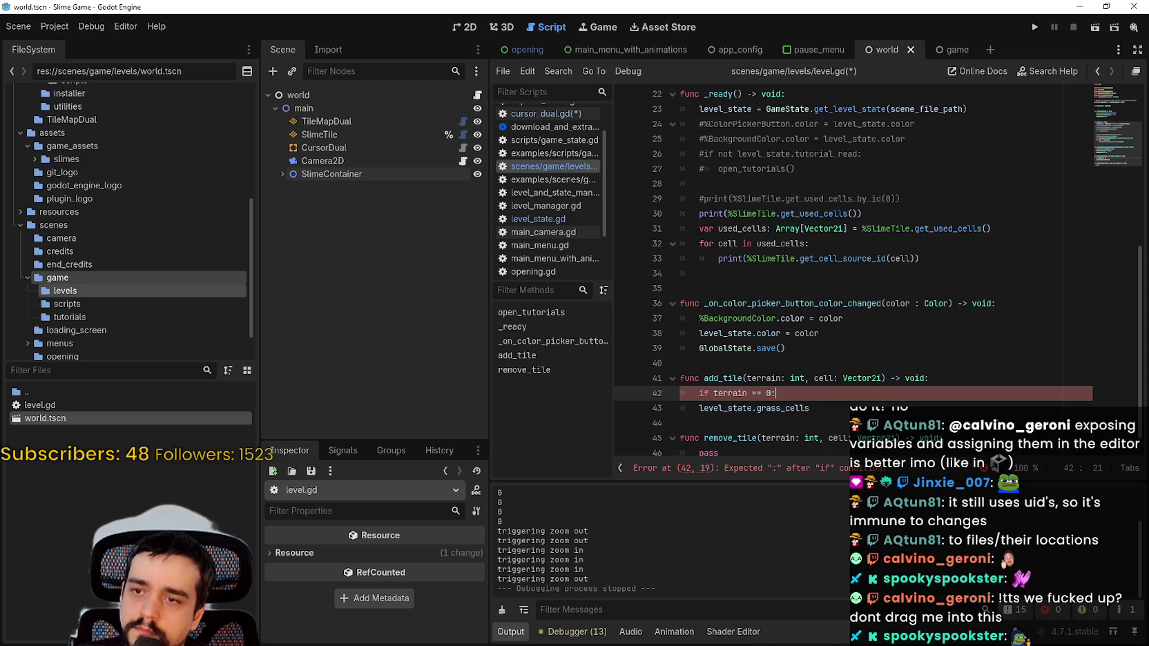
pyautogui.click(697, 408)
pyautogui.press('Tab')
pyautogui.click(872, 411)
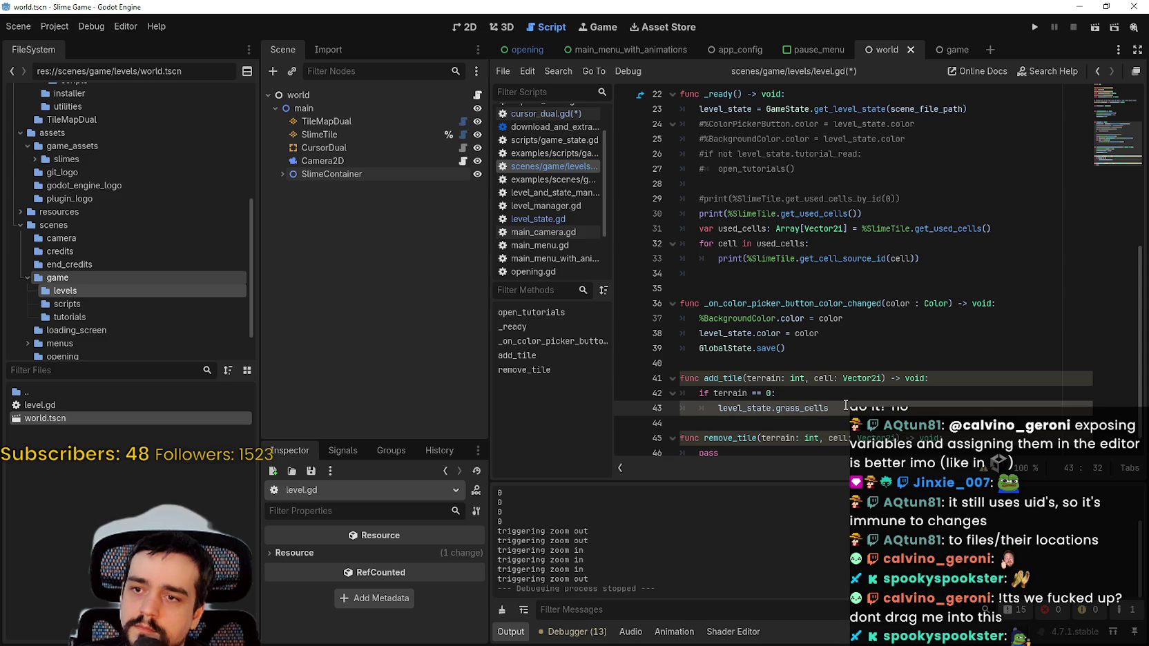
# - Make the condition terrain == 1 and start the .append( call on grass_cells
pyautogui.click(771, 394)
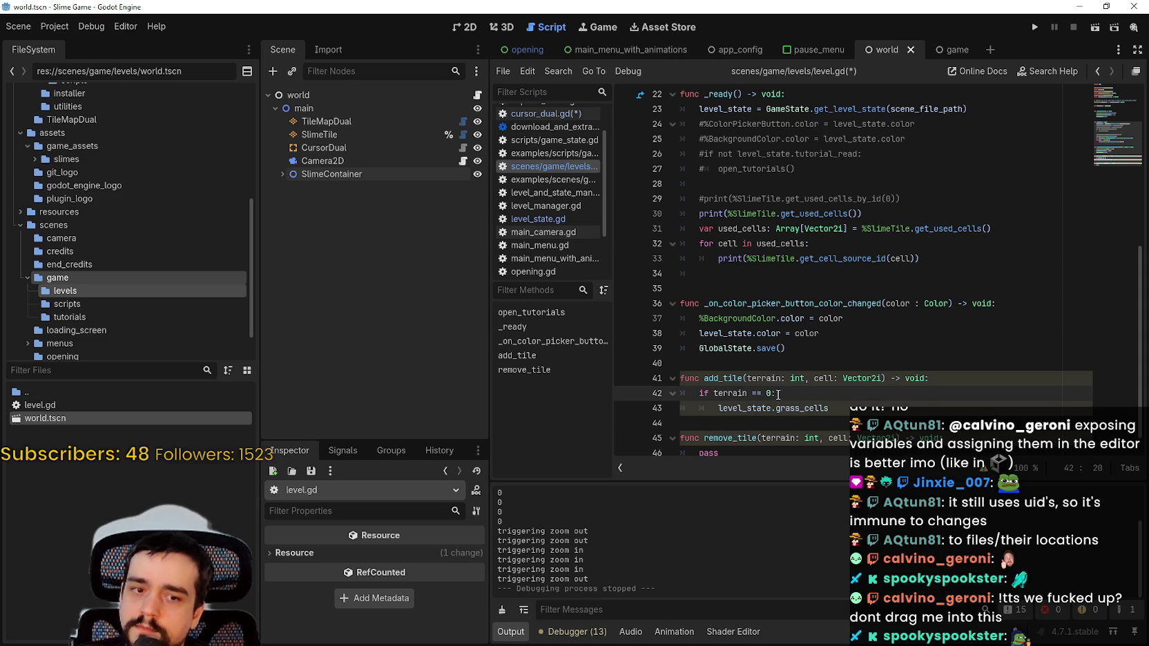
pyautogui.moveTo(747, 394)
pyautogui.mouseDown()
pyautogui.moveTo(749, 380)
pyautogui.moveTo(771, 390)
pyautogui.mouseUp()
pyautogui.click(911, 415)
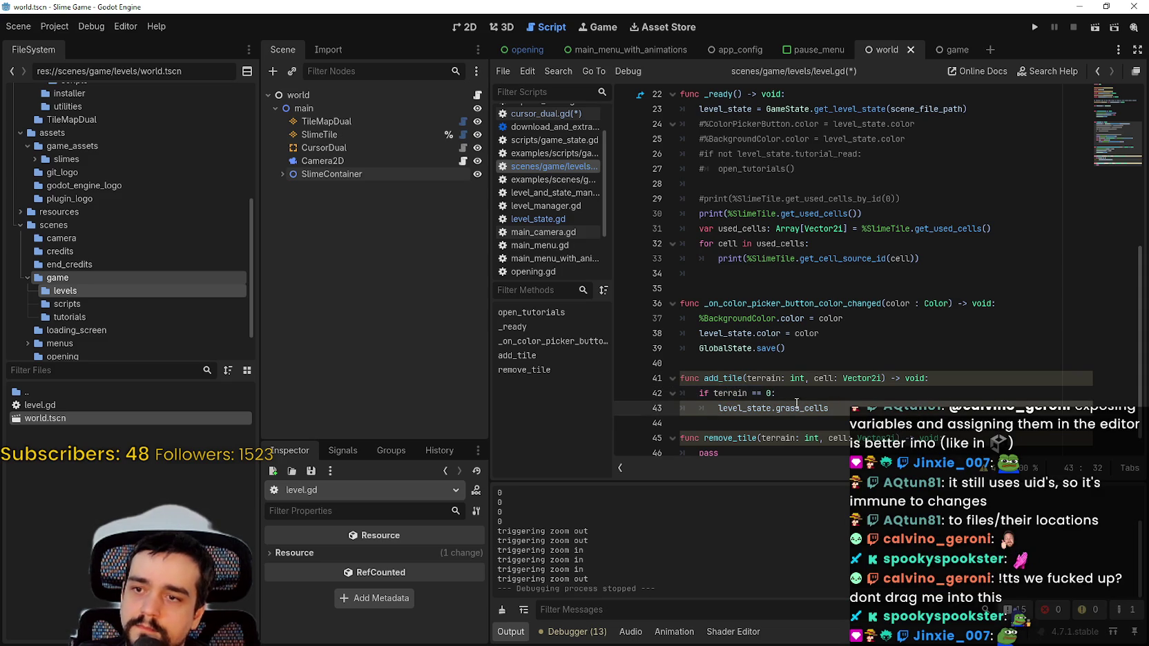
pyautogui.doubleClick(770, 393)
pyautogui.write('1')
pyautogui.click(879, 407)
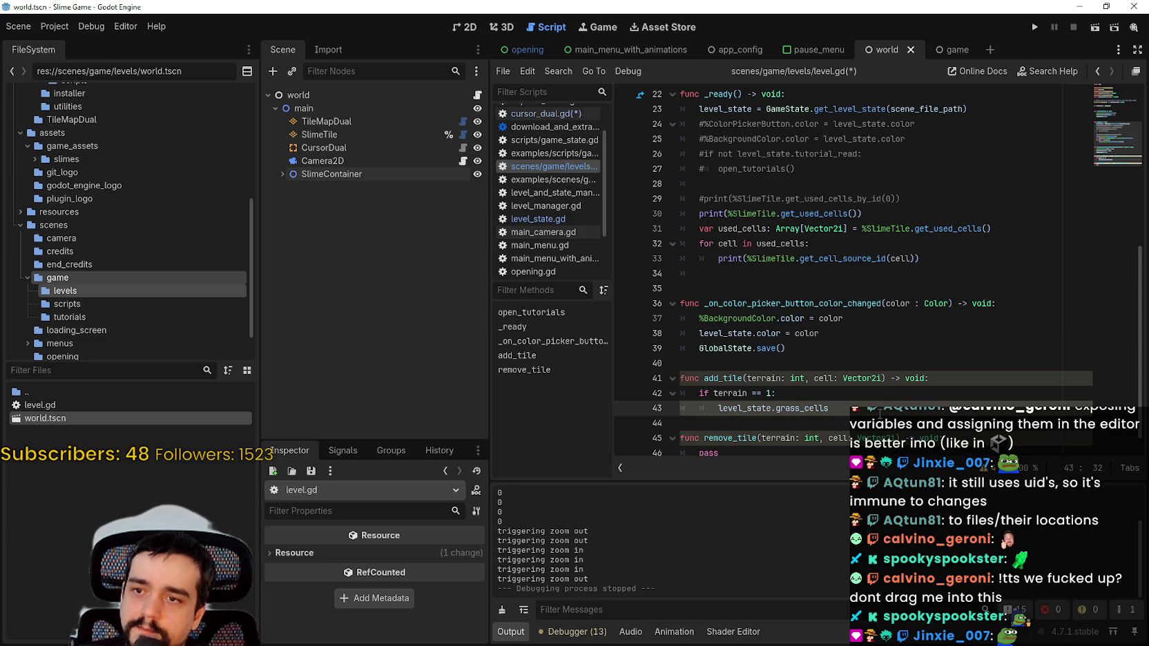
pyautogui.write('.ap')
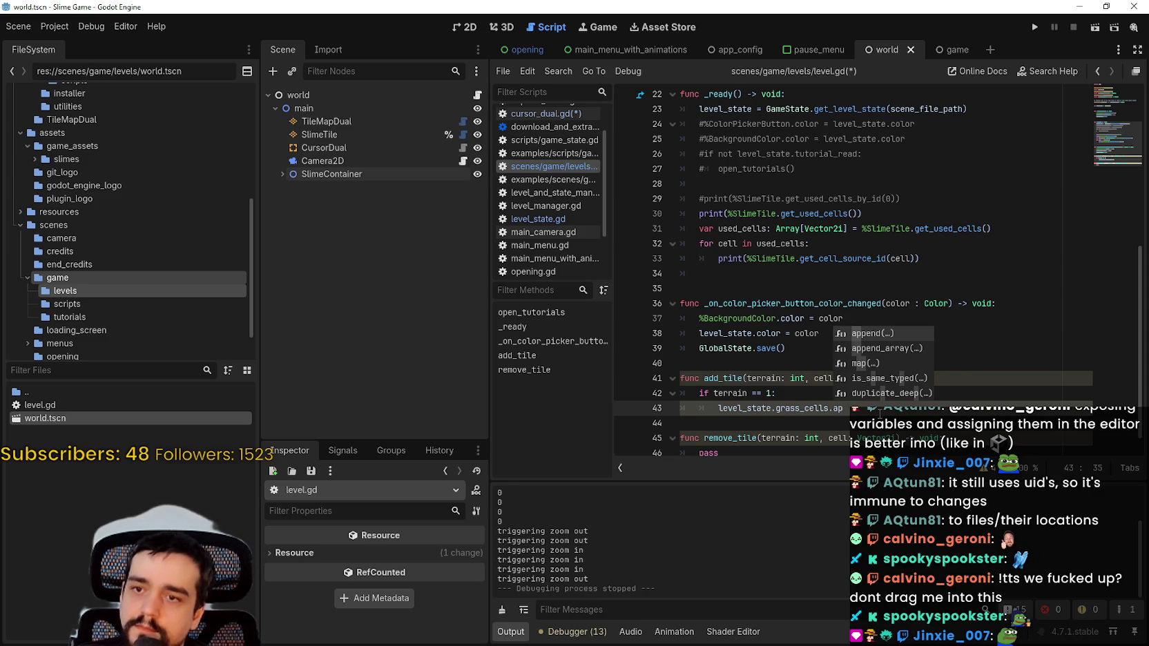
pyautogui.press('Return')
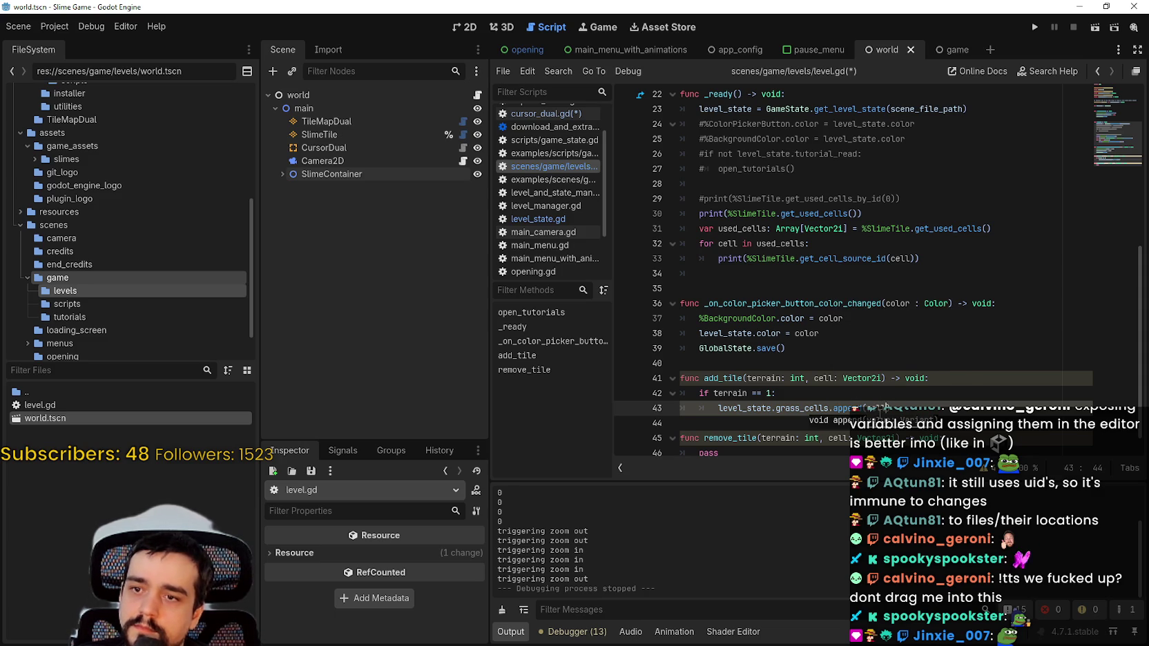
pyautogui.click(831, 396)
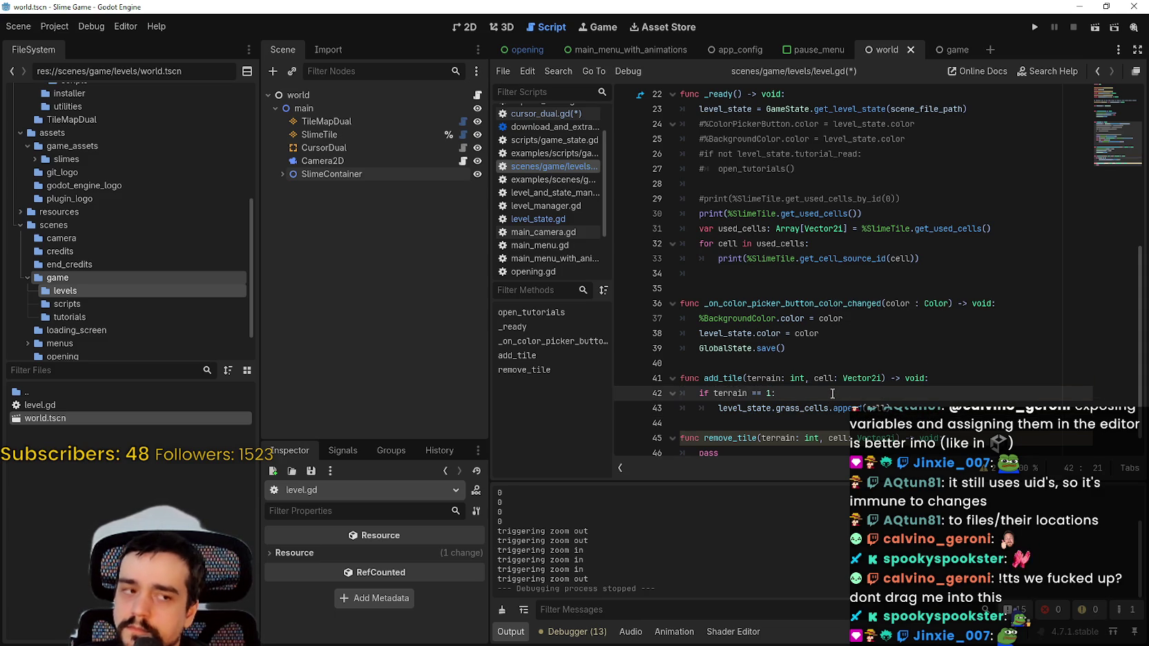
# - Make add_tile return early if level_state.grass_cells already has the cell
pyautogui.press('Return')
pyautogui.write('if ')
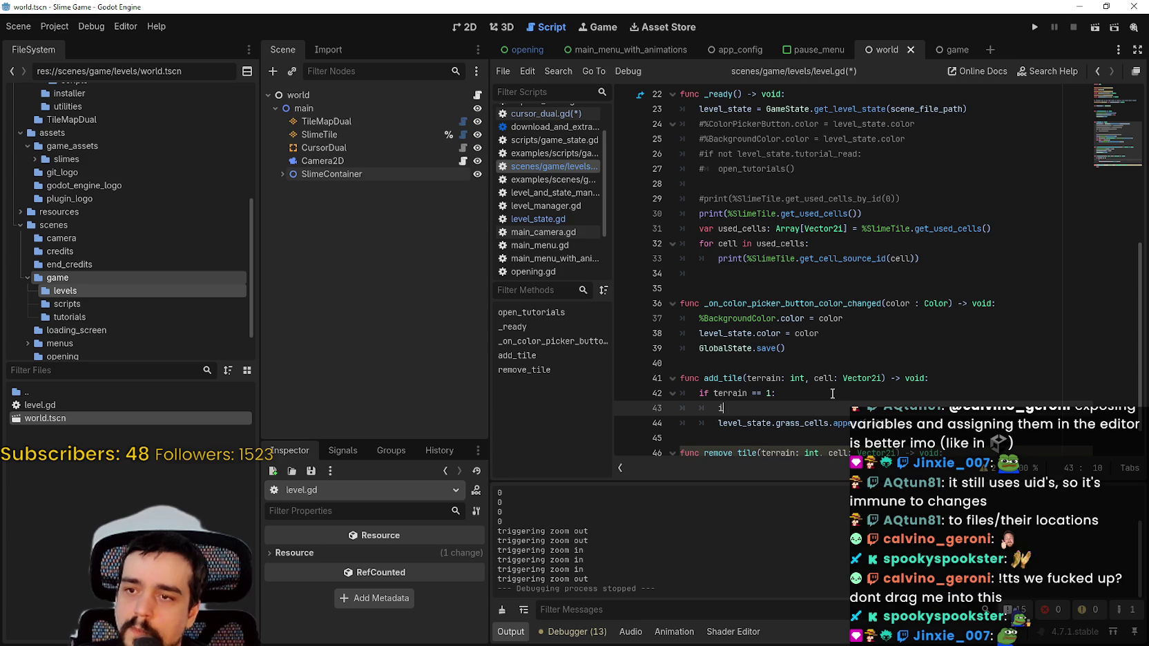
pyautogui.write('f')
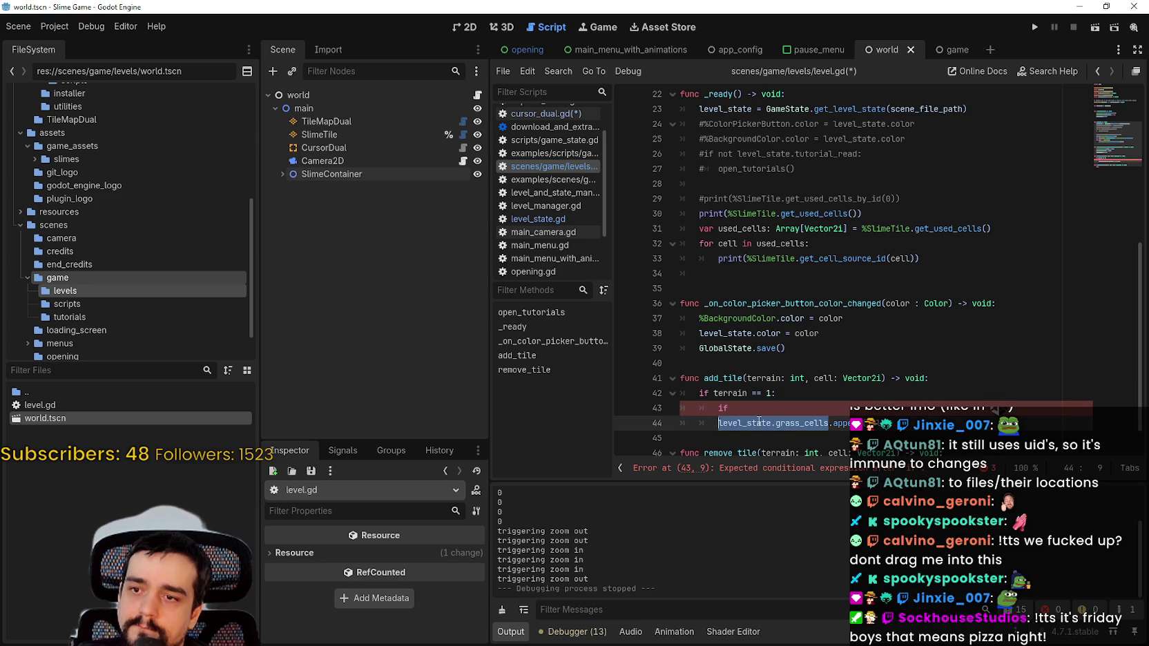
pyautogui.write('level_state.grass_cells.has')
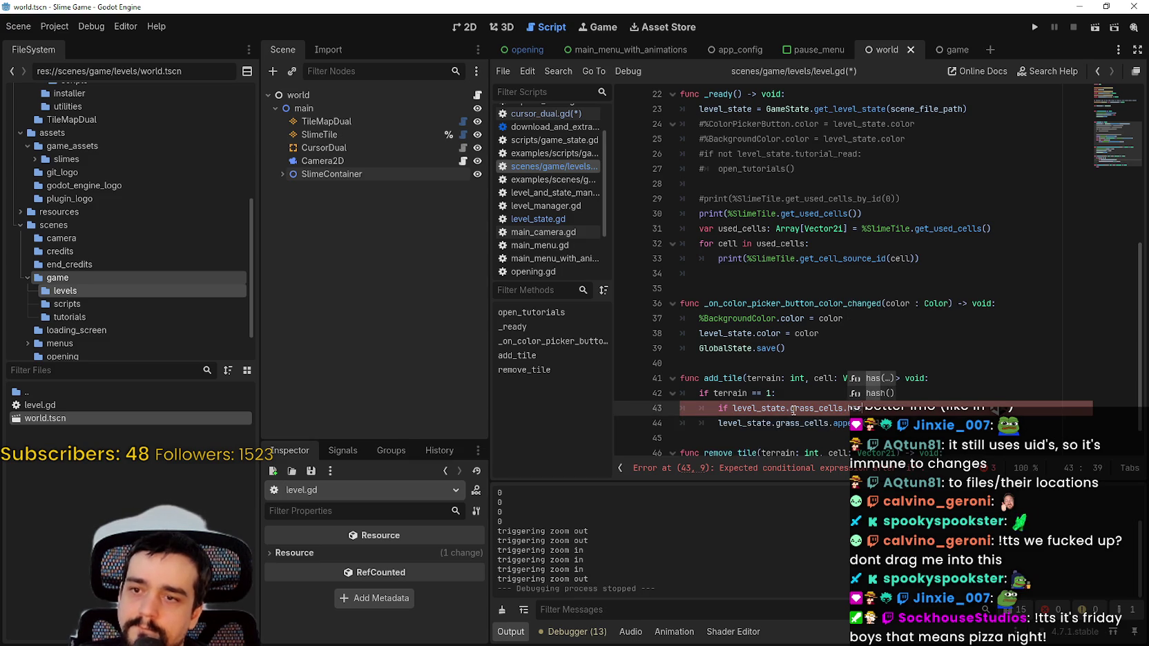
pyautogui.write('(cell')
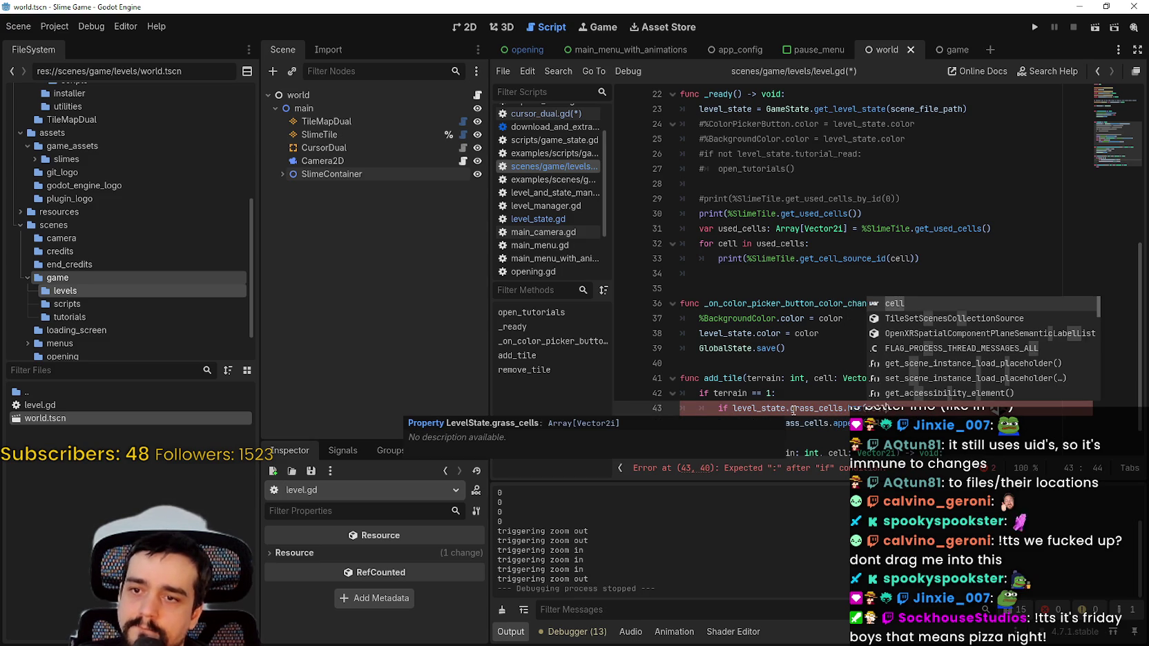
pyautogui.write(')')
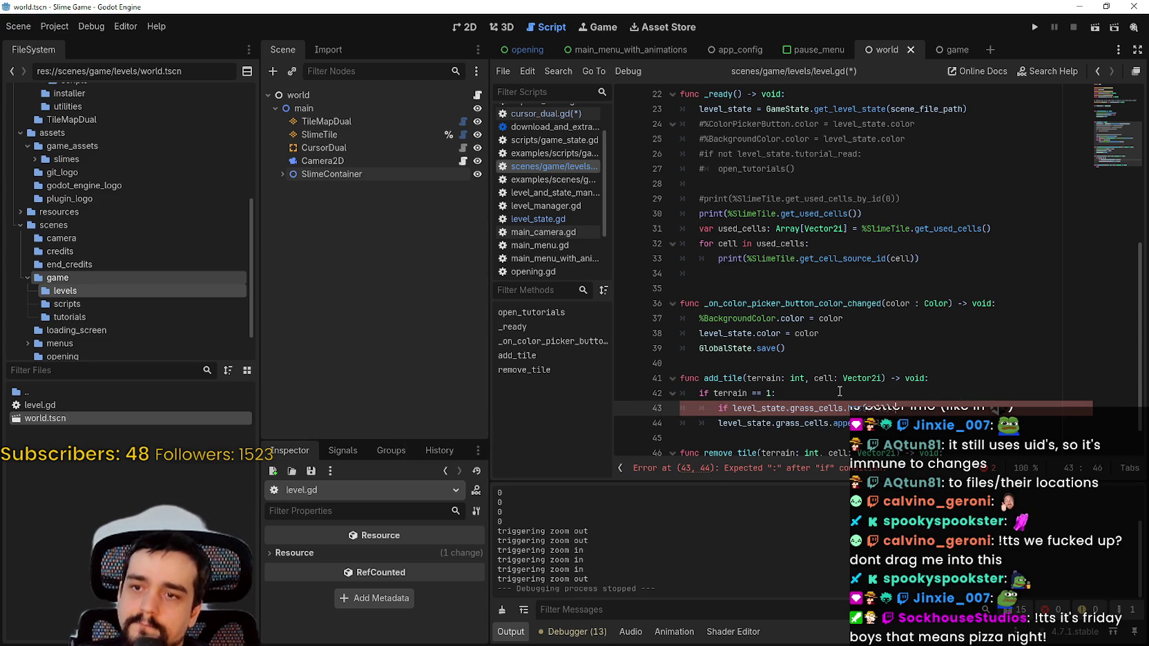
pyautogui.press('Return')
pyautogui.write('return')
# - Below the grass_cells append, add a line removing the cell from level_state.slime_cells
pyautogui.scroll(-2, 794, 311)
pyautogui.click(717, 384)
pyautogui.press('End')
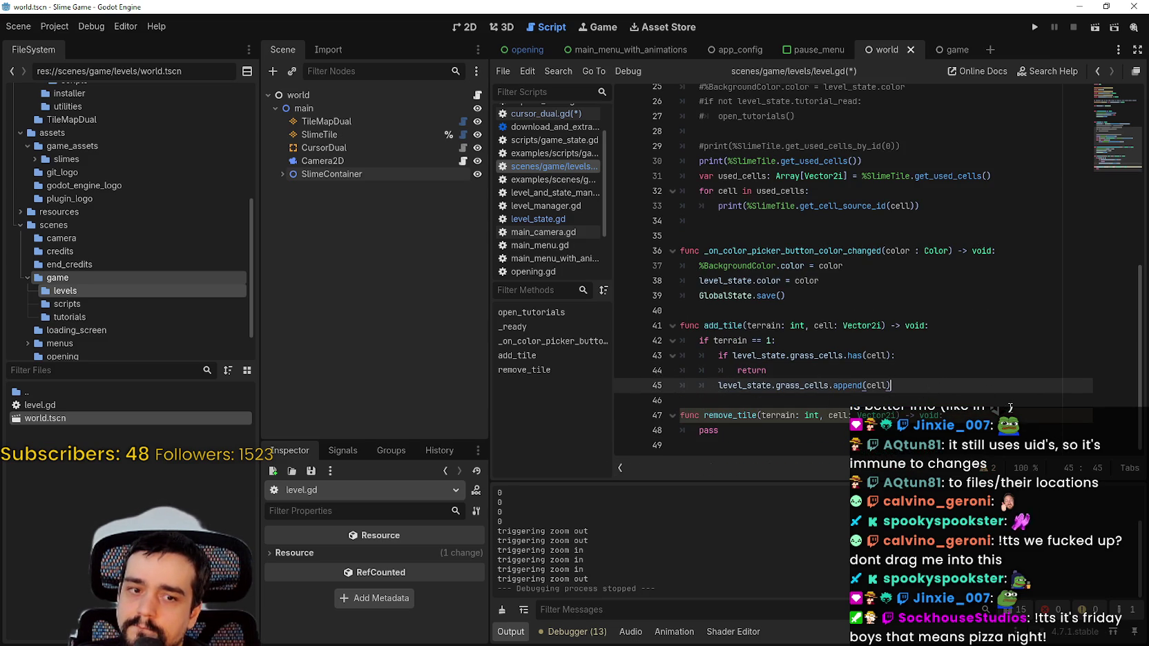
pyautogui.press('Return')
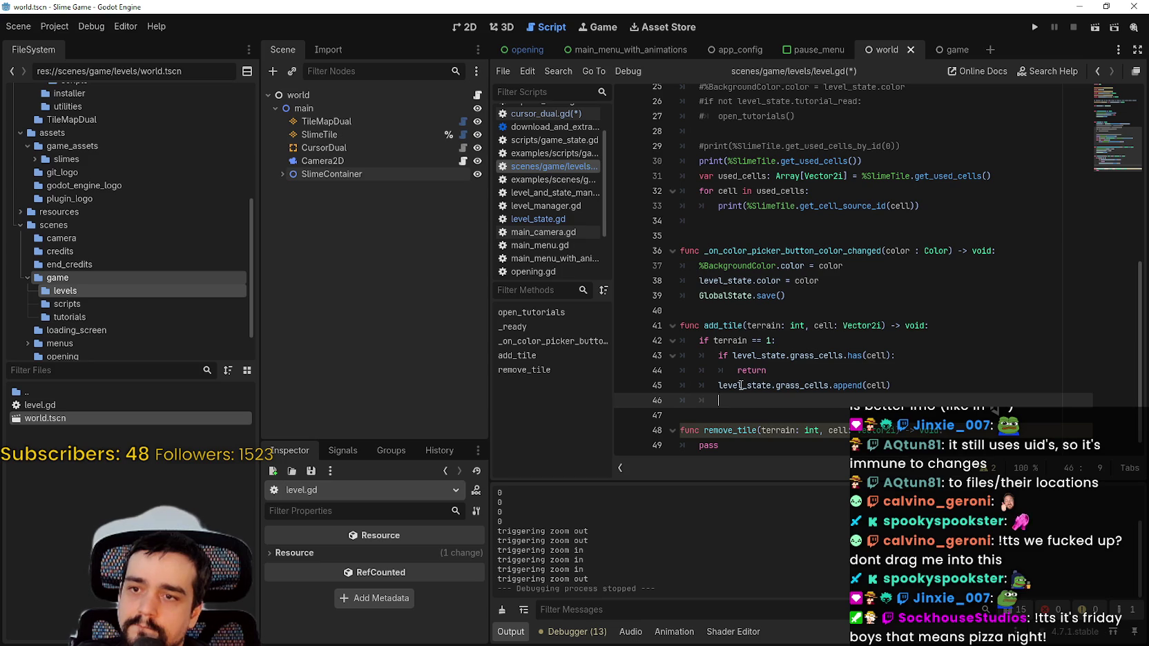
pyautogui.doubleClick(759, 385)
pyautogui.moveTo(760, 385); pyautogui.dragTo(780, 383)
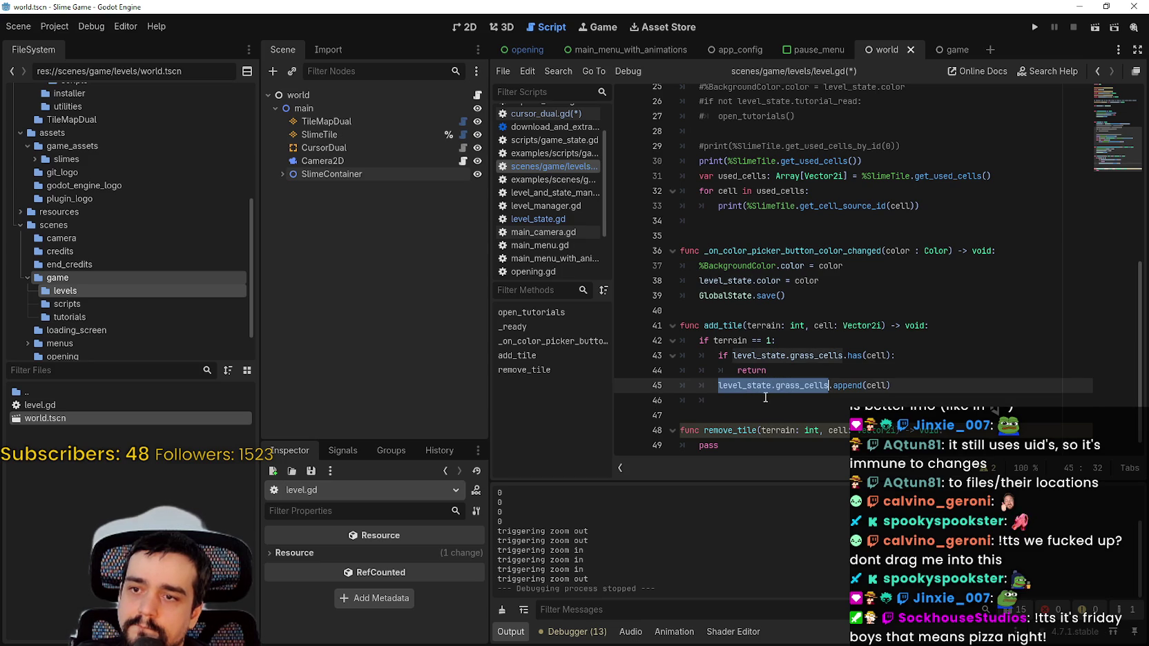
pyautogui.click(765, 398)
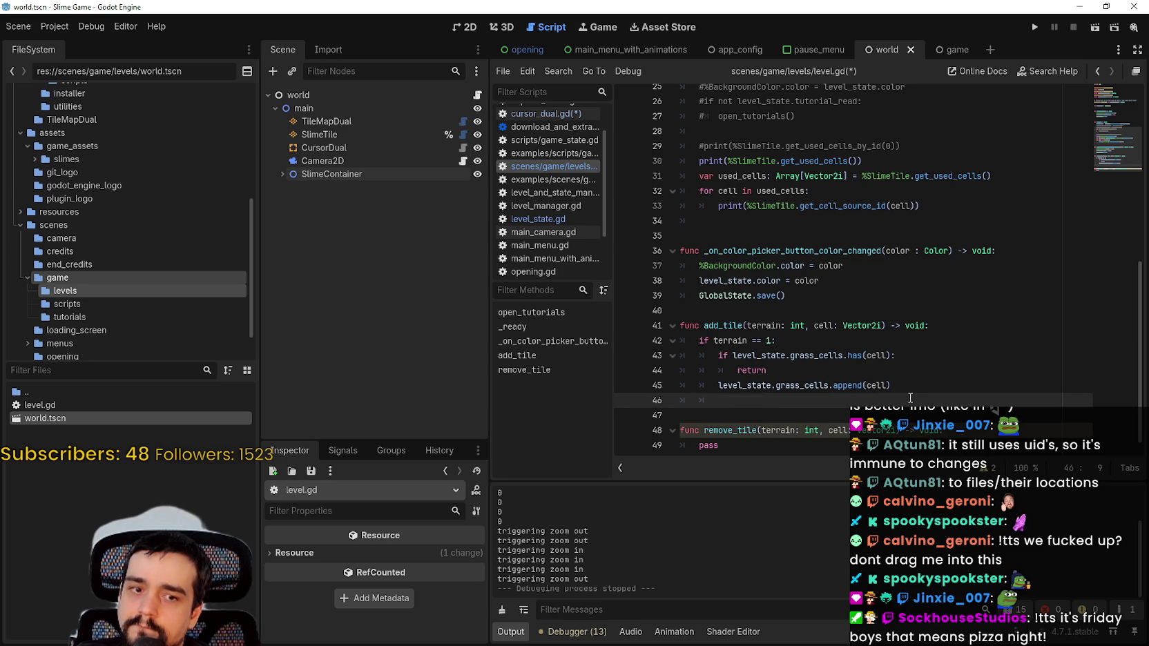
pyautogui.write('level_state.grass_cells')
pyautogui.press('BackSpace')
pyautogui.press('BackSpace')
pyautogui.press('BackSpace')
pyautogui.write('ime_cells.rem')
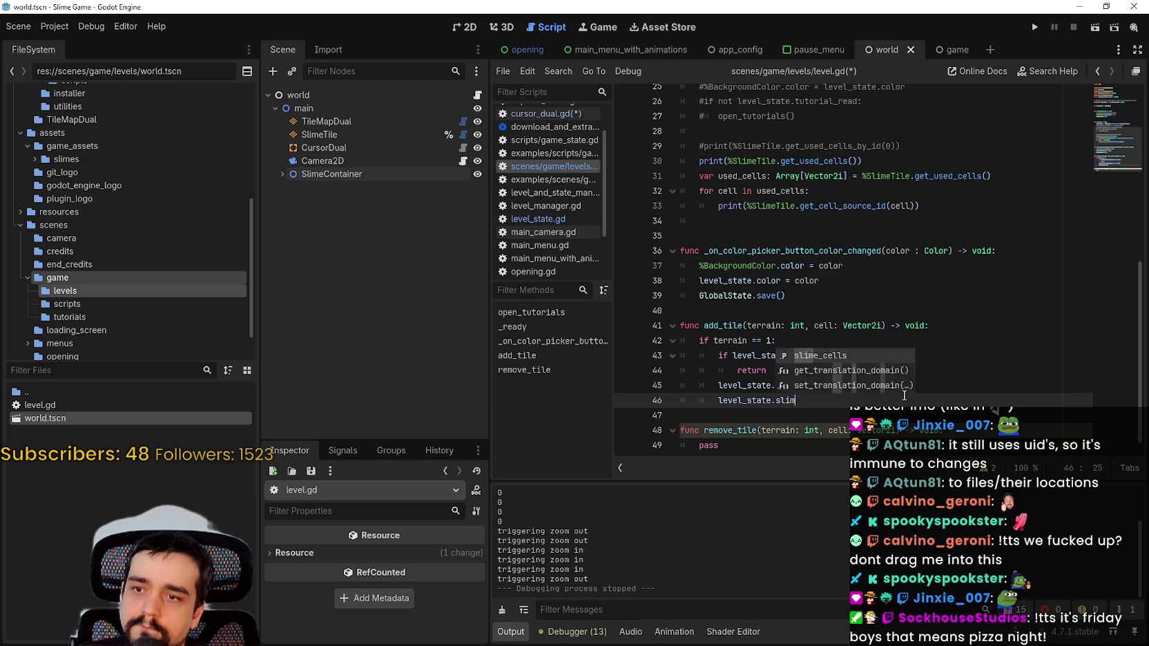
pyautogui.write('ove')
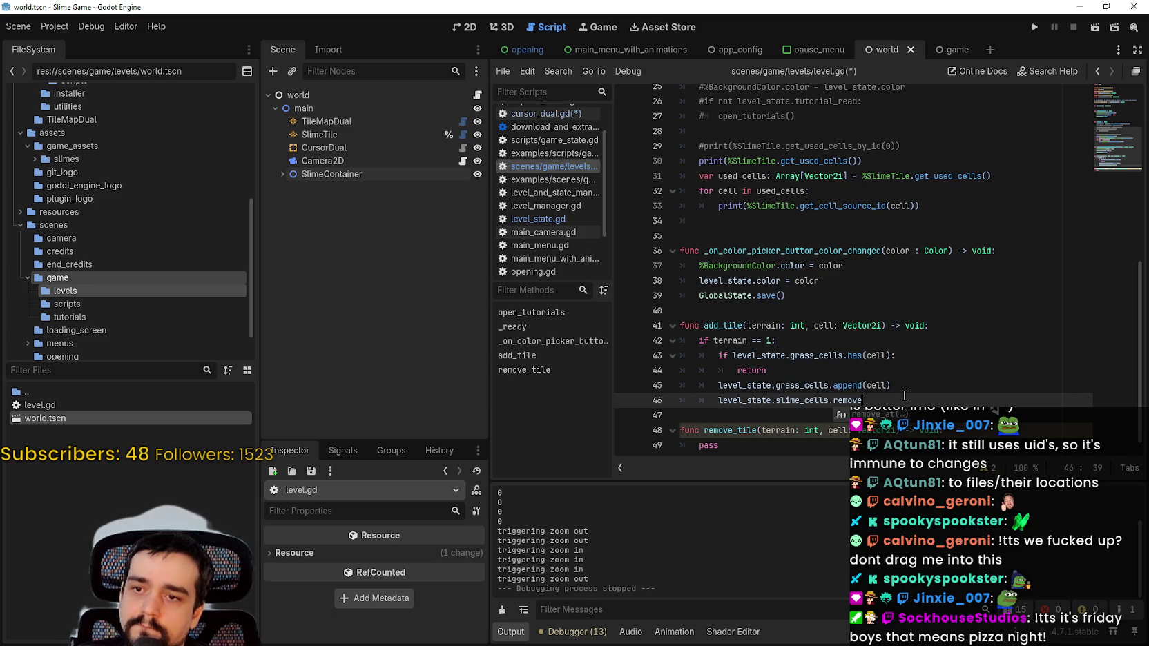
pyautogui.write('()')
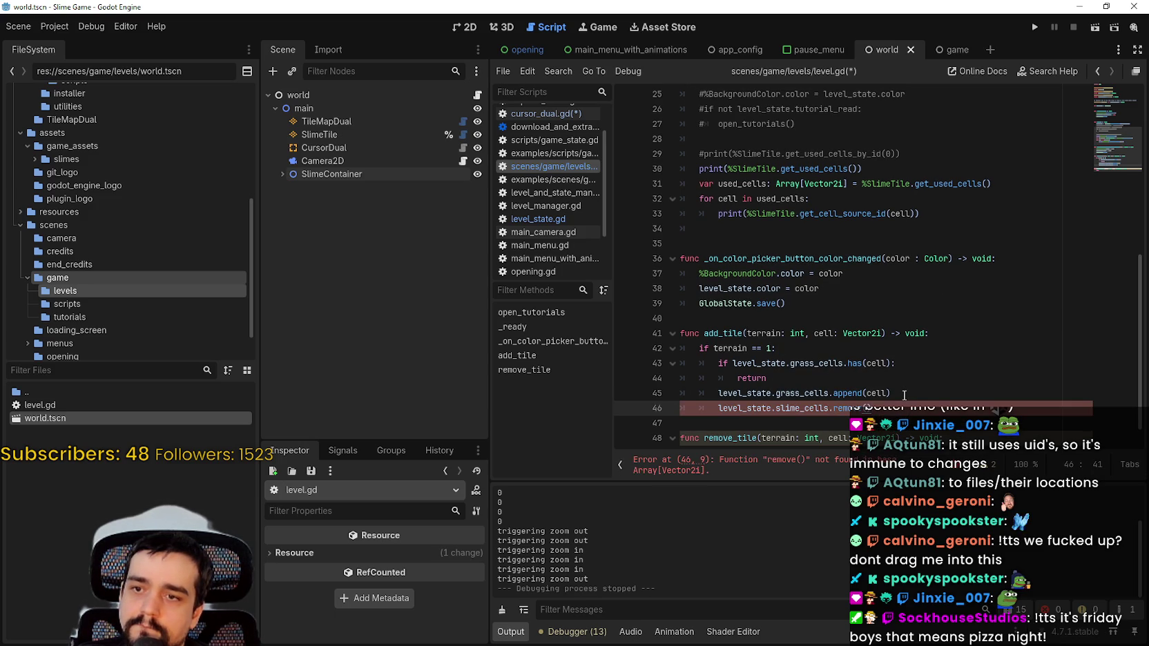
pyautogui.write('cell)')
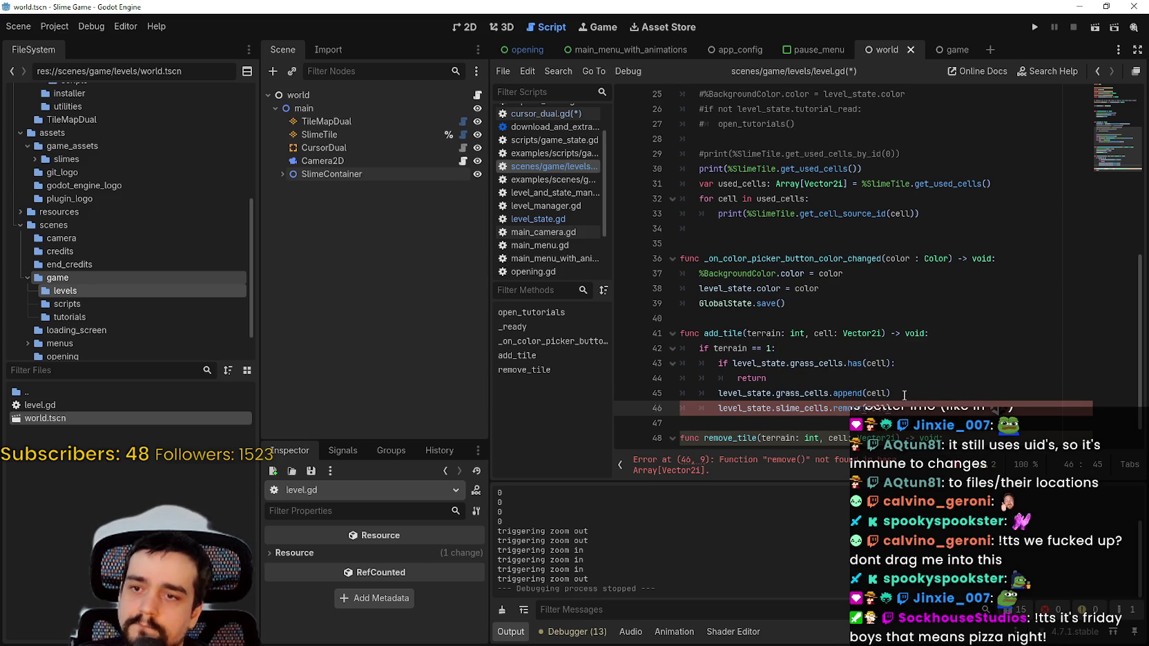
# - Change the slime_cells call from remove to erase and select the finished terrain 1 branch
pyautogui.scroll(-1, 904, 395)
pyautogui.doubleClick(849, 376)
pyautogui.write('erase')
pyautogui.scroll(1, 808, 397)
pyautogui.click(808, 404)
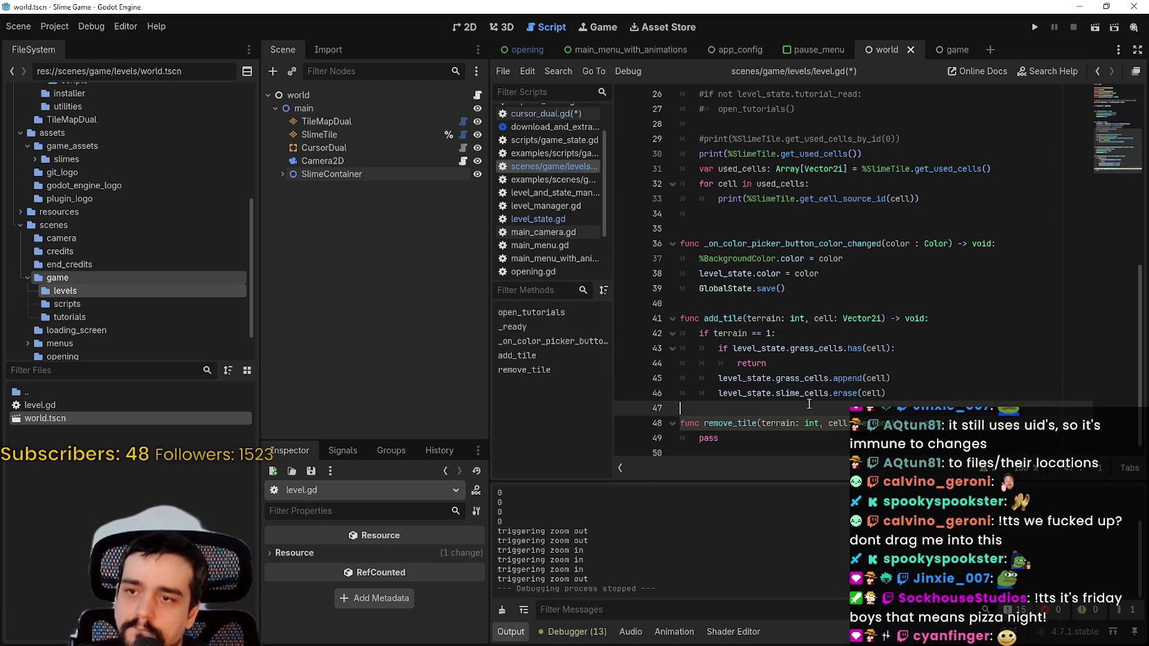
pyautogui.click(928, 395)
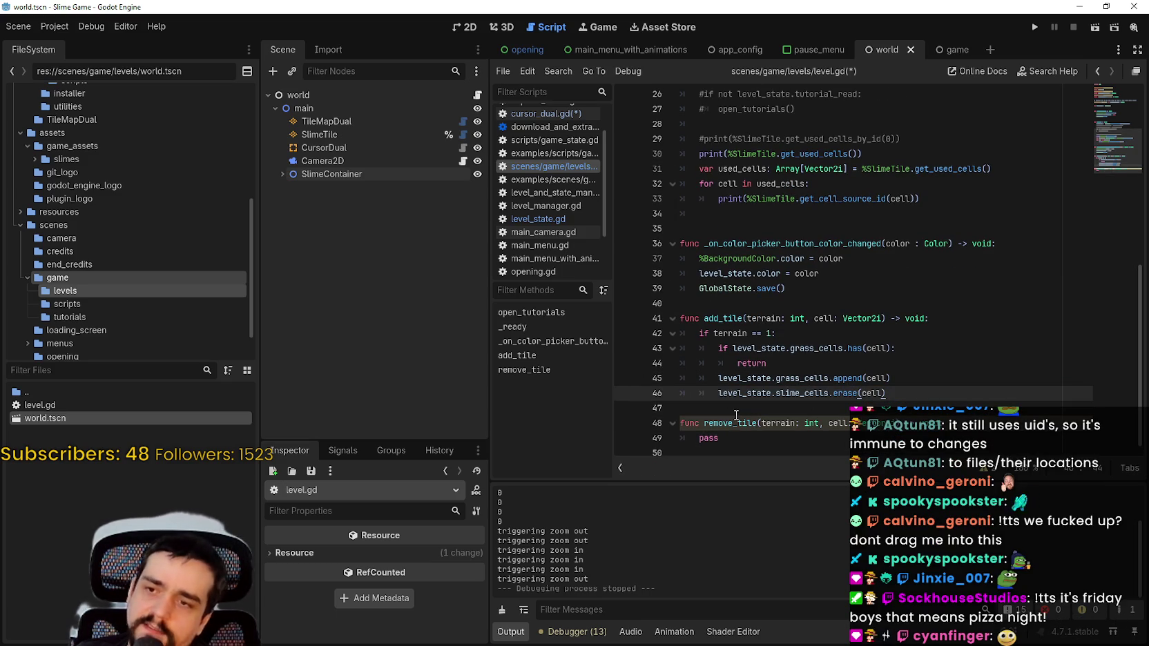
pyautogui.moveTo(898, 393)
pyautogui.mouseDown()
pyautogui.moveTo(643, 315)
pyautogui.moveTo(649, 335)
pyautogui.mouseUp()
# - Duplicate the terrain 1 branch below it as an elif terrain == 2 branch
pyautogui.hotkey('ctrl', 'c')
pyautogui.click(775, 402)
pyautogui.hotkey('ctrl', 'v')
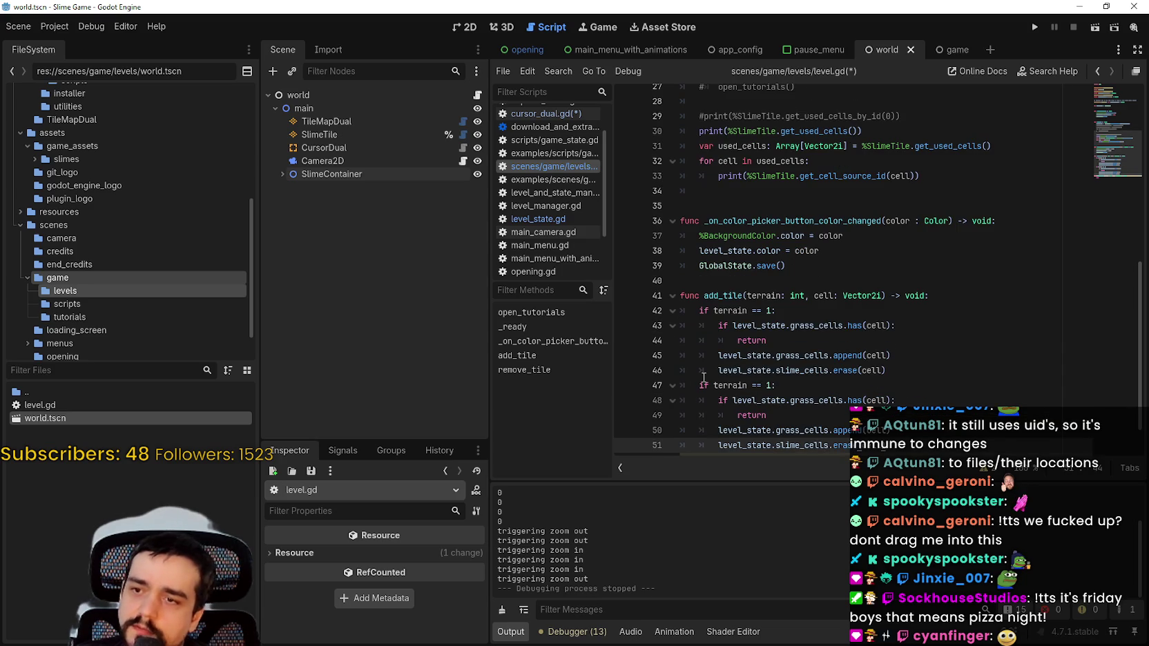
pyautogui.doubleClick(703, 385)
pyautogui.write('eli')
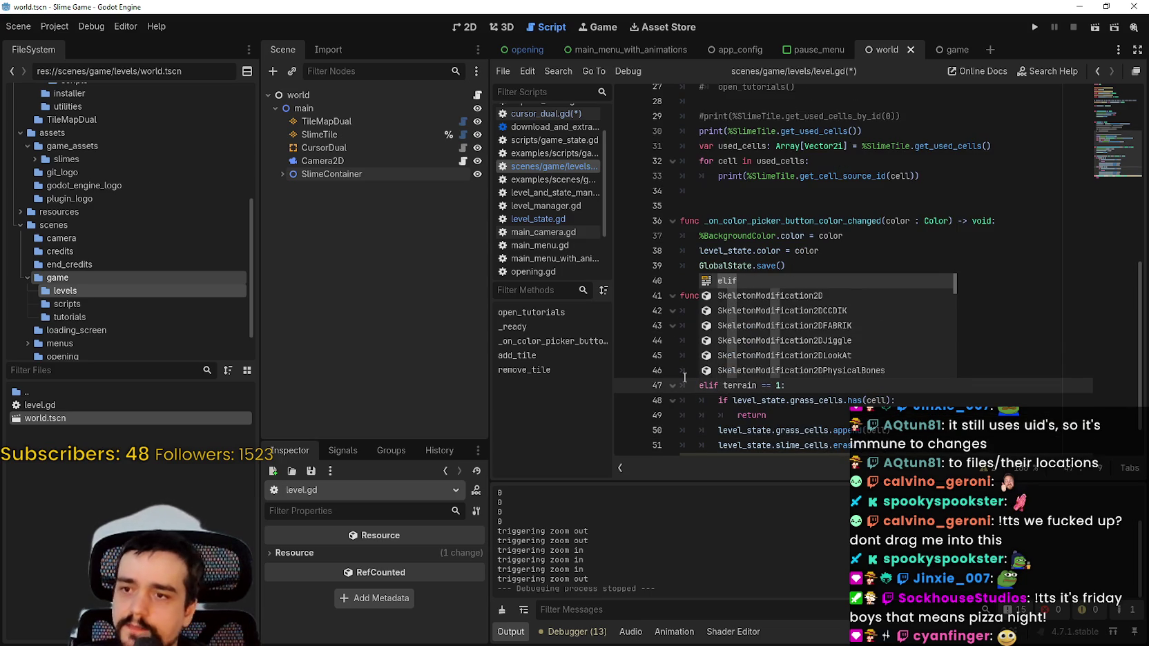
pyautogui.write('f')
pyautogui.doubleClick(778, 385)
pyautogui.write('2')
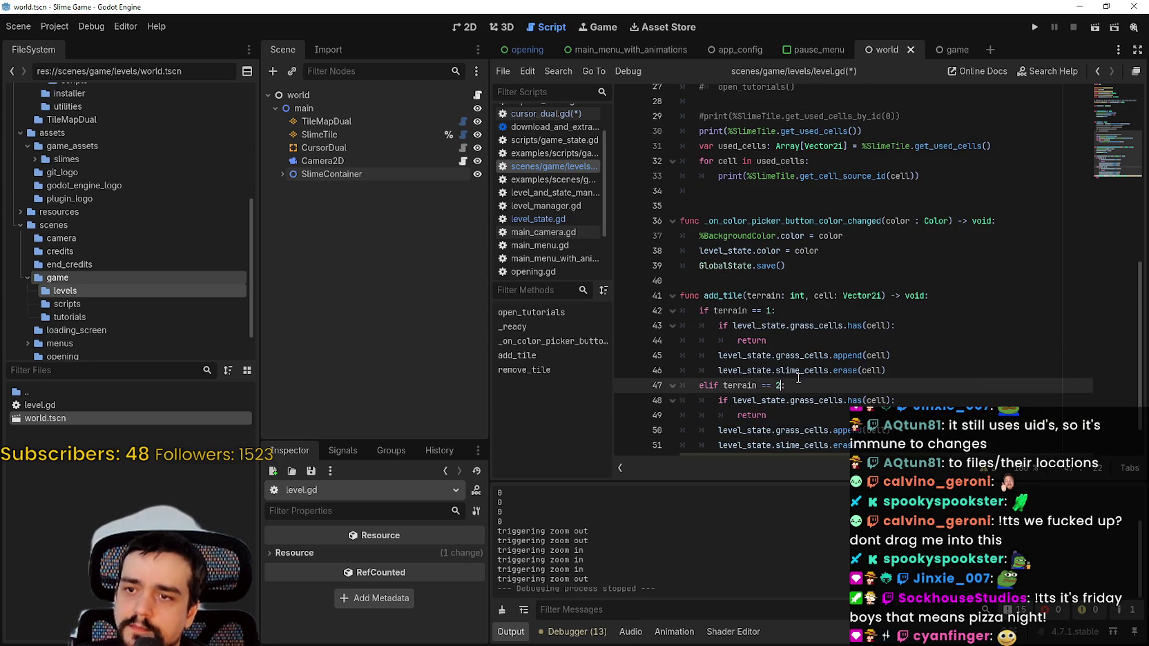
# - Make the new branch's append line add the cell to slime_cells instead of grass_cells
pyautogui.scroll(-1, 800, 373)
pyautogui.click(800, 368)
pyautogui.click(777, 385)
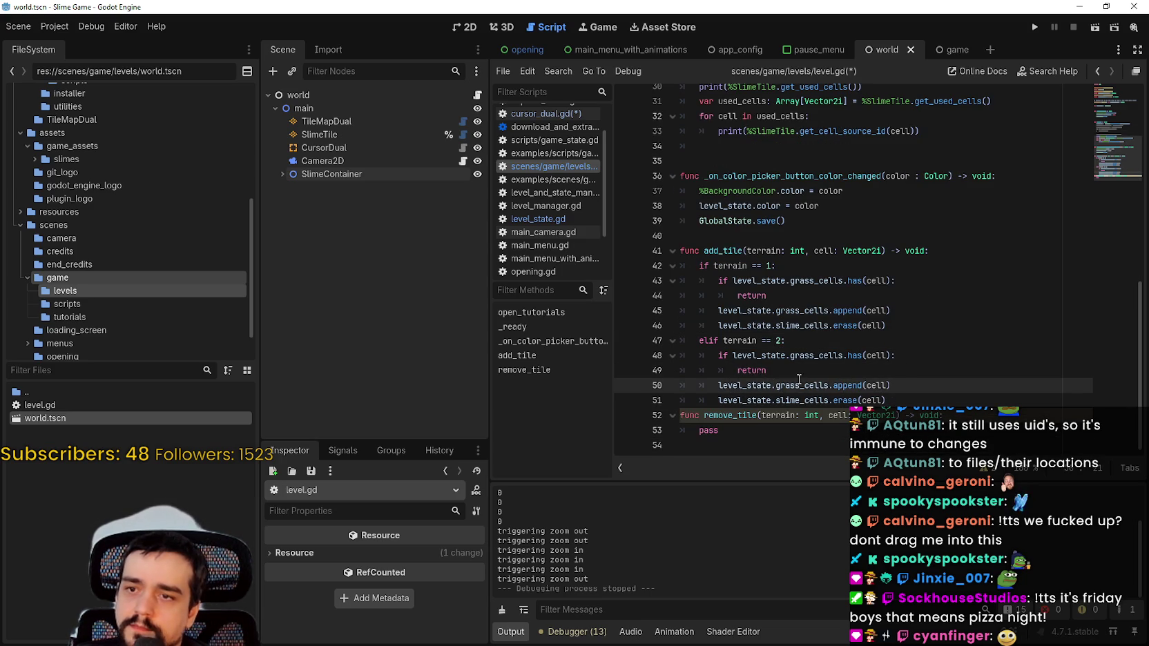
pyautogui.doubleClick(801, 400)
pyautogui.hotkey('ctrl', 'c')
pyautogui.doubleClick(800, 385)
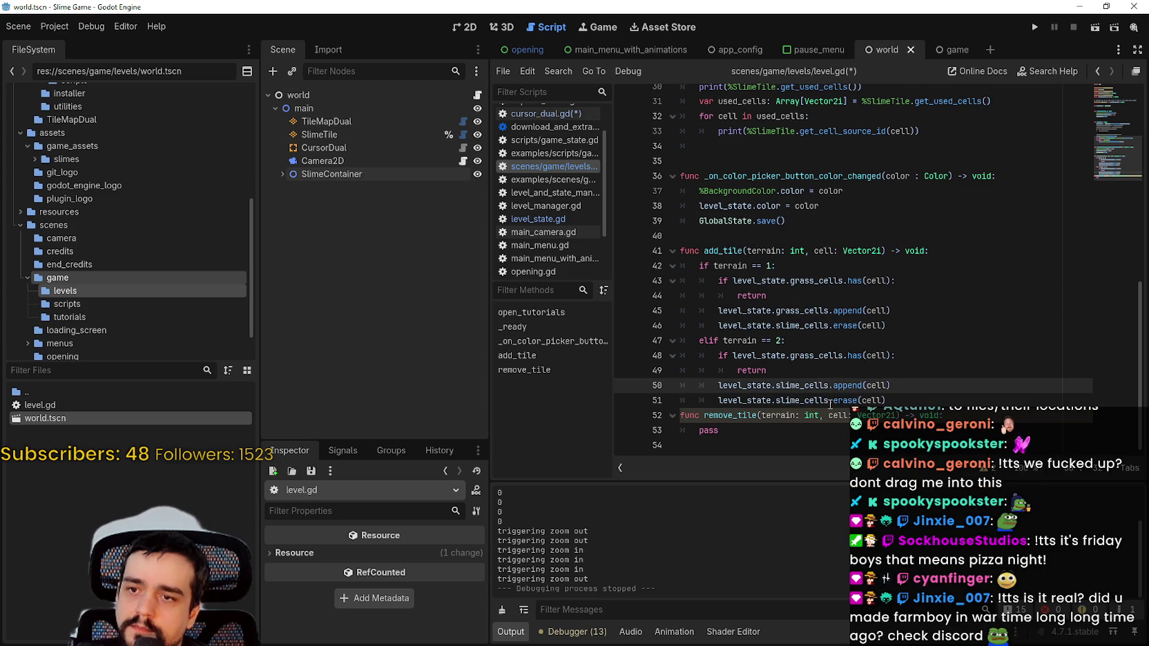
pyautogui.hotkey('ctrl', 'v')
# - Make its erase line use grass_cells and its has check use slime_cells
pyautogui.doubleClick(801, 355)
pyautogui.hotkey('ctrl', 'c')
pyautogui.doubleClick(800, 400)
pyautogui.hotkey('ctrl', 'v')
pyautogui.doubleClick(810, 385)
pyautogui.hotkey('ctrl', 'c')
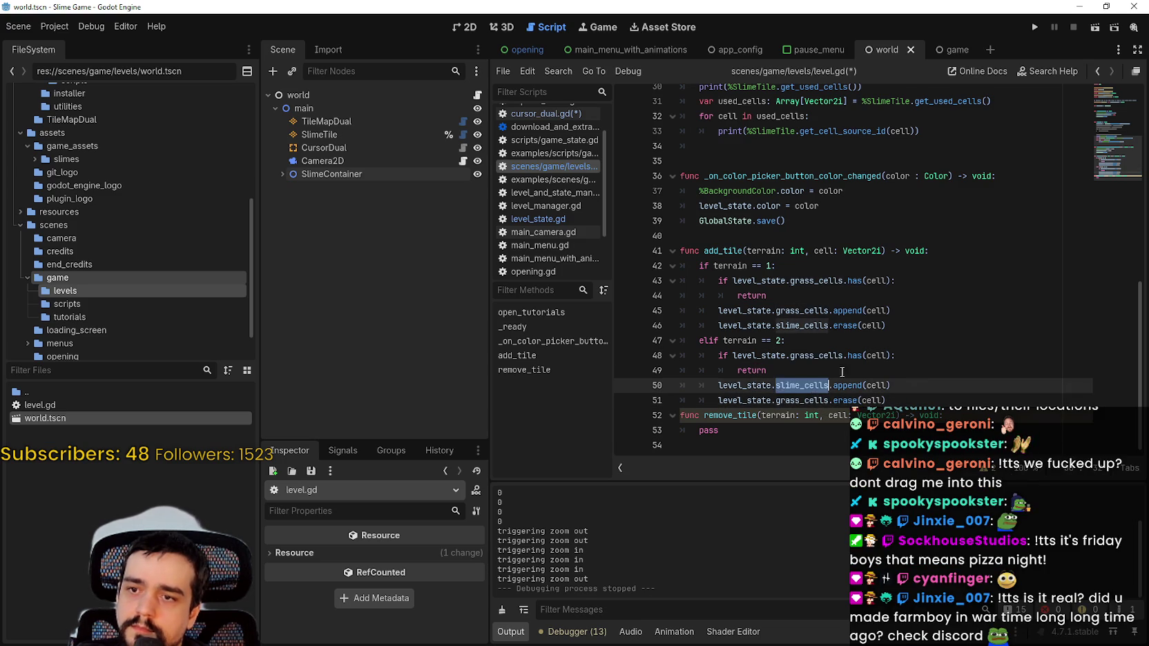
pyautogui.doubleClick(804, 355)
pyautogui.hotkey('ctrl', 'v')
# - Add an empty line after the terrain 2 branch and save level.gd
pyautogui.press('Down')
pyautogui.hotkey('ctrl', 's')
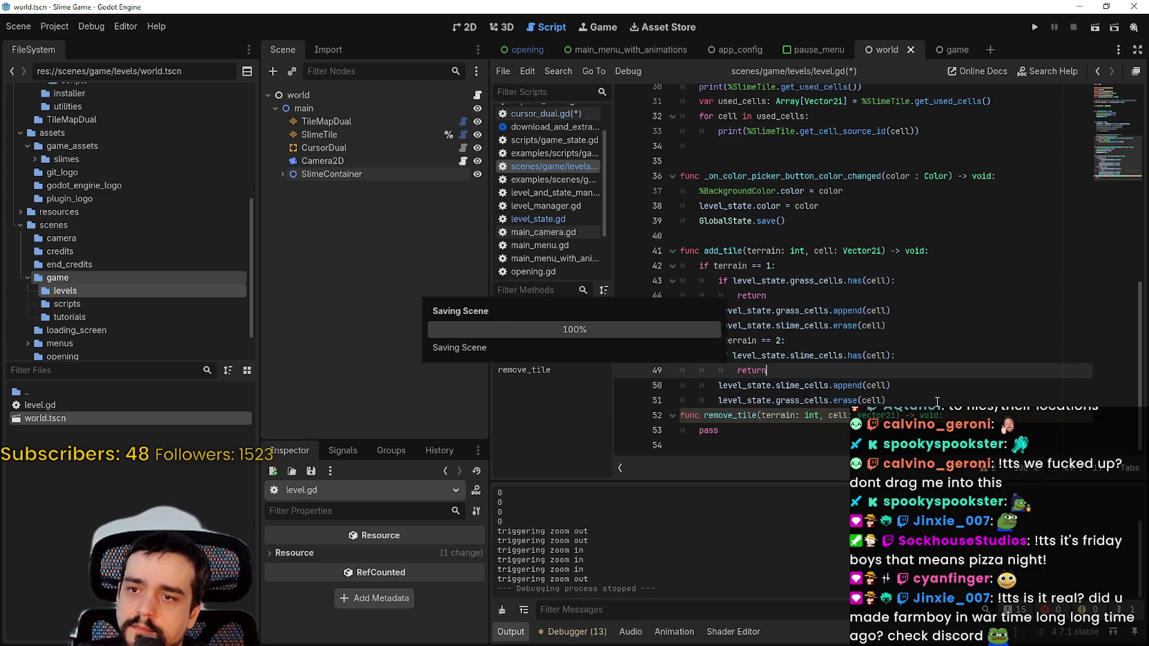
pyautogui.click(936, 400)
pyautogui.press('Return')
pyautogui.hotkey('ctrl', 's')
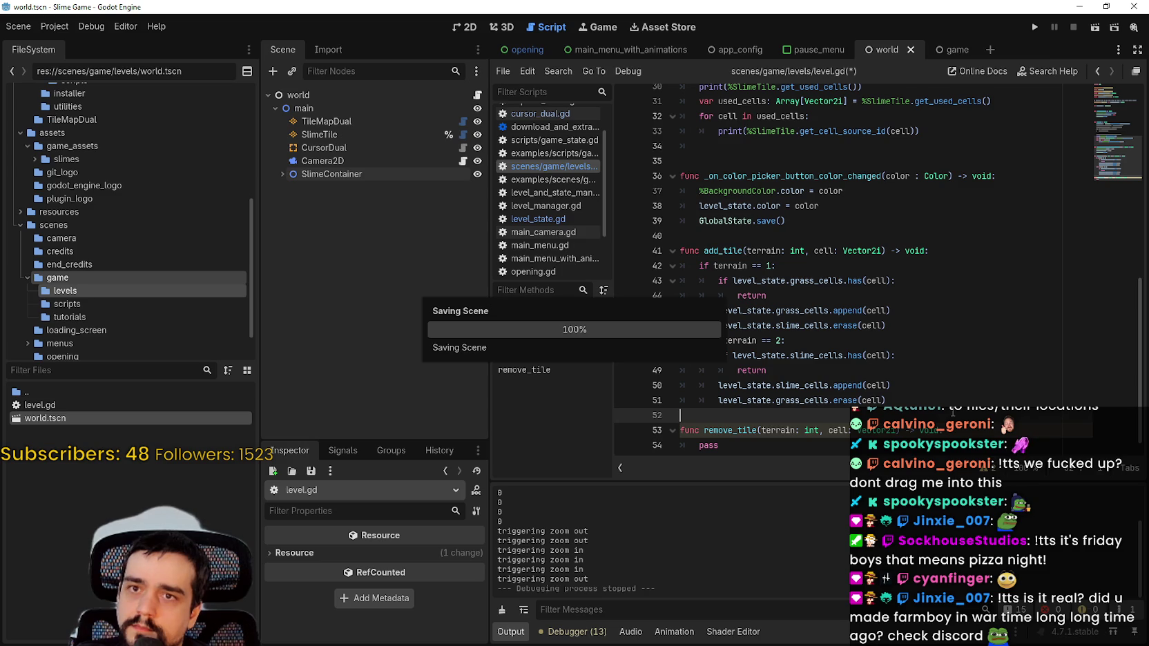
# - Paste a copy of the terrain 2 branch below it and delete its has check and return
pyautogui.scroll(-1, 800, 390)
pyautogui.moveTo(898, 385); pyautogui.dragTo(649, 330)
pyautogui.hotkey('ctrl', 'c')
pyautogui.click(715, 400)
pyautogui.hotkey('ctrl', 'v')
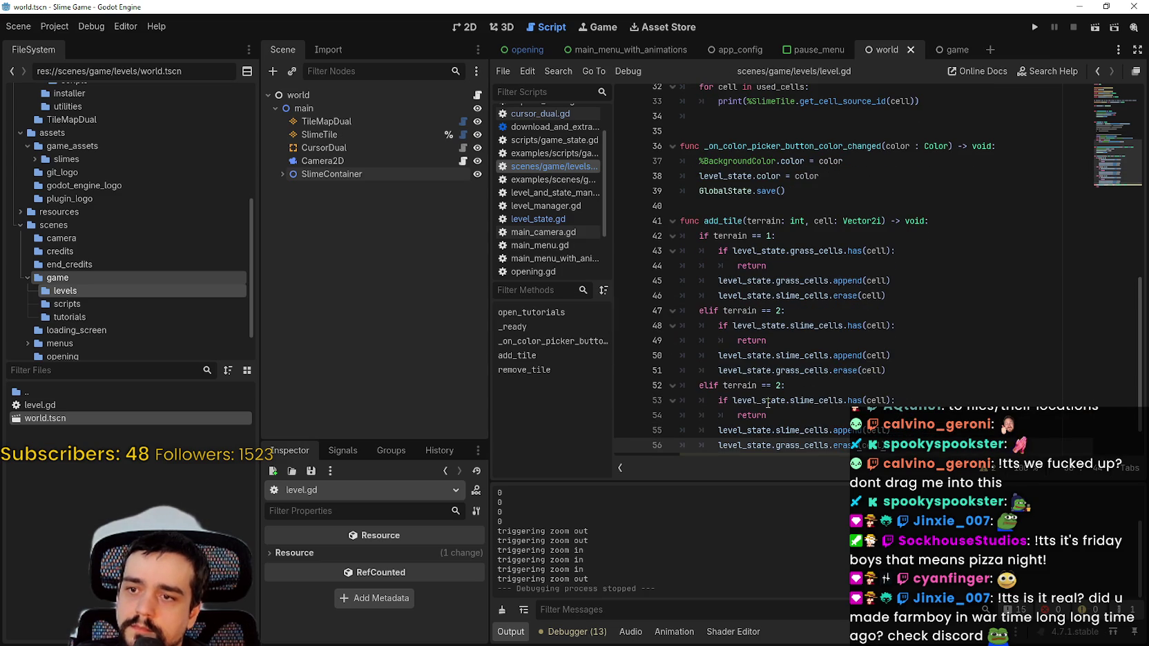
pyautogui.moveTo(763, 415); pyautogui.dragTo(727, 399)
pyautogui.press('BackSpace')
pyautogui.press('BackSpace')
# - Change the copy to terrain == 3, turn append into erase, and save
pyautogui.doubleClick(778, 384)
pyautogui.write('3')
pyautogui.click(844, 400)
pyautogui.doubleClick(844, 400)
pyautogui.write('erase')
pyautogui.press('End')
pyautogui.hotkey('ctrl', 's')
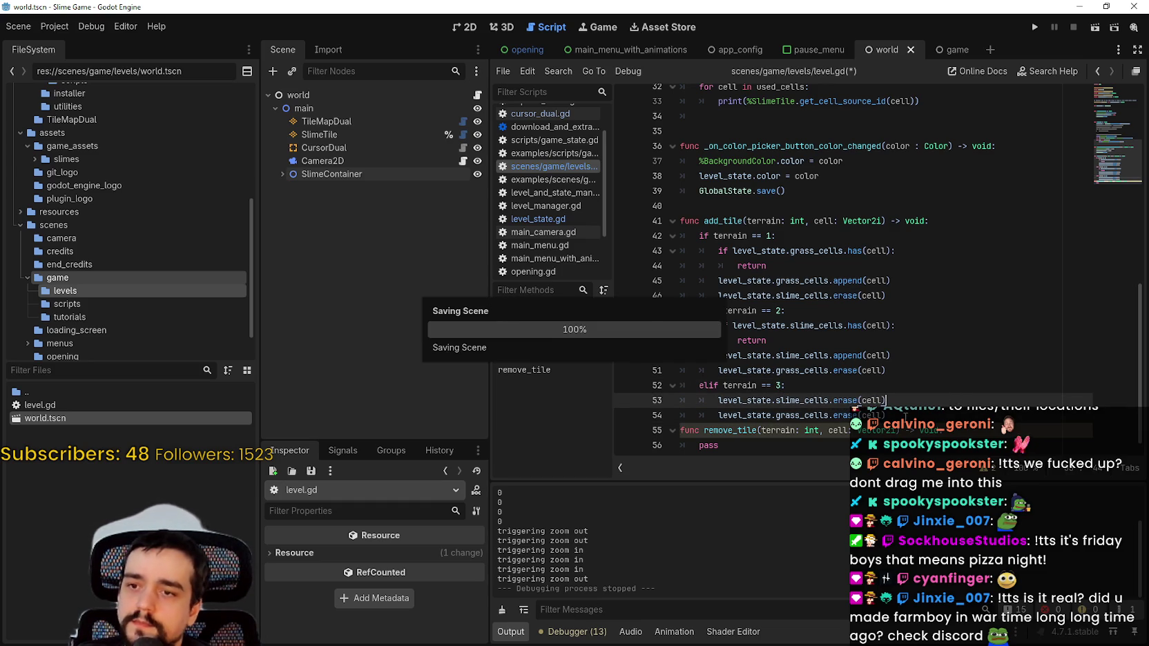
# - Tidy up the blank lines after the terrain 3 branch
pyautogui.click(905, 418)
pyautogui.press('Return')
pyautogui.press('BackSpace')
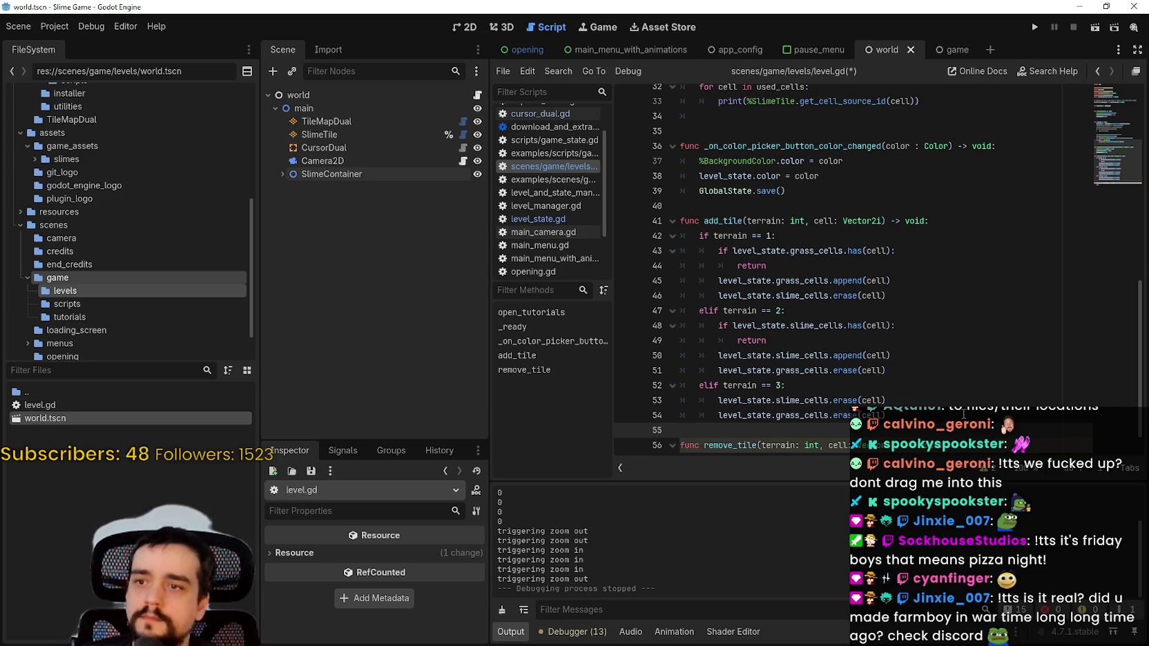
pyautogui.press('BackSpace')
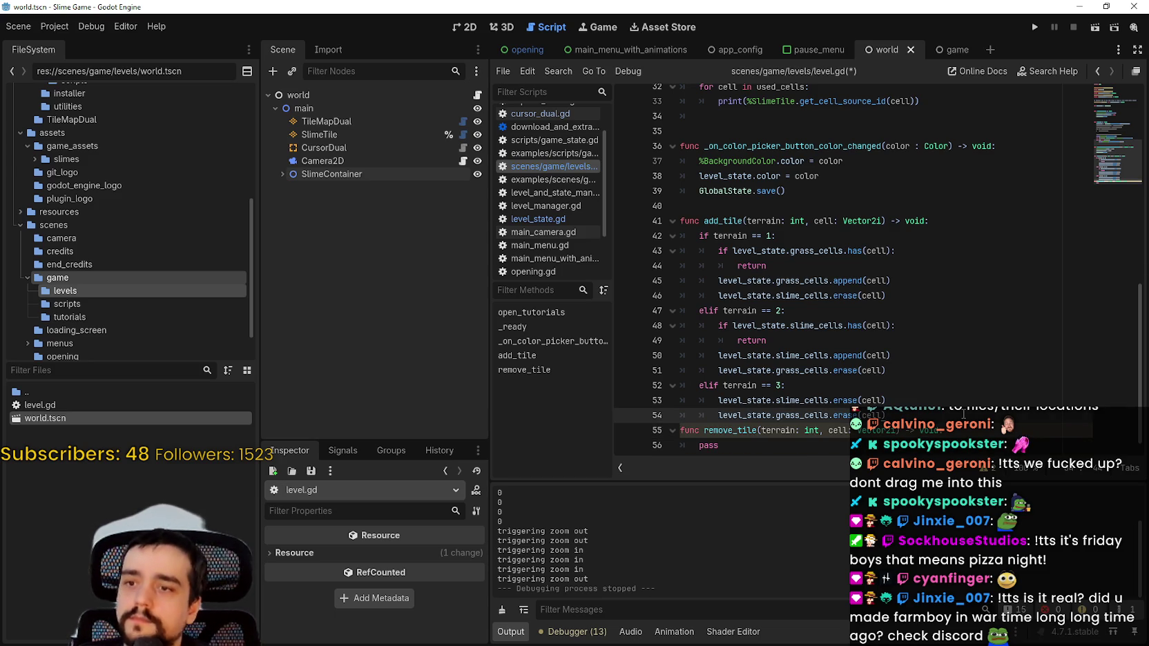
# - Rename add_tile to update_tiles, delete the remove_tile stub, and save level.gd
pyautogui.doubleClick(739, 223)
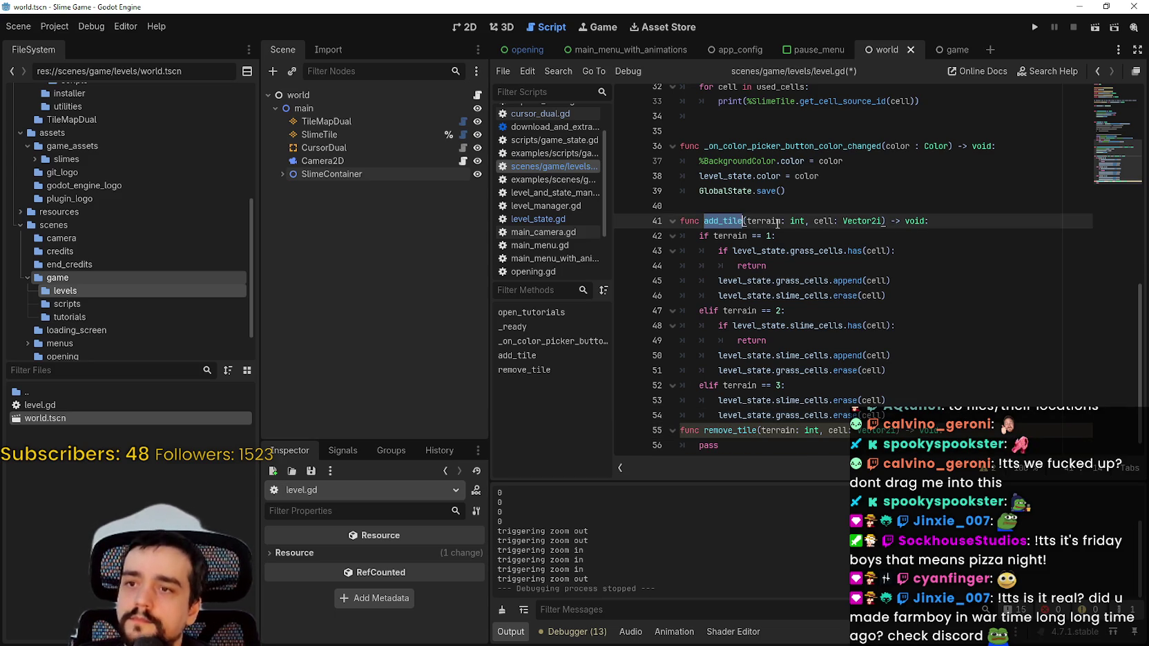
pyautogui.write('update_')
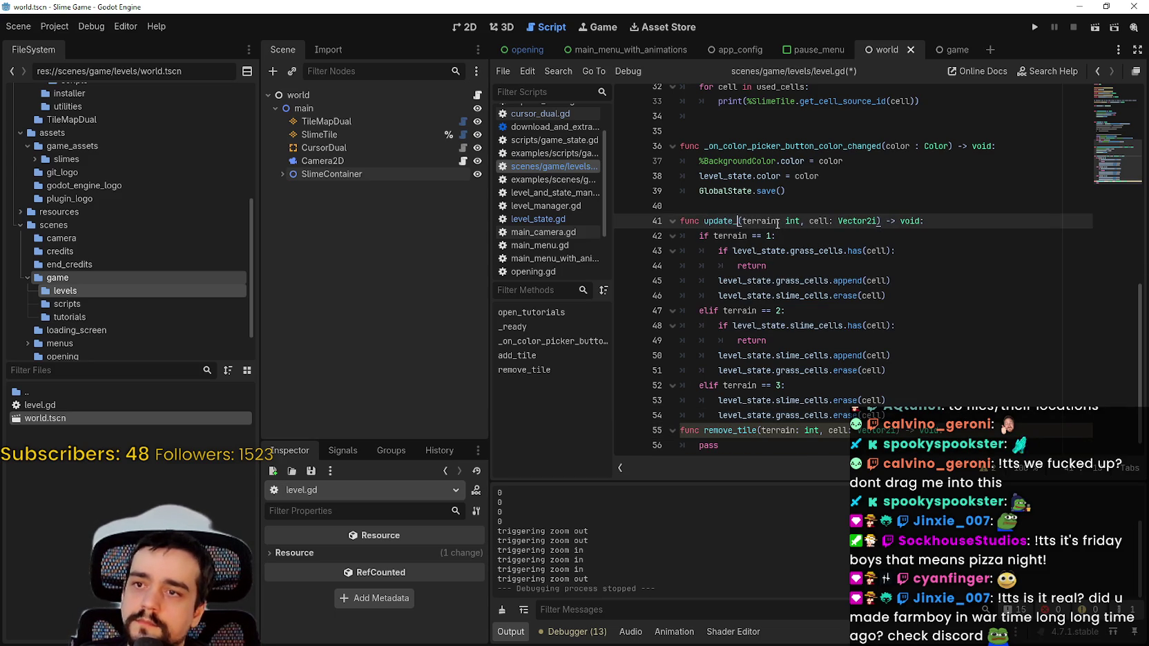
pyautogui.write('tiles')
pyautogui.press('End')
pyautogui.press('Down')
pyautogui.press('Down')
pyautogui.press('Down')
pyautogui.hotkey('ctrl', 'End')
pyautogui.hotkey('shift', 'Up')
pyautogui.hotkey('shift', 'Home')
pyautogui.press('BackSpace')
pyautogui.hotkey('ctrl', 's')
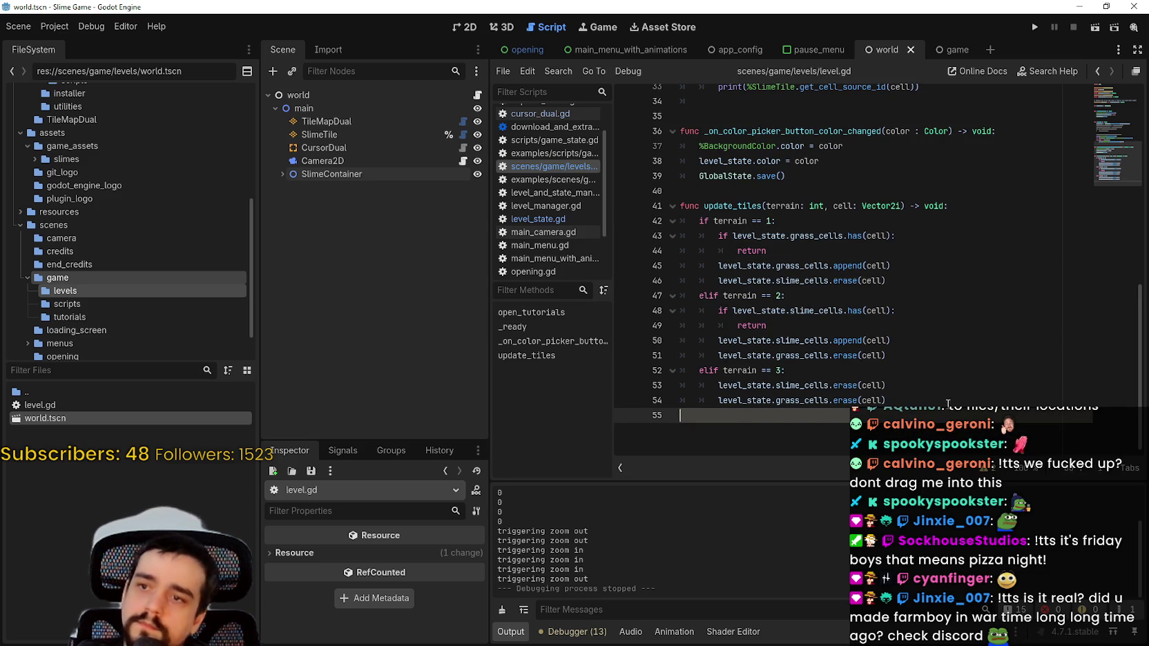
# - Review update_tiles by highlighting its grass_cells and slime_cells uses
pyautogui.doubleClick(751, 239)
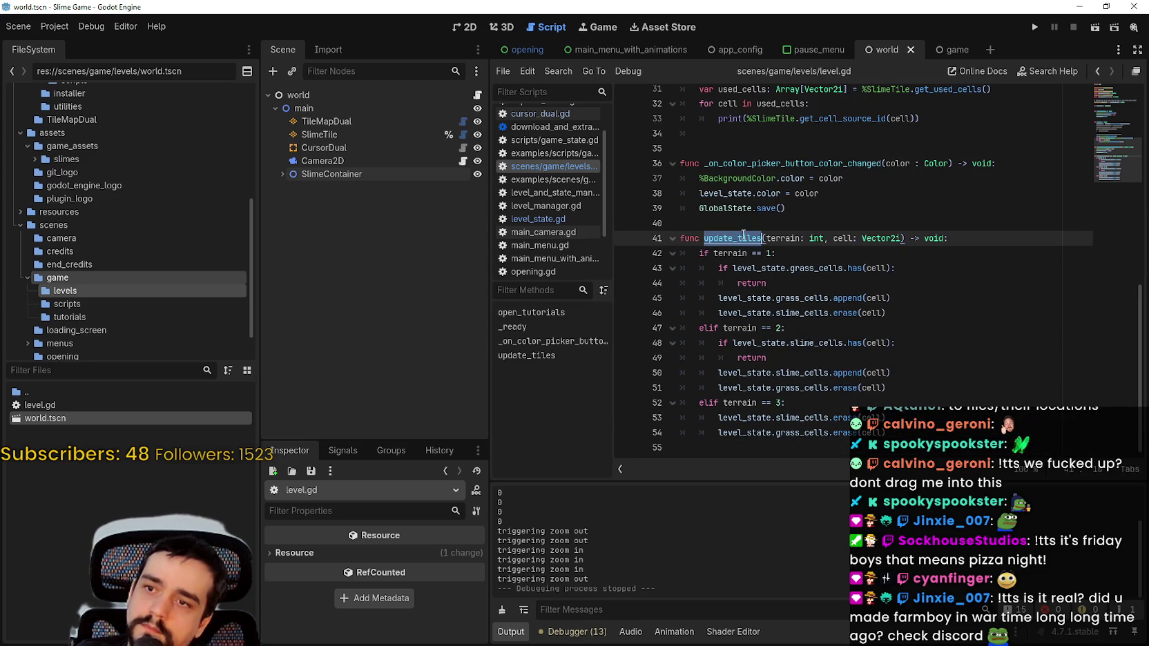
pyautogui.moveTo(823, 316)
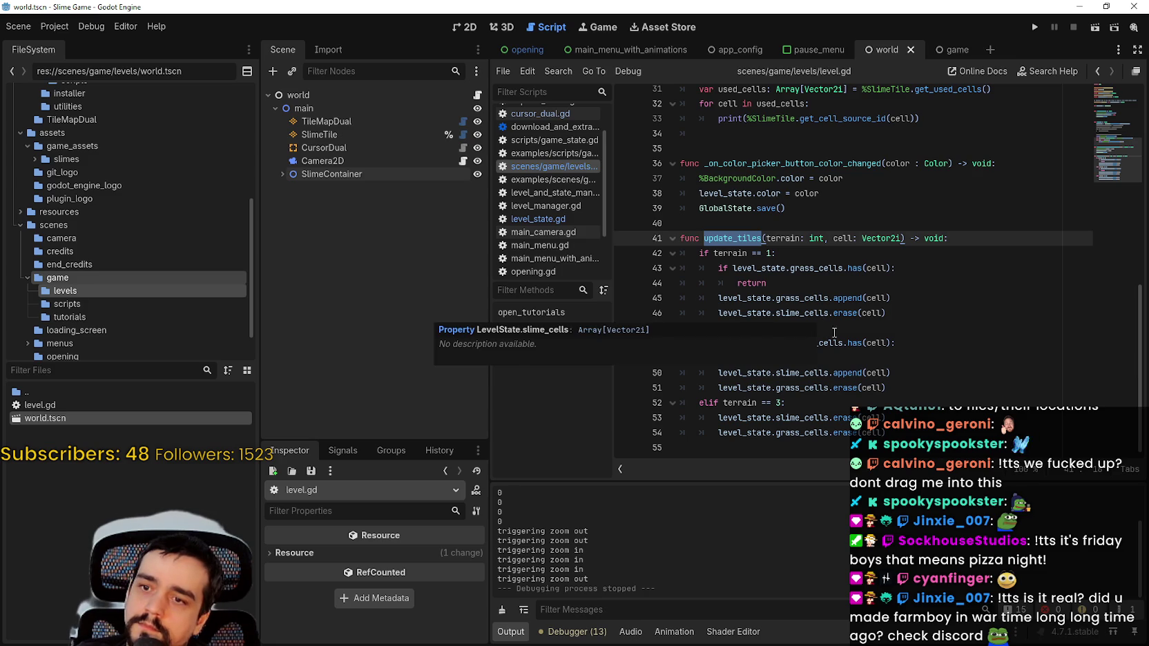
pyautogui.click(805, 450)
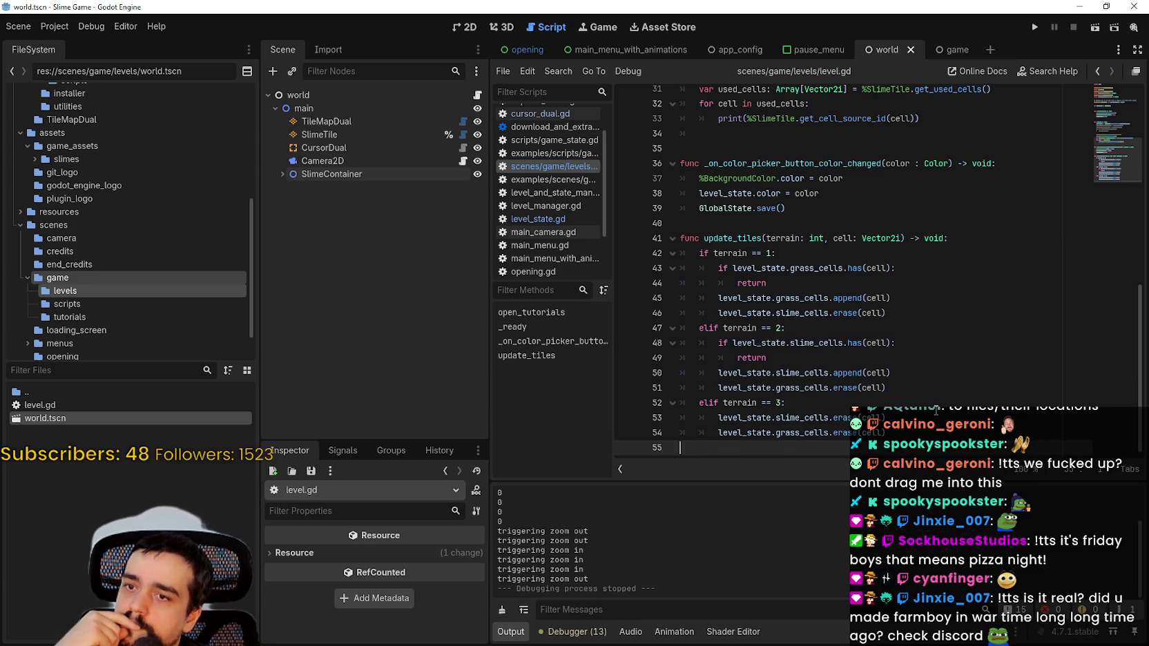
pyautogui.doubleClick(807, 342)
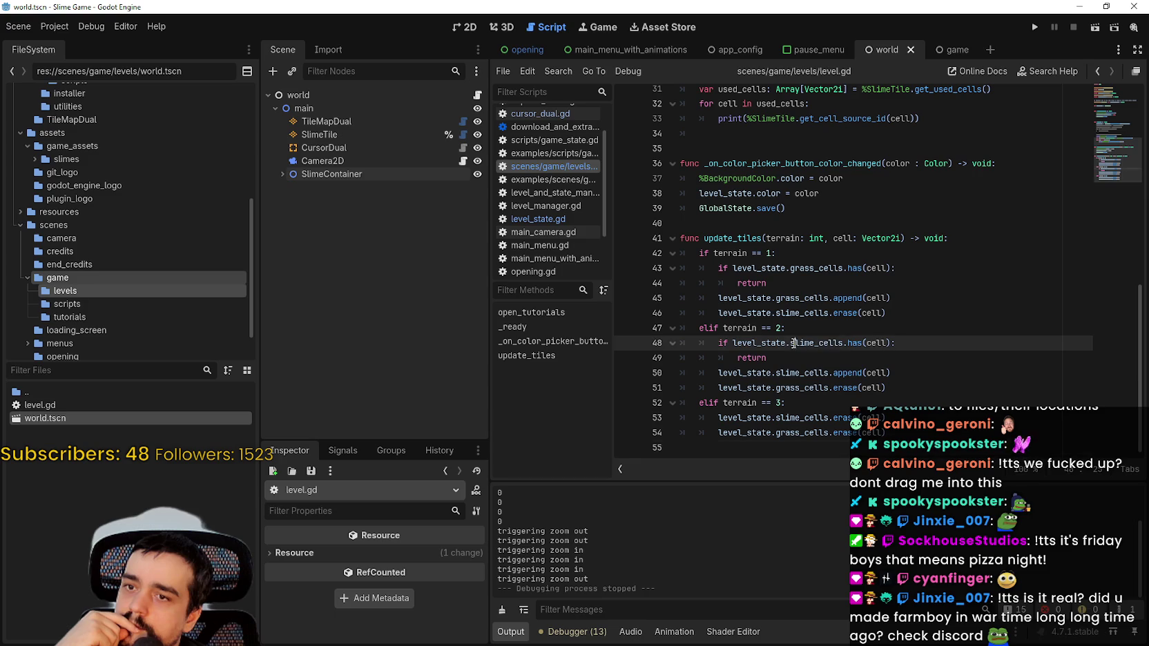
pyautogui.doubleClick(808, 270)
pyautogui.doubleClick(804, 341)
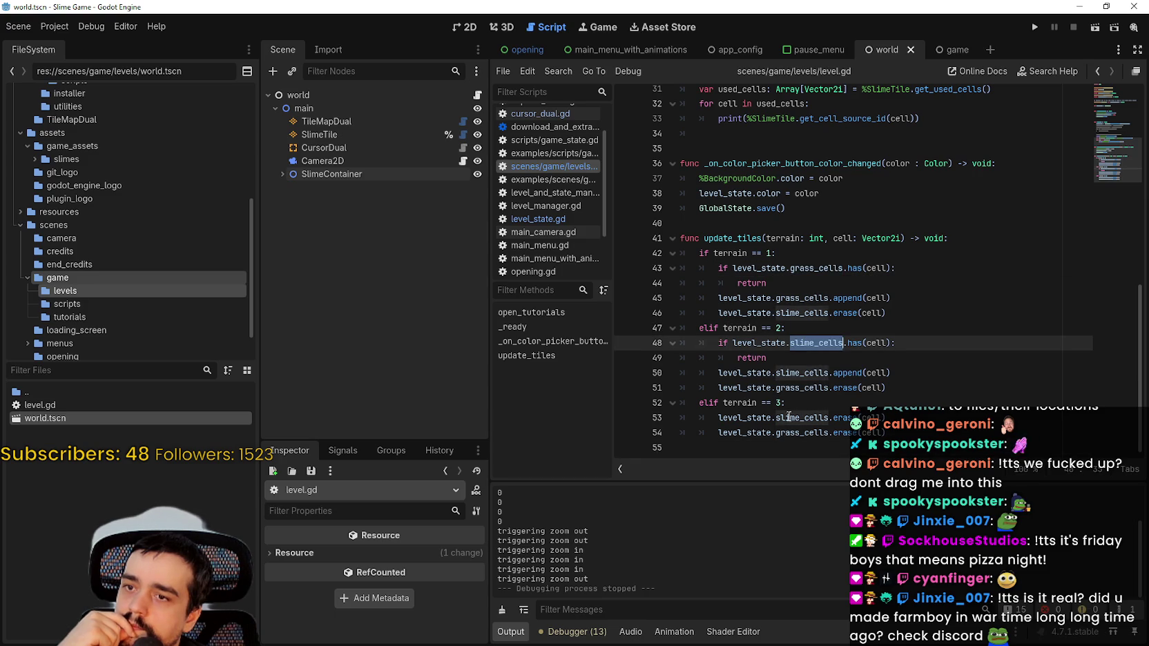
pyautogui.click(761, 421)
pyautogui.click(799, 402)
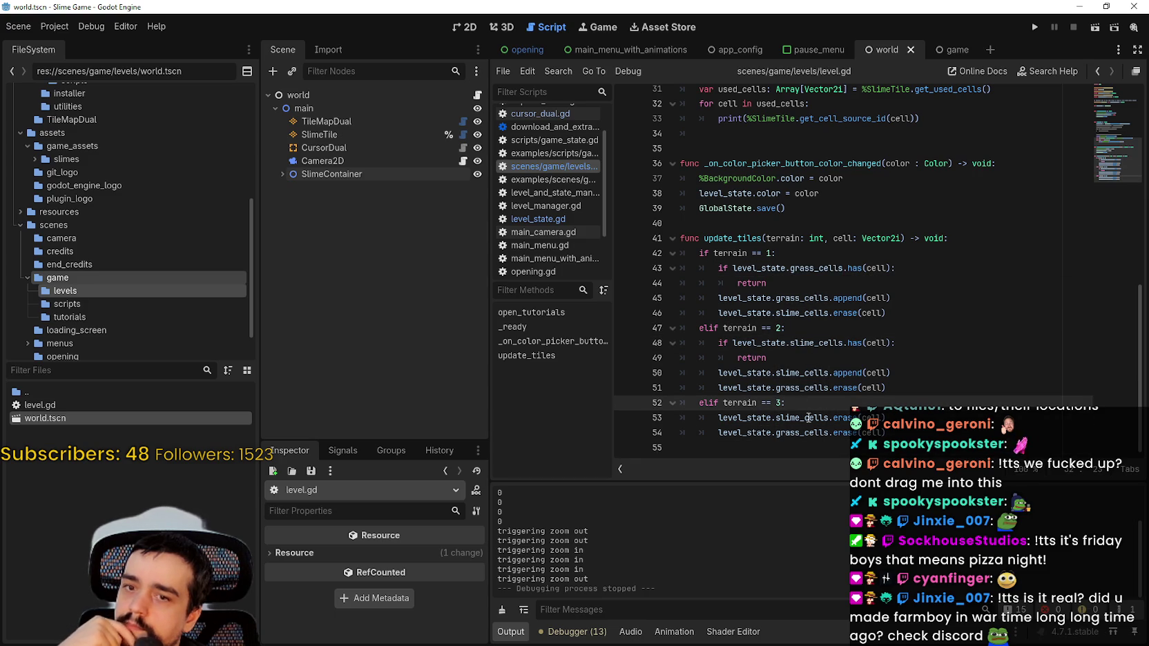
# - In cursor_dual.gd, add an update_tiles() line to the terrain 1 branch
pyautogui.click(462, 148)
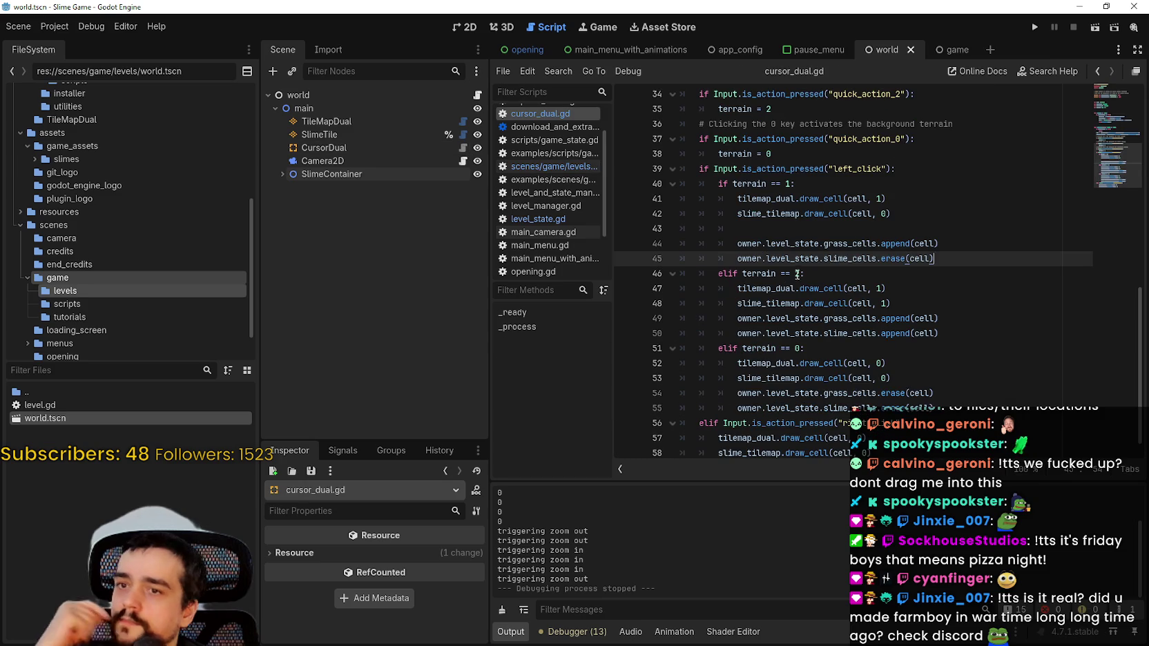
pyautogui.click(944, 250)
pyautogui.click(953, 260)
pyautogui.moveTo(950, 257); pyautogui.dragTo(731, 240)
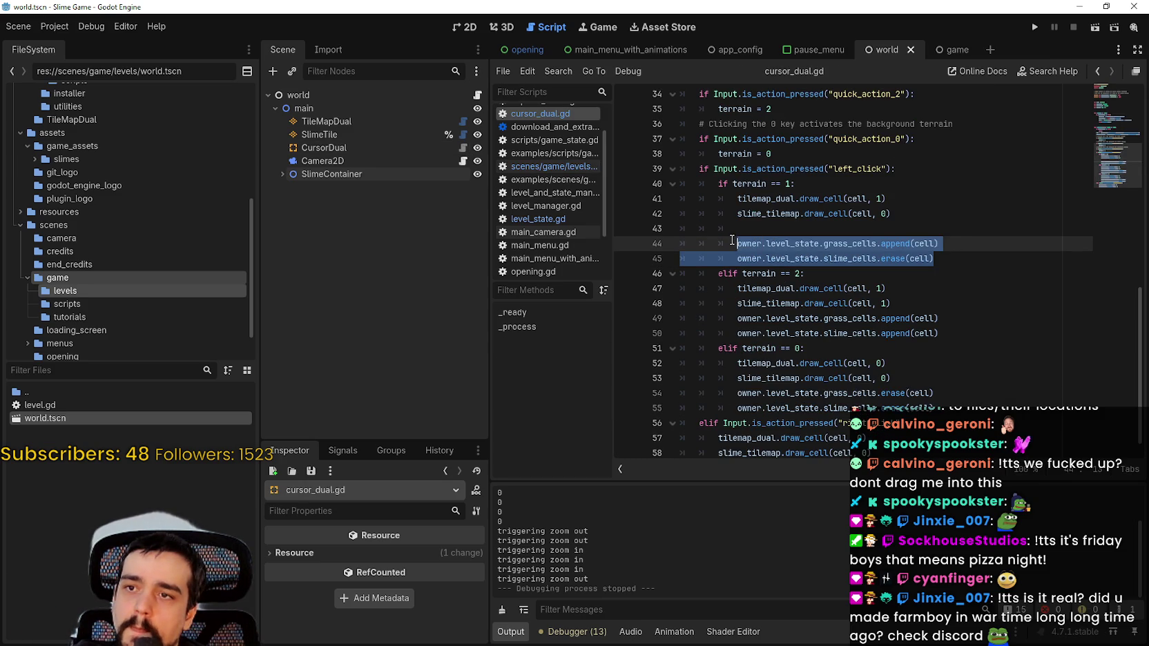
pyautogui.click(939, 256)
pyautogui.press('Return')
pyautogui.write('update_tiles')
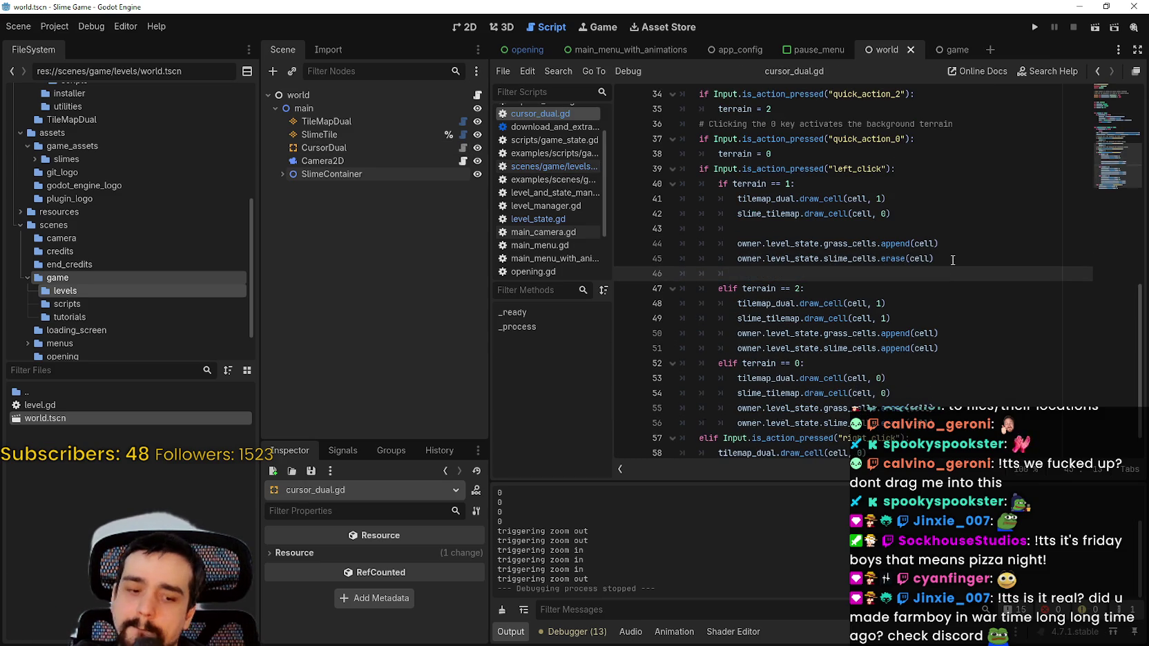
pyautogui.write('()')
# - Call it on the owner as owner.update_tiles()
pyautogui.doubleClick(746, 250)
pyautogui.hotkey('ctrl', 'c')
pyautogui.click(737, 273)
pyautogui.hotkey('ctrl', 'v')
pyautogui.write('.')
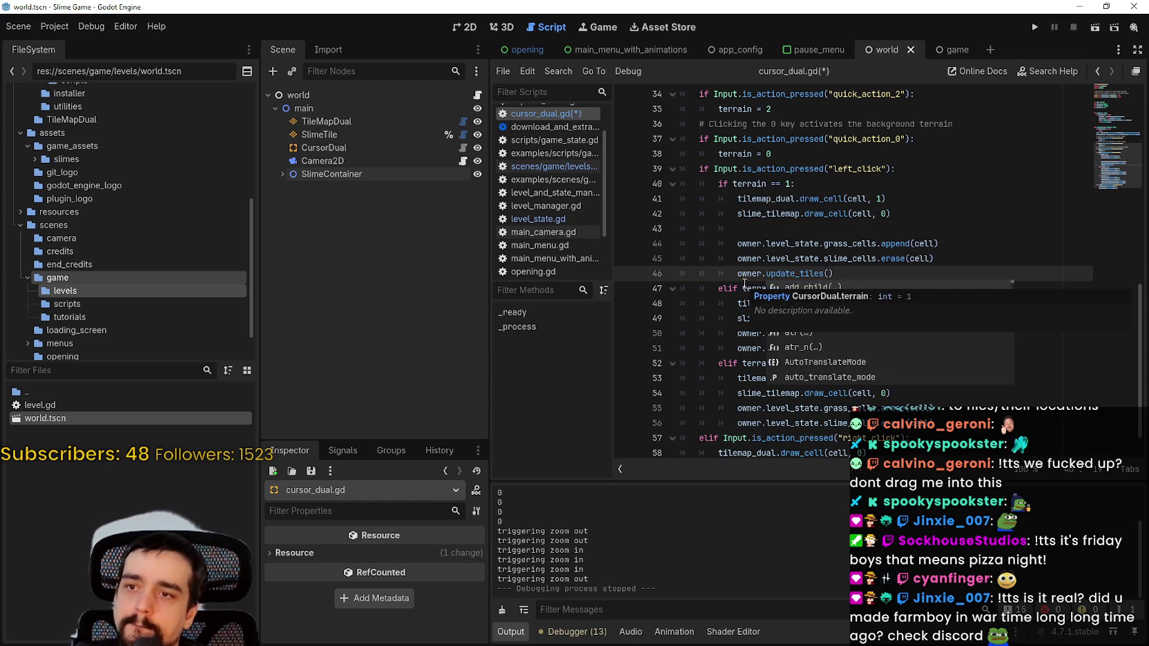
# - Pass terrain and cell as the call's arguments
pyautogui.doubleClick(750, 184)
pyautogui.hotkey('ctrl', 'c')
pyautogui.click(829, 273)
pyautogui.hotkey('ctrl', 'v')
pyautogui.write(',')
pyautogui.doubleClick(866, 215)
pyautogui.hotkey('ctrl', 'c')
pyautogui.click(871, 274)
pyautogui.hotkey('ctrl', 'v')
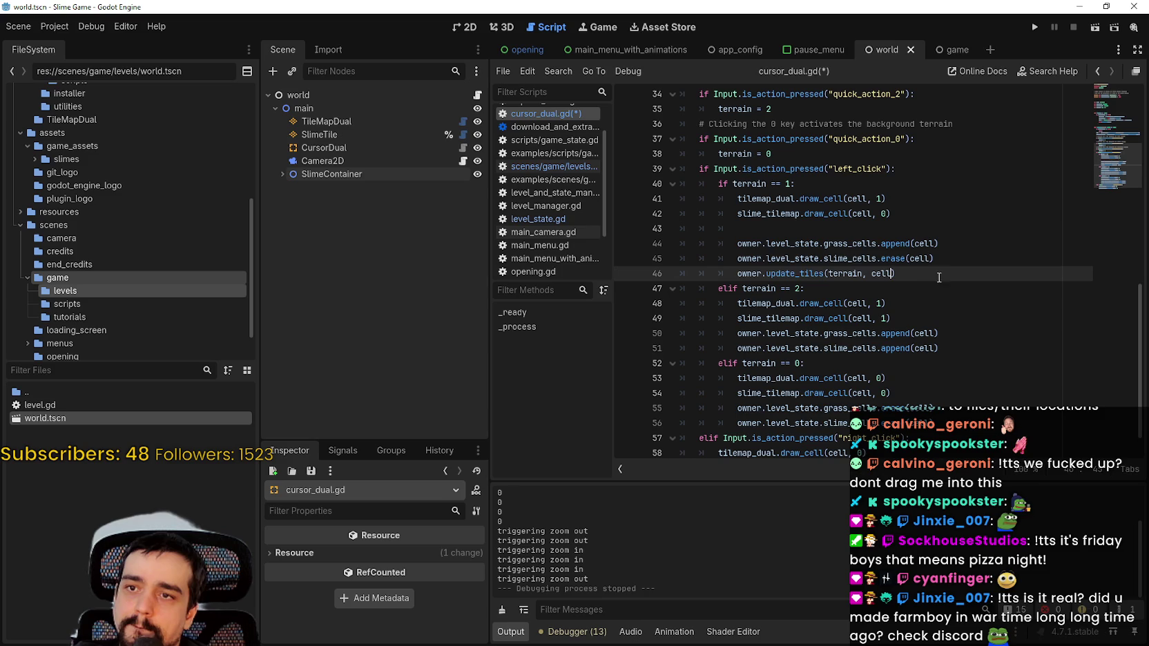
# - Delete the old grass and slime list updates from the terrain 1 branch, keeping the call copied
pyautogui.press('End')
pyautogui.press('Return')
pyautogui.press('BackSpace')
pyautogui.press('BackSpace')
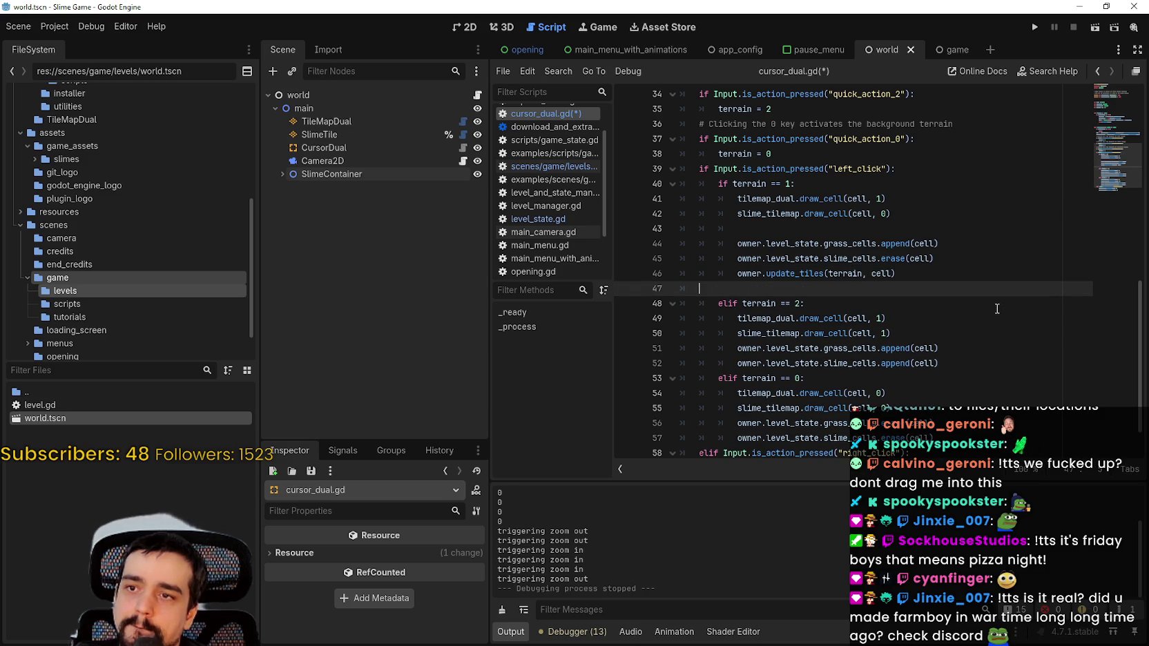
pyautogui.moveTo(950, 257); pyautogui.dragTo(624, 243)
pyautogui.press('BackSpace')
pyautogui.press('BackSpace')
pyautogui.moveTo(902, 243); pyautogui.dragTo(736, 245)
pyautogui.press('BackSpace')
pyautogui.press('BackSpace')
pyautogui.press('BackSpace')
pyautogui.press('BackSpace')
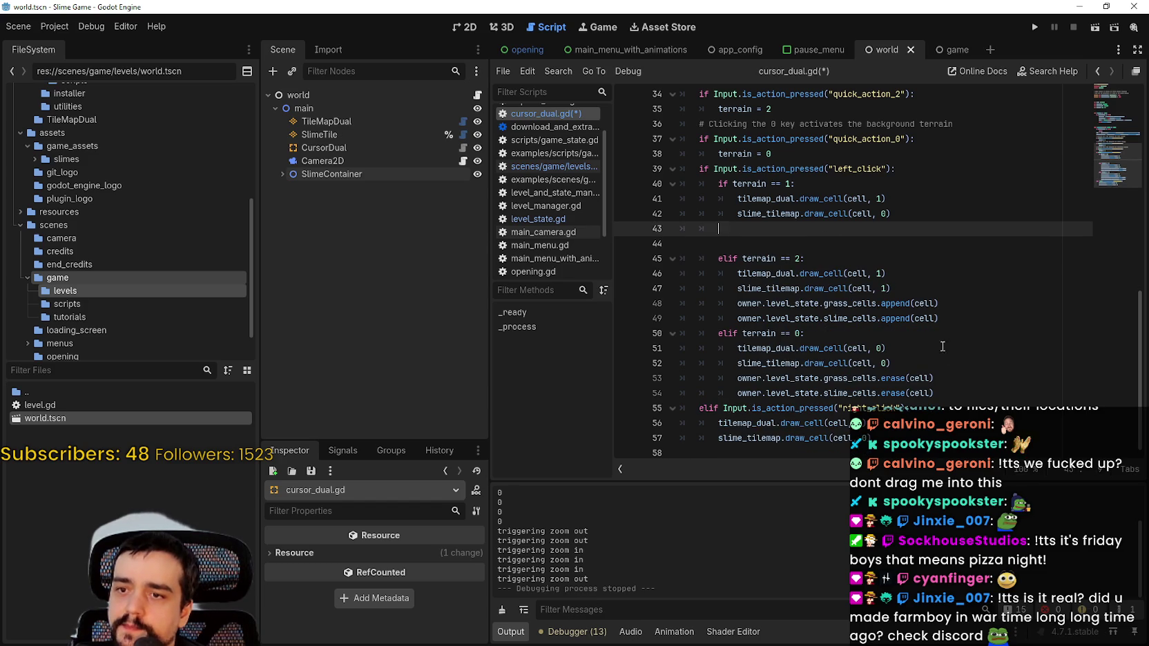
# - Put the owner.update_tiles(terrain, cell) call back into the terrain 1 branch
pyautogui.click(1014, 393)
pyautogui.press('Return')
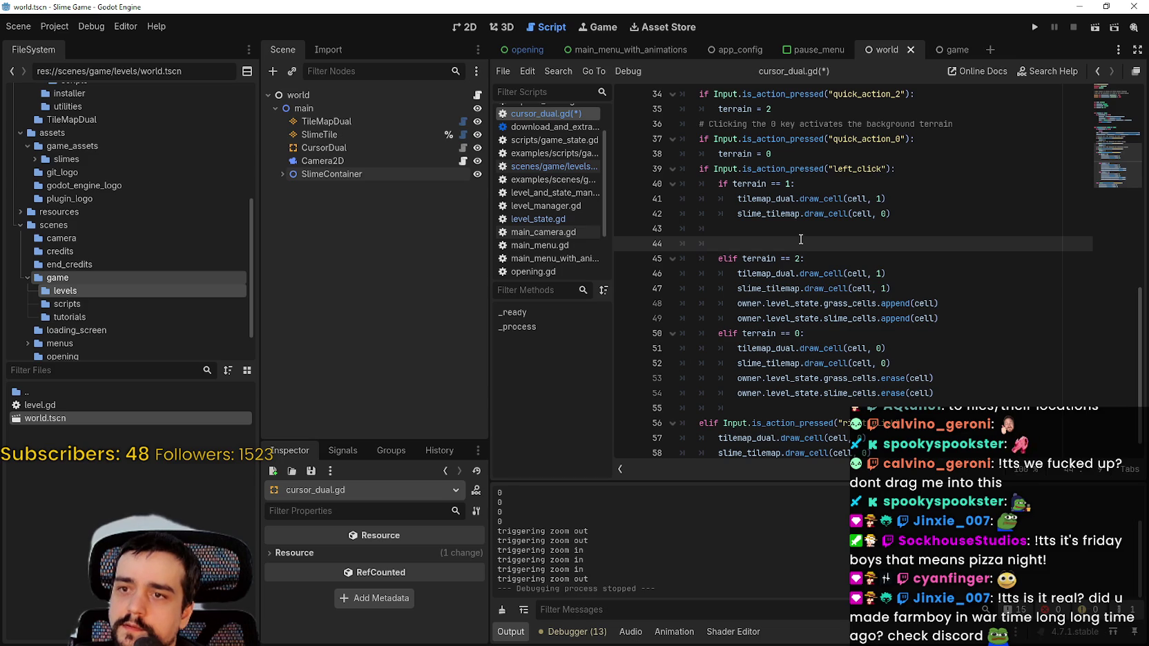
pyautogui.press('Down')
pyautogui.press('Down')
pyautogui.press('Down')
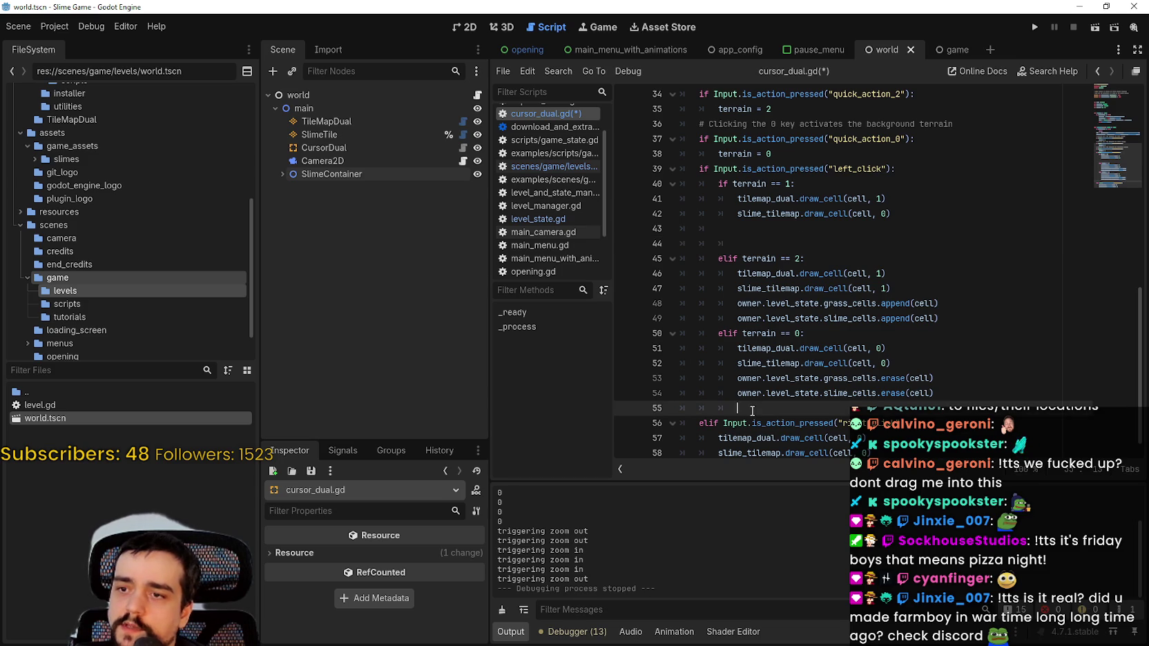
pyautogui.click(699, 230)
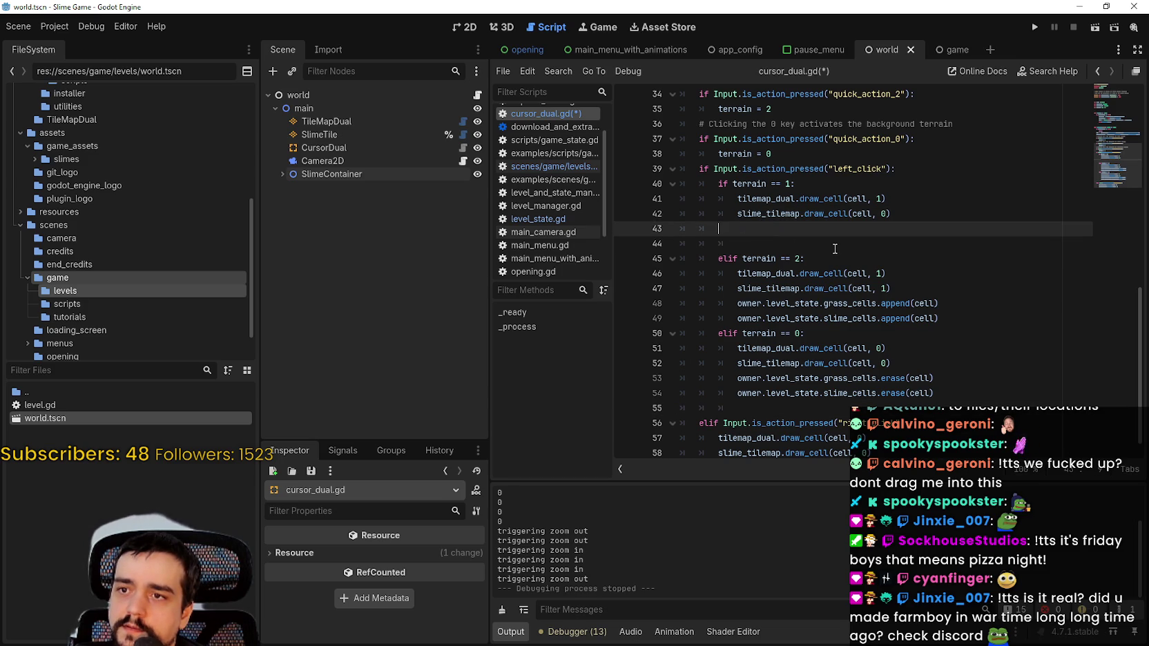
pyautogui.press('Tab')
pyautogui.hotkey('ctrl', 'v')
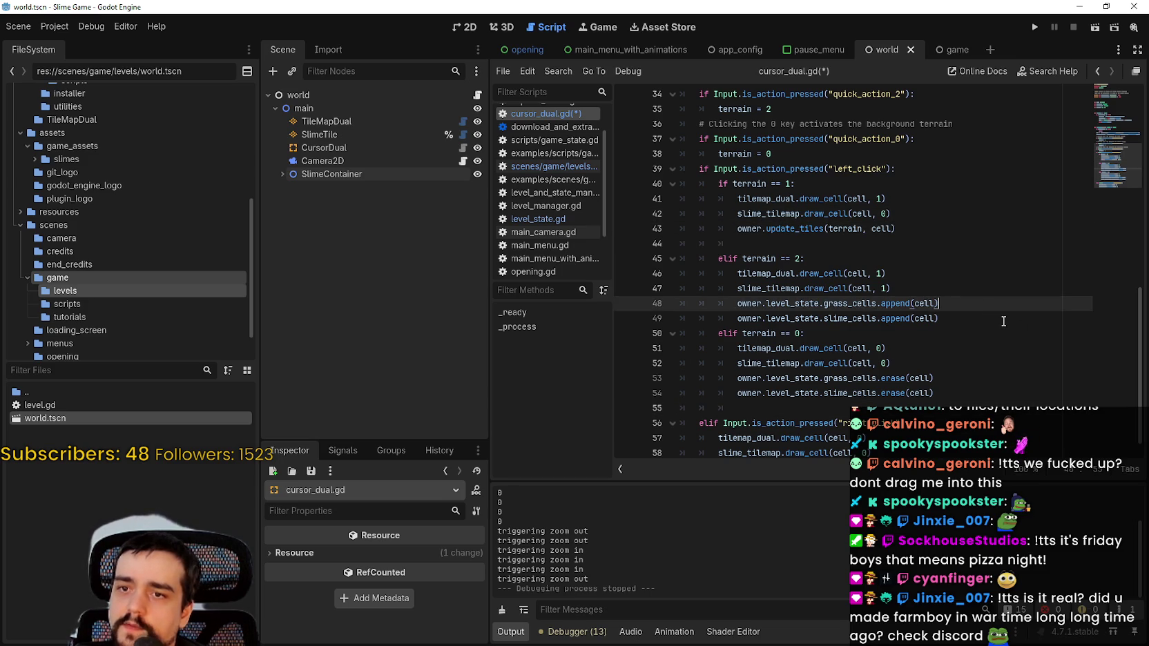
# - Replace the list updates in the other terrain branches with the update_tiles call
pyautogui.moveTo(1002, 321); pyautogui.dragTo(739, 307)
pyautogui.hotkey('ctrl', 'v')
pyautogui.moveTo(935, 378); pyautogui.dragTo(736, 364)
pyautogui.hotkey('ctrl', 'v')
pyautogui.hotkey('shift', 'Down')
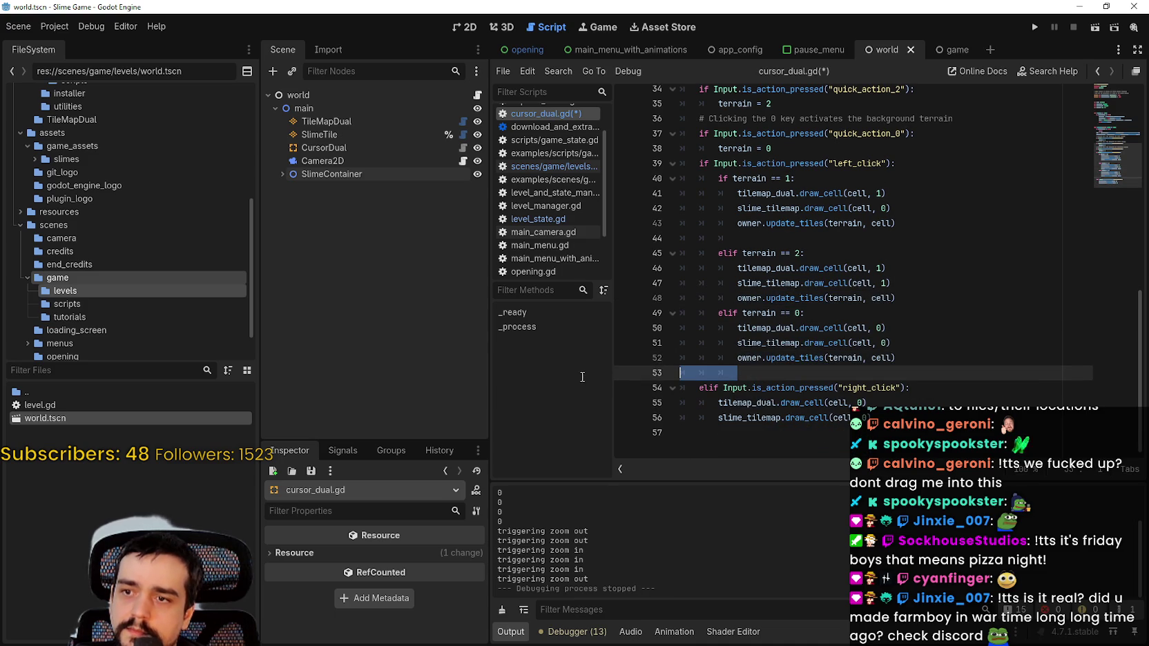
pyautogui.press('BackSpace')
# - Remove the leftover empty line 44 and save cursor_dual.gd
pyautogui.click(796, 236)
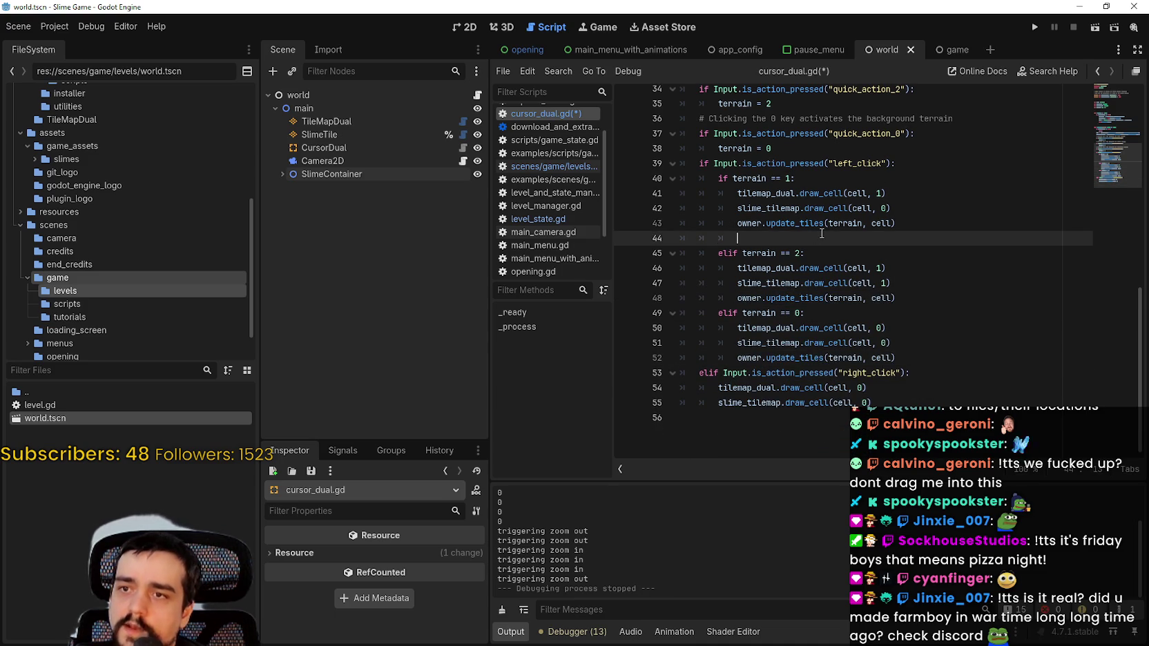
pyautogui.press('BackSpace')
pyautogui.hotkey('ctrl', 's')
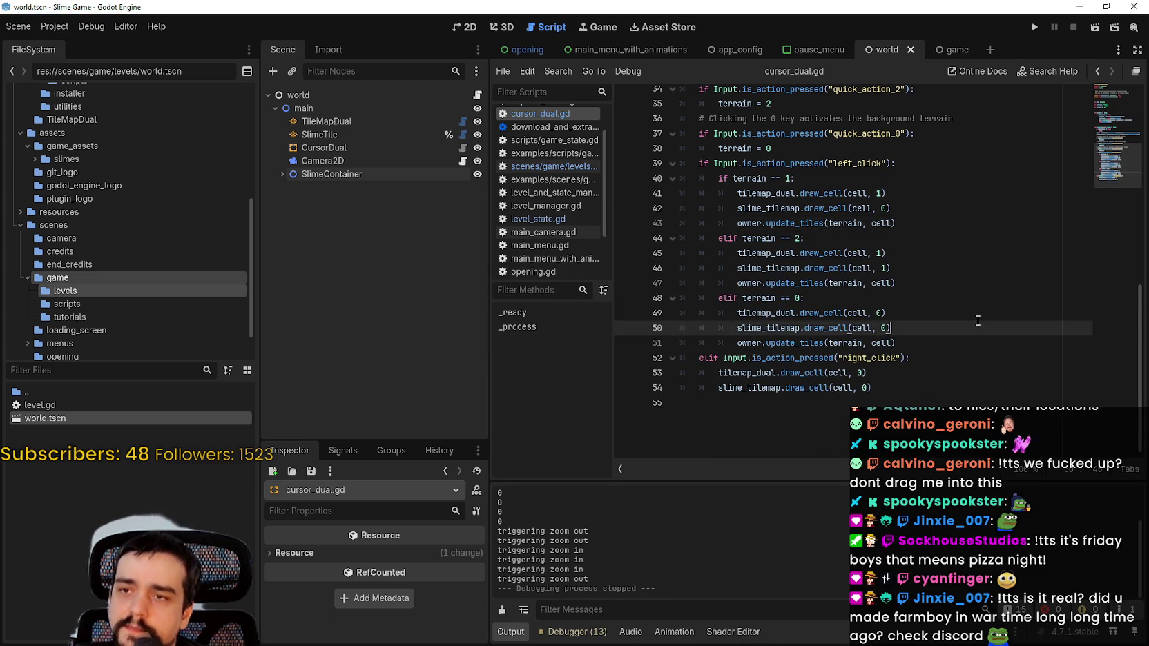
pyautogui.scroll(4, 825, 237)
pyautogui.scroll(-2, 828, 239)
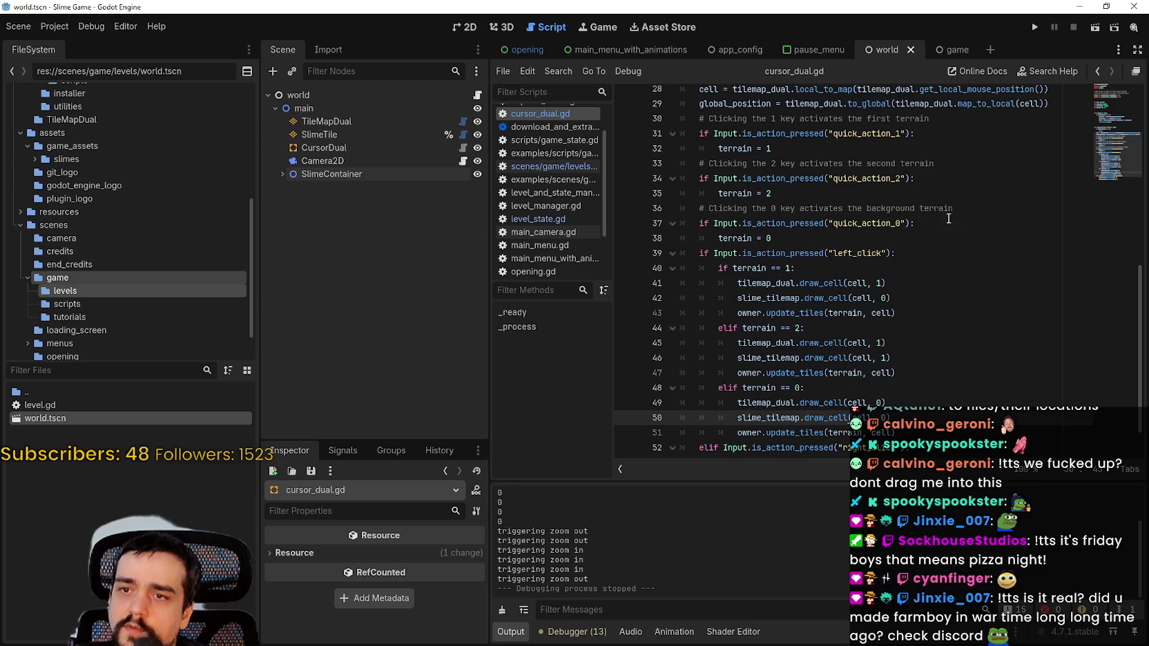
# - Run the Slime Game project to its main menu and bring Discord into view
pyautogui.click(1038, 27)
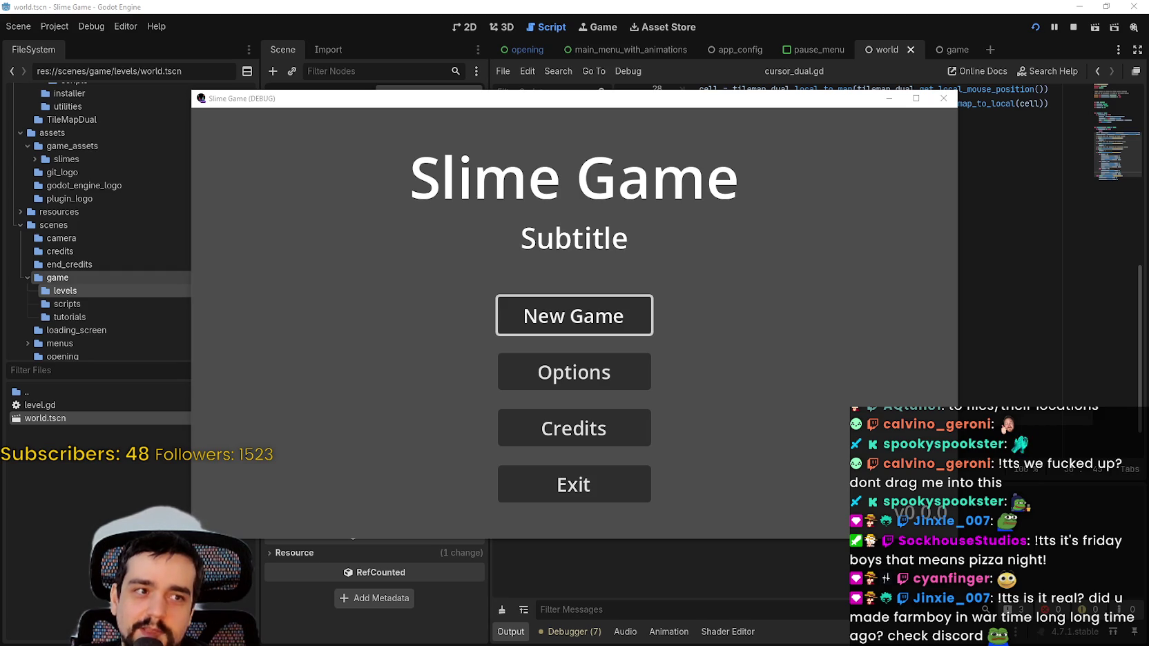
pyautogui.press('super+shift+Left')
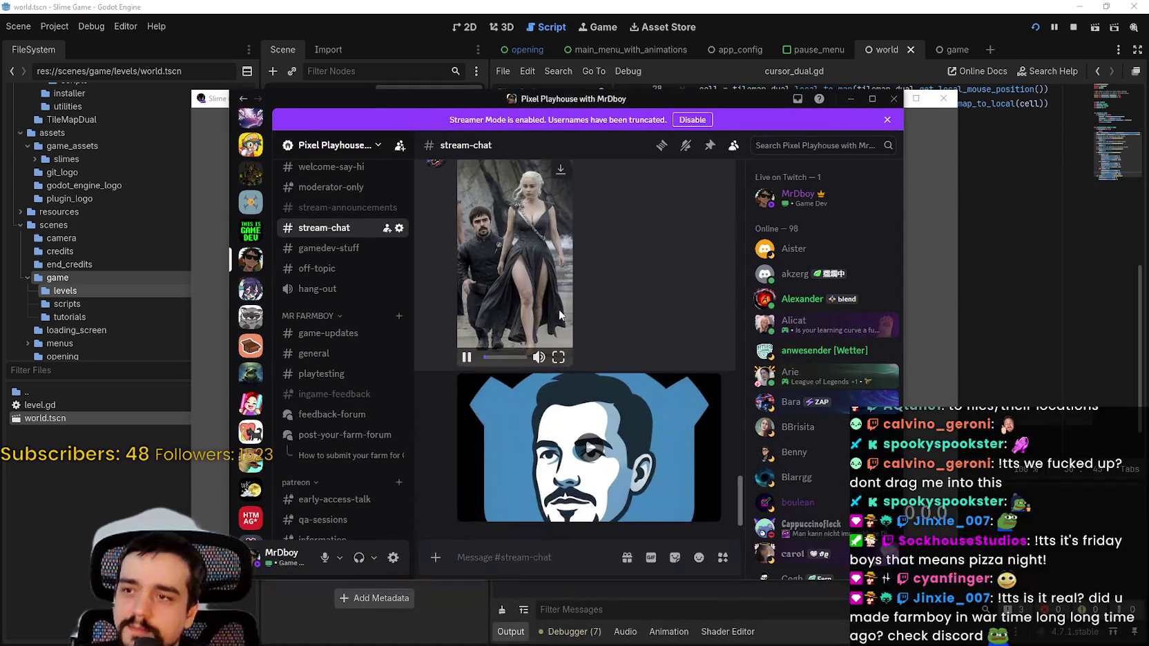
pyautogui.click(558, 357)
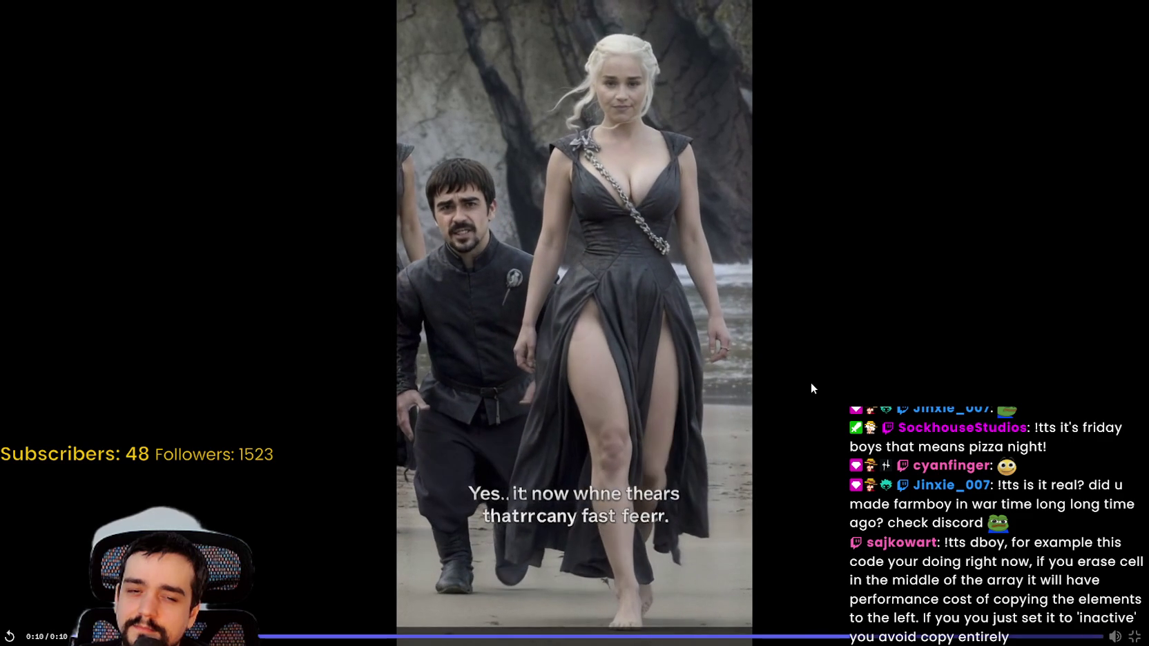
pyautogui.click(1133, 636)
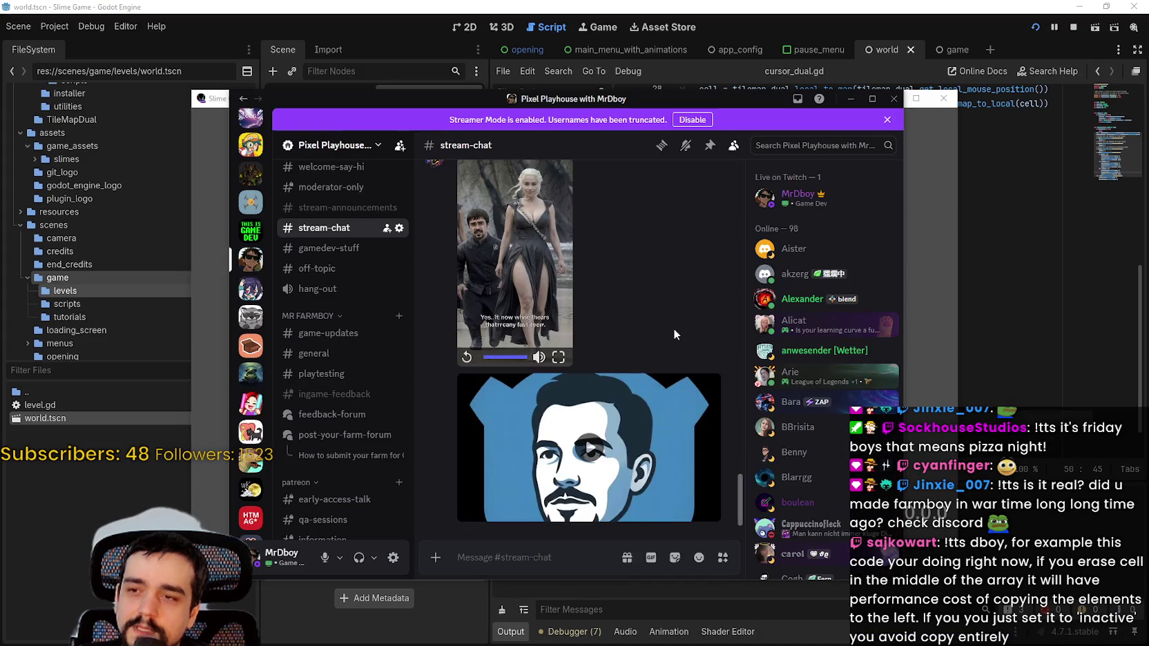
pyautogui.click(586, 448)
pyautogui.click(708, 511)
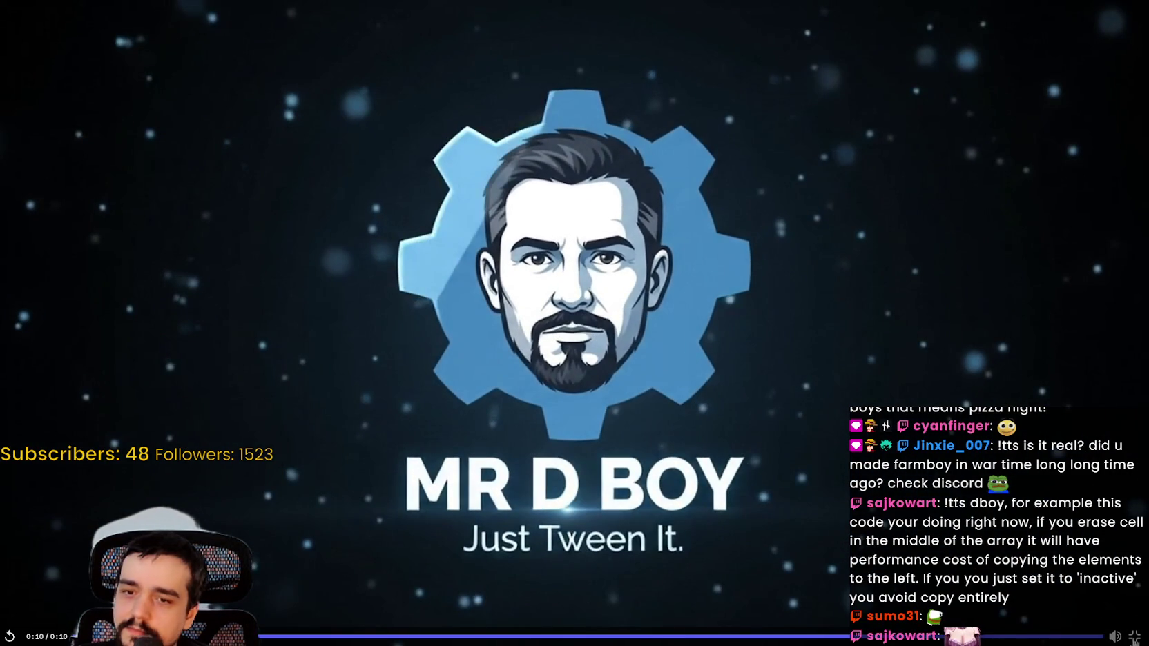
pyautogui.press('Escape')
pyautogui.hotkey('alt', 'Tab')
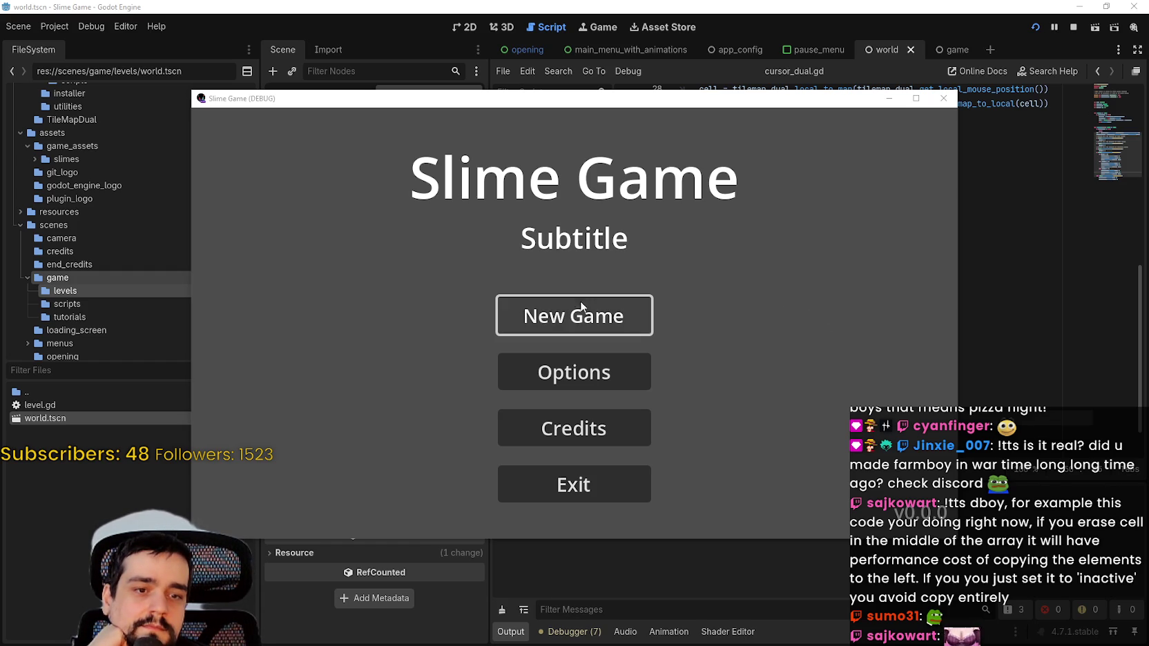
# - Start a new game and paint a slime strip with a grass strip just below it
pyautogui.click(575, 323)
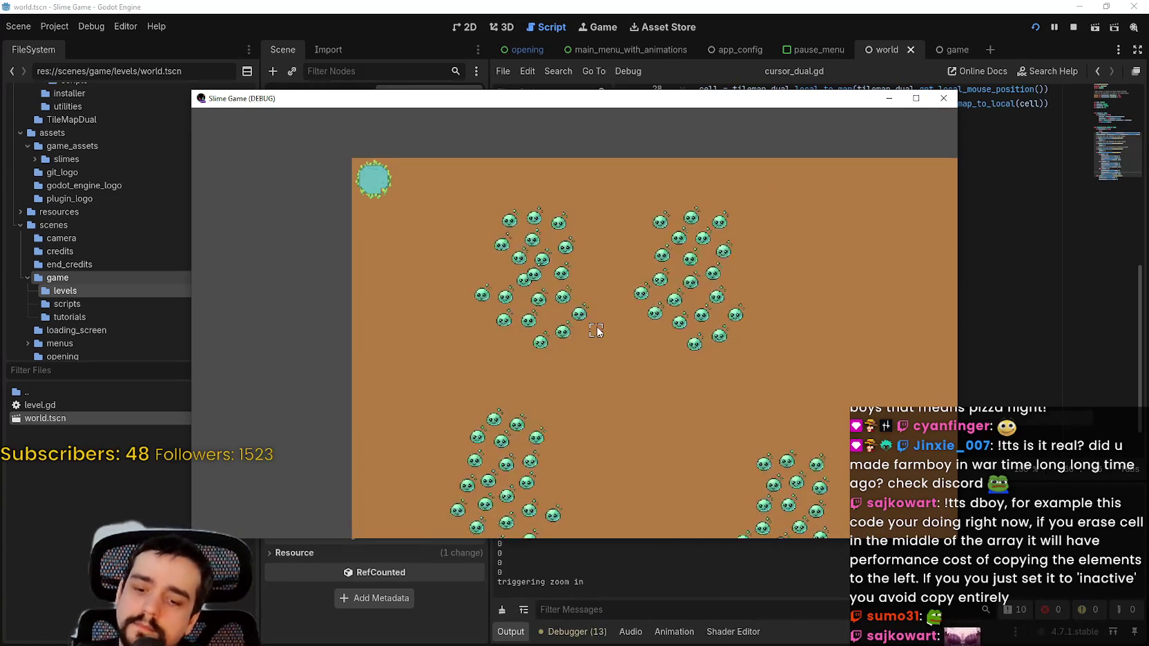
pyautogui.click(581, 330)
pyautogui.moveTo(606, 330)
pyautogui.mouseDown()
pyautogui.moveTo(685, 332)
pyautogui.moveTo(584, 331)
pyautogui.mouseUp()
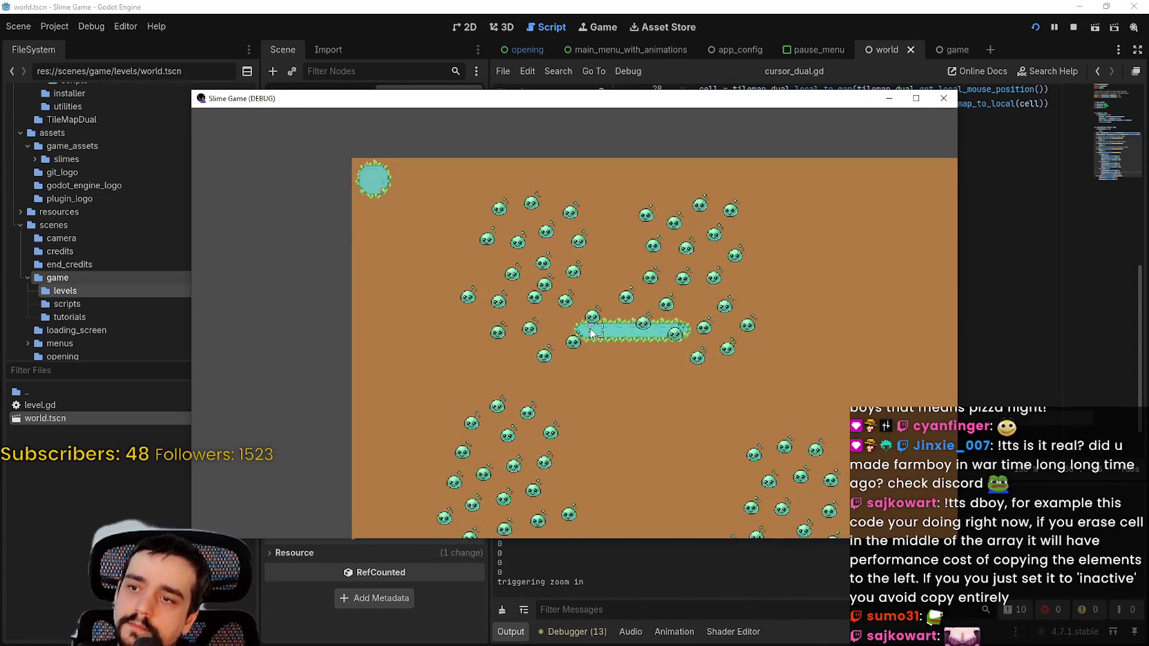
pyautogui.moveTo(581, 373)
pyautogui.mouseDown()
pyautogui.moveTo(701, 373)
pyautogui.moveTo(598, 372)
pyautogui.mouseUp()
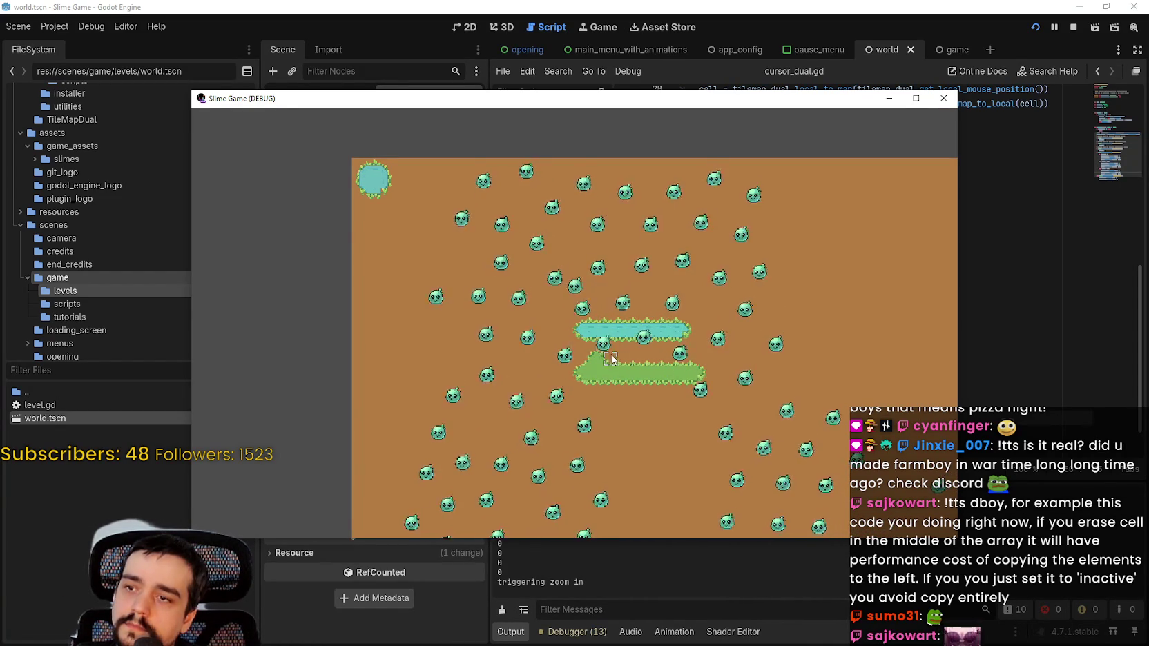
# - Quit the running game through the pause menu's Exit Game confirmation
pyautogui.press('Escape')
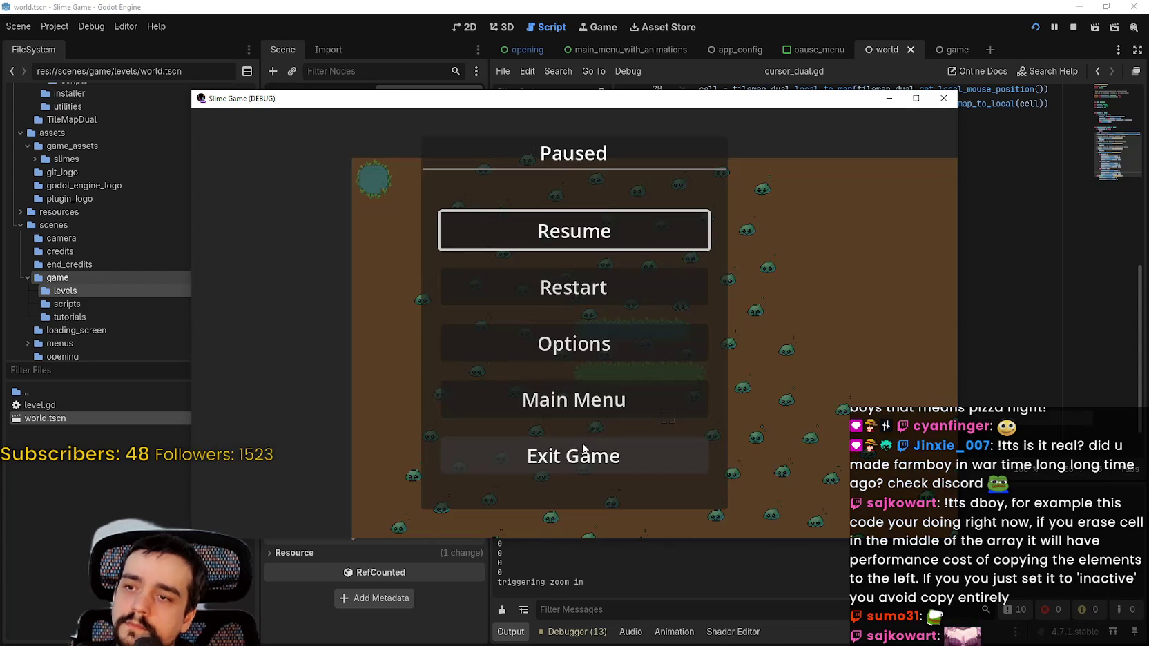
pyautogui.click(592, 453)
pyautogui.click(621, 342)
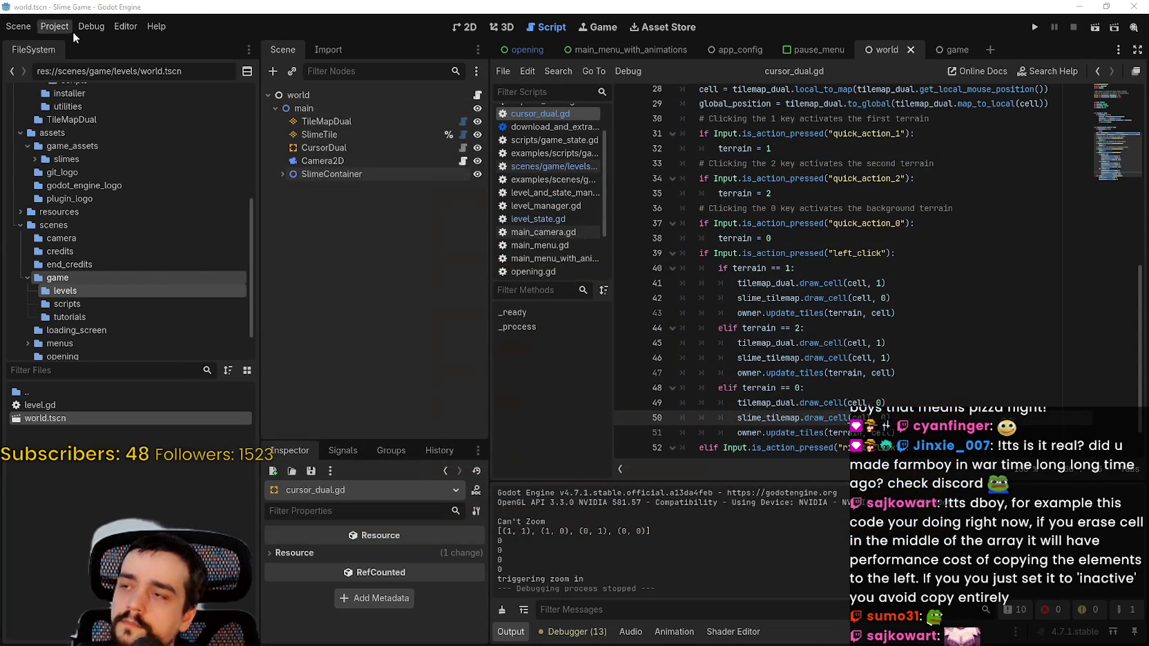
# - Open the Slime Game user data folder and open global_state.tres in Notepad
pyautogui.click(55, 26)
pyautogui.press('Escape')
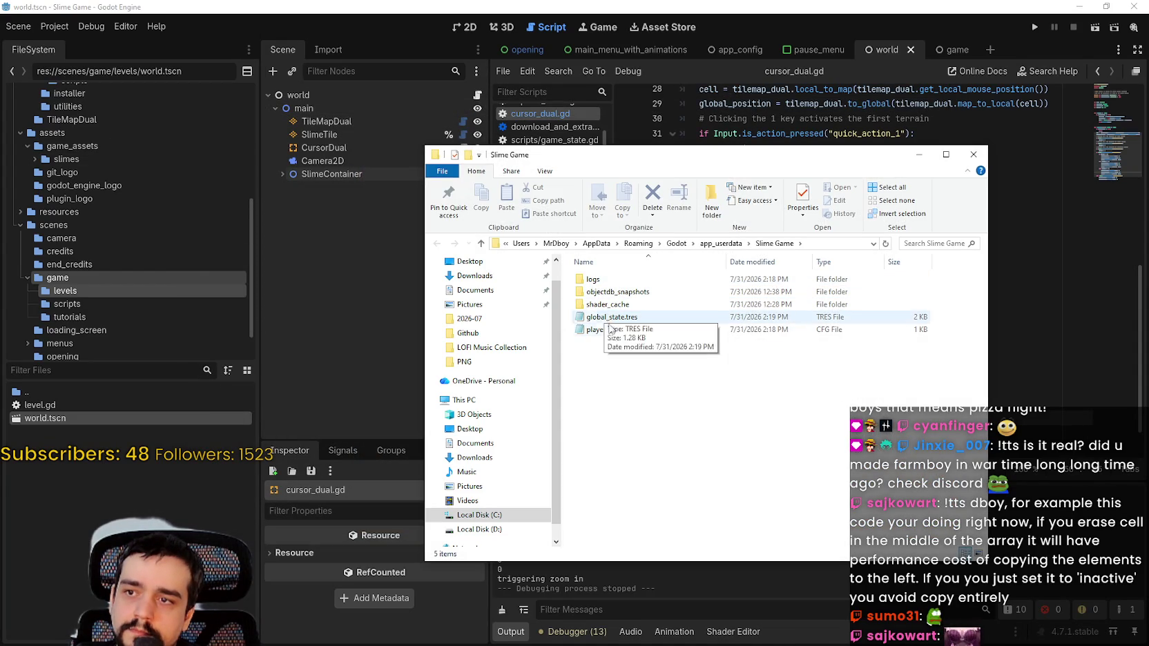
pyautogui.click(619, 321)
pyautogui.doubleClick(619, 322)
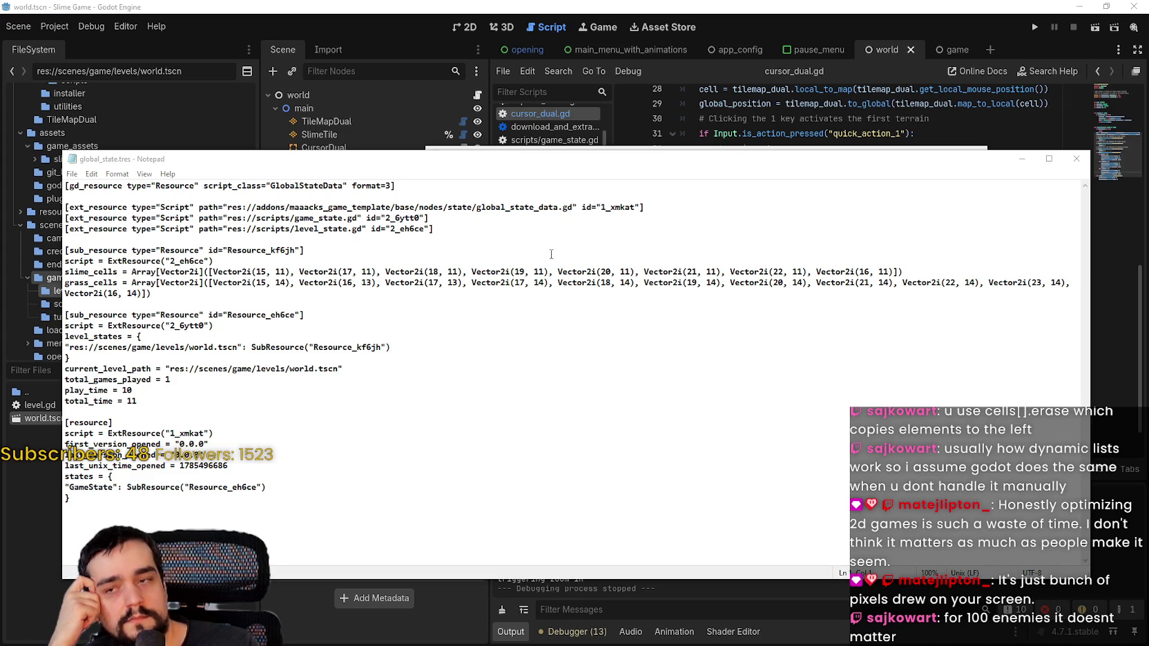
# - In level.gd, replace the erase call on line 51 with remove_at
pyautogui.click(644, 33)
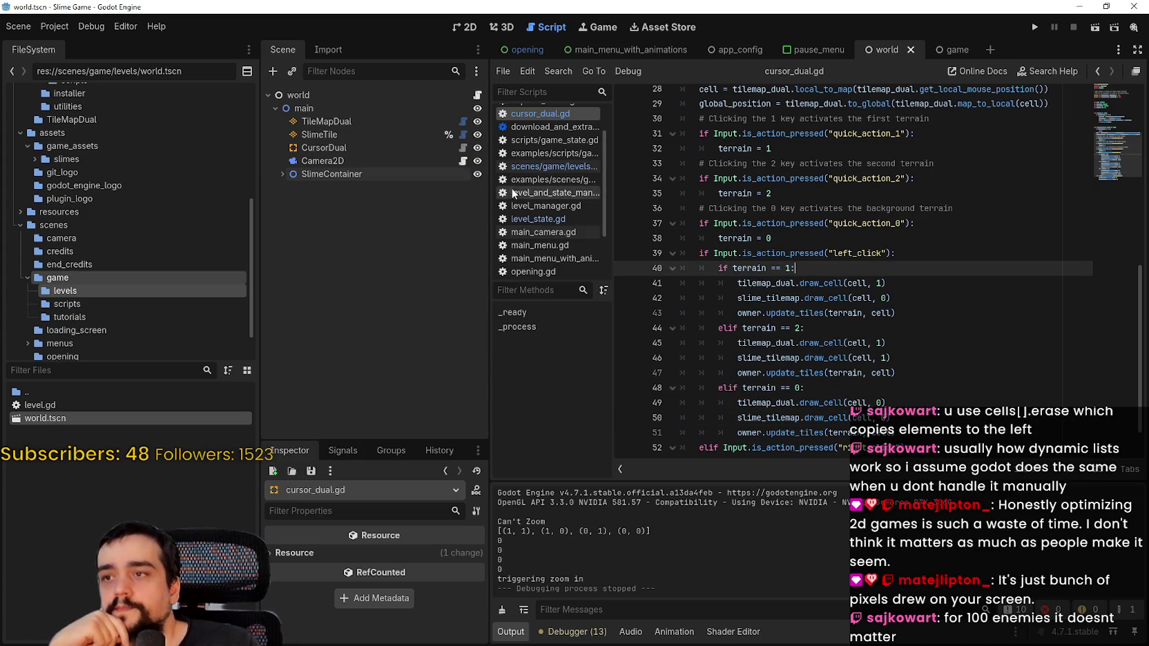
pyautogui.click(477, 94)
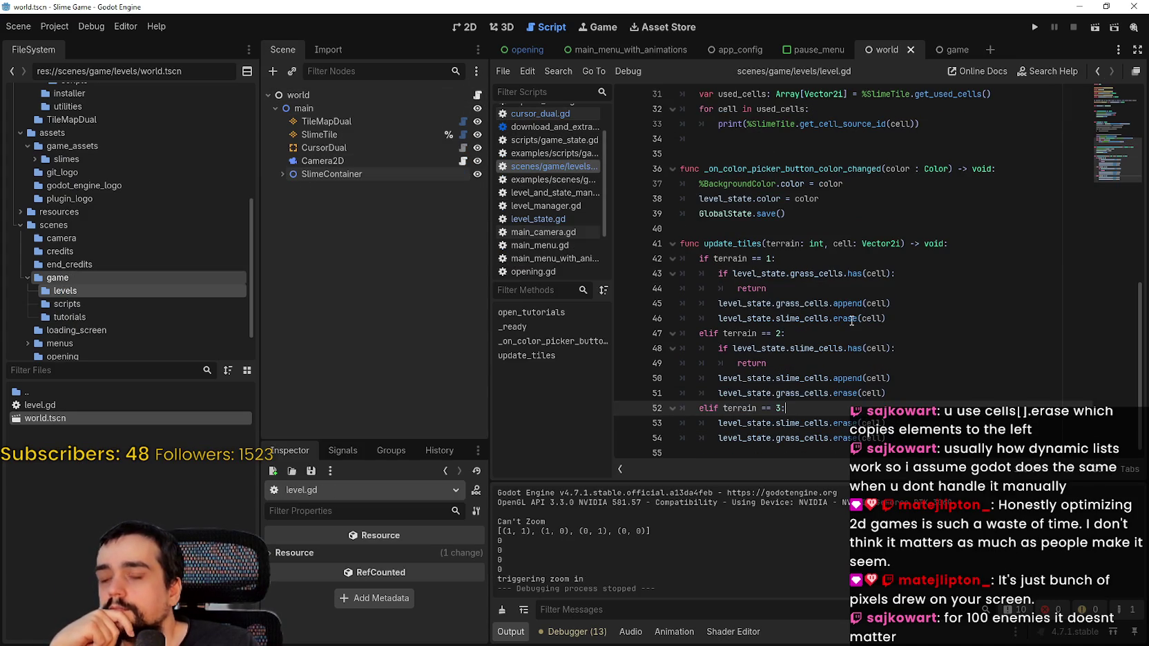
pyautogui.doubleClick(845, 394)
pyautogui.write('era')
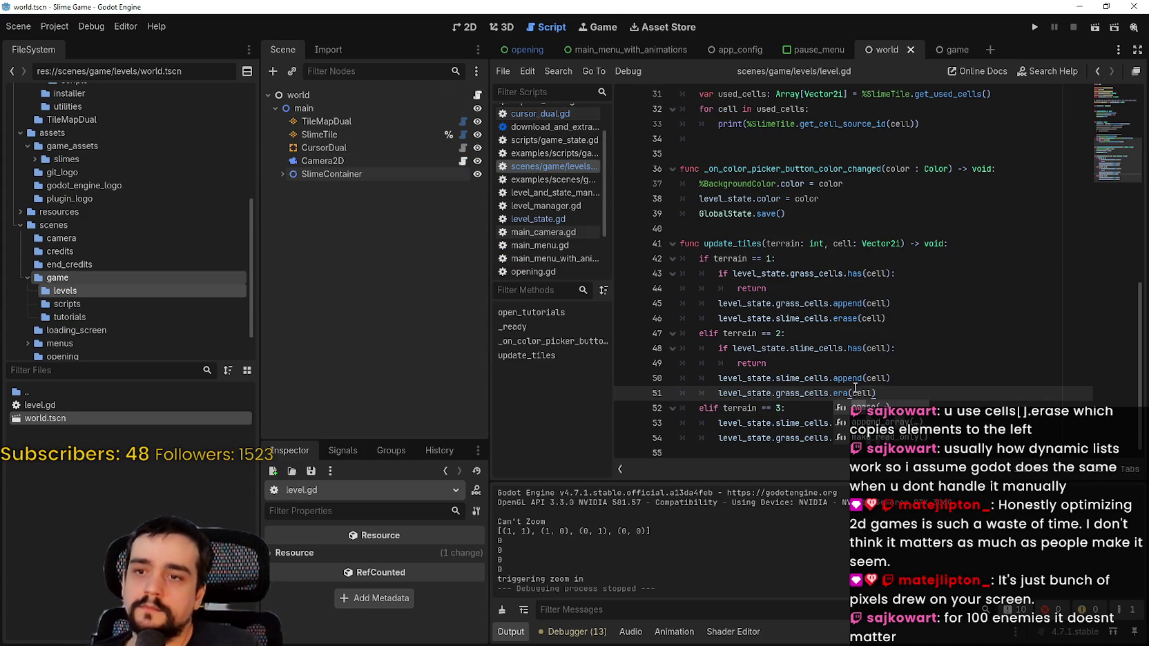
pyautogui.press('BackSpace')
pyautogui.press('BackSpace')
pyautogui.press('BackSpace')
pyautogui.write('rem')
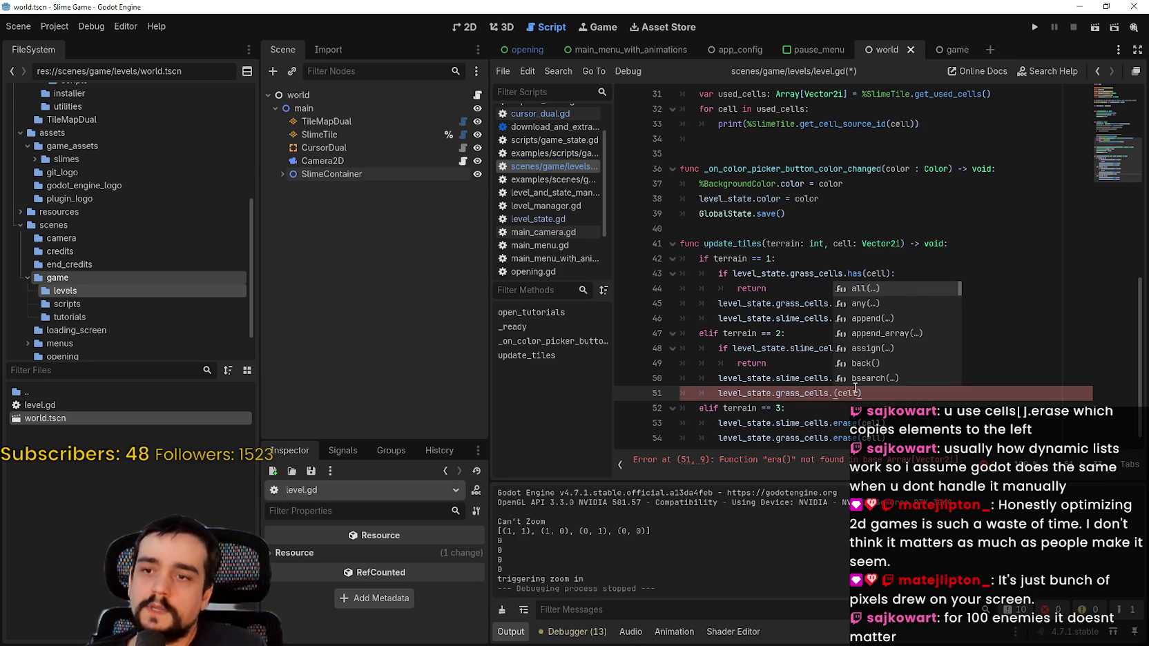
pyautogui.press('Return')
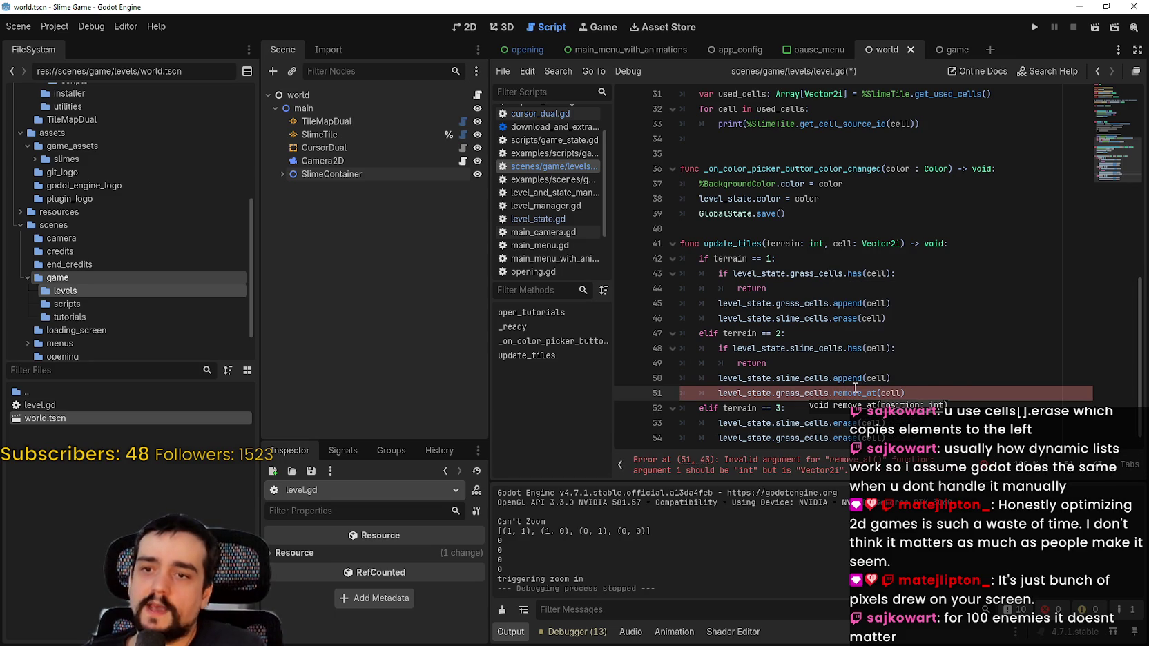
# - Revert line 51 to erase and save level.gd
pyautogui.moveTo(891, 393)
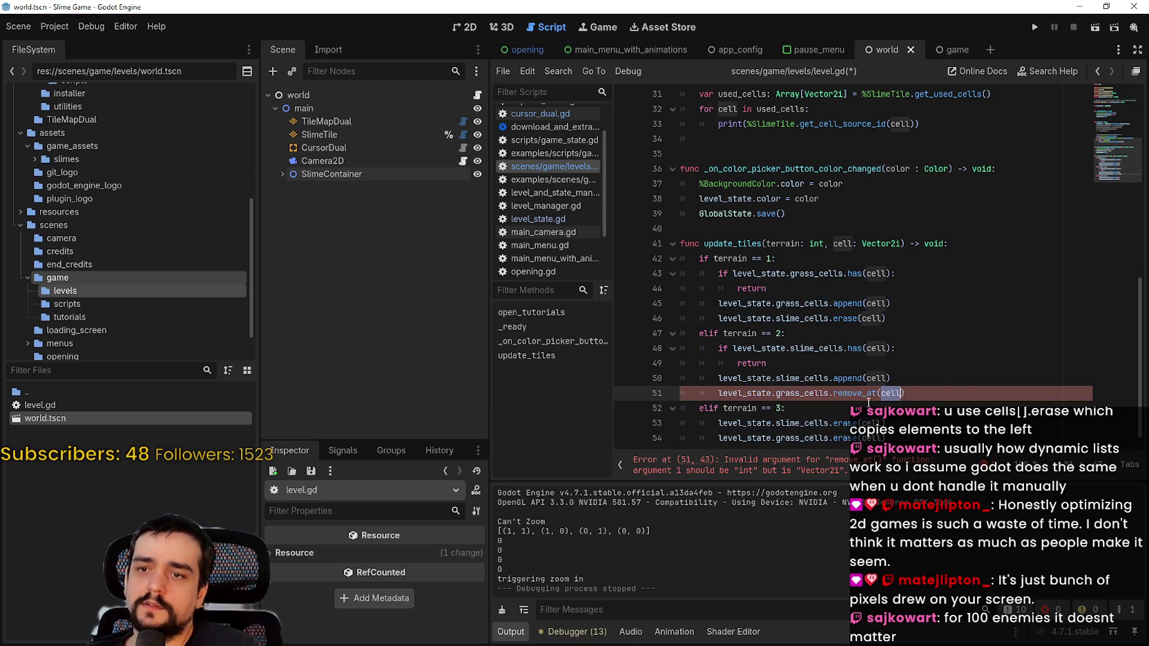
pyautogui.doubleClick(863, 393)
pyautogui.write('e')
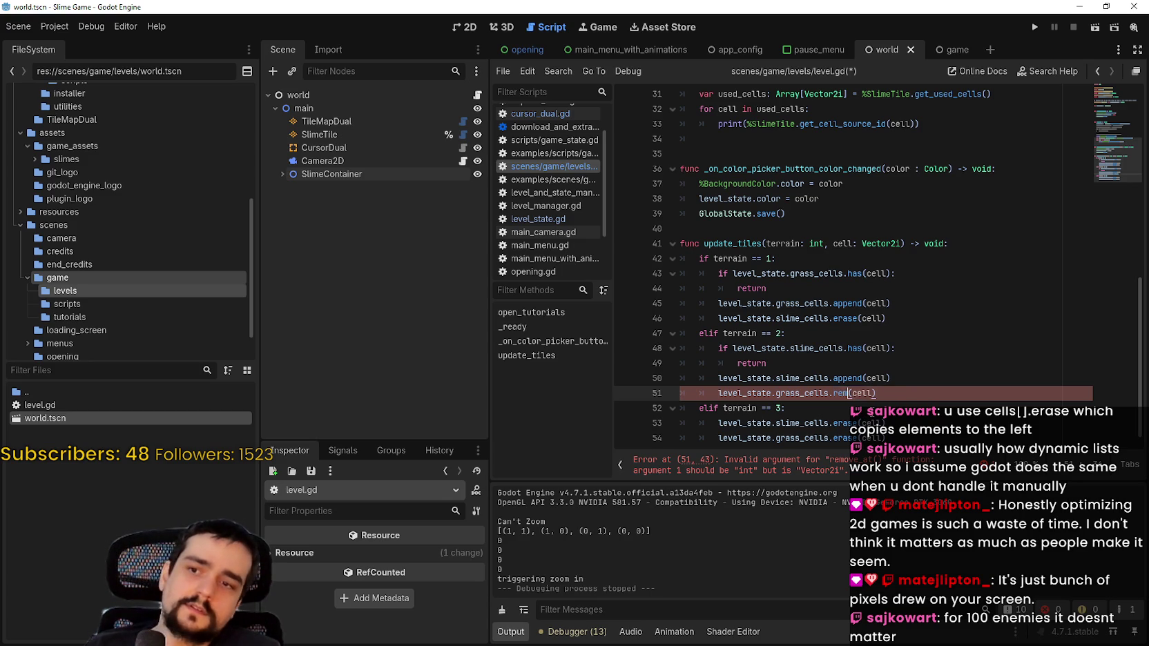
pyautogui.write('rase')
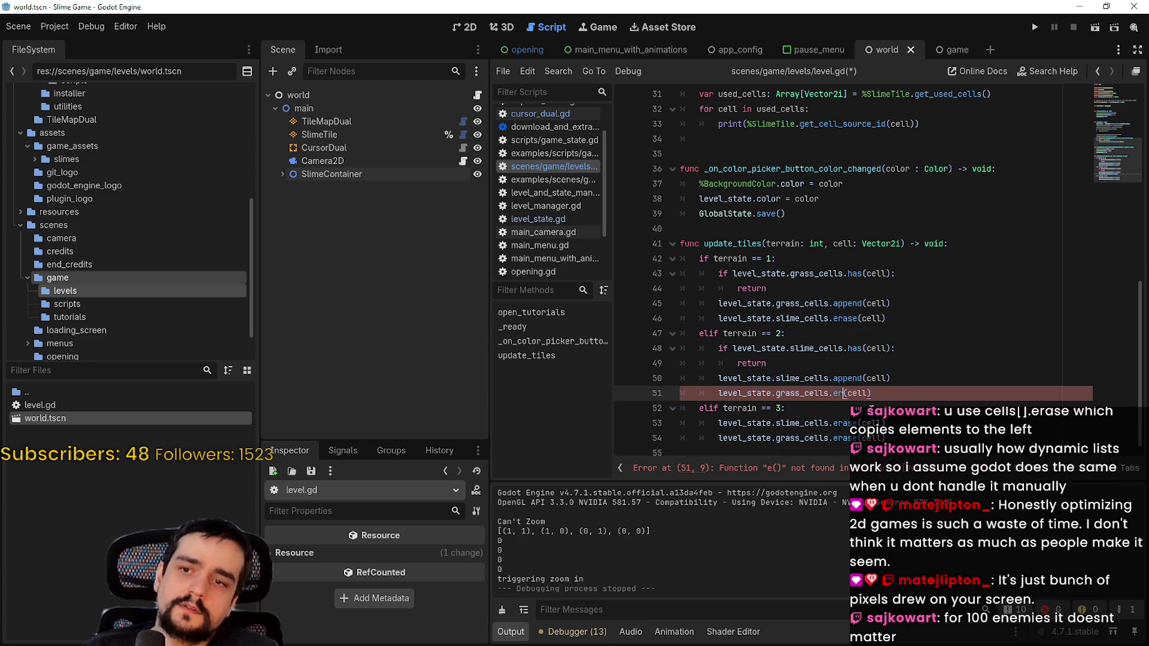
pyautogui.hotkey('ctrl', 's')
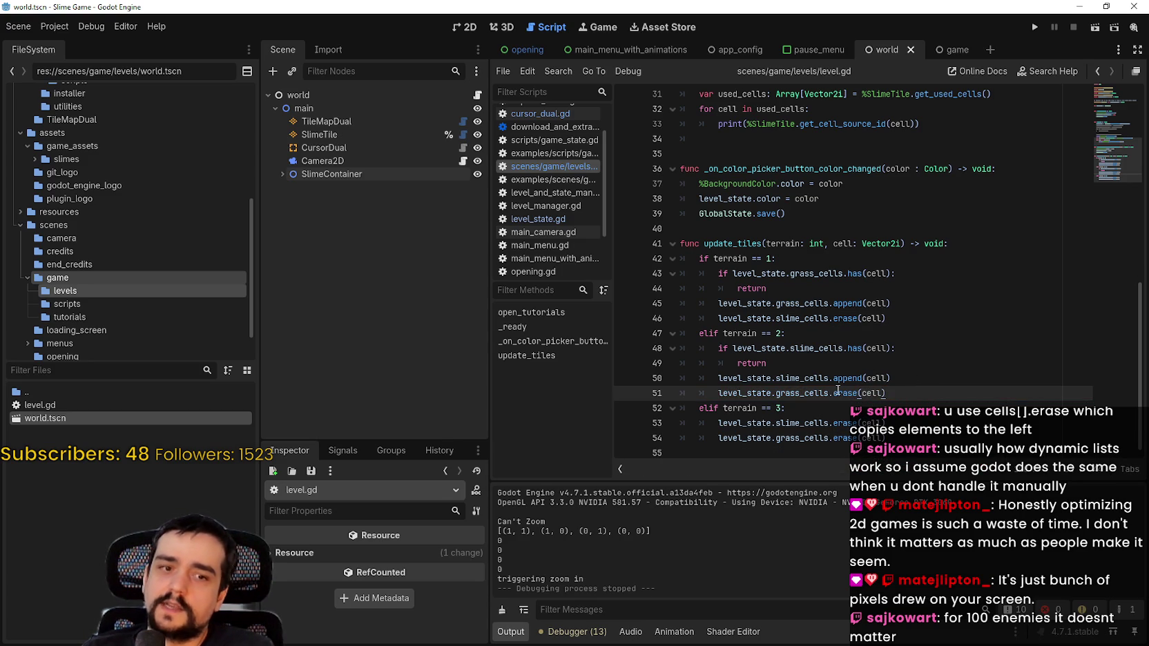
pyautogui.moveTo(837, 392)
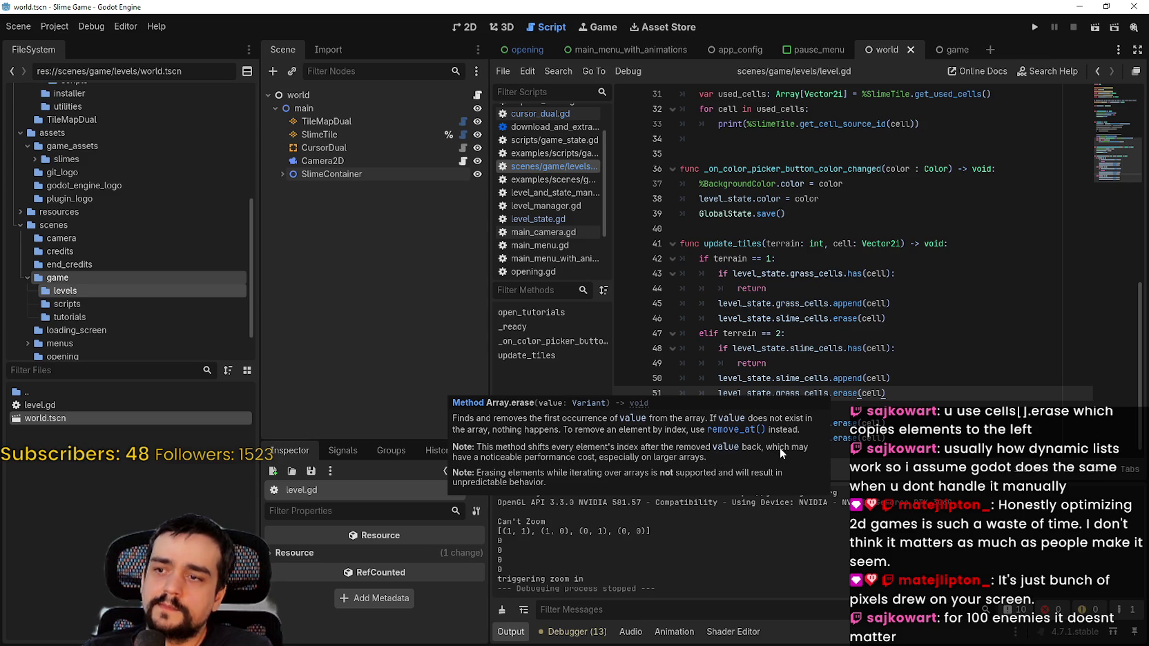
# - Change line 51 so grass_cells calls remove_at(cell) instead of erase
pyautogui.doubleClick(843, 393)
pyautogui.write('remm')
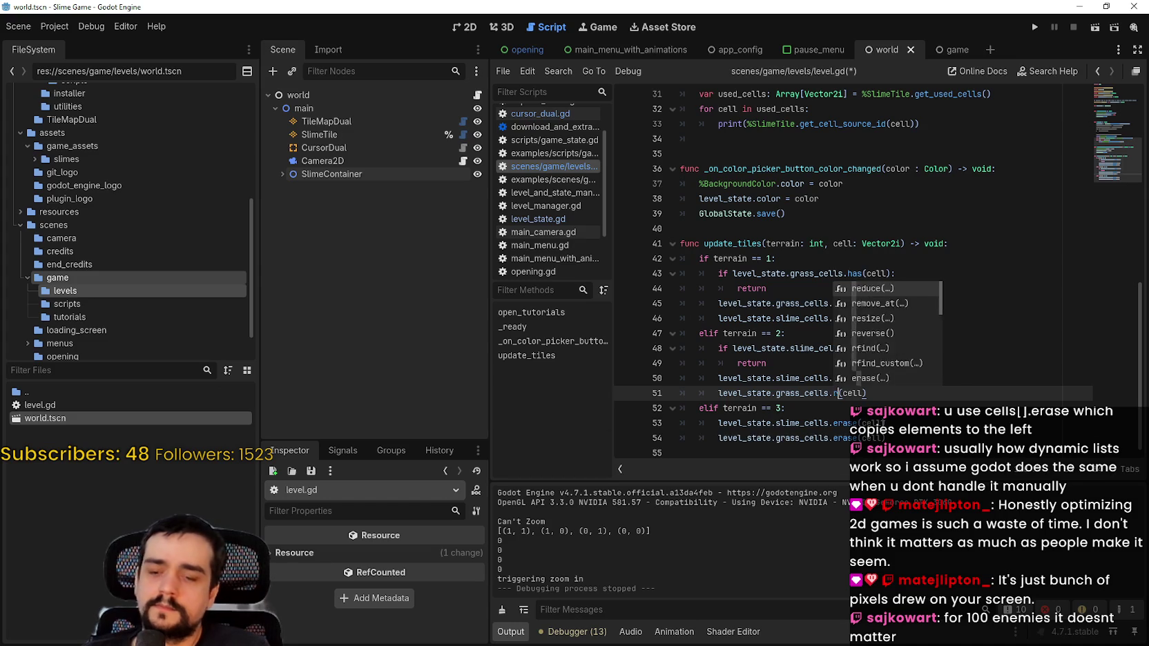
pyautogui.press('BackSpace')
pyautogui.write('ove')
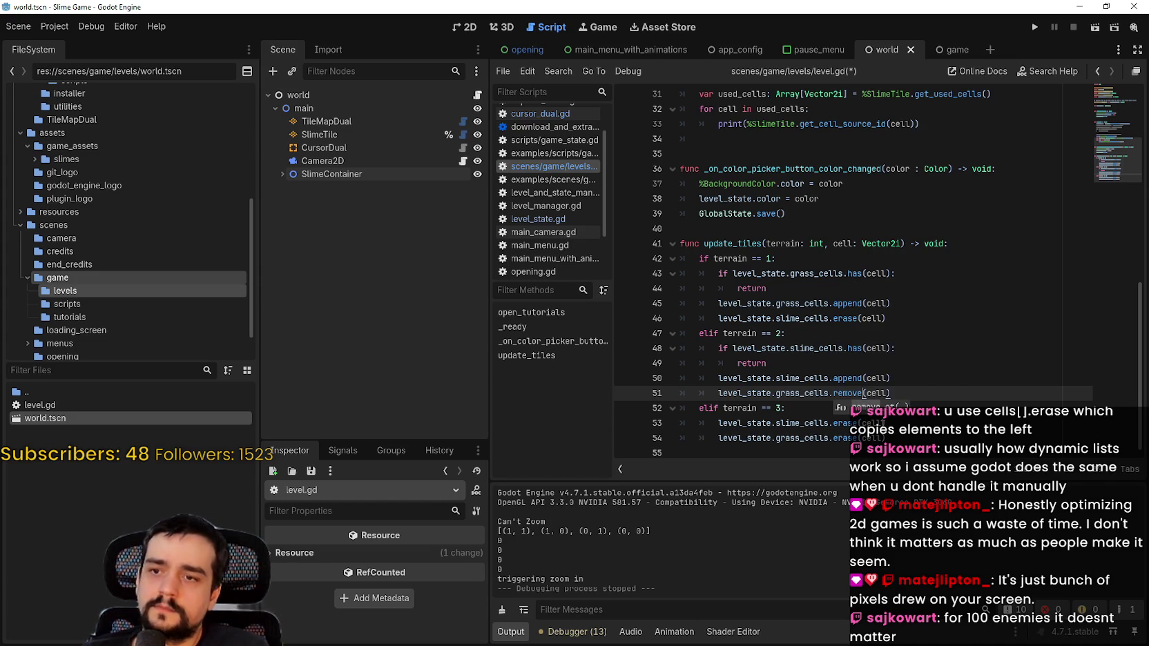
pyautogui.press('Return')
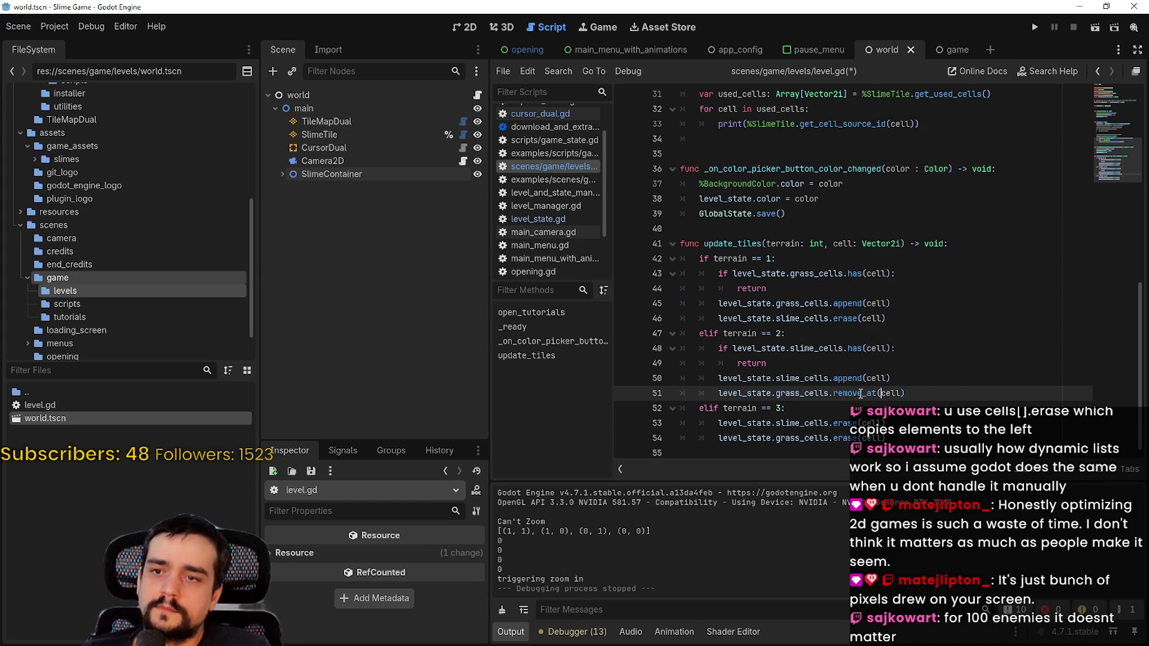
pyautogui.moveTo(860, 393)
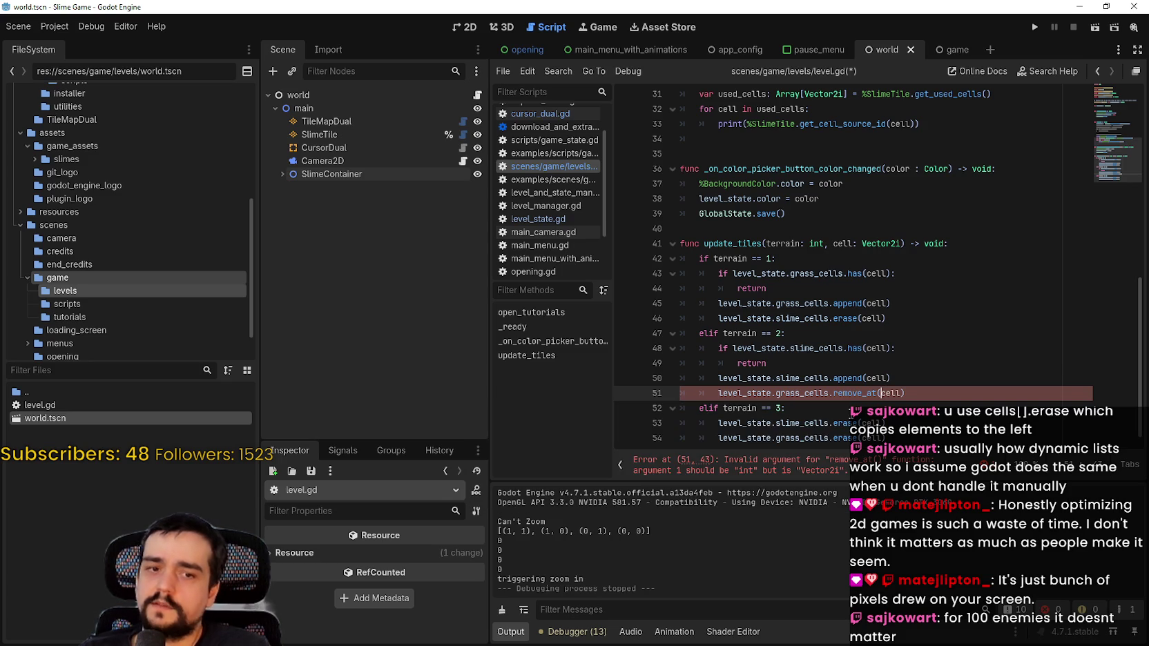
# - Replace remove_at with erase on line 51 so grass_cells erases the cell
pyautogui.press('BackSpace')
pyautogui.press('BackSpace')
pyautogui.press('BackSpace')
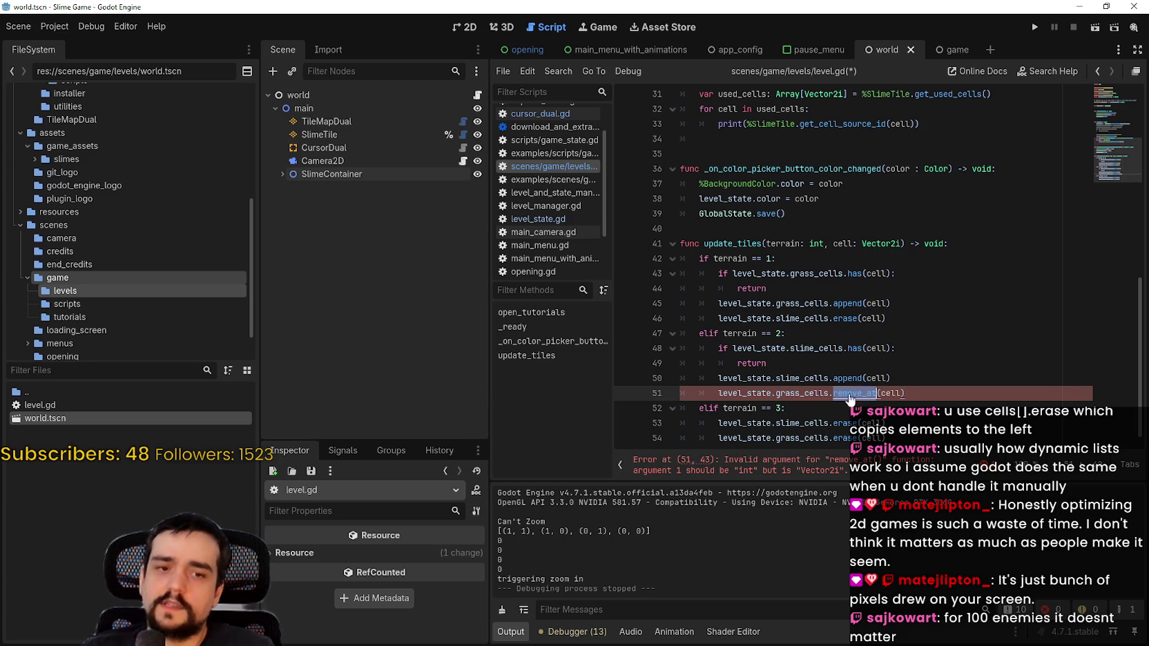
pyautogui.press('BackSpace')
pyautogui.press('BackSpace')
pyautogui.press('BackSpace')
pyautogui.write('m')
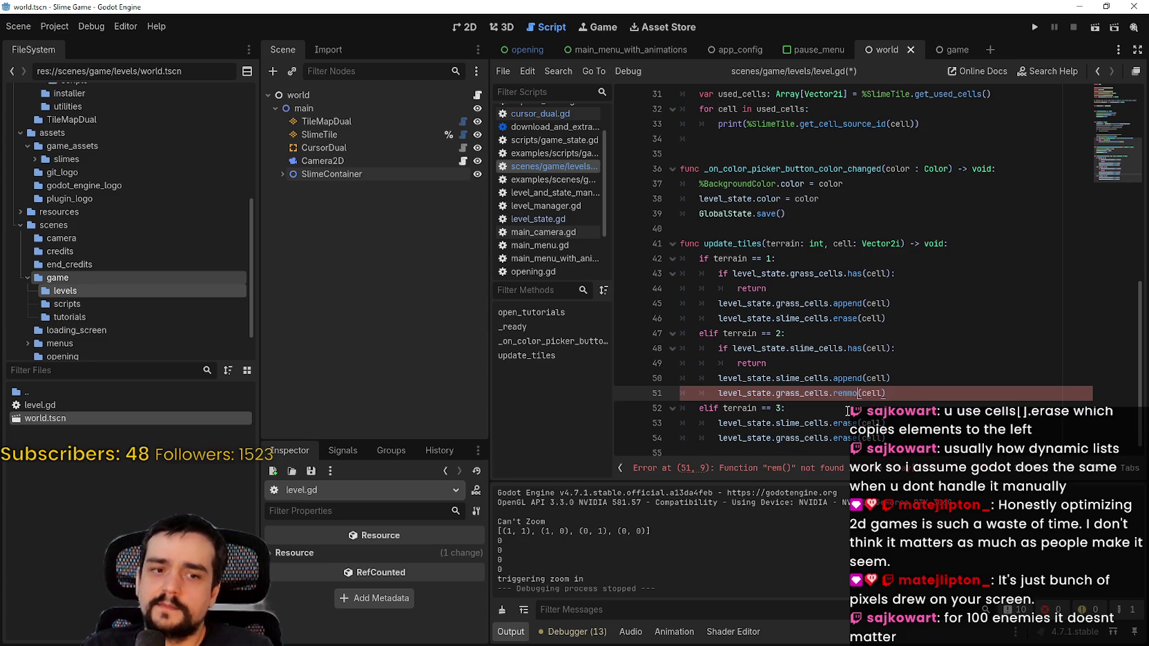
pyautogui.write('erase')
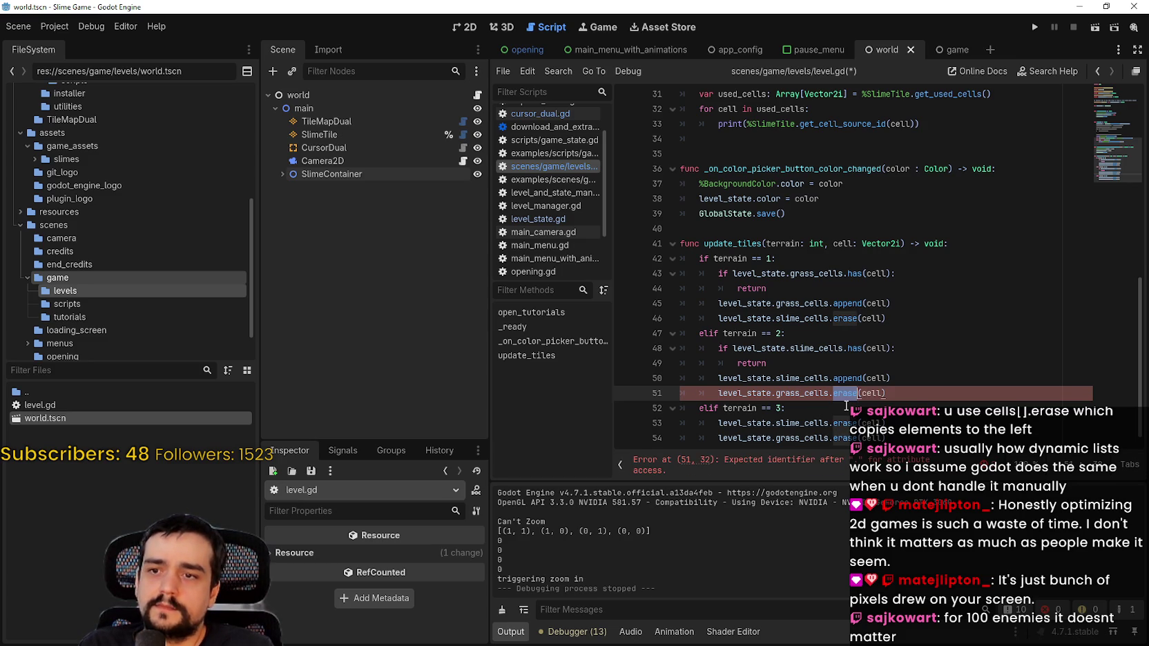
pyautogui.click(847, 410)
pyautogui.click(888, 389)
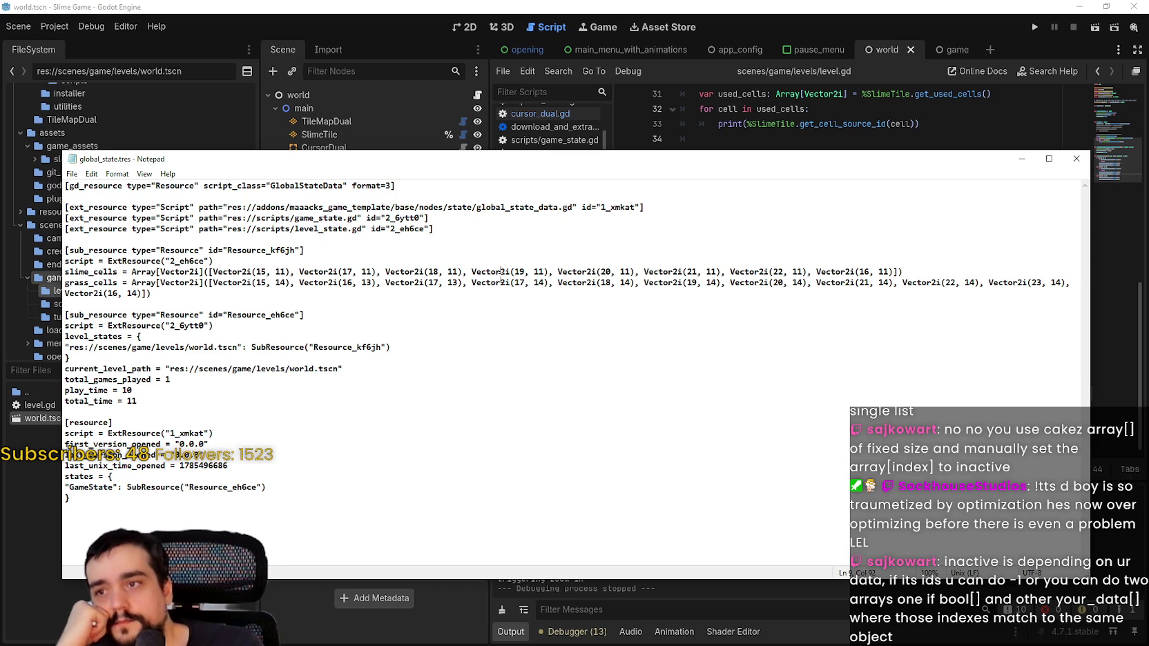
pyautogui.click(504, 304)
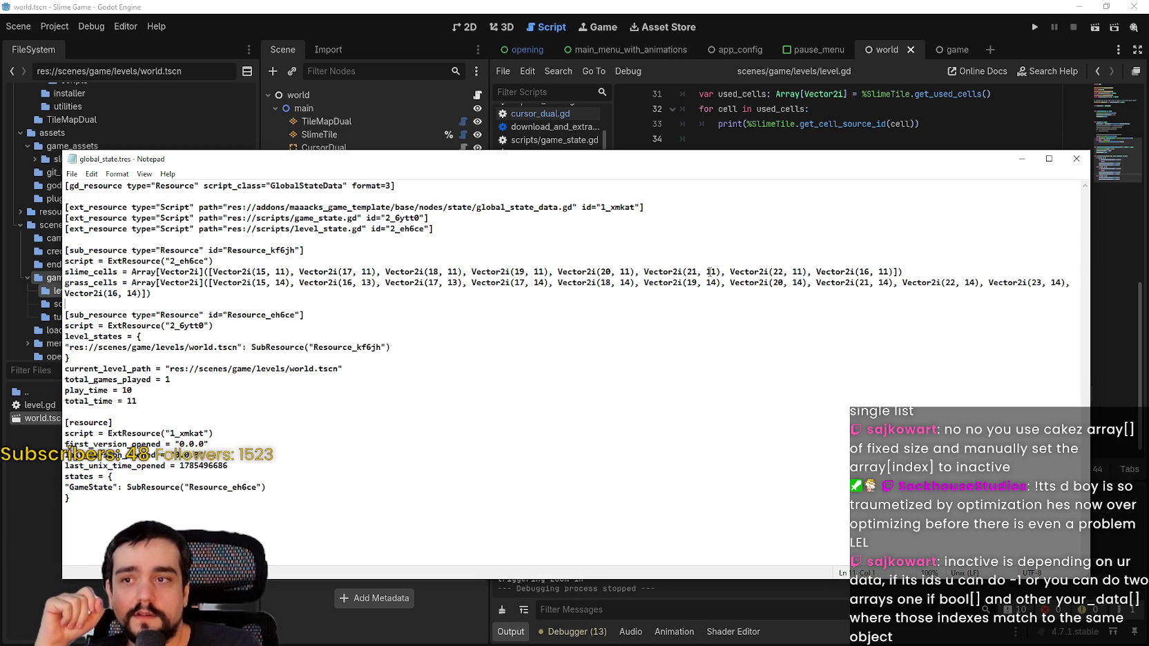
pyautogui.moveTo(722, 271); pyautogui.dragTo(647, 270)
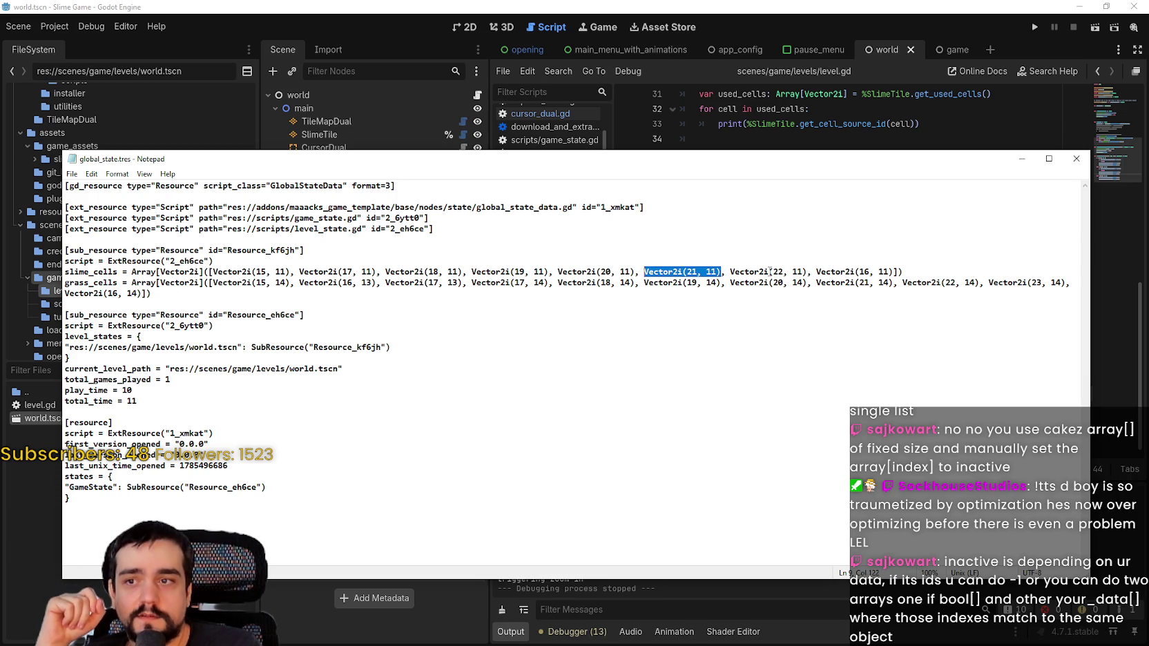
pyautogui.moveTo(689, 271)
pyautogui.mouseDown()
pyautogui.moveTo(666, 282)
pyautogui.moveTo(639, 274)
pyautogui.moveTo(675, 290)
pyautogui.moveTo(644, 284)
pyautogui.mouseUp()
pyautogui.click(673, 271)
pyautogui.click(669, 304)
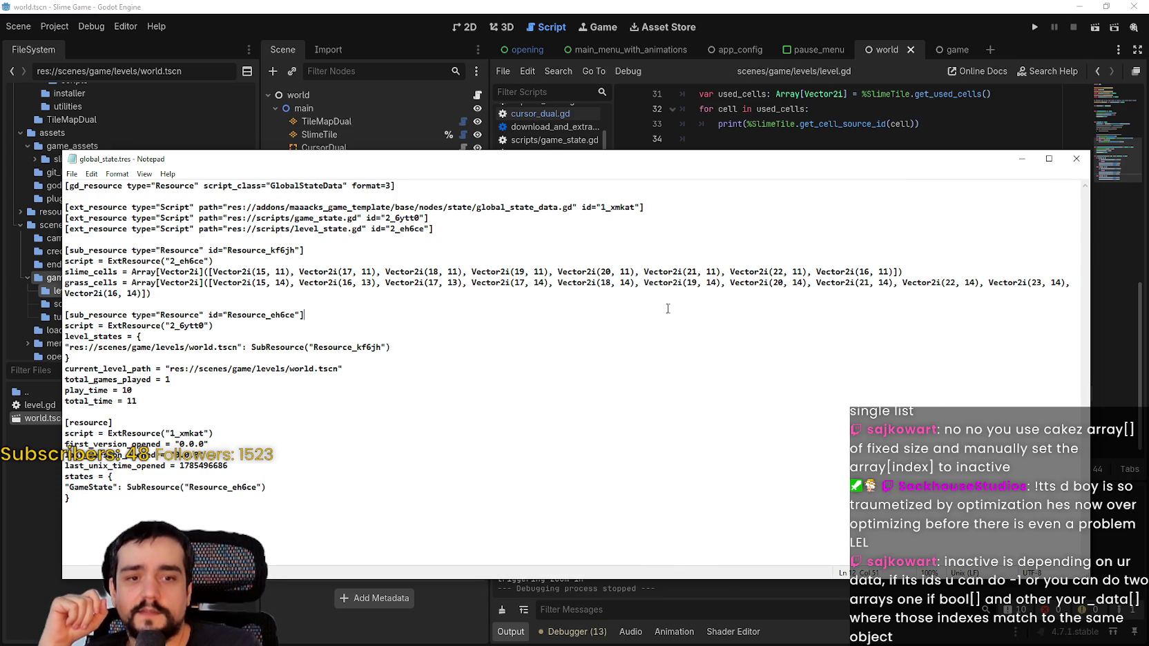
pyautogui.click(663, 291)
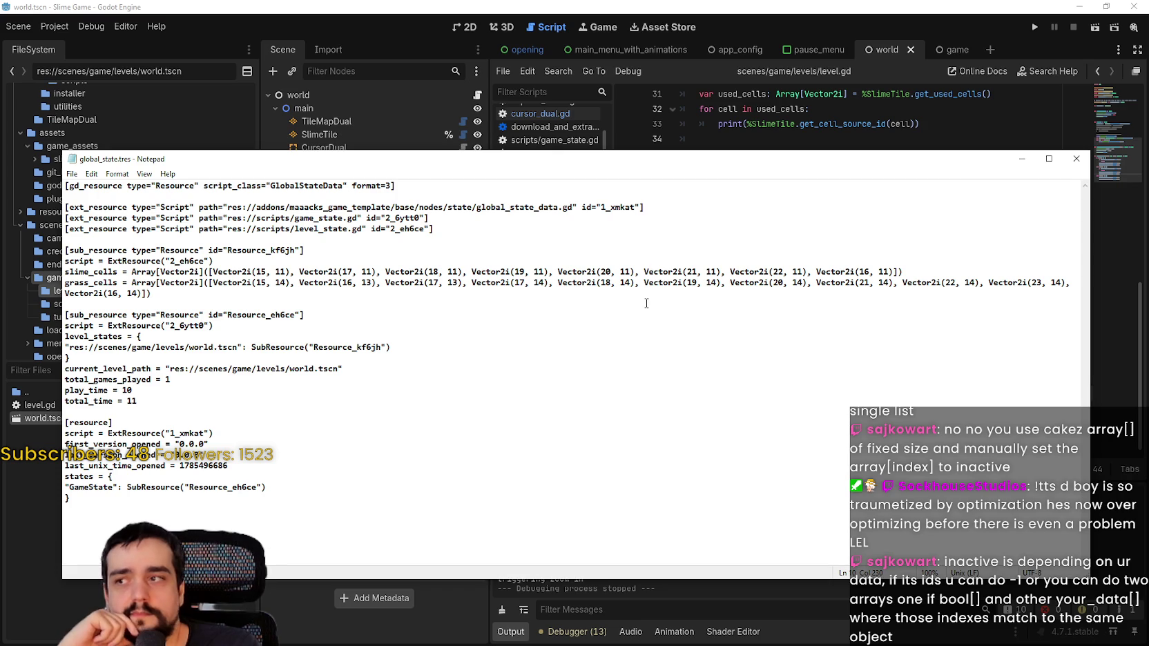
pyautogui.hotkey('shift', 'Up')
pyautogui.hotkey('shift', 'Up')
pyautogui.hotkey('shift', 'Home')
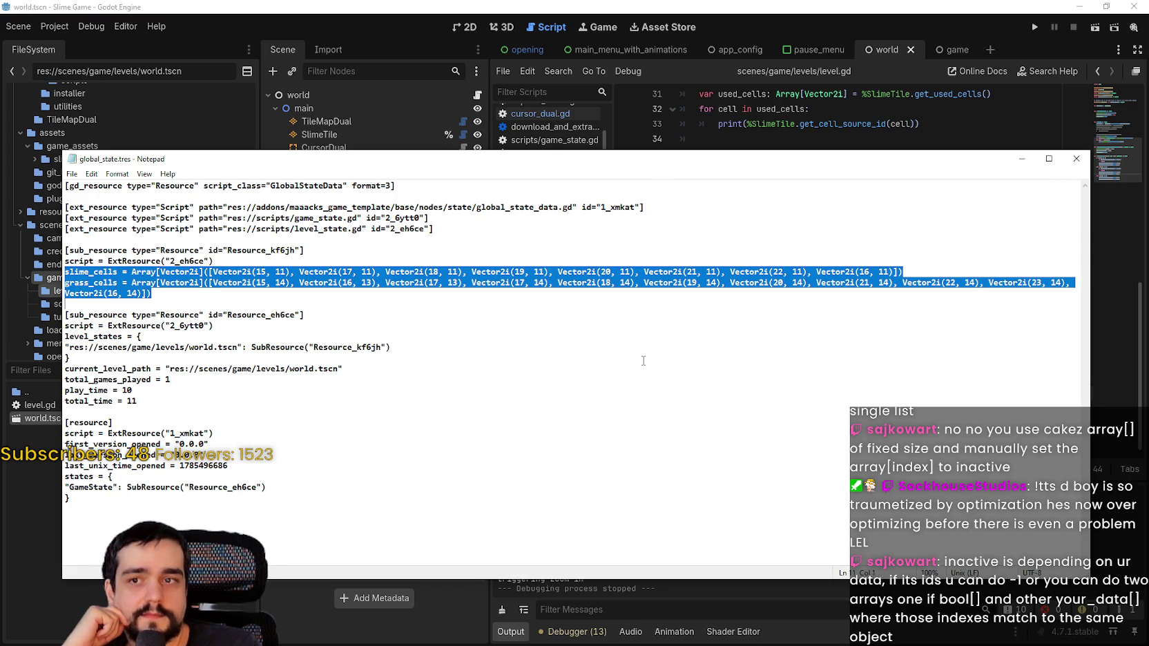
pyautogui.click(271, 295)
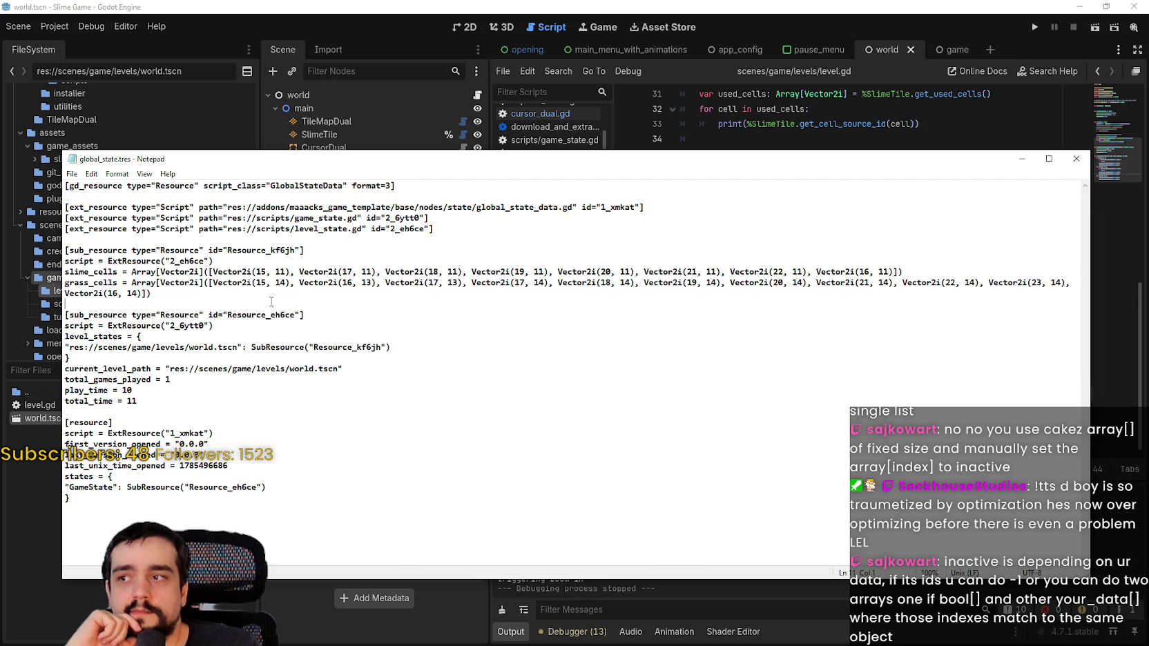
pyautogui.click(383, 261)
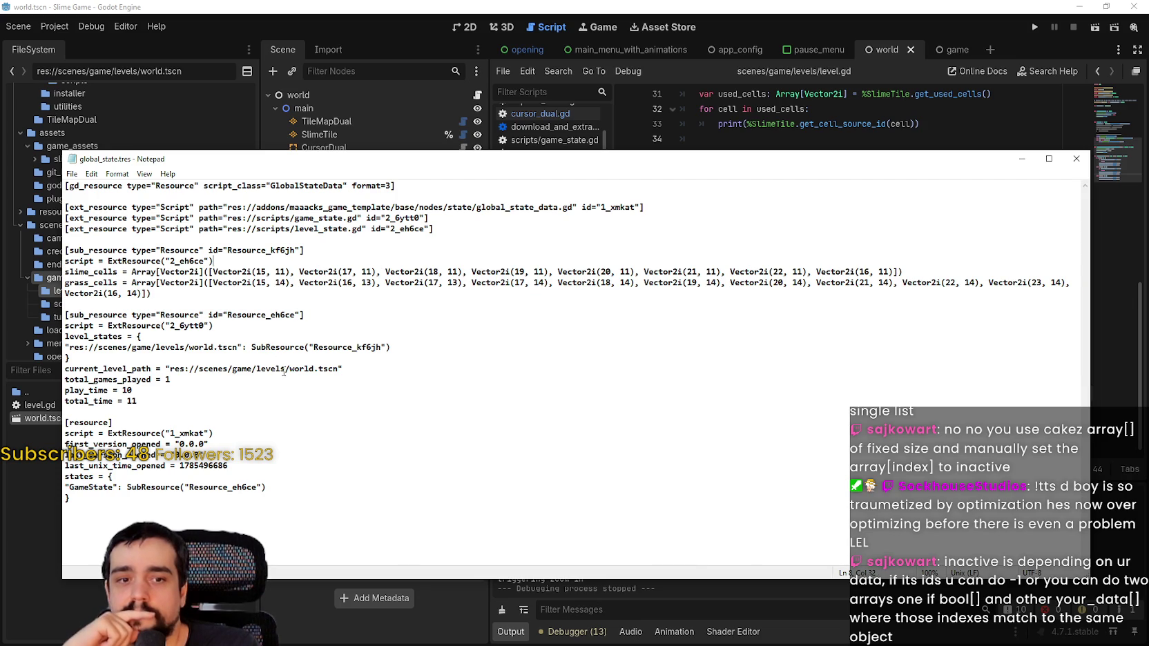
# - Add a new line '_cells =Dict {}' above slime_cells in global_state.tres
pyautogui.press('Return')
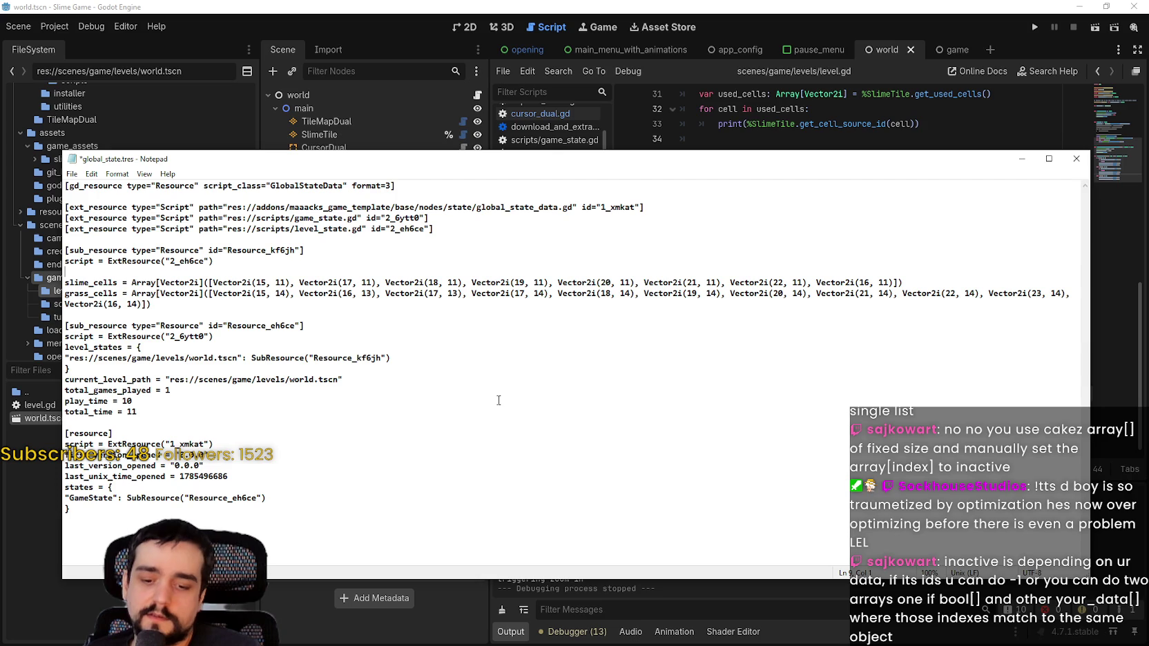
pyautogui.write('in')
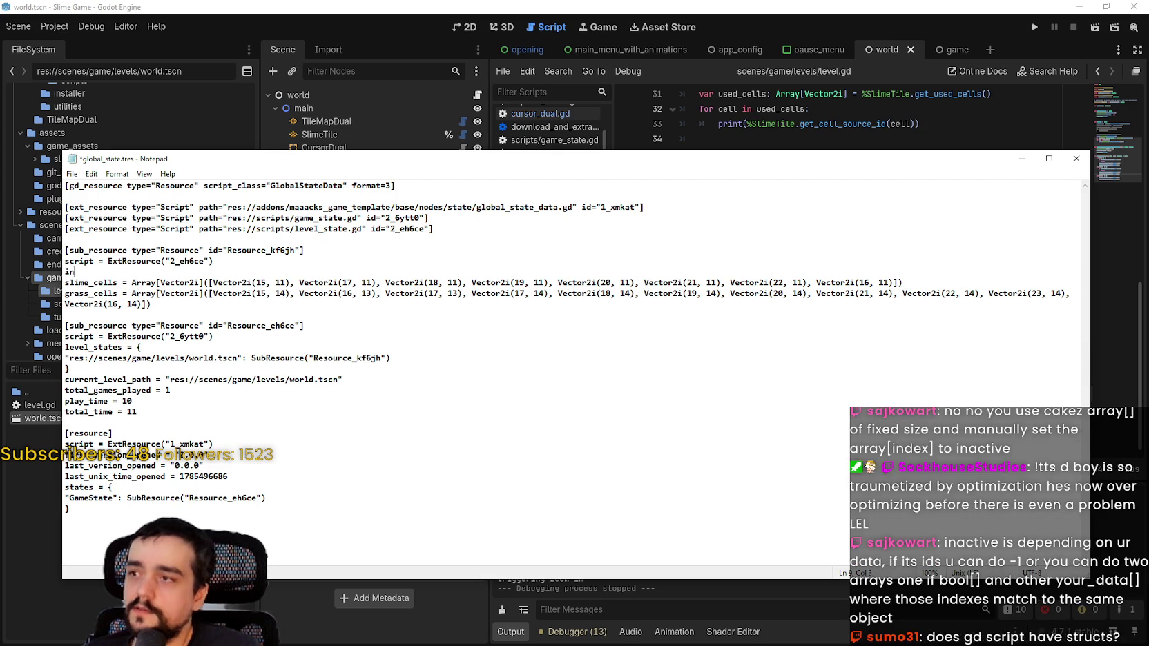
pyautogui.press('BackSpace')
pyautogui.press('BackSpace')
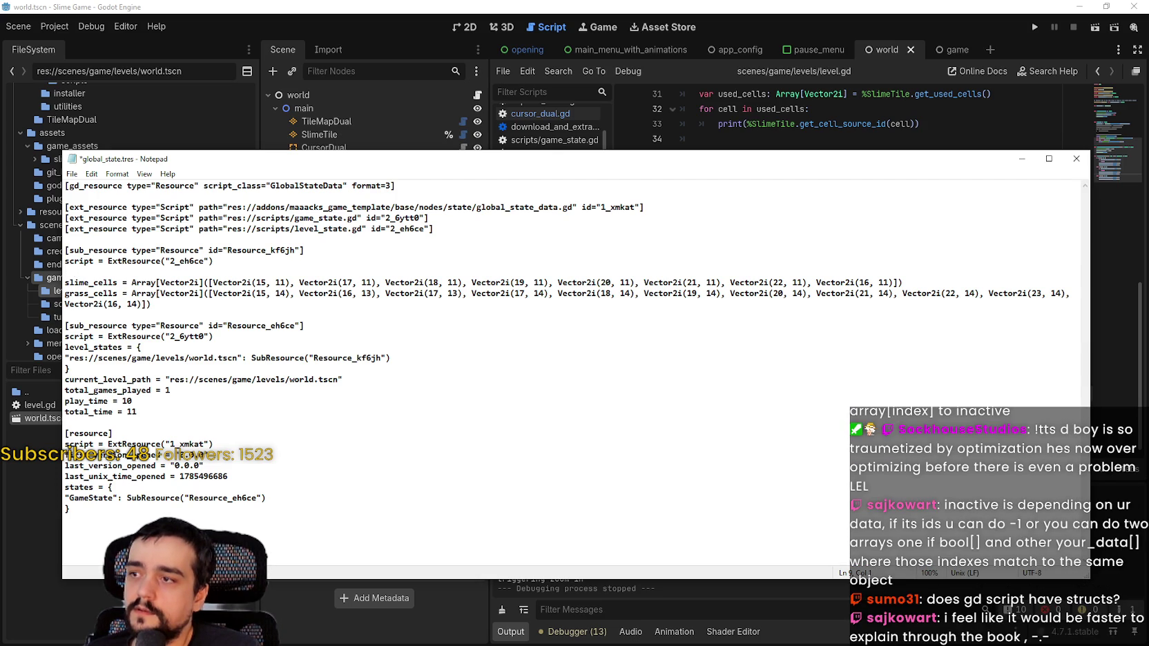
pyautogui.write('_cells =')
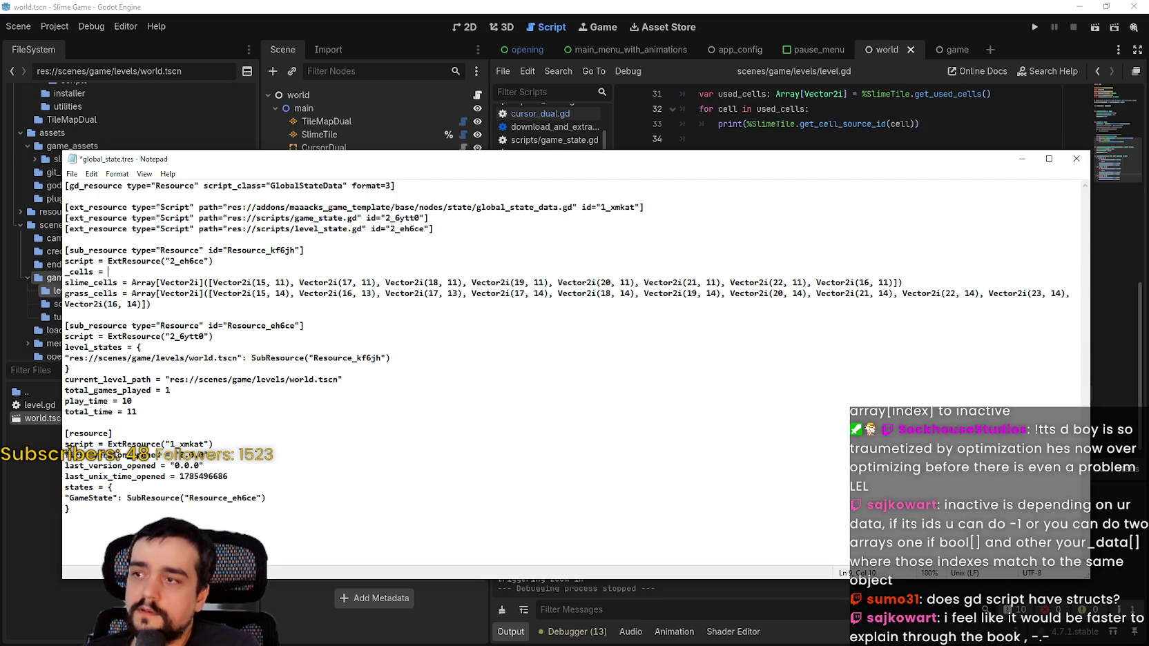
pyautogui.write('Dict {')
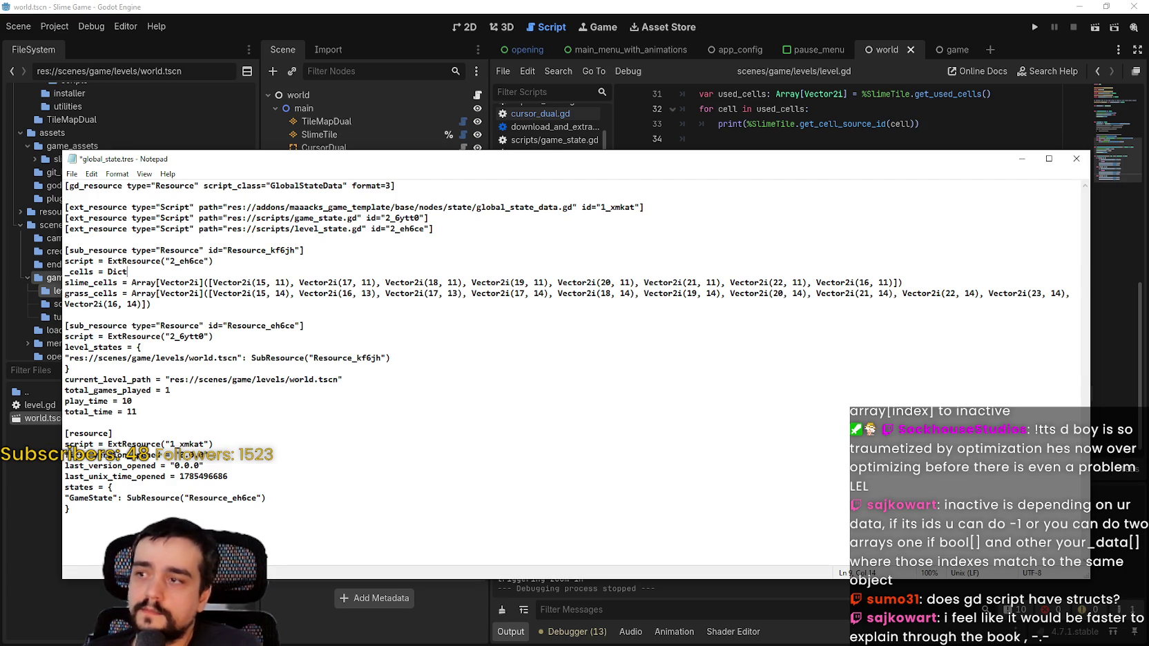
pyautogui.write('}')
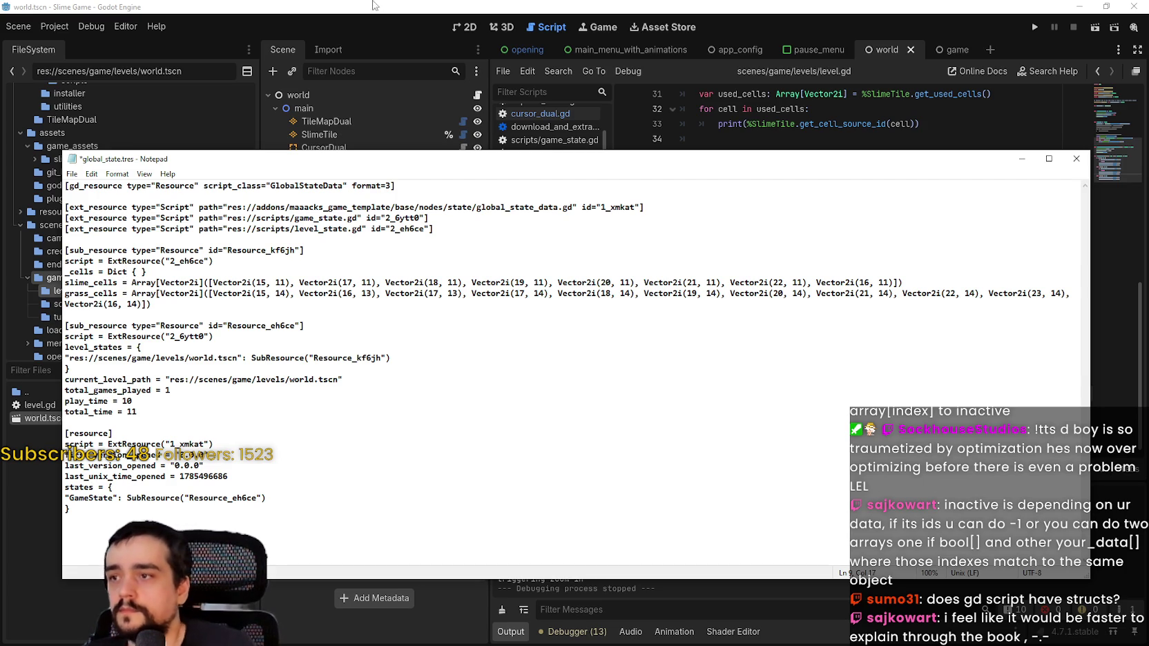
# - Copy Vector2i(15, 11) from slime_cells into the Dict braces and append ': True'
pyautogui.moveTo(211, 281)
pyautogui.mouseDown()
pyautogui.moveTo(291, 282)
pyautogui.moveTo(216, 293)
pyautogui.moveTo(214, 283)
pyautogui.mouseUp()
pyautogui.hotkey('ctrl', 'c')
pyautogui.click(292, 282)
pyautogui.click(135, 271)
pyautogui.hotkey('ctrl', 'v')
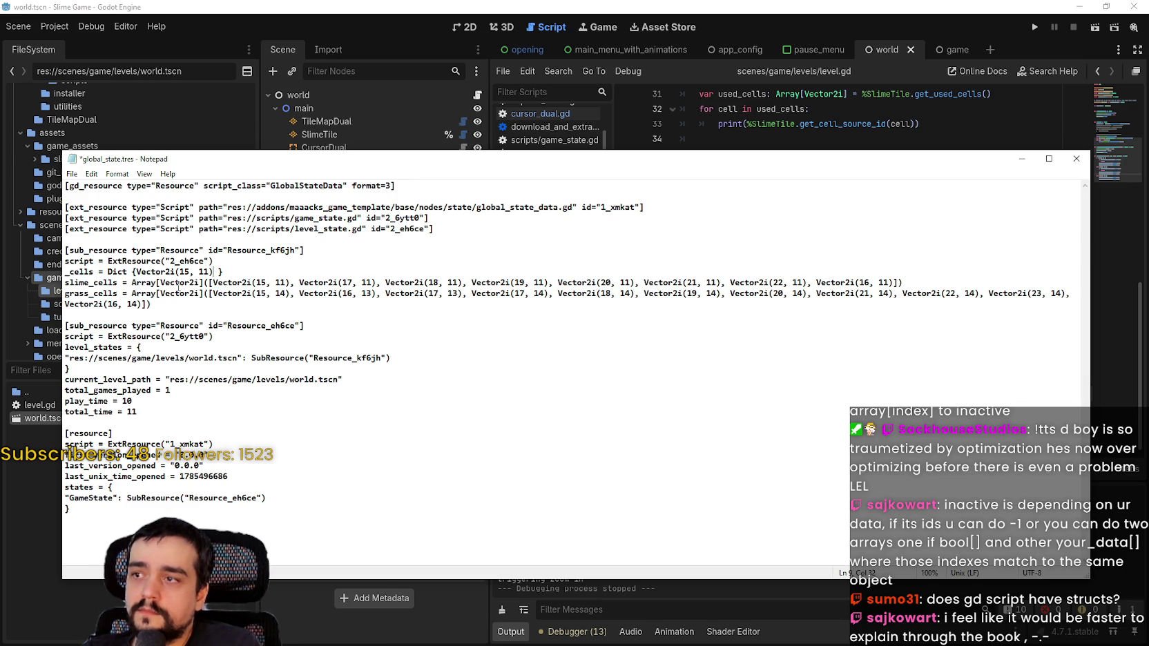
pyautogui.write(': ')
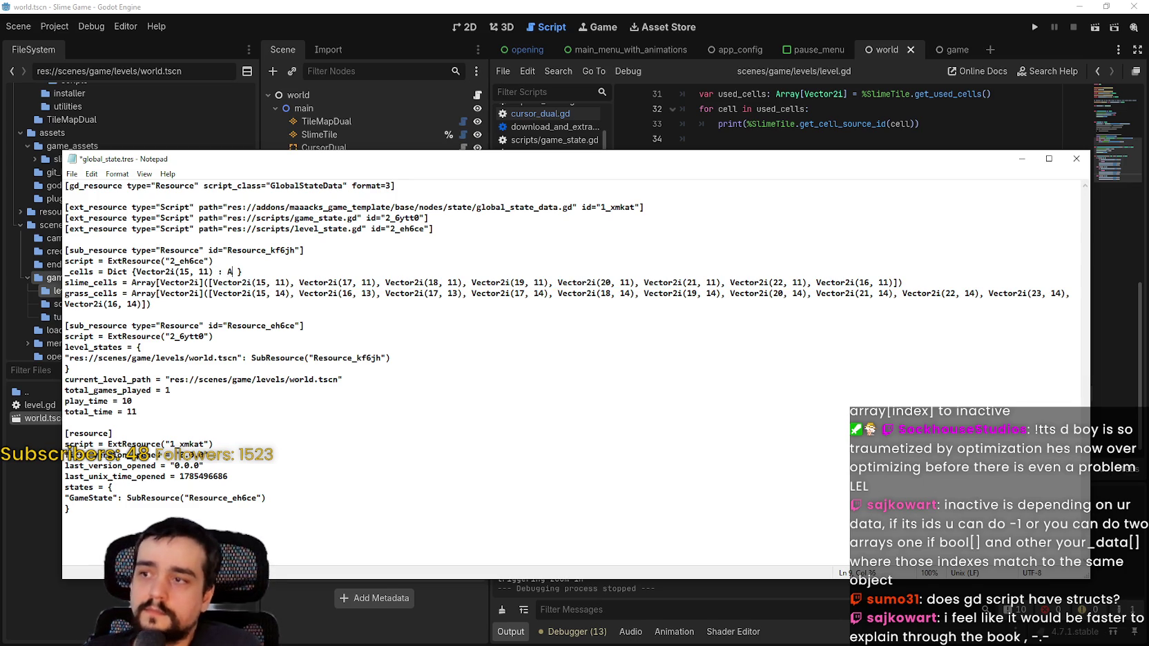
pyautogui.write('True')
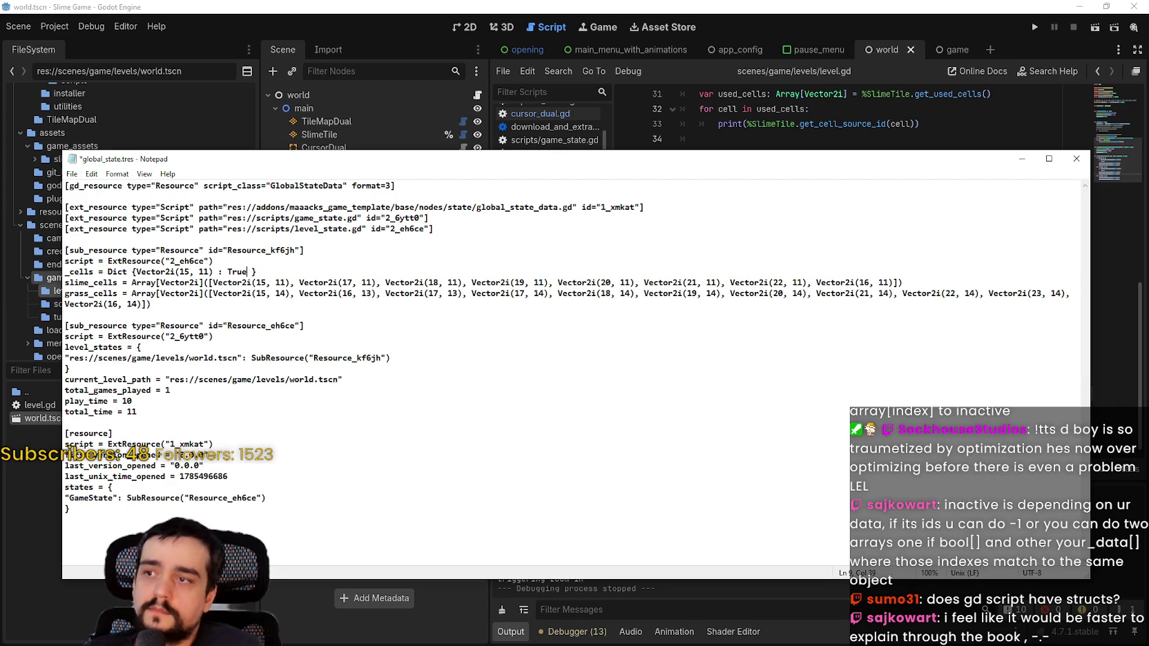
pyautogui.click(270, 268)
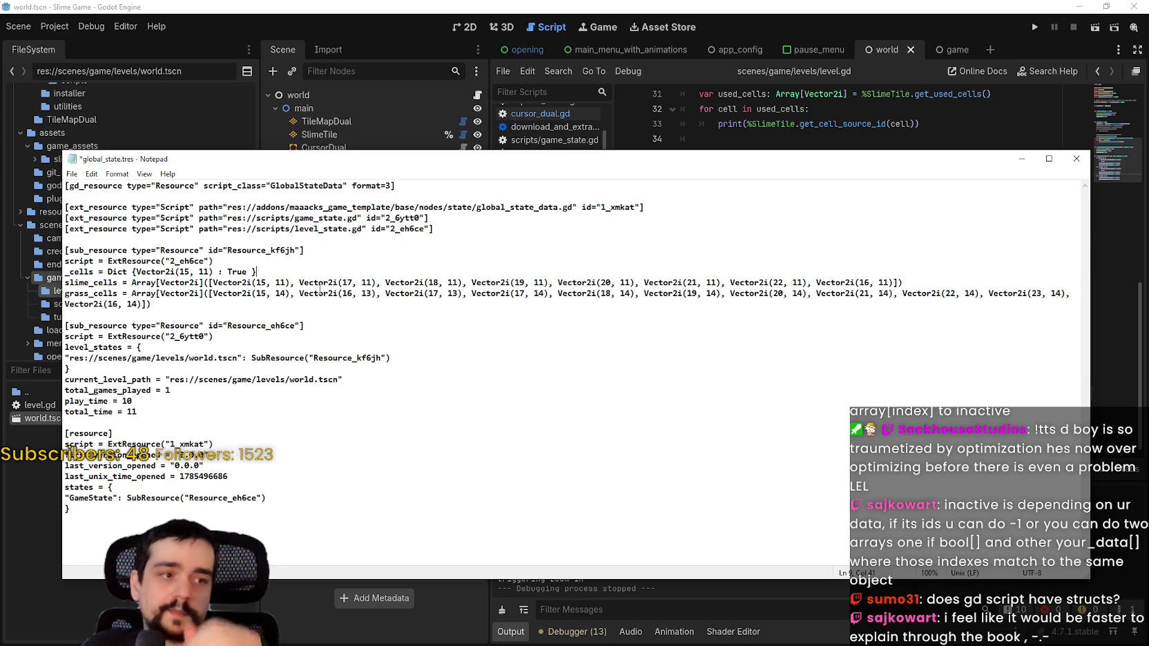
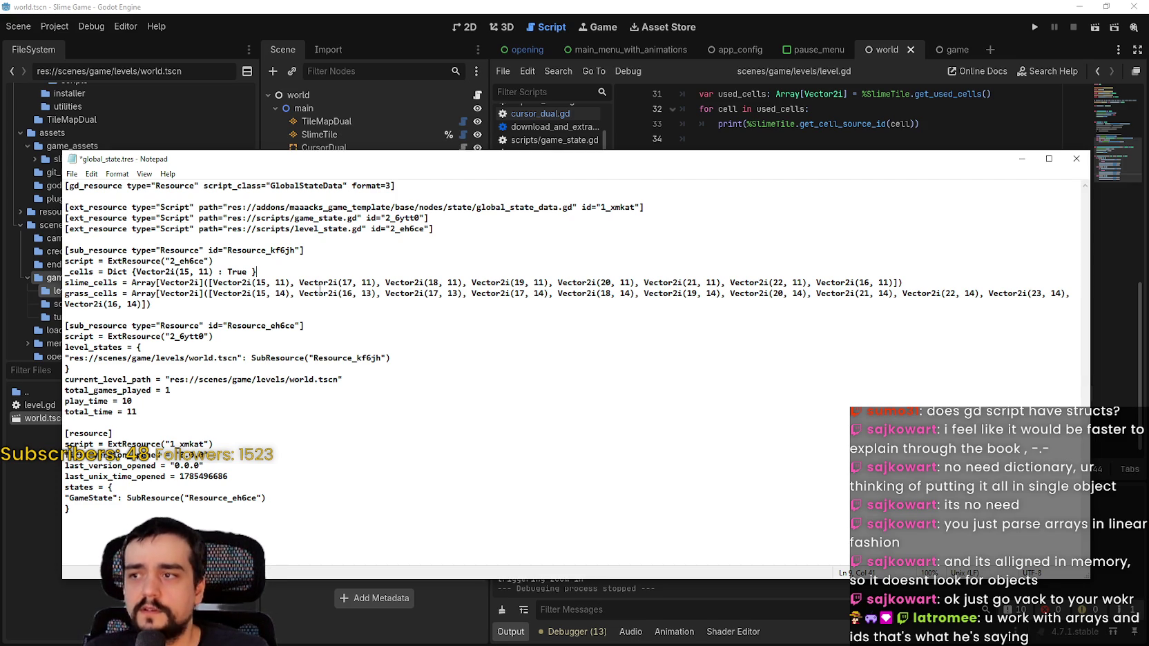
# - Add a cells_ids line right below the _cells dictionary entry in global_state.tres
pyautogui.press('Return')
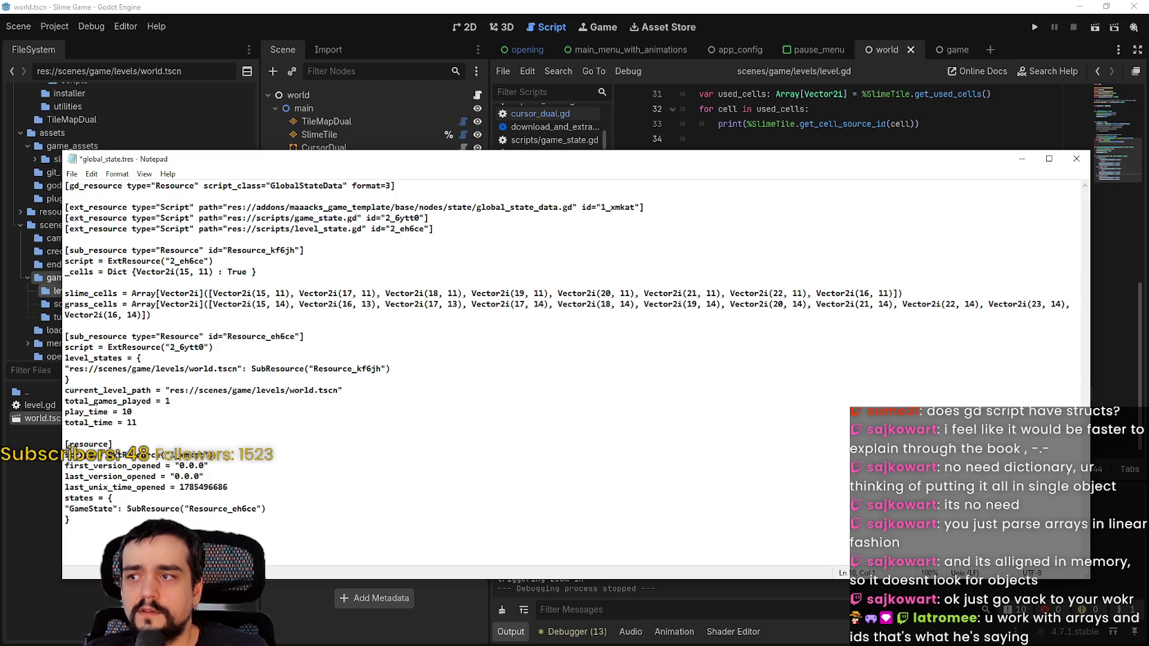
pyautogui.write('cells_ids')
pyautogui.press('BackSpace')
pyautogui.press('BackSpace')
pyautogui.press('BackSpace')
pyautogui.write('ids')
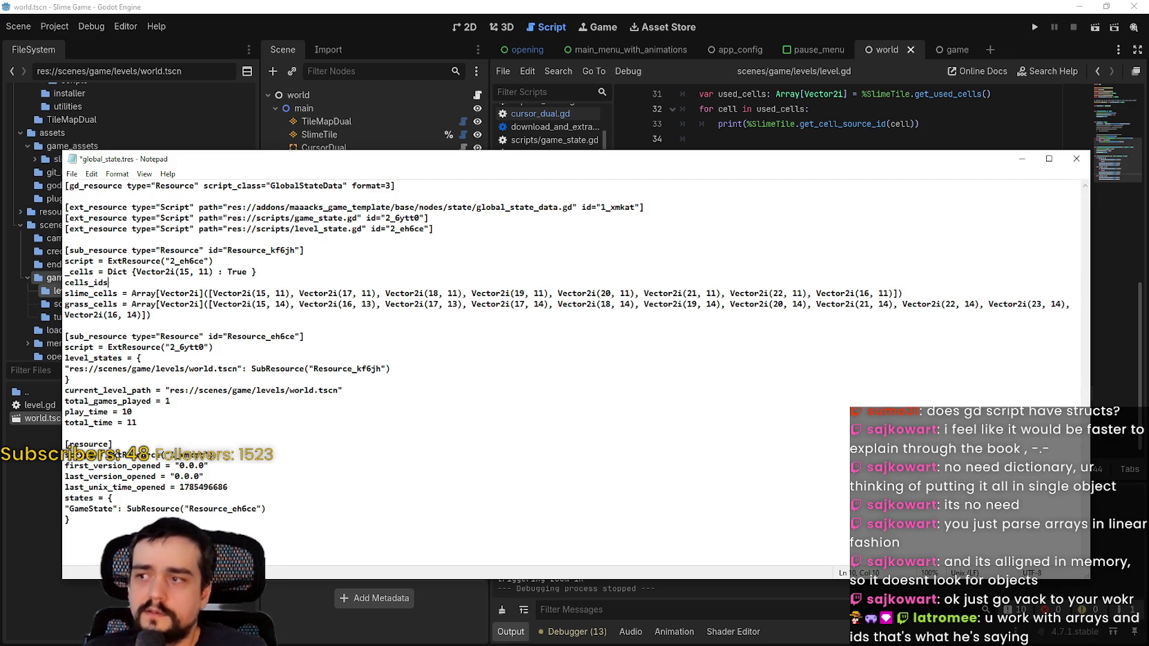
pyautogui.write(' = ')
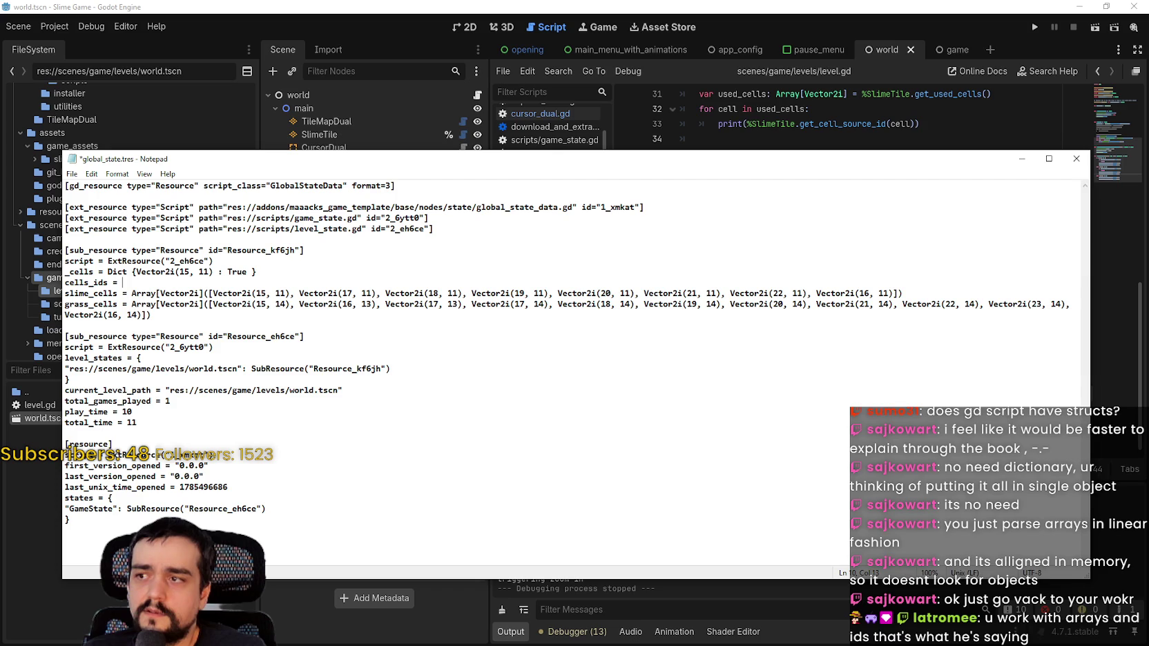
pyautogui.write('[')
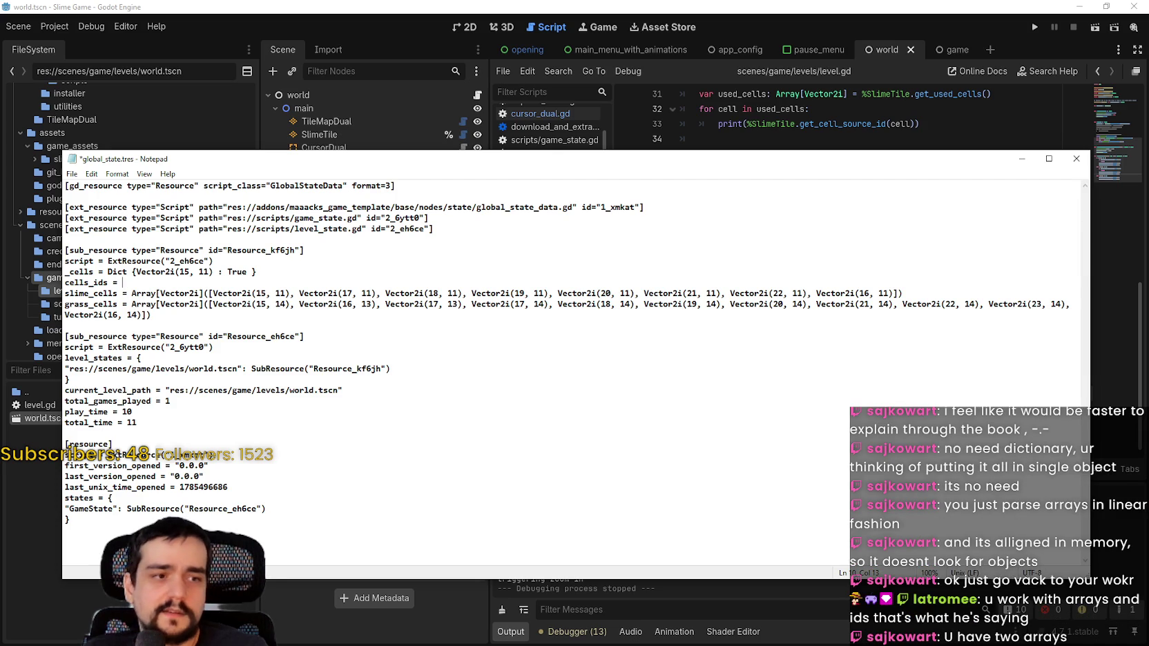
pyautogui.press('BackSpace')
pyautogui.press('BackSpace')
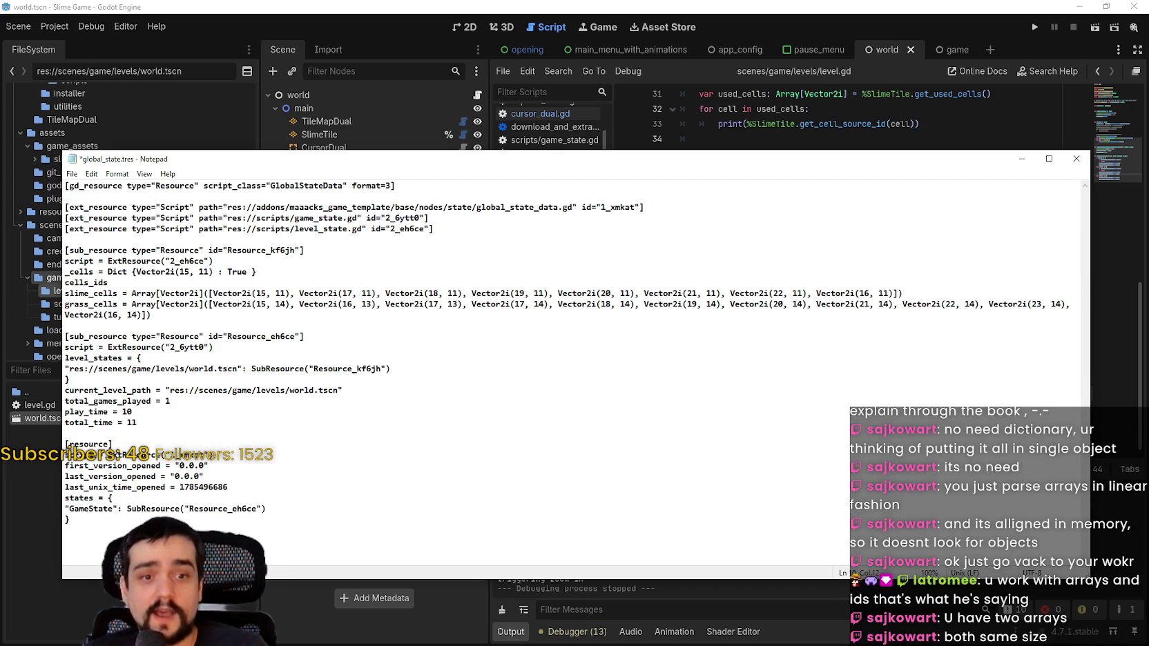
pyautogui.press('BackSpace')
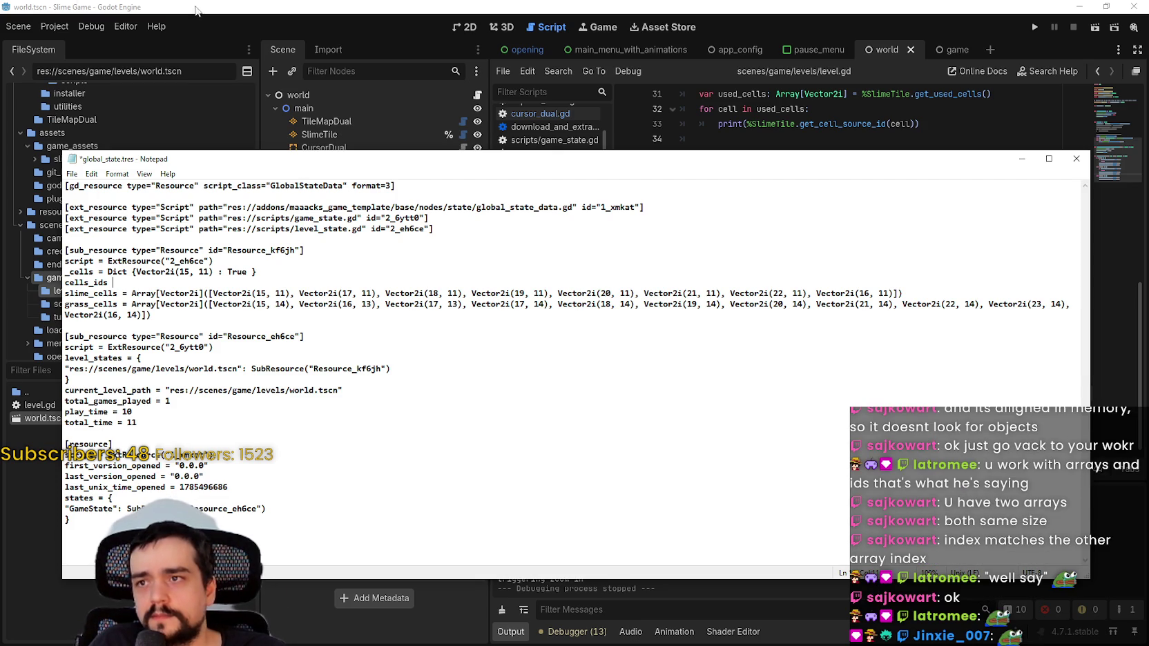
pyautogui.click(470, 27)
# - Inspect the world tile map's slime columns and grass patch, glancing back at global_state.tres
pyautogui.scroll(5, 700, 255)
pyautogui.moveTo(702, 262); pyautogui.dragTo(864, 329)
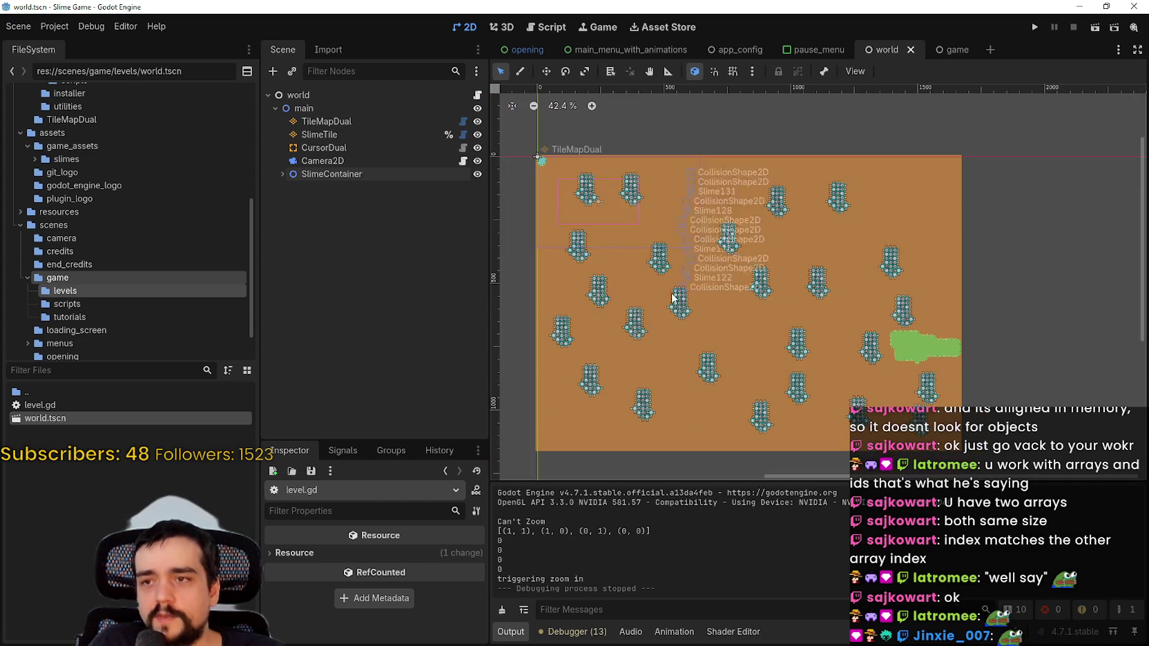
pyautogui.scroll(-1, 607, 187)
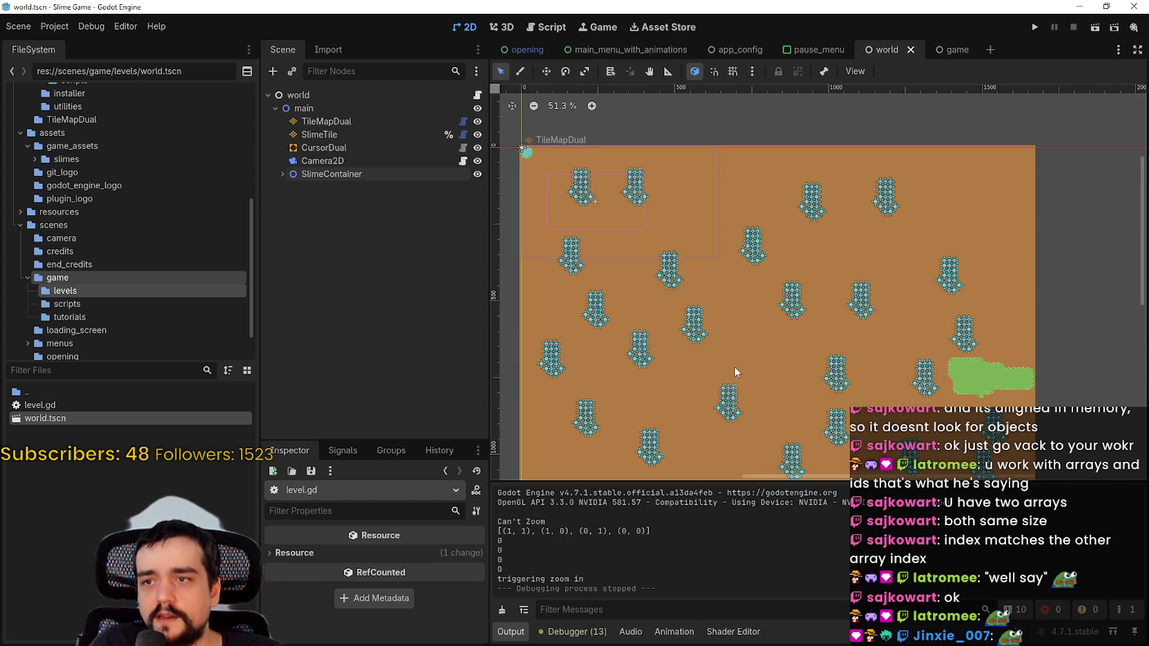
pyautogui.moveTo(731, 368); pyautogui.dragTo(715, 210)
pyautogui.scroll(5, 916, 327)
pyautogui.scroll(-3, 839, 291)
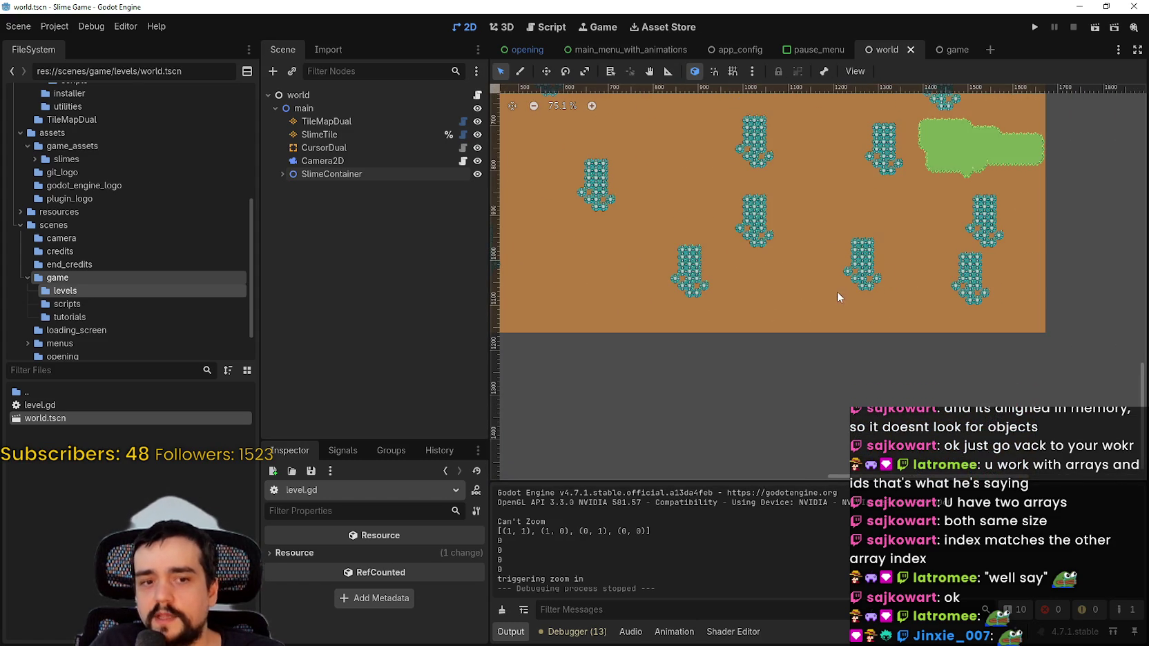
pyautogui.hotkey('alt', 'Tab')
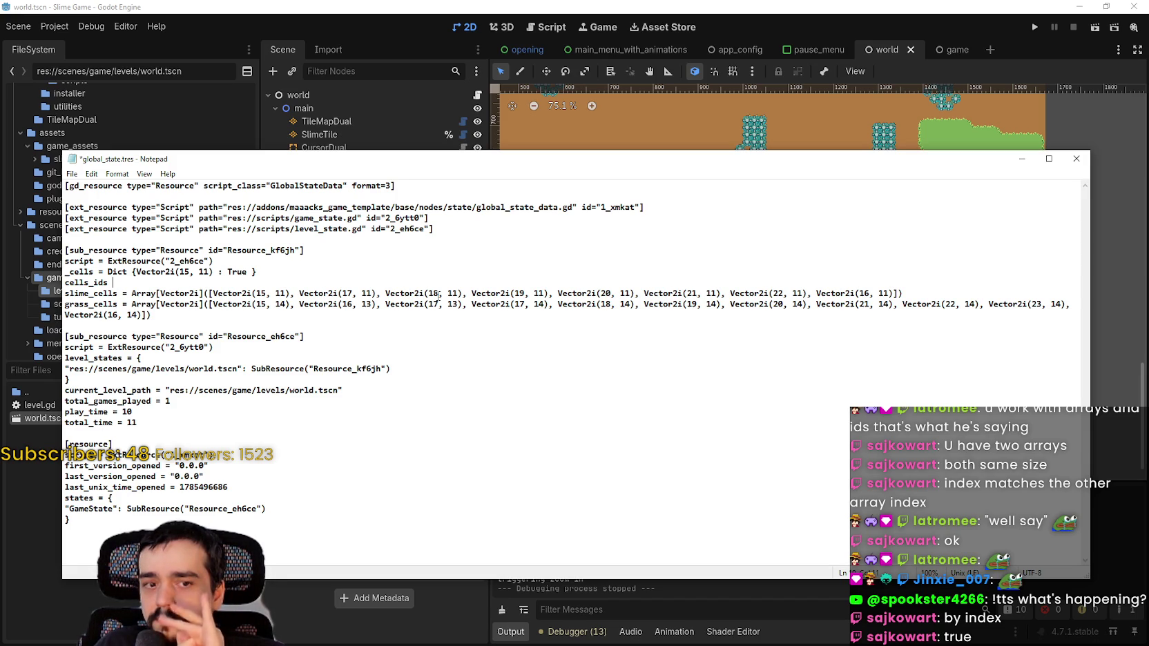
pyautogui.hotkey('alt', 'Tab')
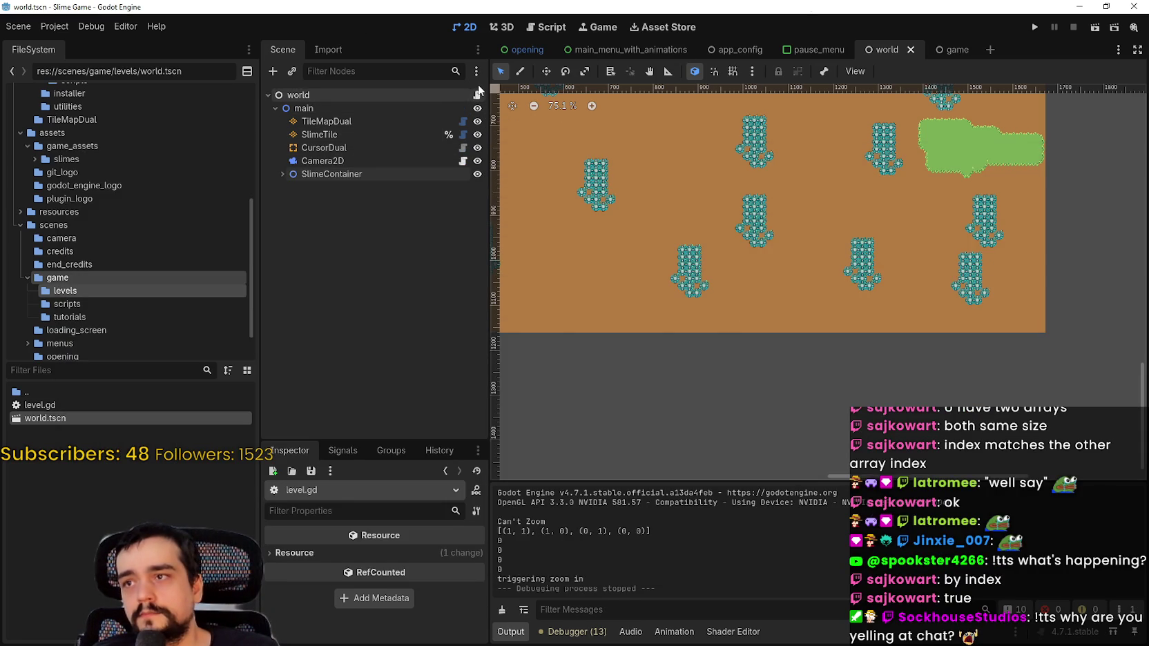
pyautogui.click(478, 94)
# - Look up where level_state is declared in level.gd
pyautogui.click(798, 274)
pyautogui.scroll(3, 759, 310)
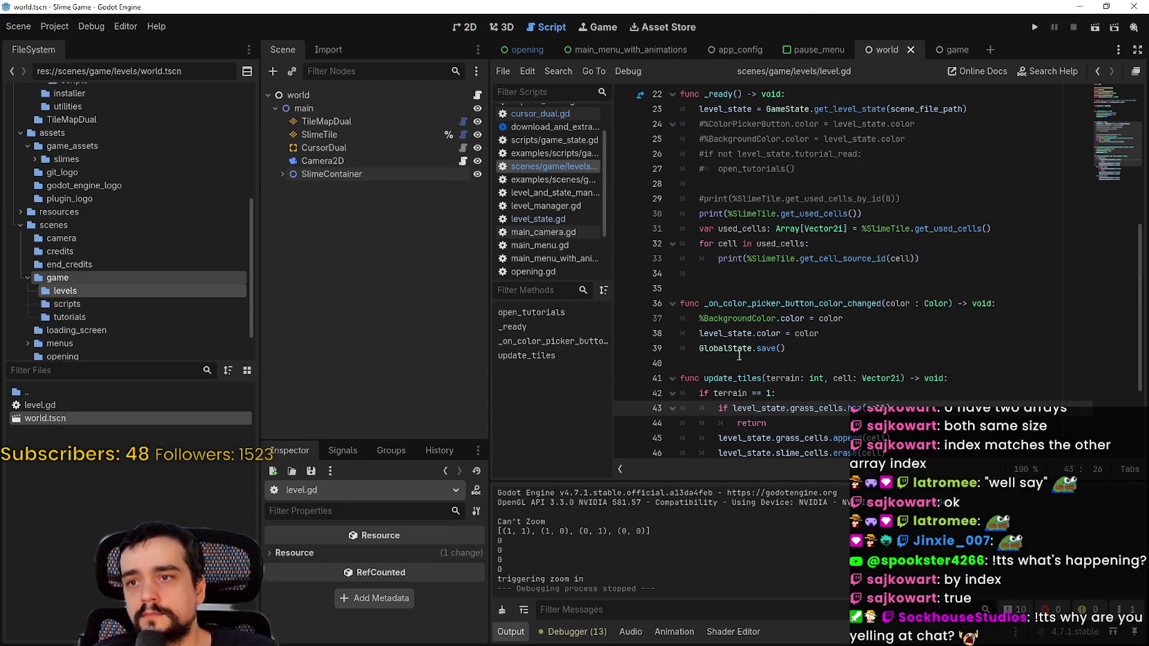
pyautogui.rightClick(751, 335)
pyautogui.click(783, 462)
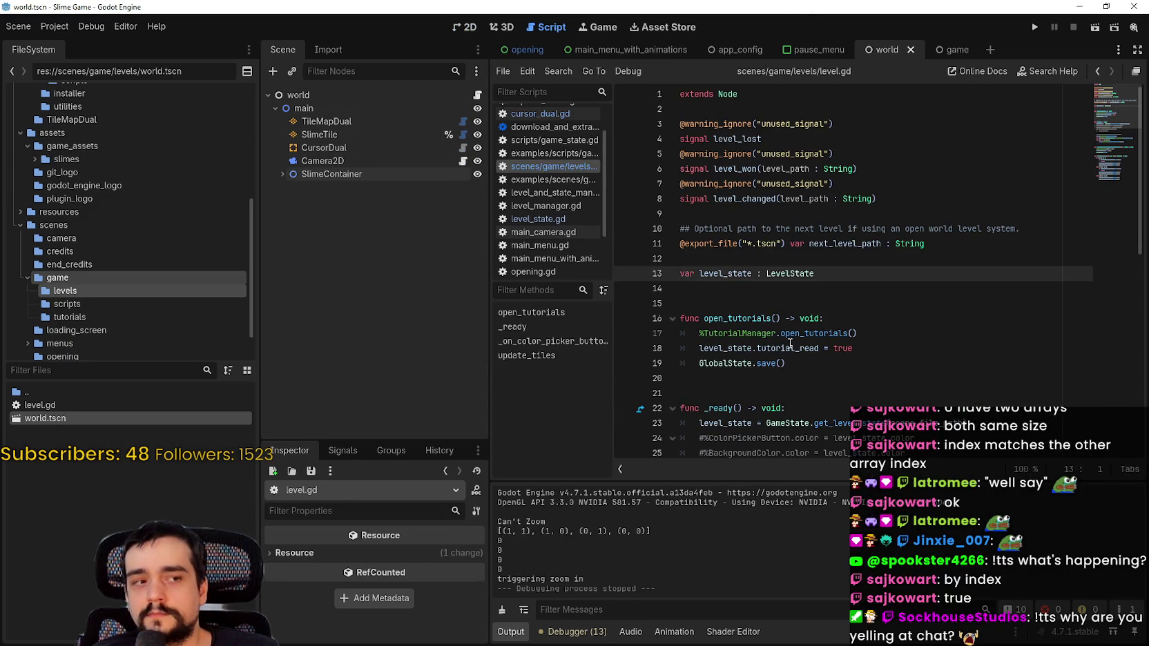
# - Scroll through level.gd, inspecting the slime_cells and grass_cells checks
pyautogui.click(906, 359)
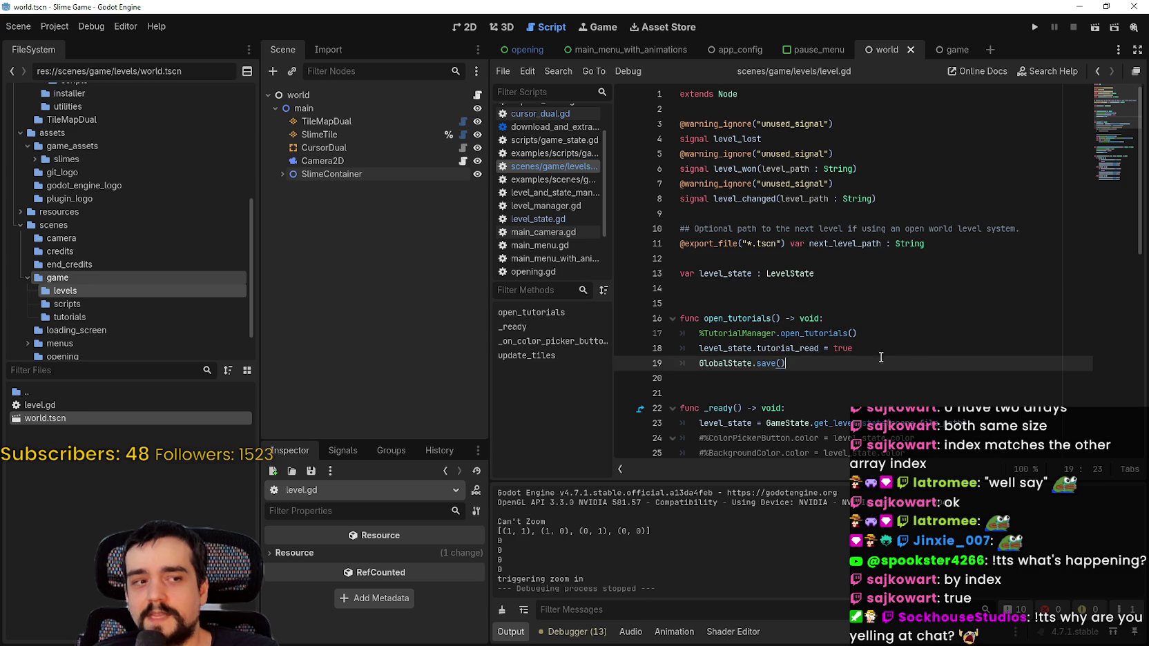
pyautogui.press('Up')
pyautogui.press('Up')
pyautogui.press('Up')
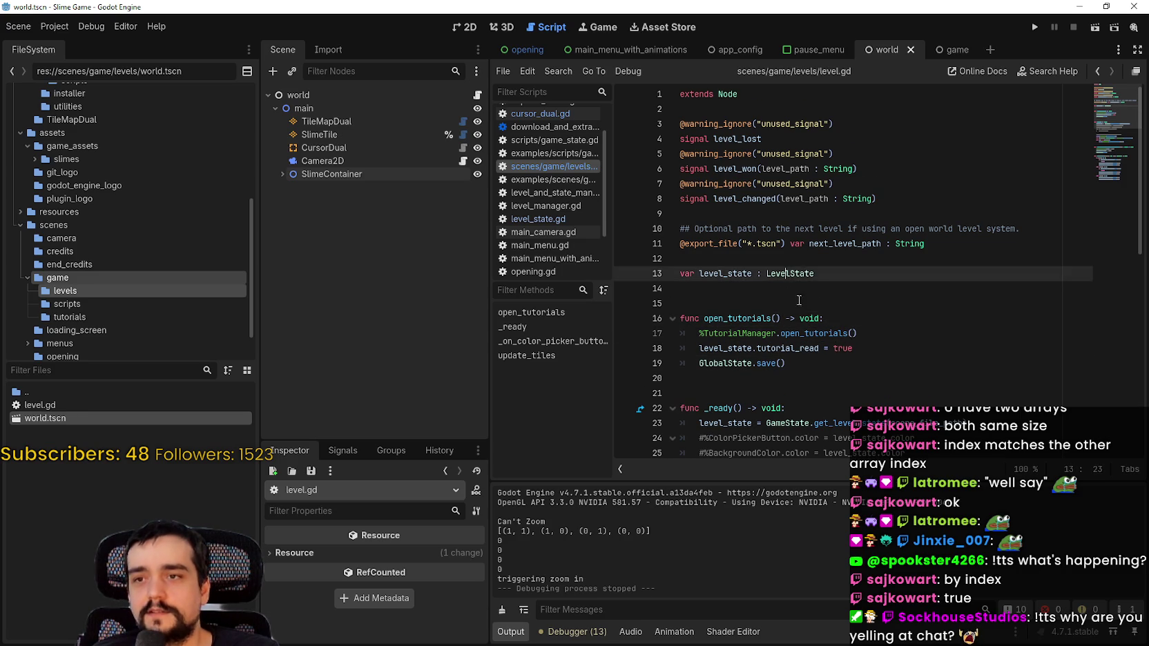
pyautogui.scroll(-3, 804, 363)
pyautogui.scroll(-3, 801, 361)
pyautogui.click(789, 319)
pyautogui.scroll(-1, 801, 359)
pyautogui.scroll(-1, 801, 358)
pyautogui.click(760, 301)
pyautogui.scroll(-2, 759, 356)
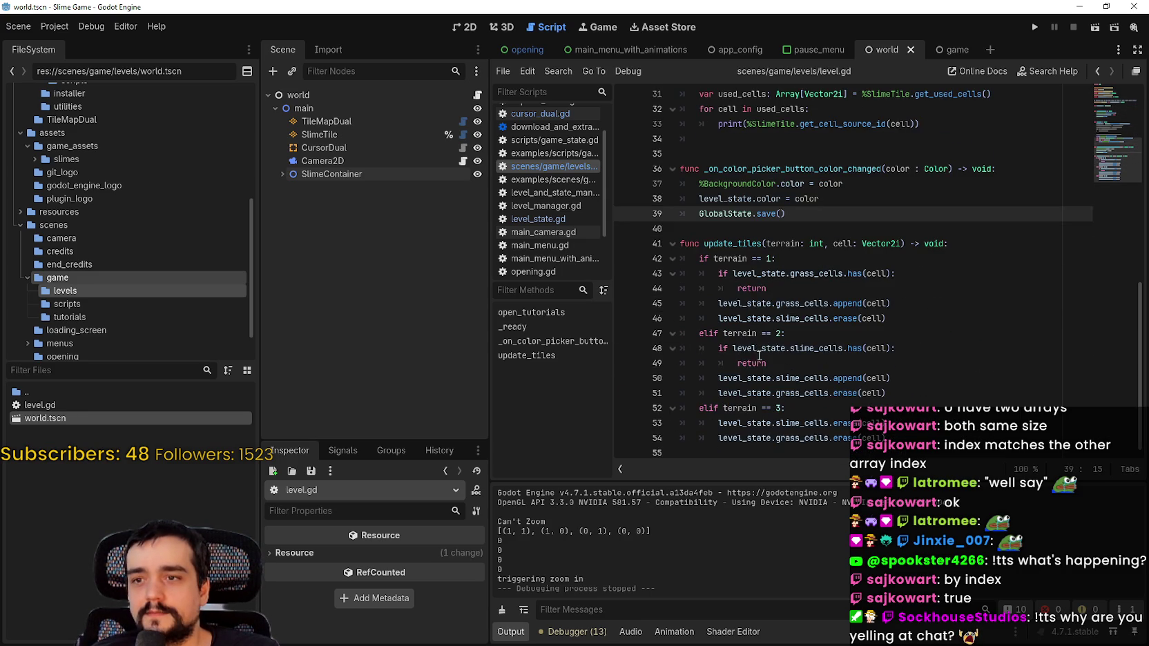
pyautogui.click(757, 348)
pyautogui.scroll(8, 760, 342)
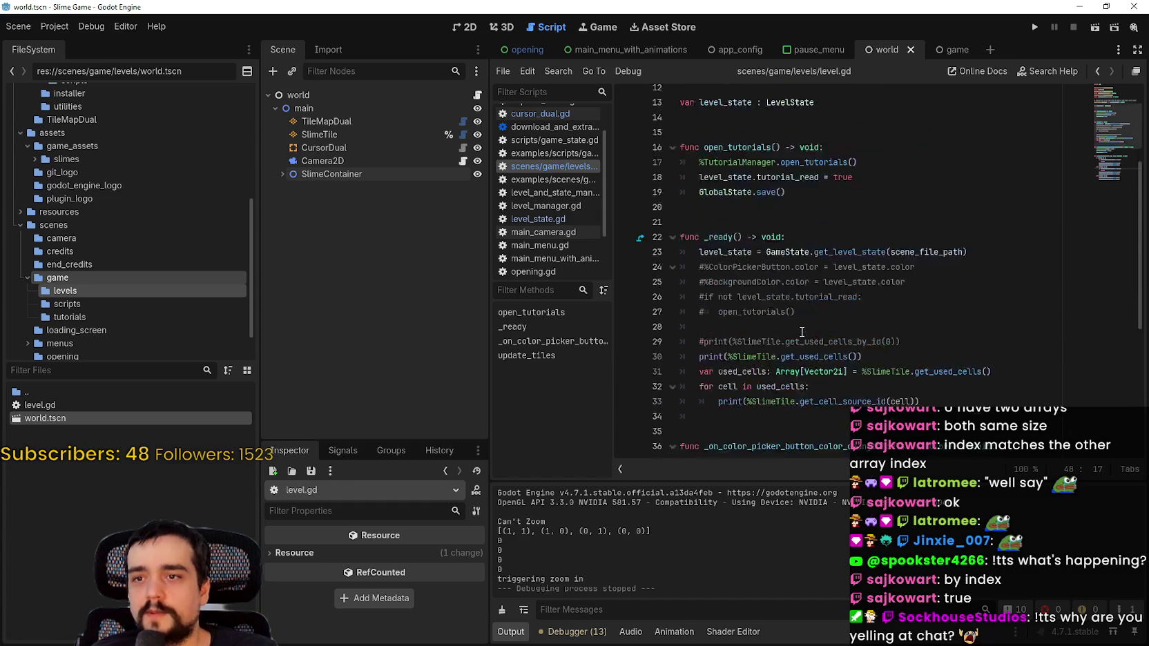
pyautogui.scroll(-6, 787, 317)
pyautogui.scroll(3, 787, 317)
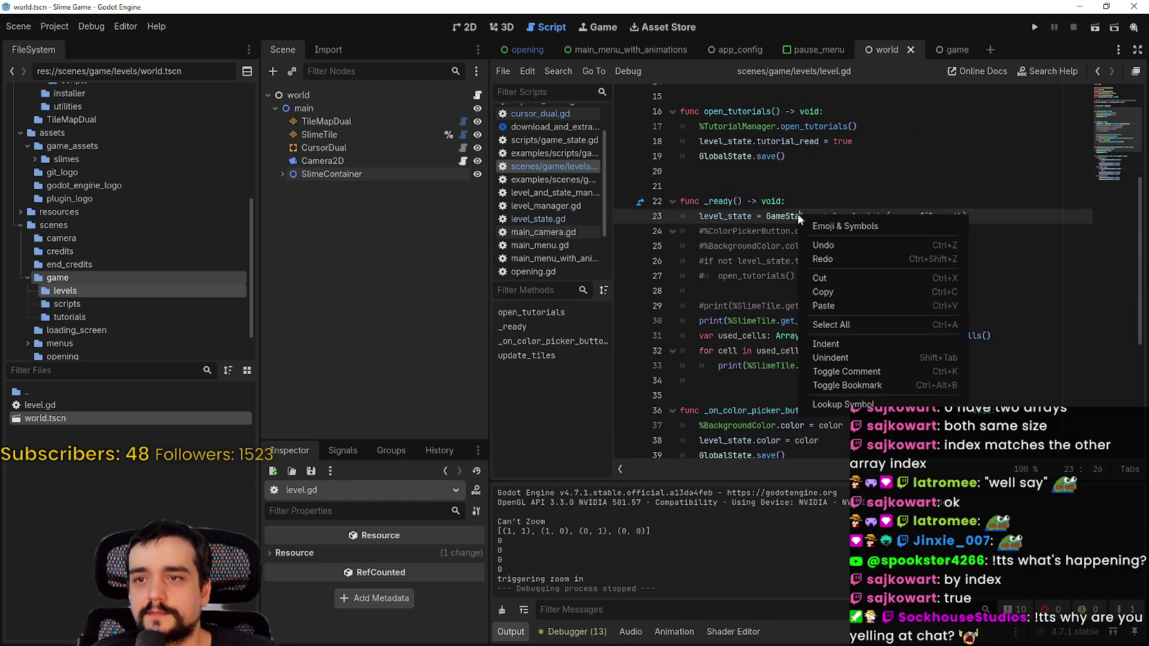
# - Look up GameState and then LevelState to reach level_state.gd
pyautogui.click(809, 216)
pyautogui.rightClick(750, 206)
pyautogui.click(766, 403)
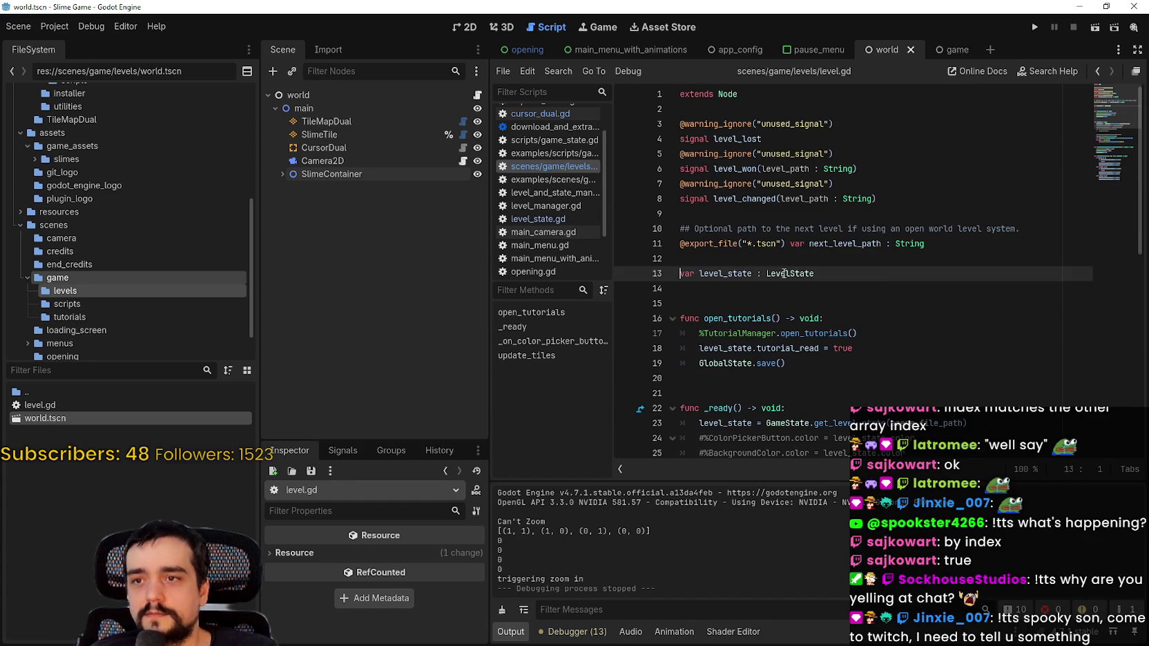
pyautogui.click(860, 278)
pyautogui.rightClick(794, 279)
pyautogui.click(829, 291)
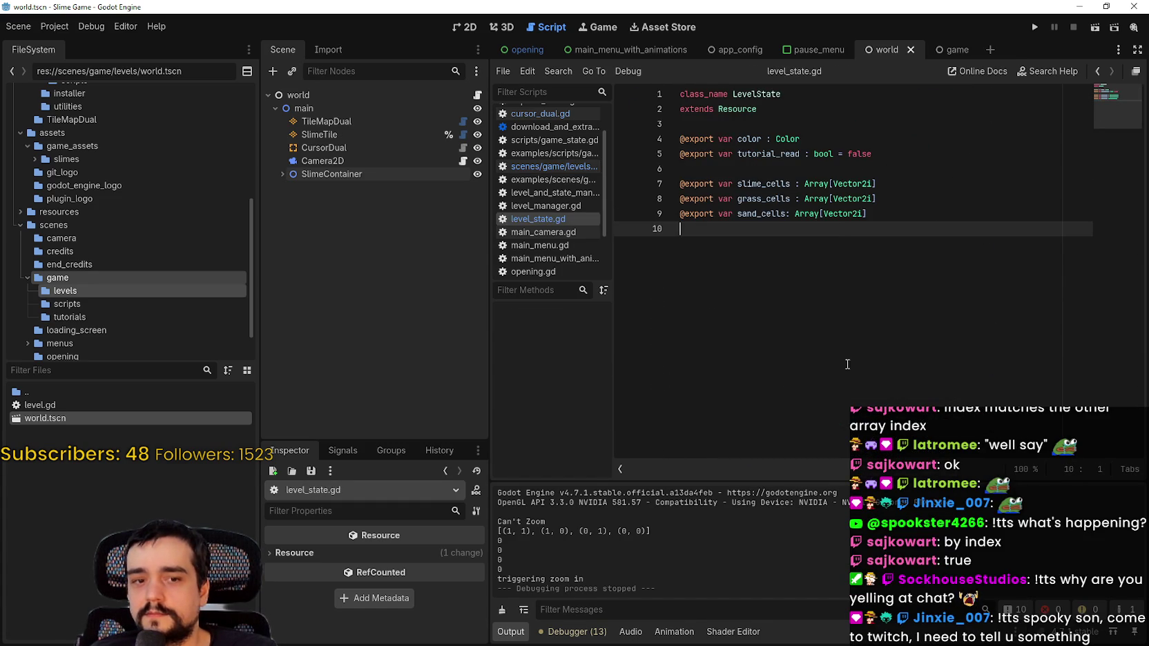
# - Add an exported slime_cells_used : Array[bool] below slime_cells in level_state.gd and save
pyautogui.click(912, 184)
pyautogui.press('Return')
pyautogui.write('@export var ')
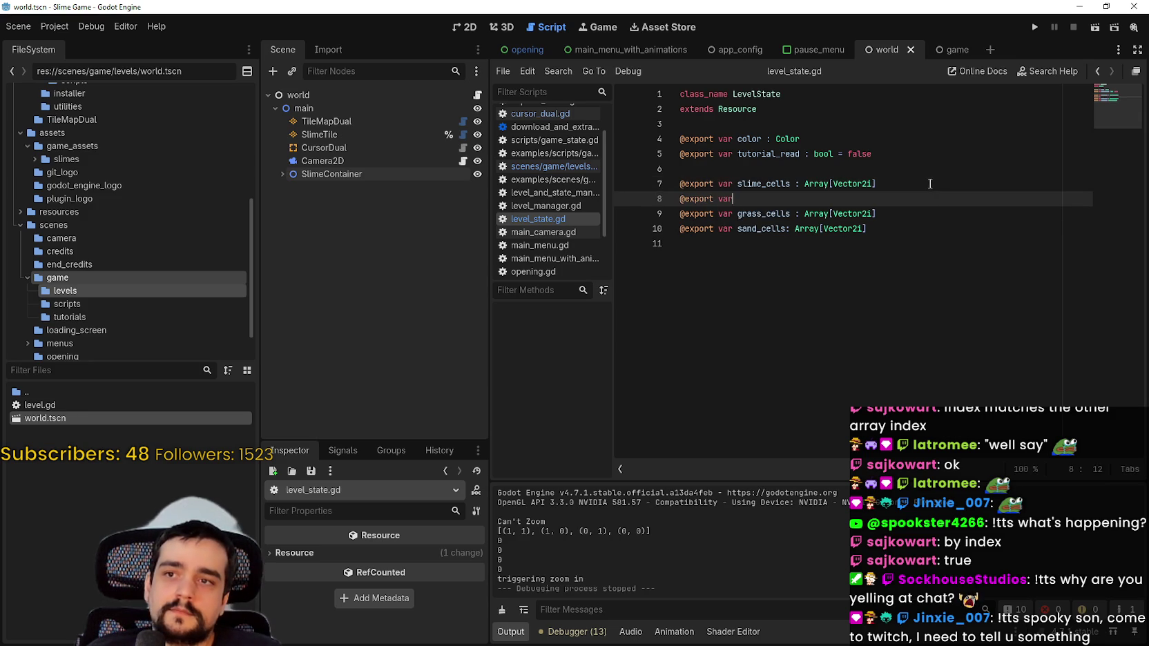
pyautogui.write('slime_cel')
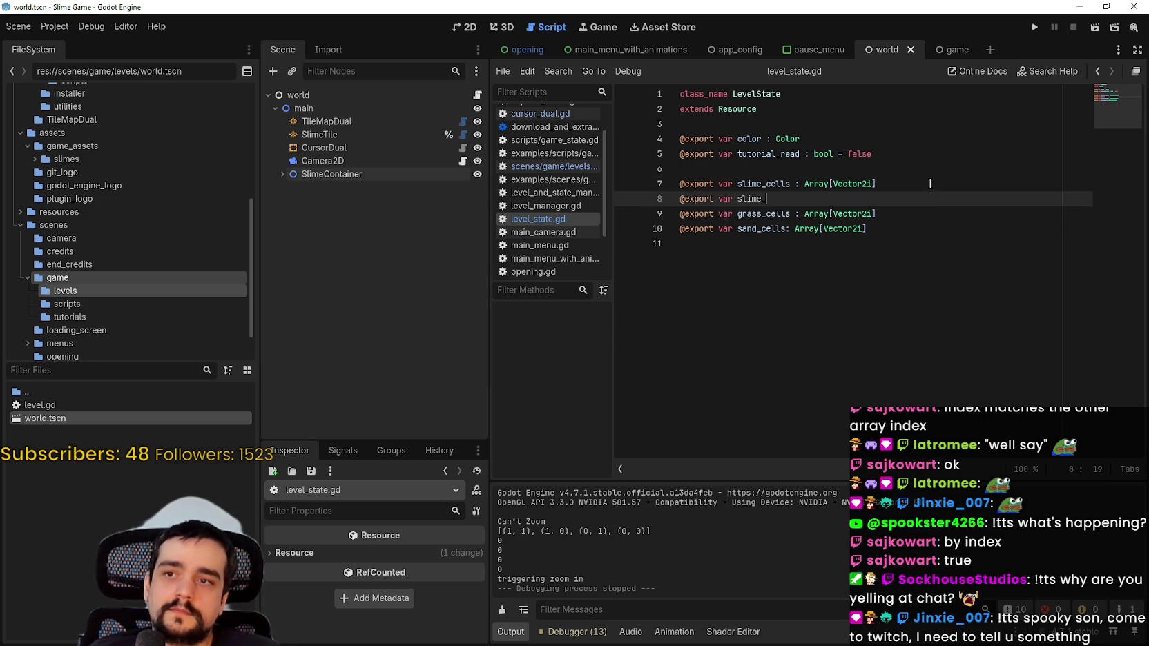
pyautogui.write('ls : A')
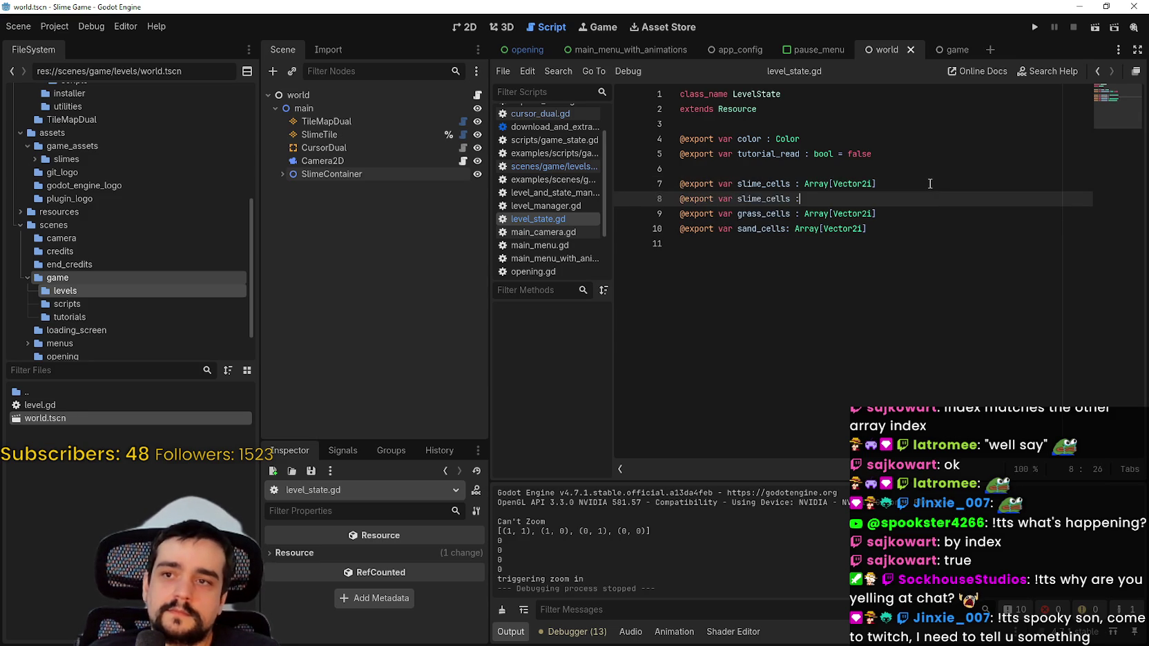
pyautogui.write('rray[')
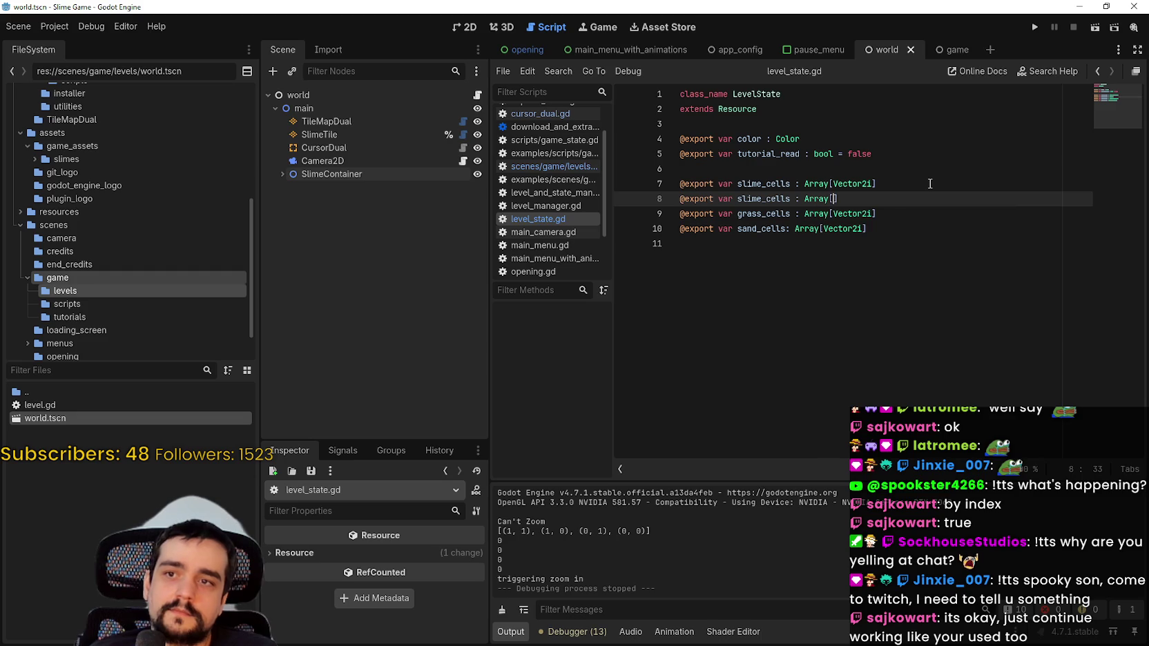
pyautogui.write('bool')
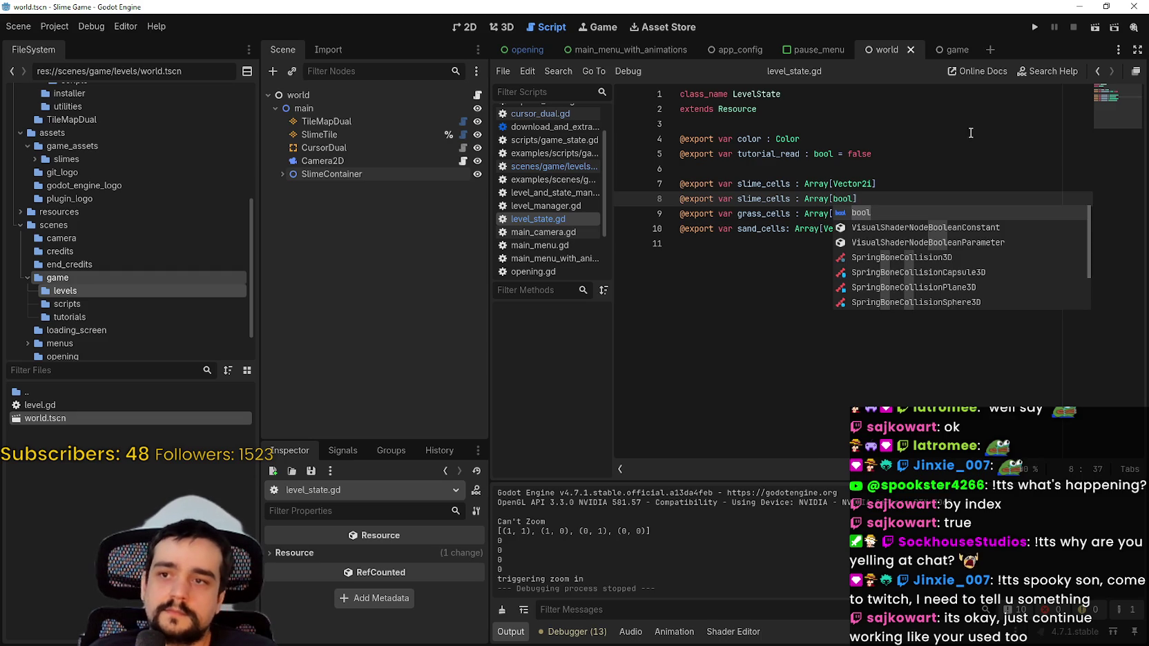
pyautogui.click(791, 199)
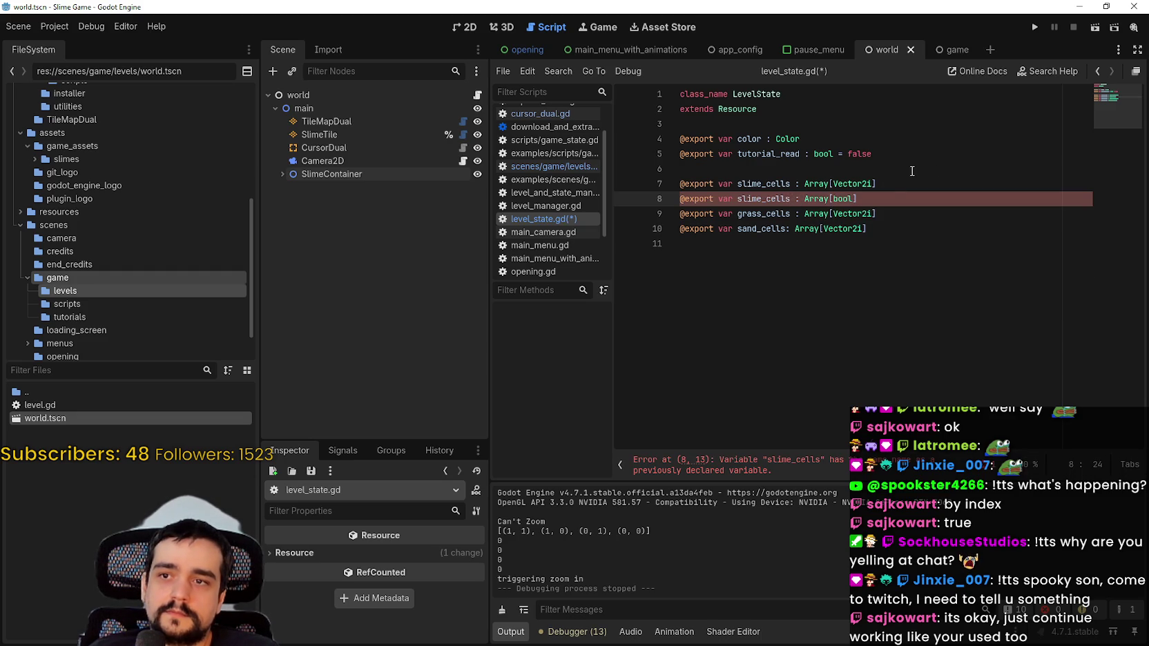
pyautogui.write('_')
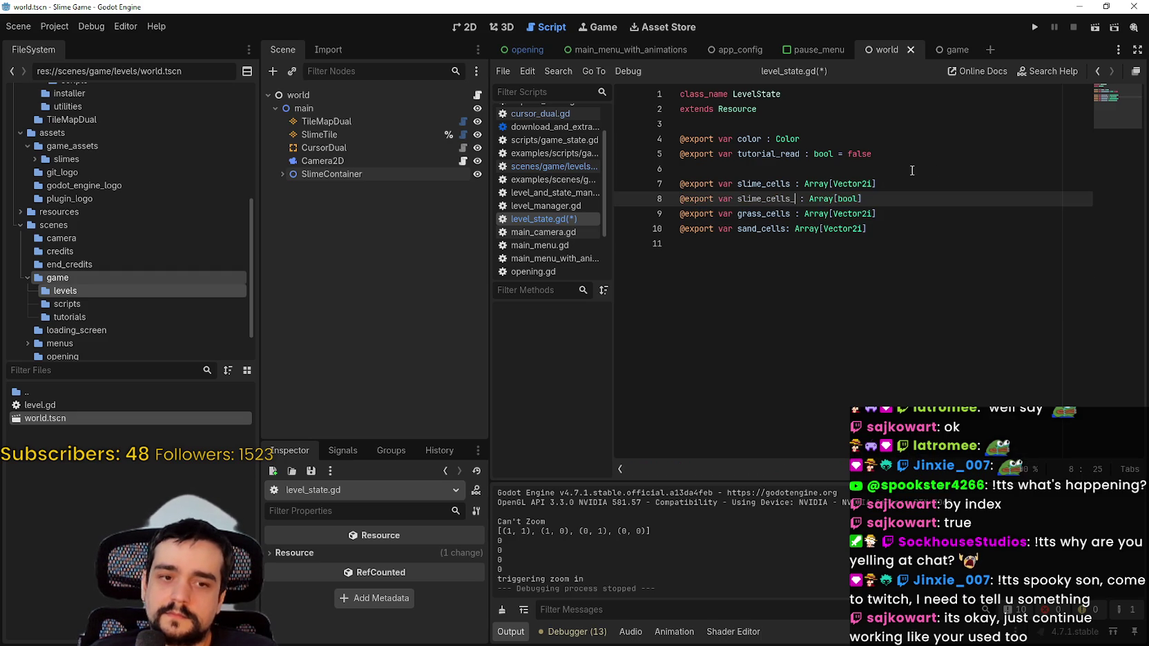
pyautogui.write('use')
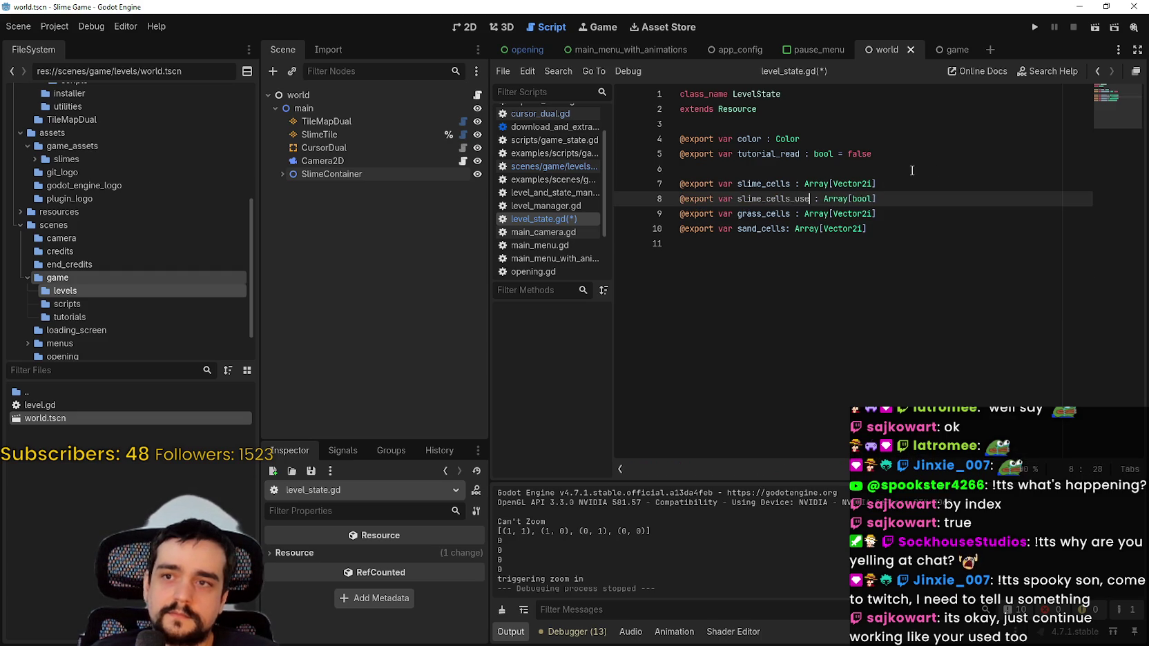
pyautogui.write('d')
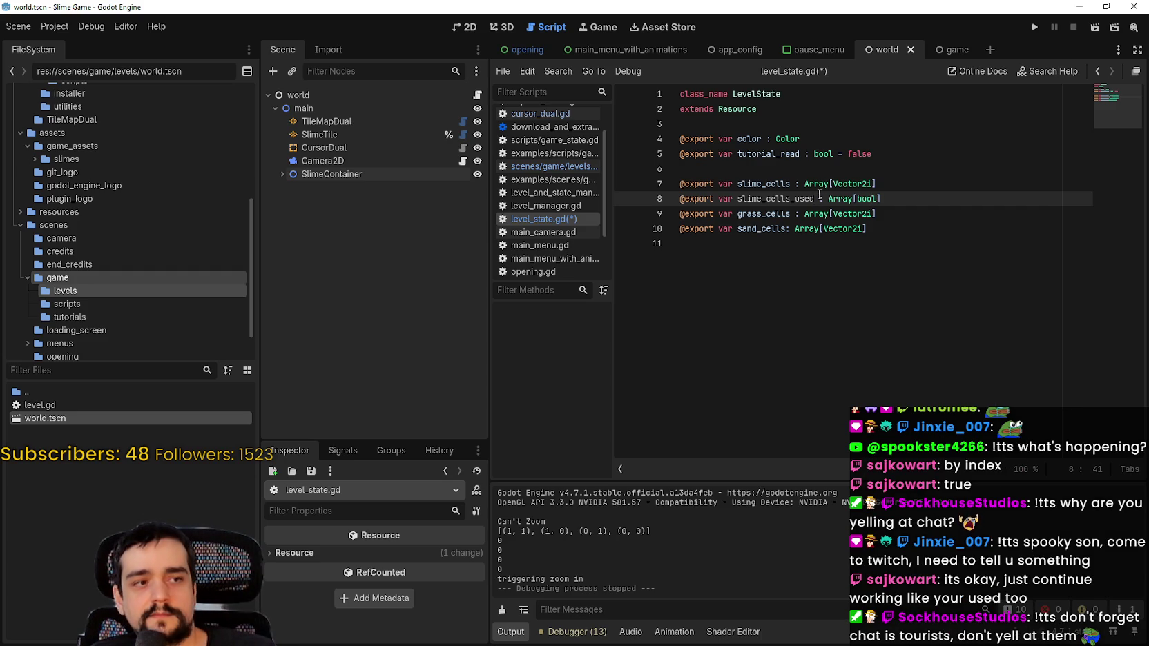
pyautogui.click(896, 200)
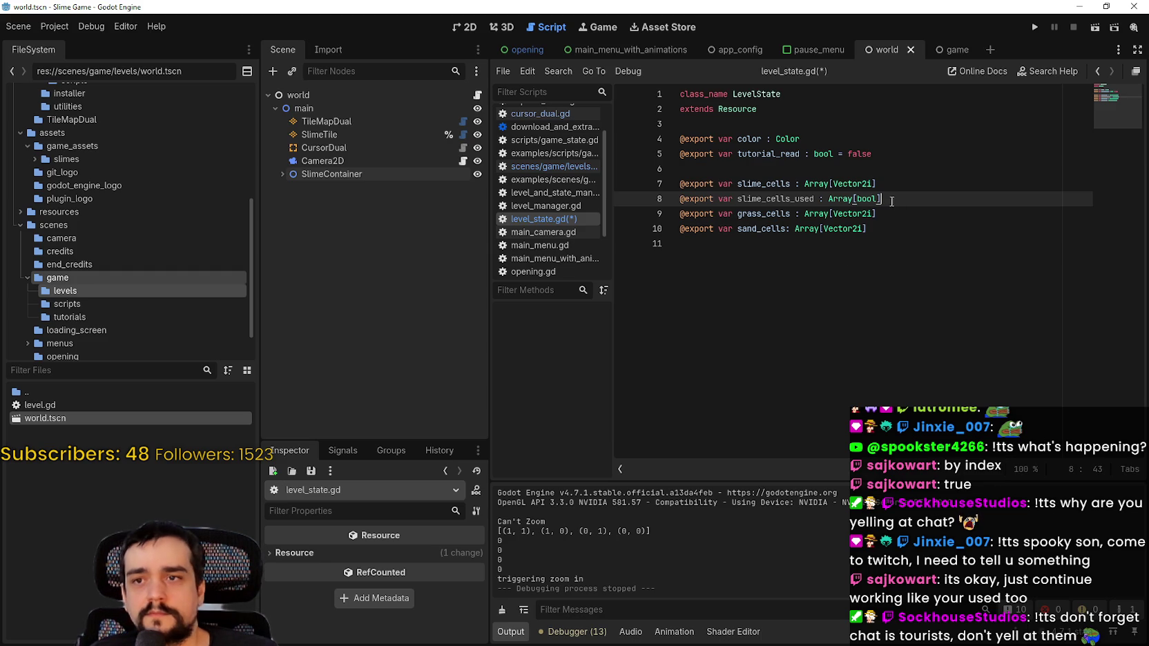
pyautogui.hotkey('ctrl', 's')
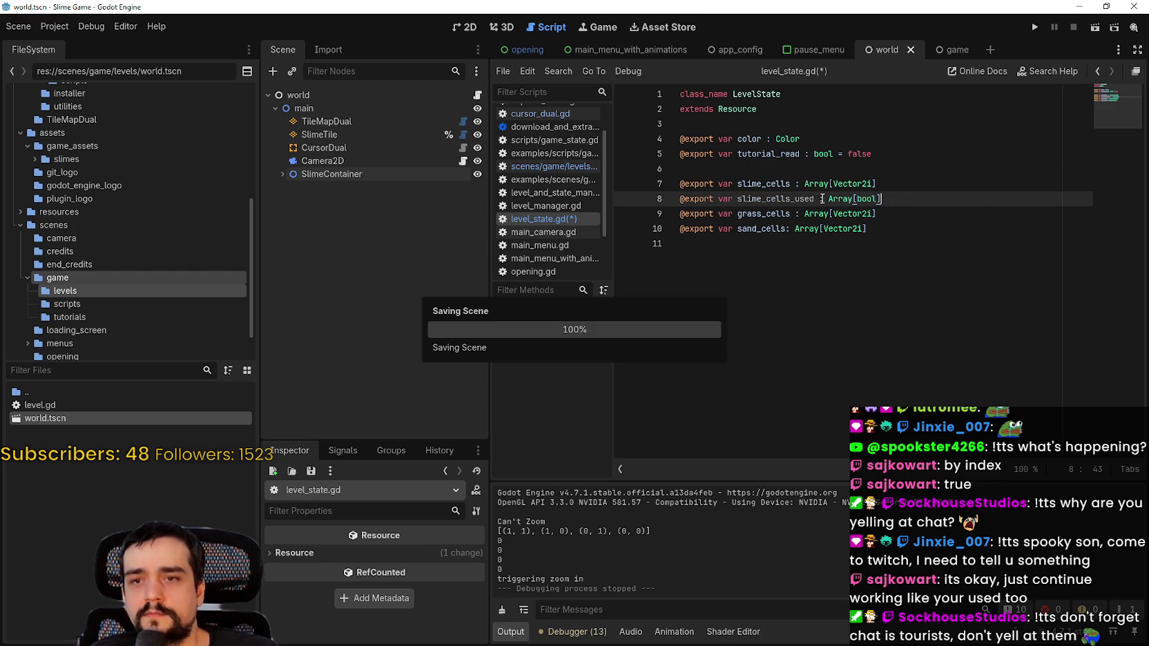
# - Open level.gd from the world node and go to update_tiles' slime append on line 50
pyautogui.click(344, 110)
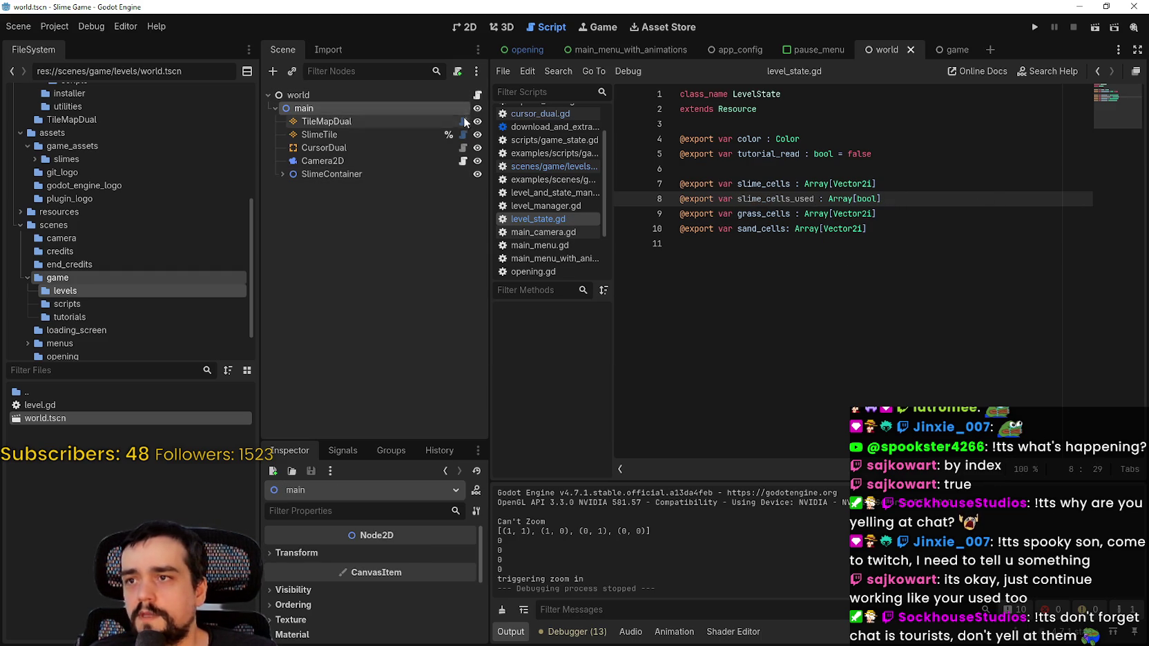
pyautogui.click(476, 95)
pyautogui.click(849, 333)
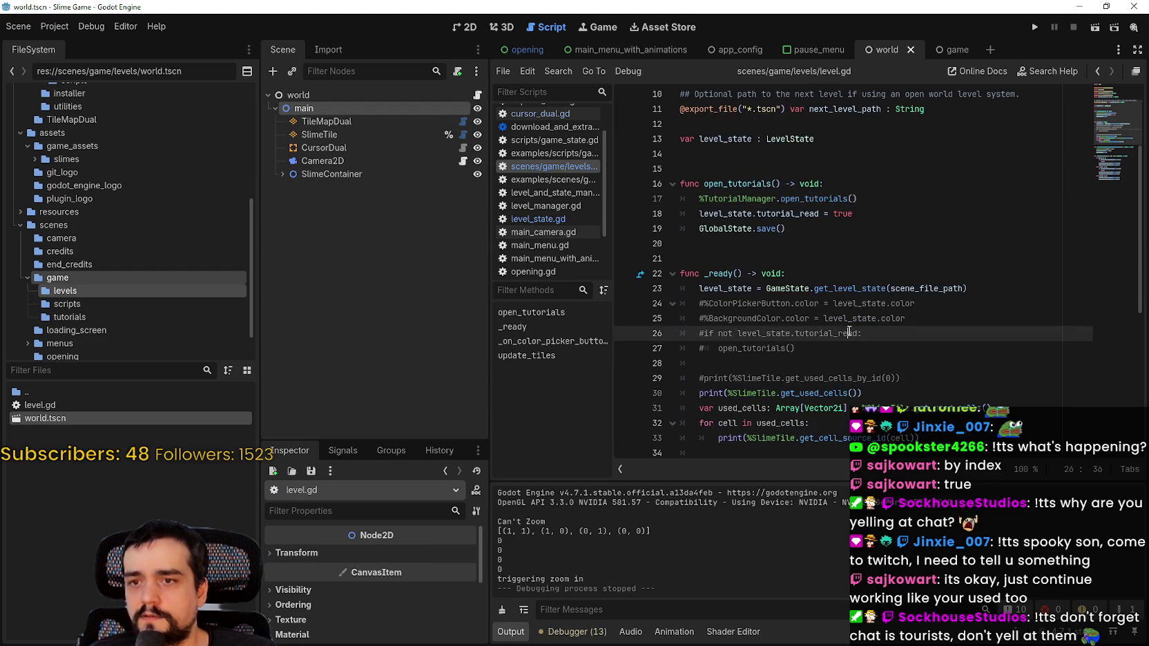
pyautogui.scroll(-7, 849, 332)
pyautogui.click(897, 289)
pyautogui.press('Down')
pyautogui.press('Down')
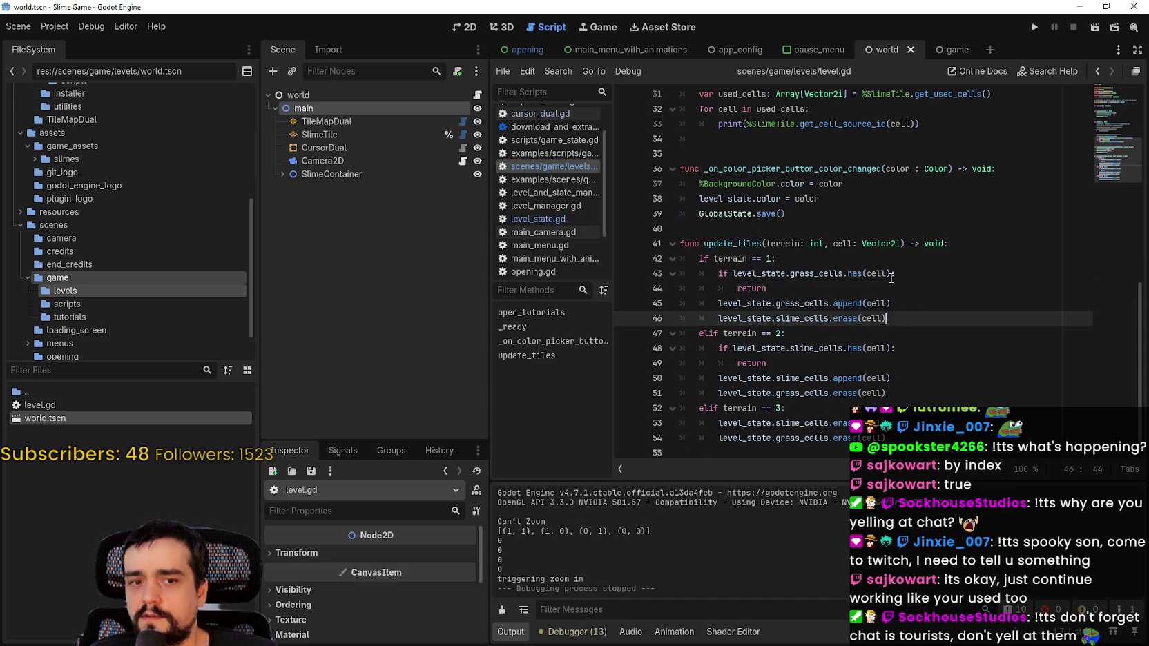
pyautogui.click(899, 303)
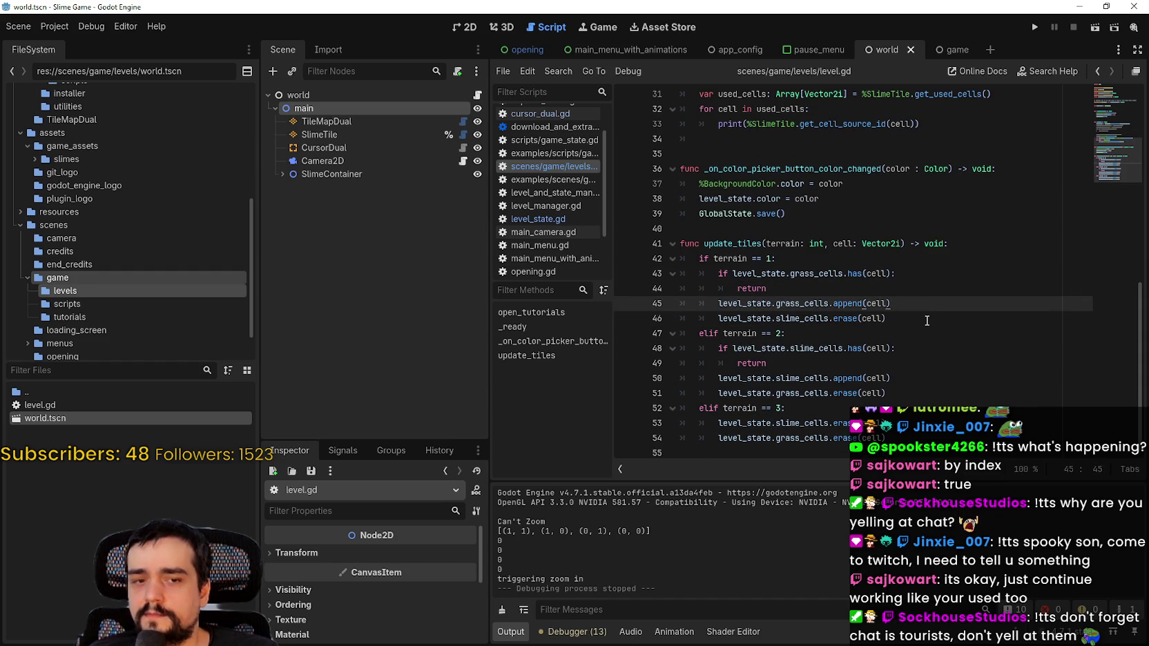
pyautogui.press('Return')
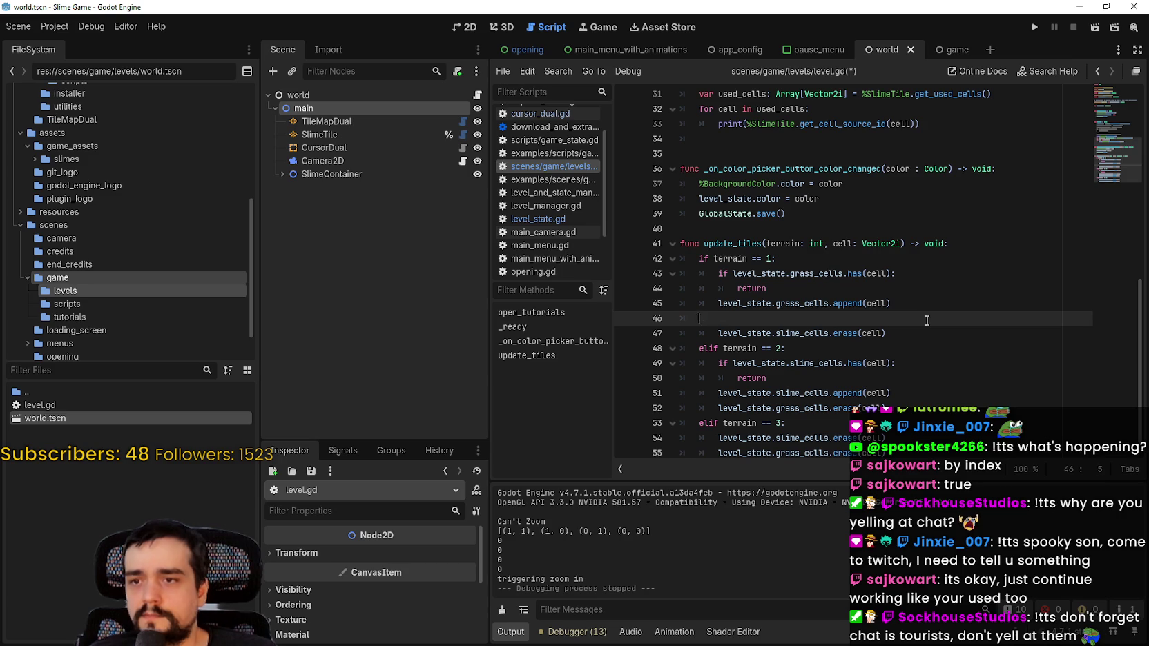
pyautogui.press('BackSpace')
pyautogui.press('Down')
pyautogui.press('Down')
pyautogui.press('Down')
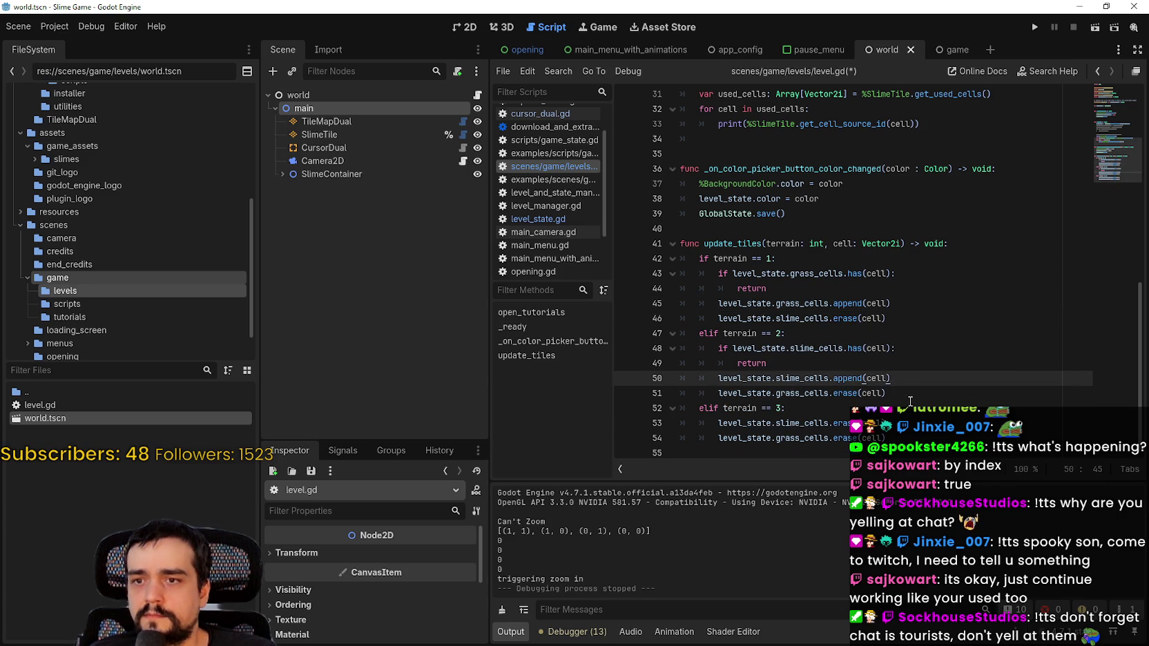
# - Add line 51 calling level_state.slime_cells_used.append() after the slime cell append
pyautogui.press('Return')
pyautogui.write('slime_cells_used')
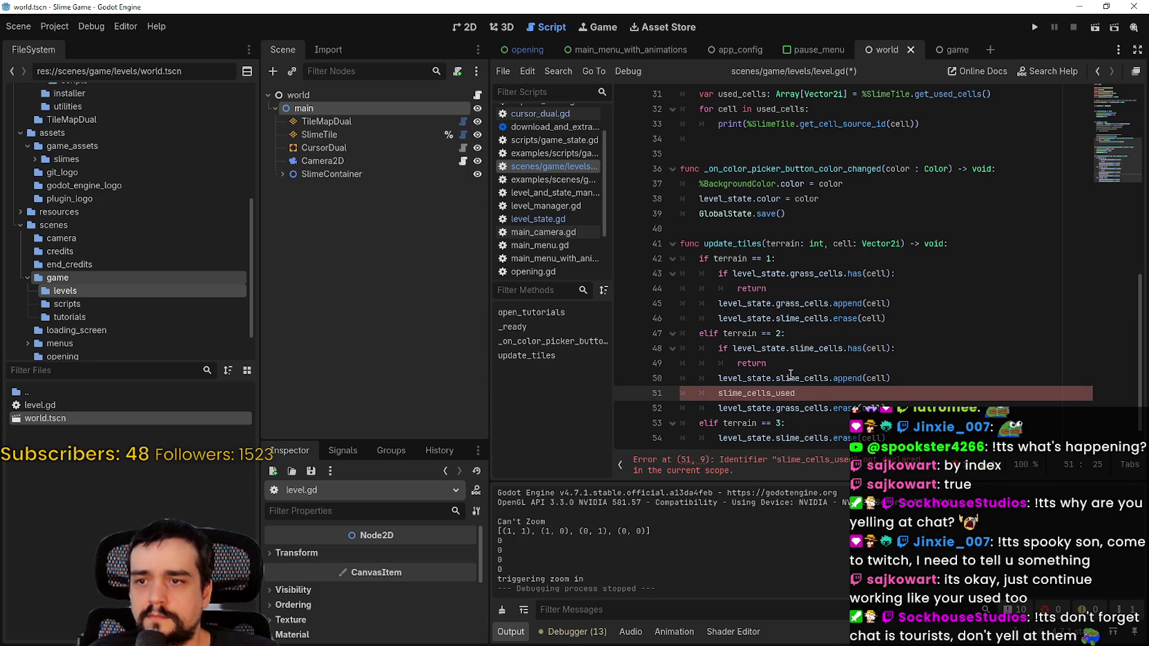
pyautogui.click(718, 392)
pyautogui.write('level_state.slime_cells')
pyautogui.hotkey('ctrl', 'z')
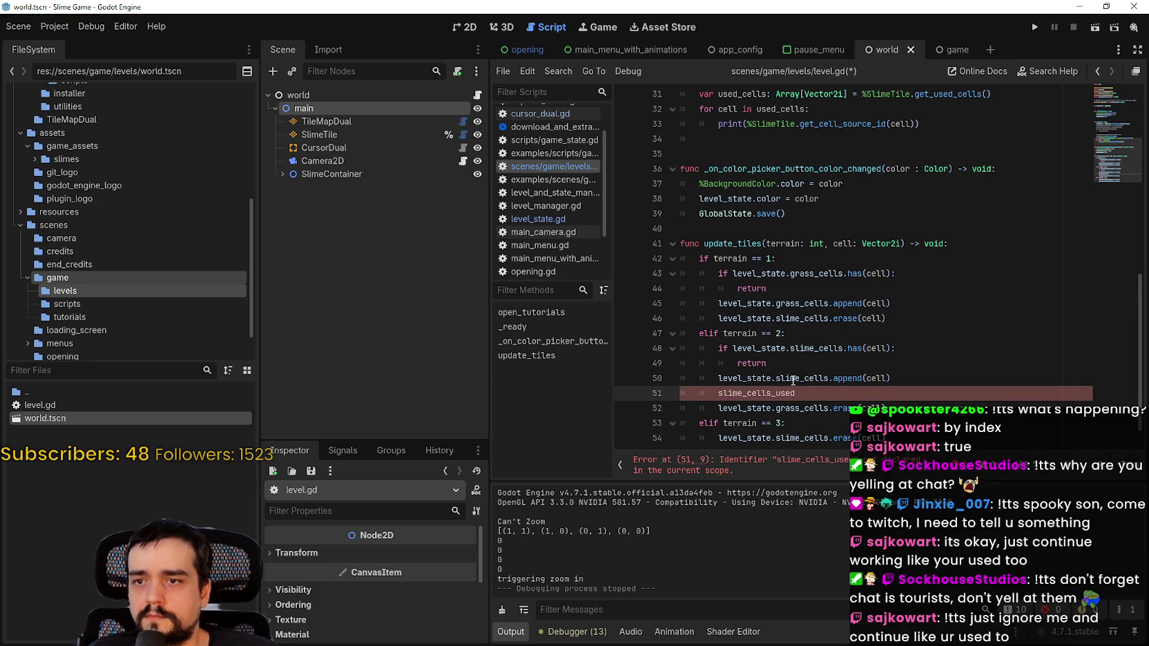
pyautogui.doubleClick(763, 377)
pyautogui.hotkey('ctrl', 'c')
pyautogui.click(718, 393)
pyautogui.hotkey('ctrl', 'v')
pyautogui.write('.')
pyautogui.click(896, 392)
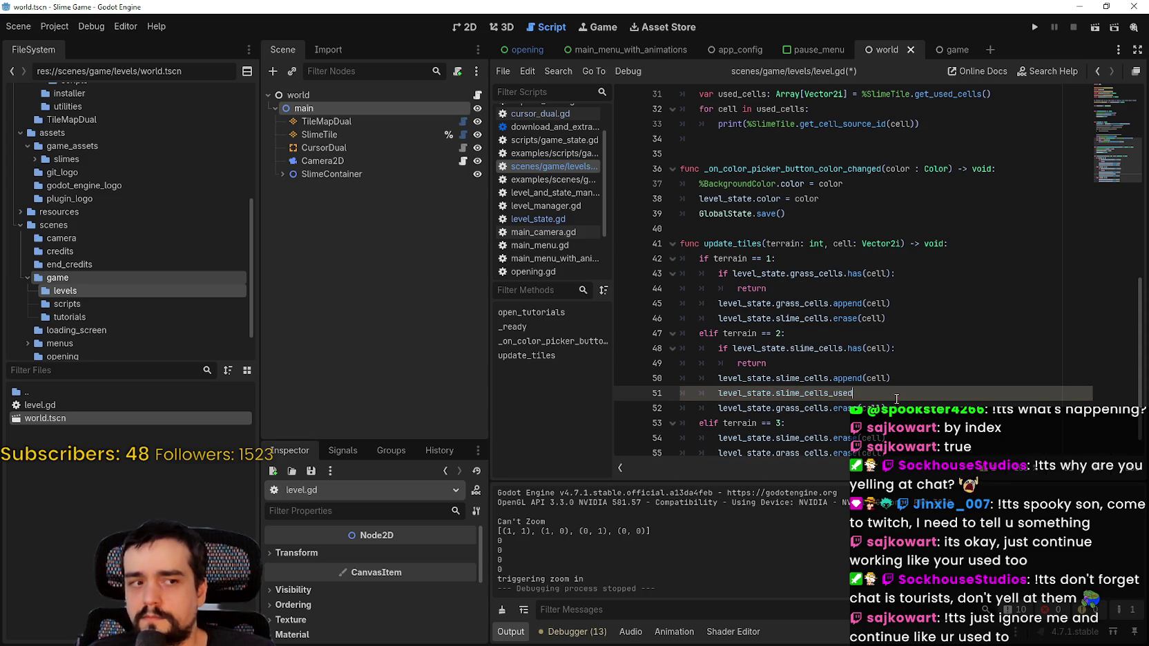
pyautogui.write('.')
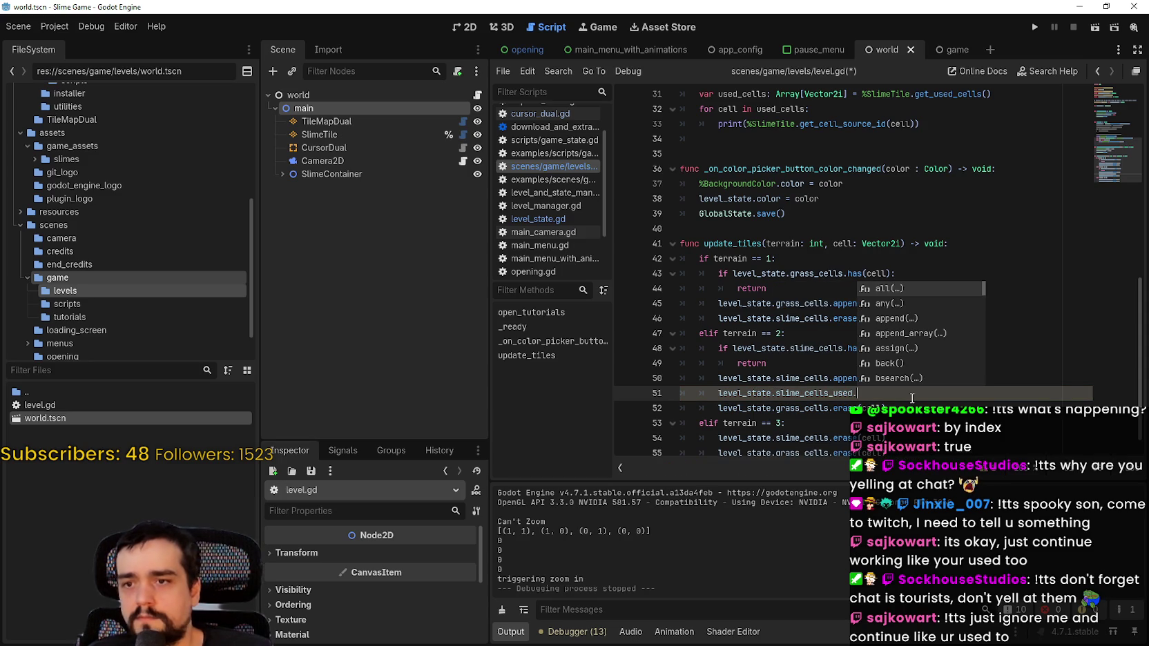
pyautogui.write('app')
pyautogui.press('Return')
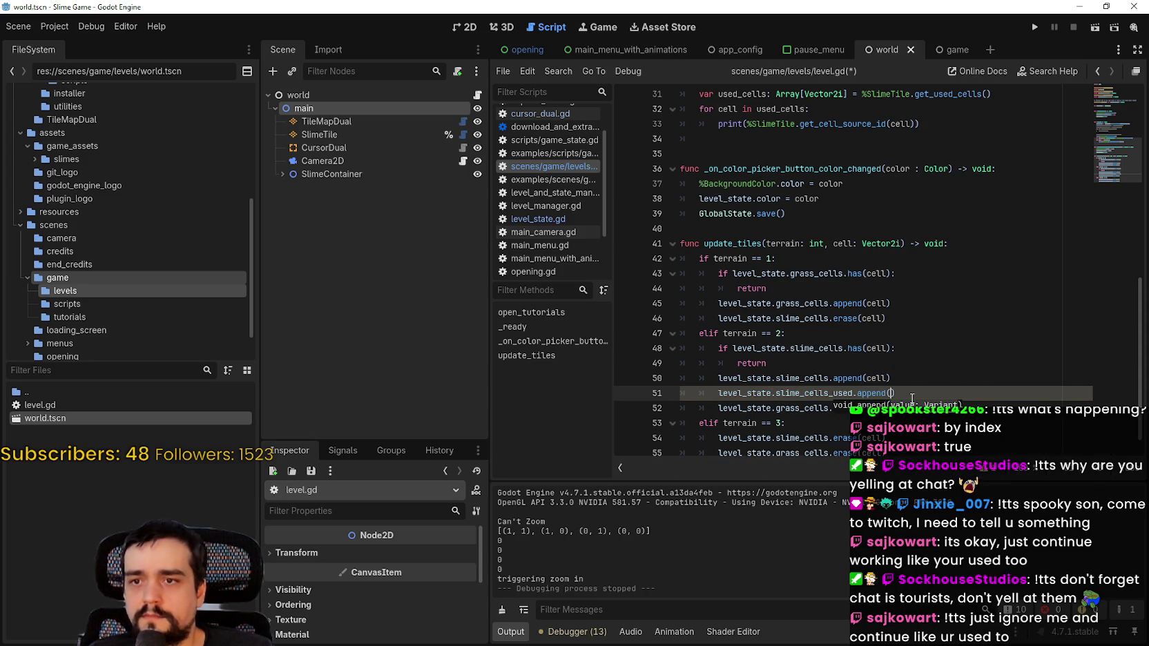
# - Redo the append completion on line 51's slime_cells_used call
pyautogui.doubleClick(875, 378)
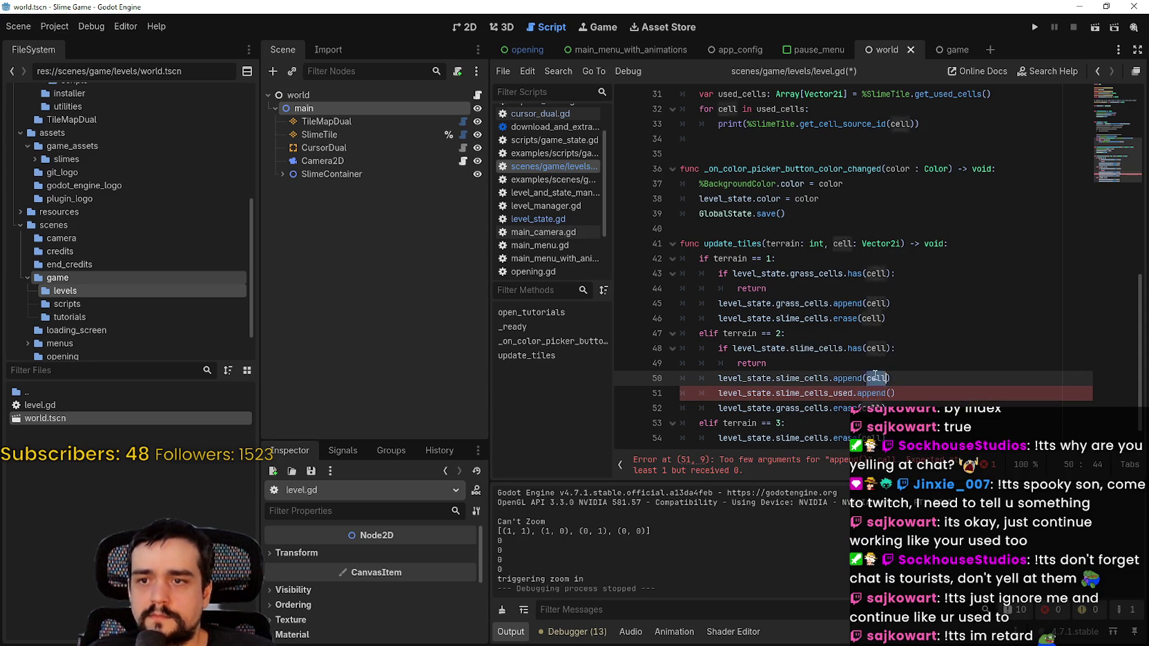
pyautogui.click(891, 393)
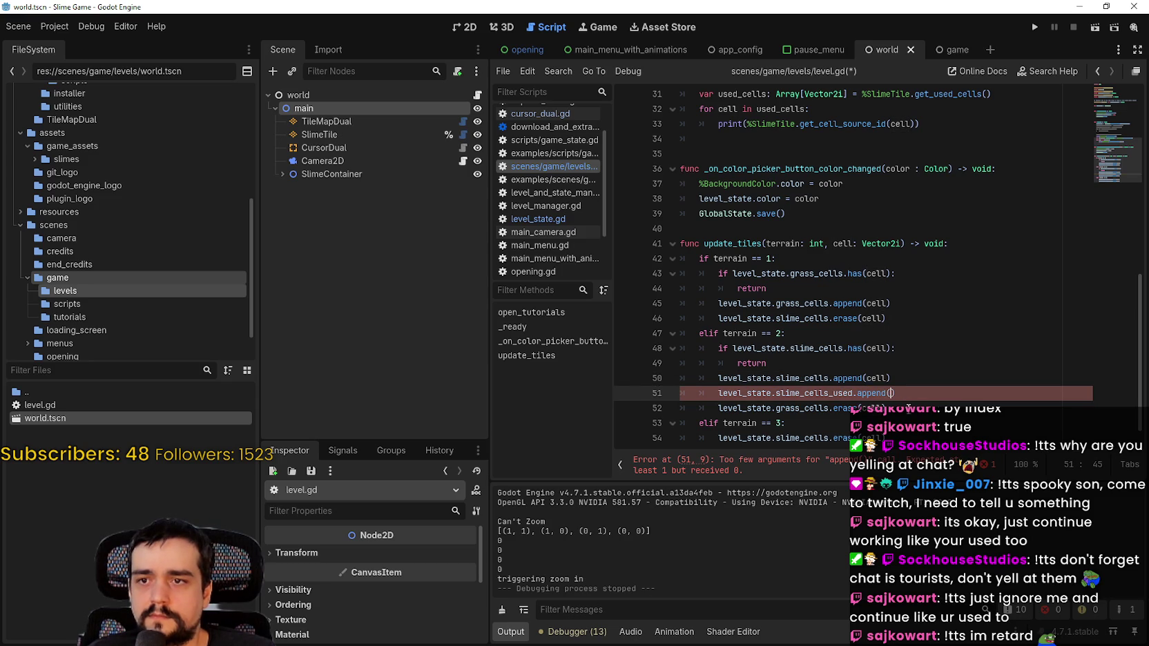
pyautogui.moveTo(718, 379); pyautogui.dragTo(897, 378)
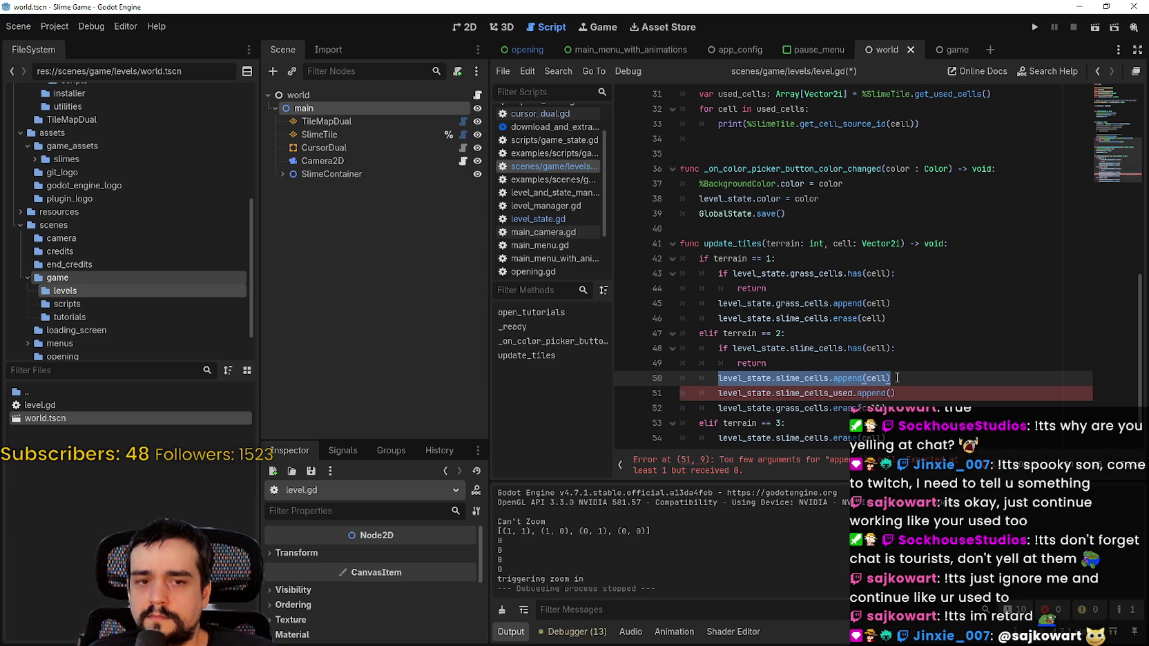
pyautogui.click(897, 377)
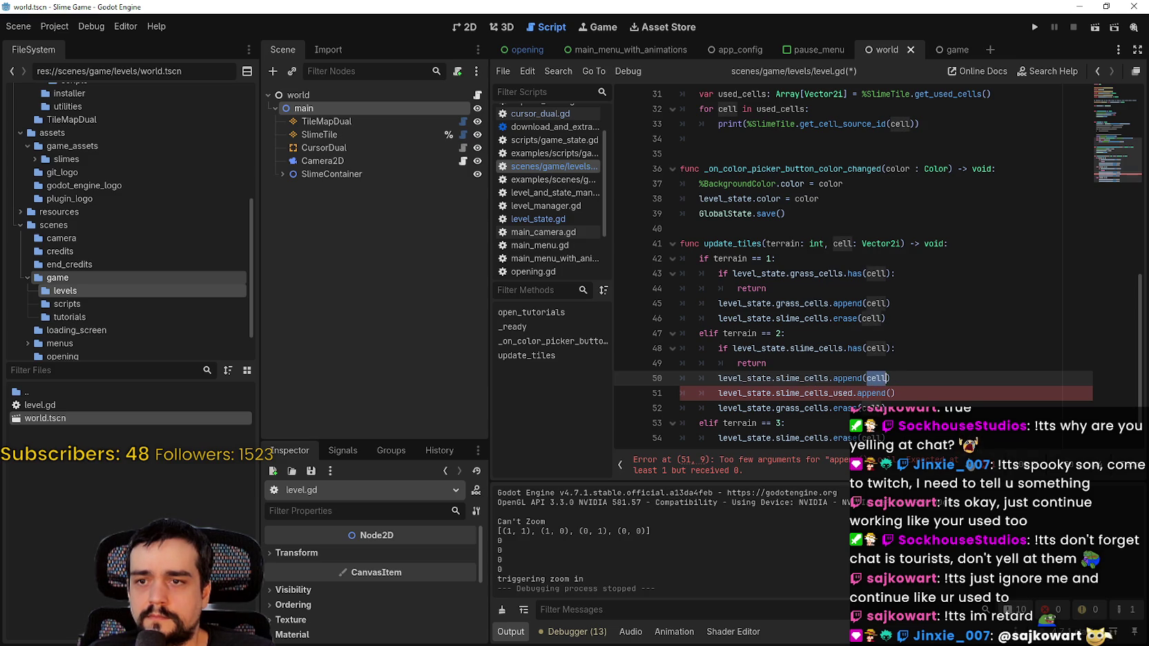
pyautogui.click(889, 393)
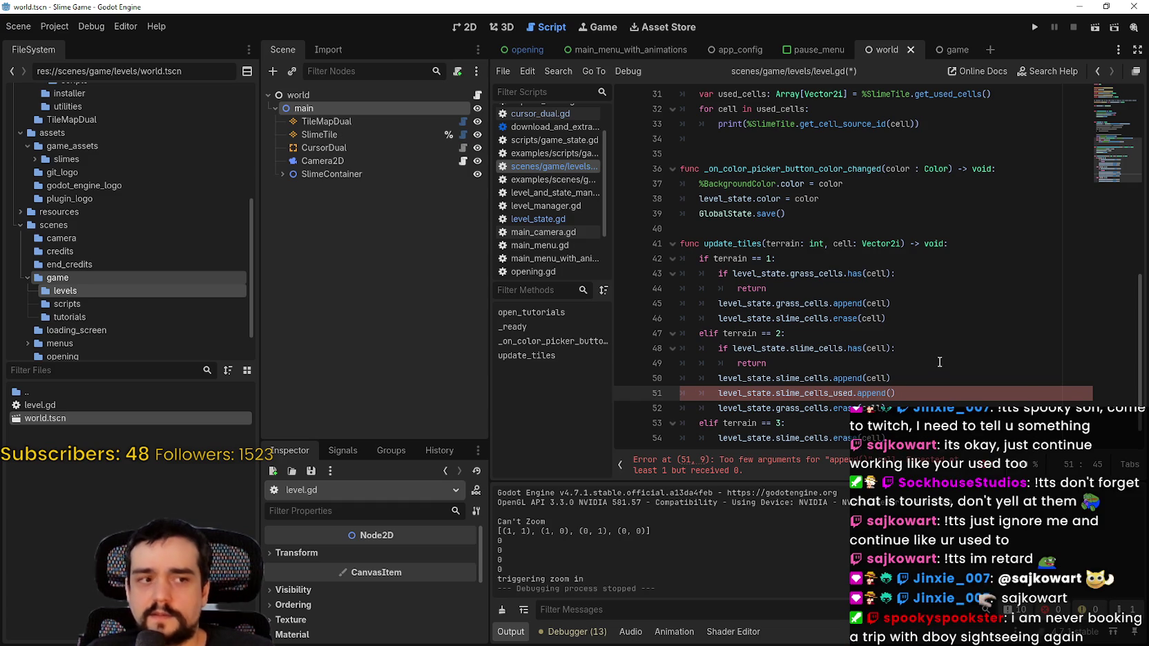
pyautogui.scroll(-1, 945, 363)
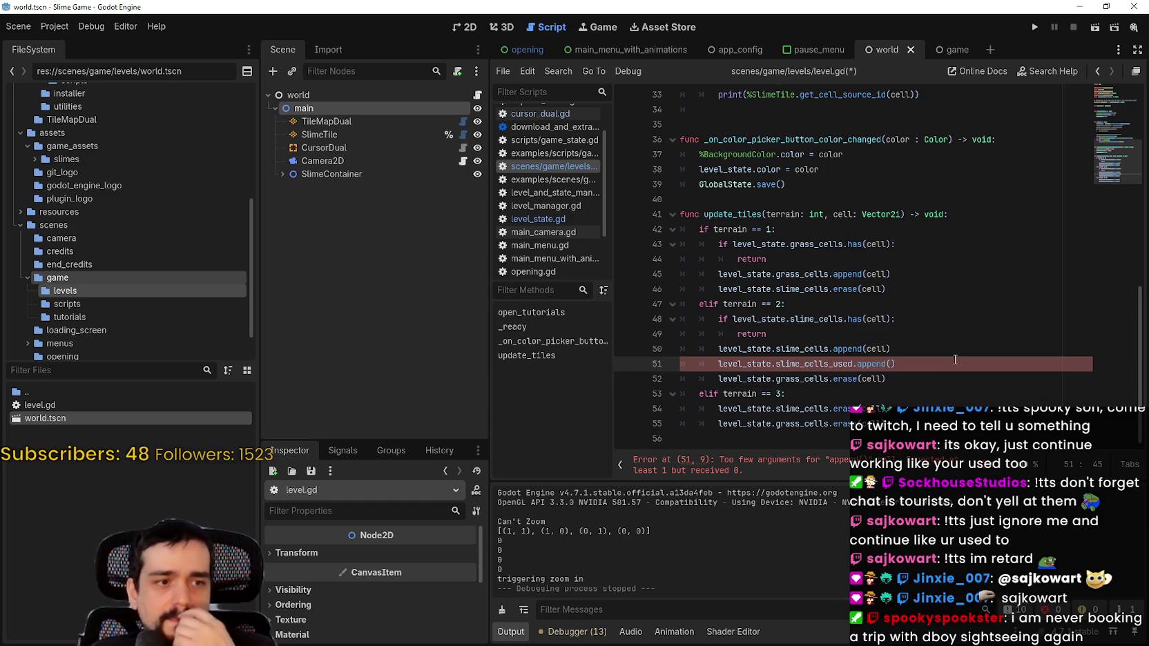
pyautogui.press('Left')
pyautogui.press('BackSpace')
pyautogui.press('BackSpace')
pyautogui.press('BackSpace')
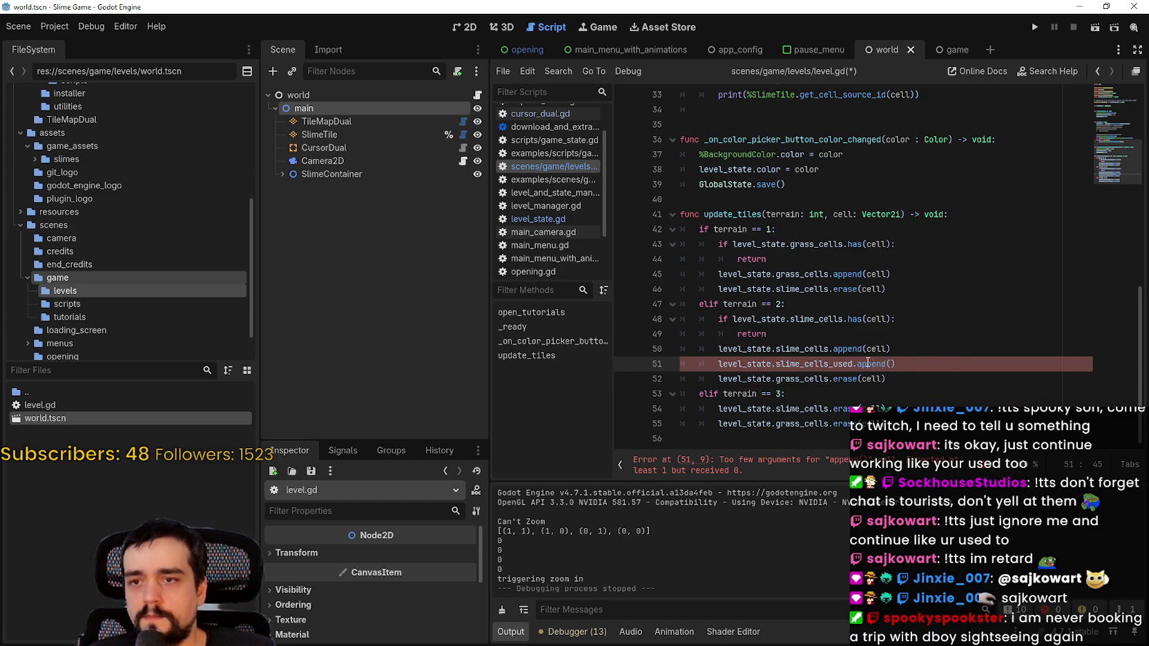
pyautogui.write('pp')
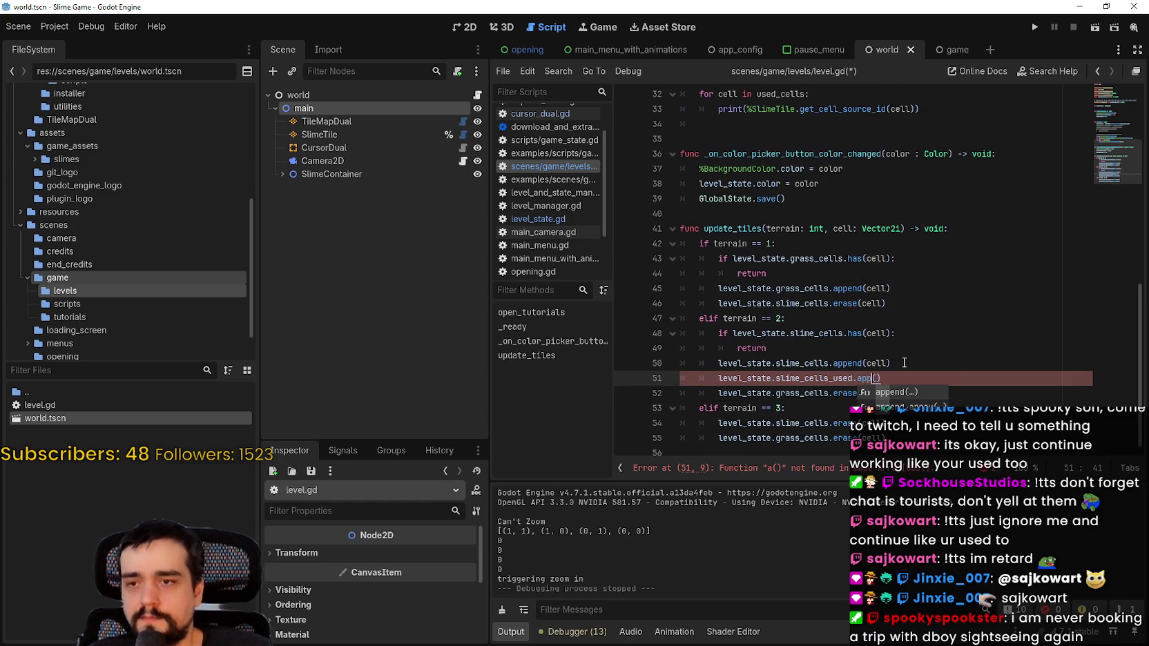
pyautogui.press('Return')
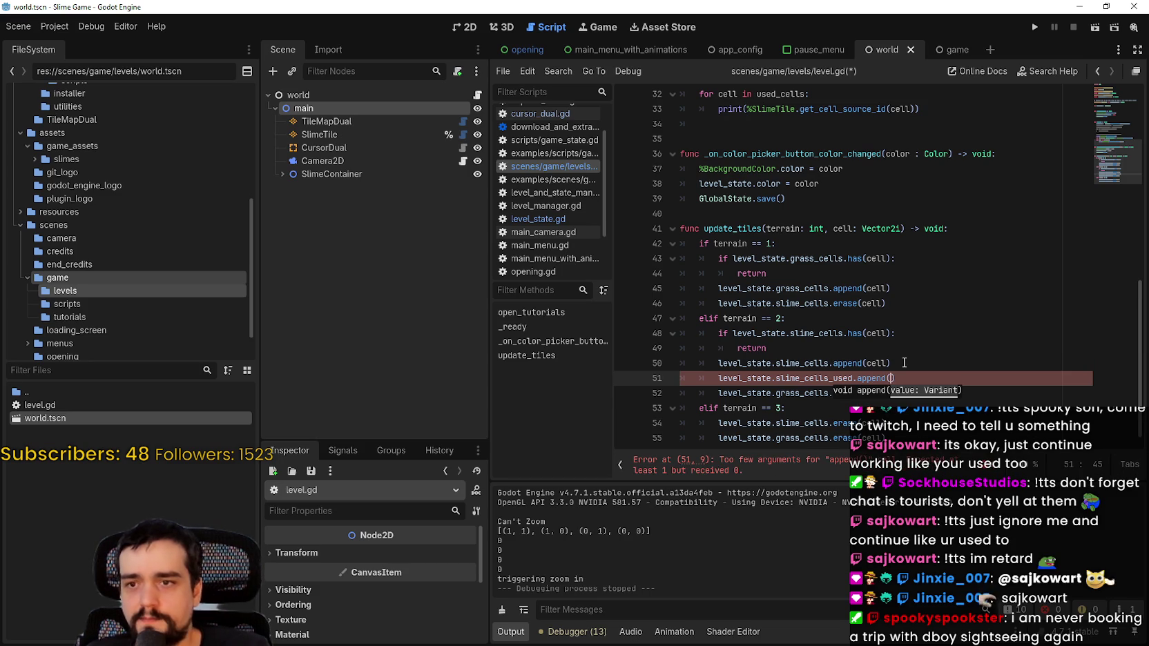
# - Begin a var get_index_cell line above the slime_cells_used append call
pyautogui.scroll(-1, 893, 357)
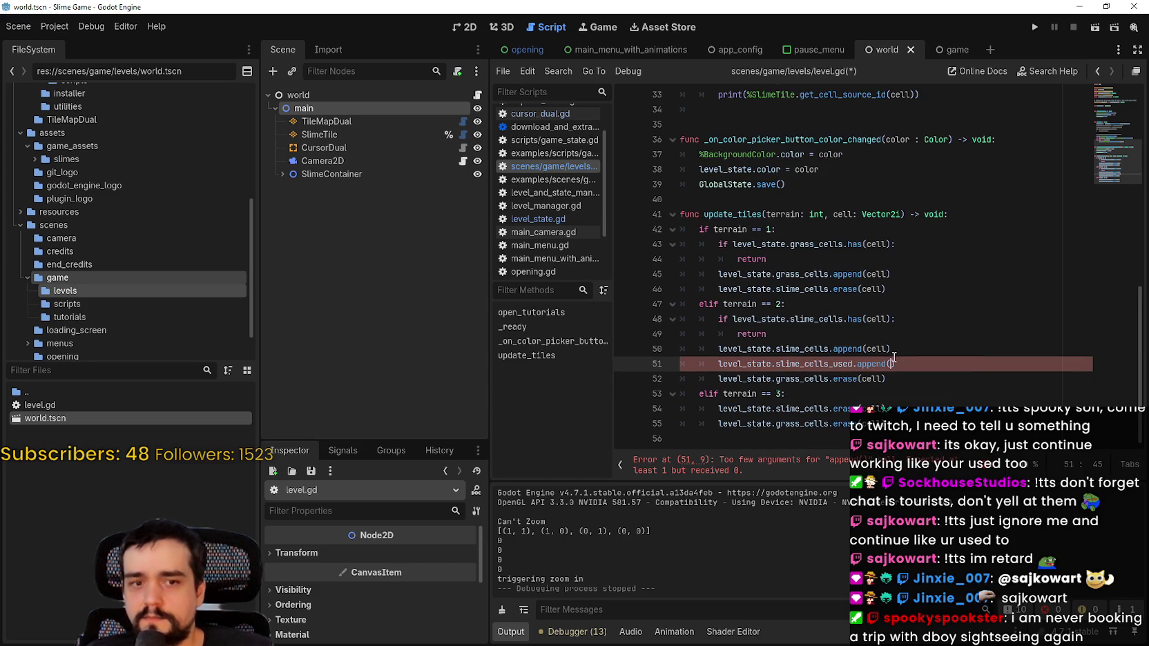
pyautogui.doubleClick(876, 349)
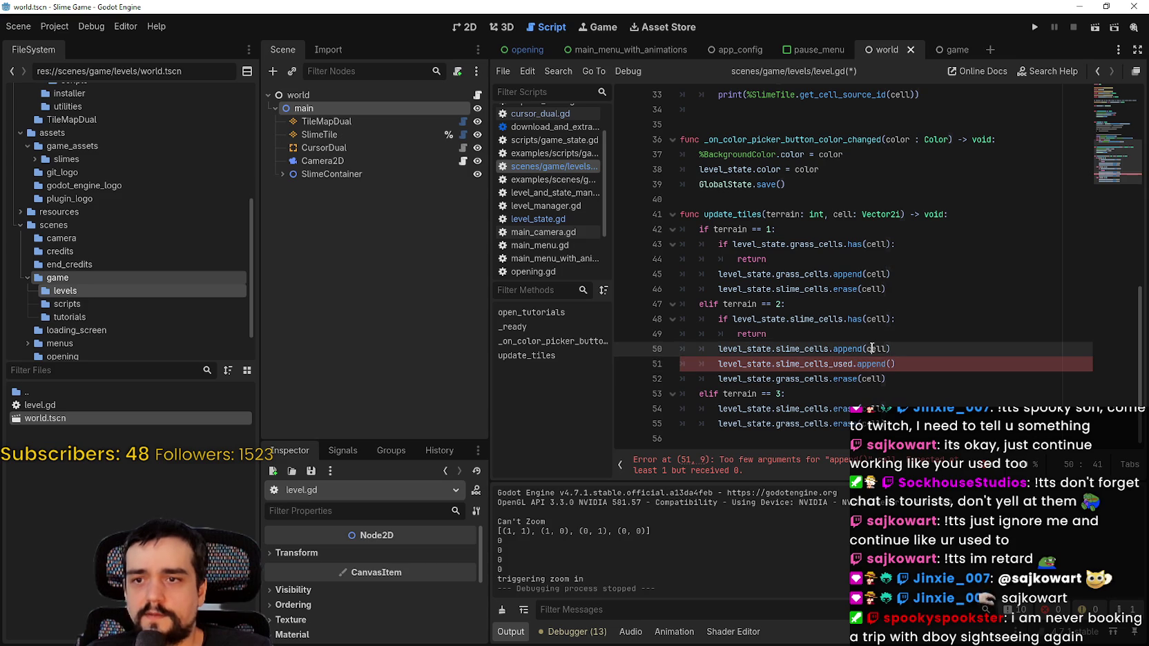
pyautogui.click(900, 364)
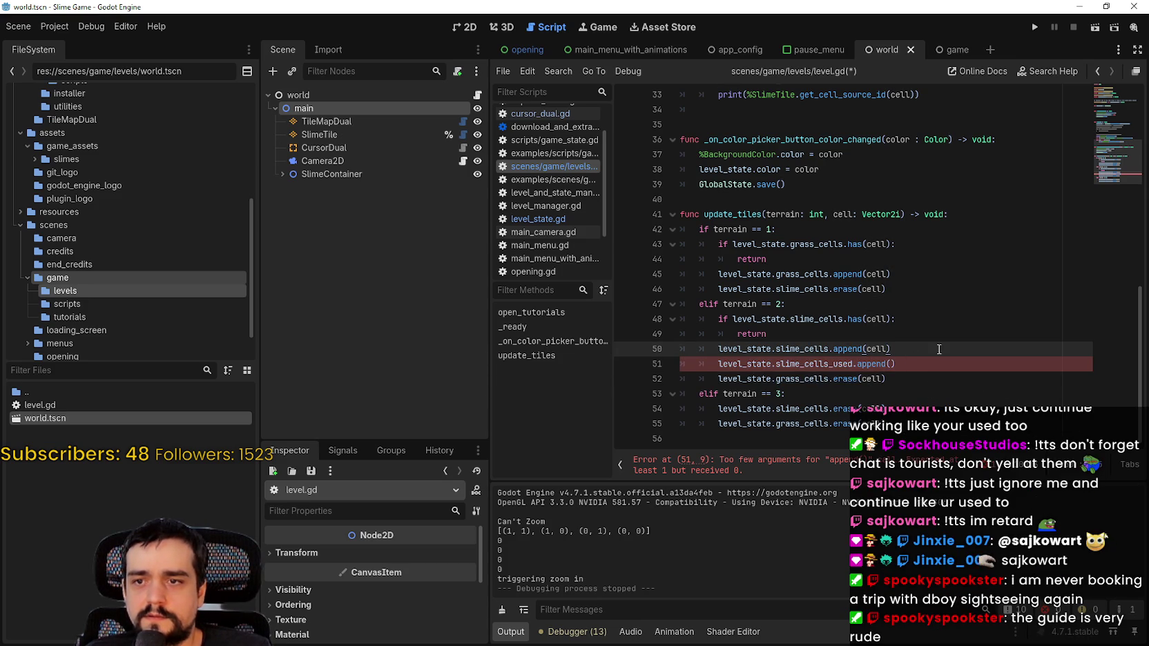
pyautogui.hotkey('ctrl', 'shift', 'Return')
pyautogui.write('var get_i')
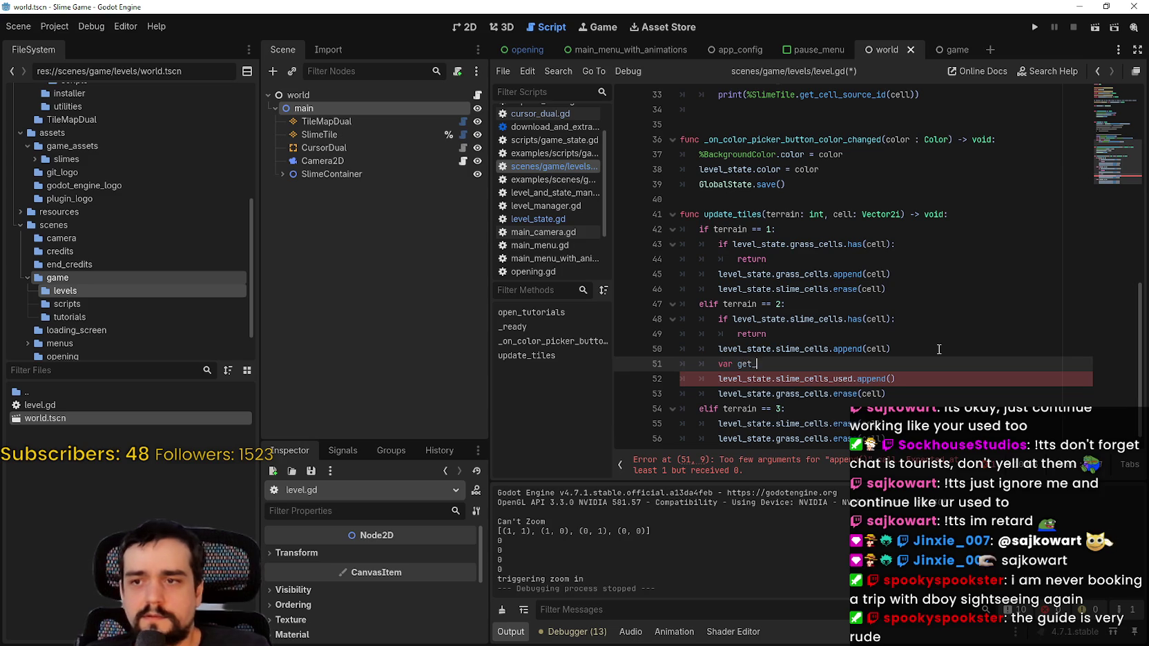
pyautogui.write('ndex_cell')
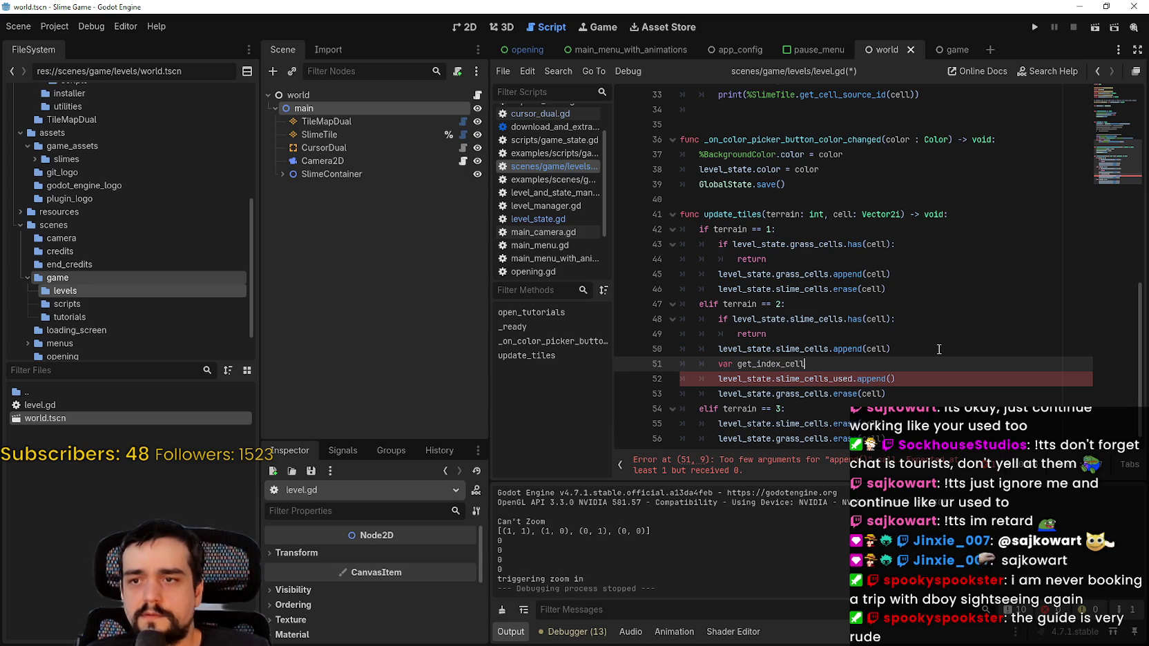
# - Type get_index_cell as an int assigned from level_state.slime_cells, first trying get
pyautogui.press('BackSpace')
pyautogui.write(': int ')
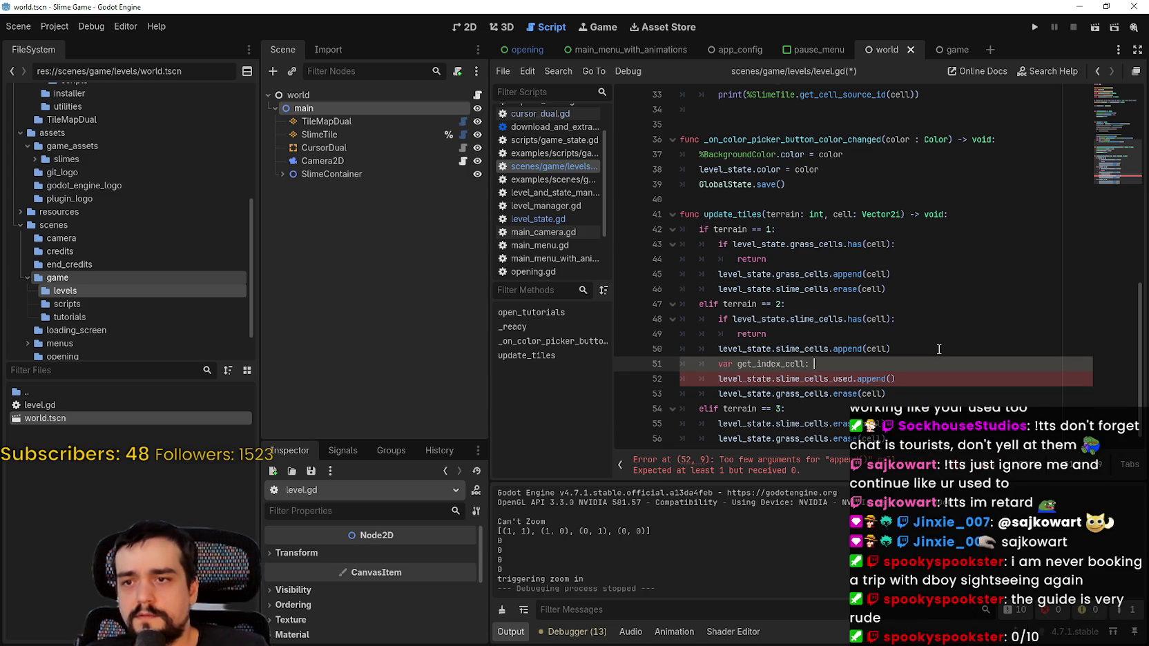
pyautogui.write('=')
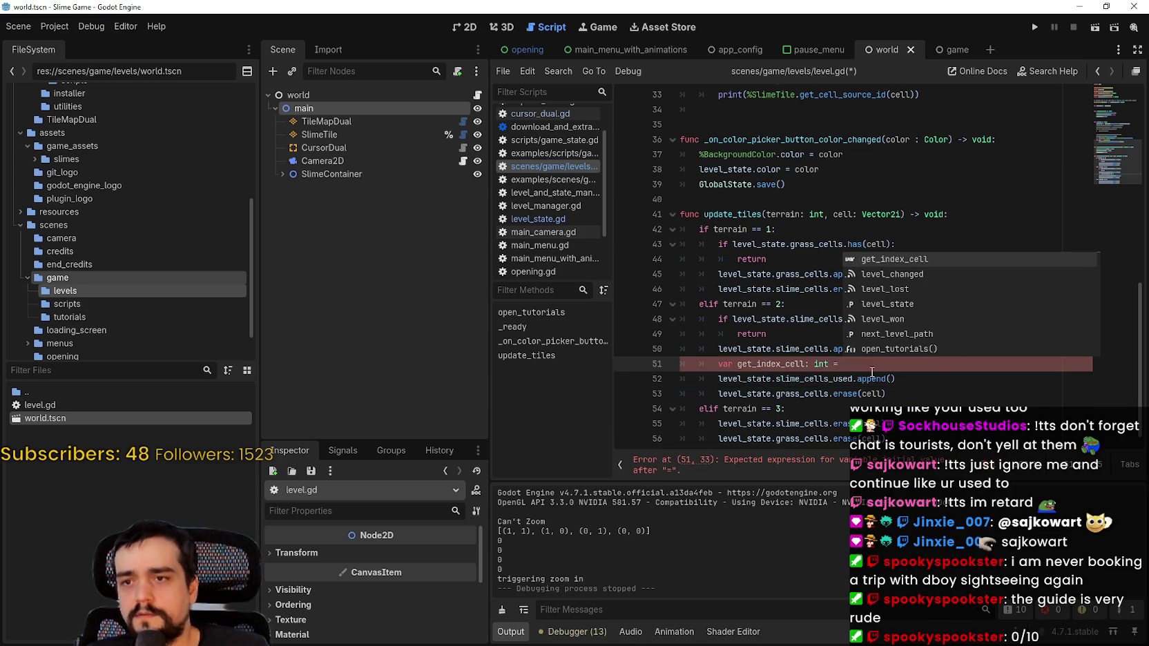
pyautogui.click(788, 359)
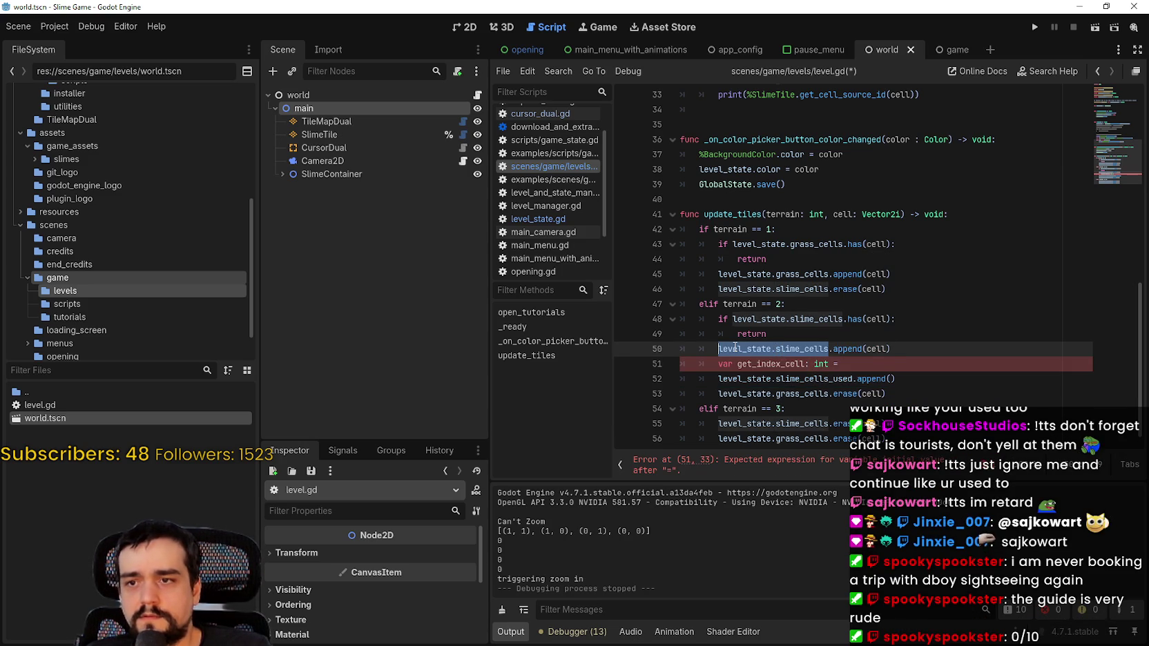
pyautogui.click(872, 368)
pyautogui.write('level_state.slime_cells.get')
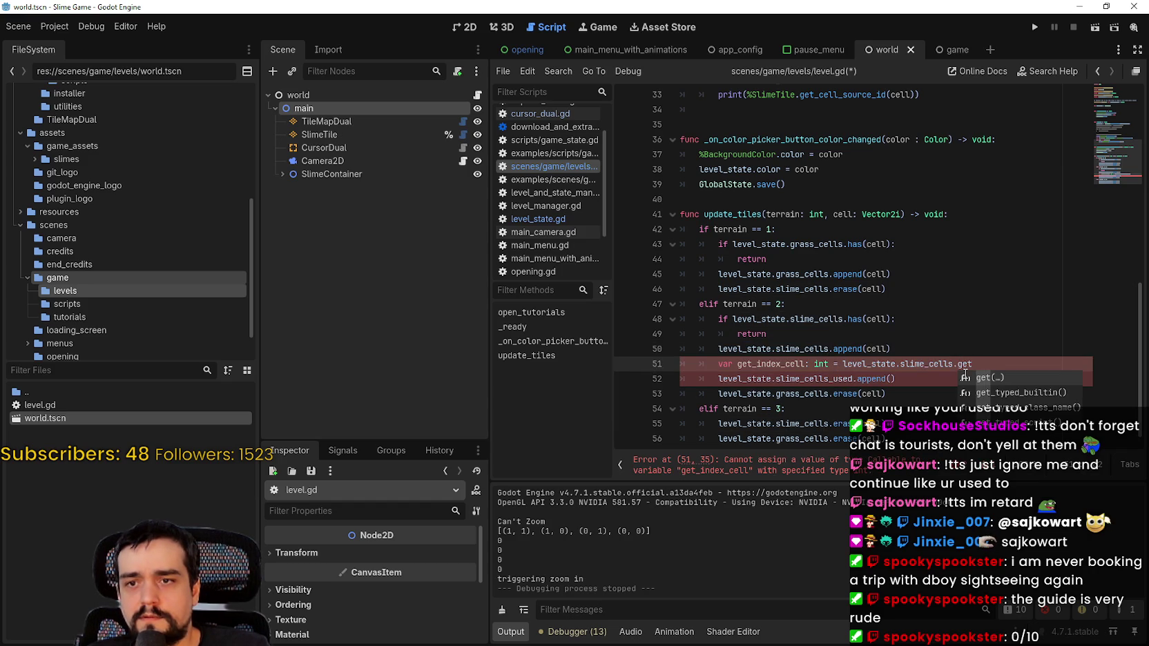
pyautogui.press('Return')
pyautogui.press('BackSpace')
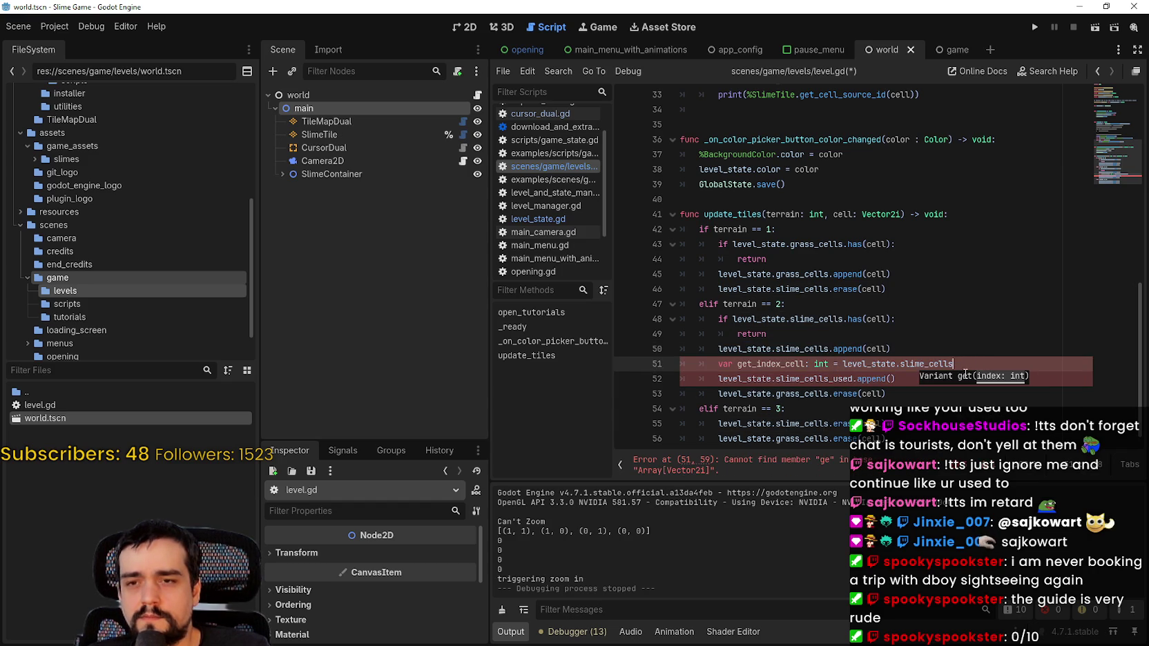
pyautogui.press('BackSpace')
pyautogui.press('BackSpace')
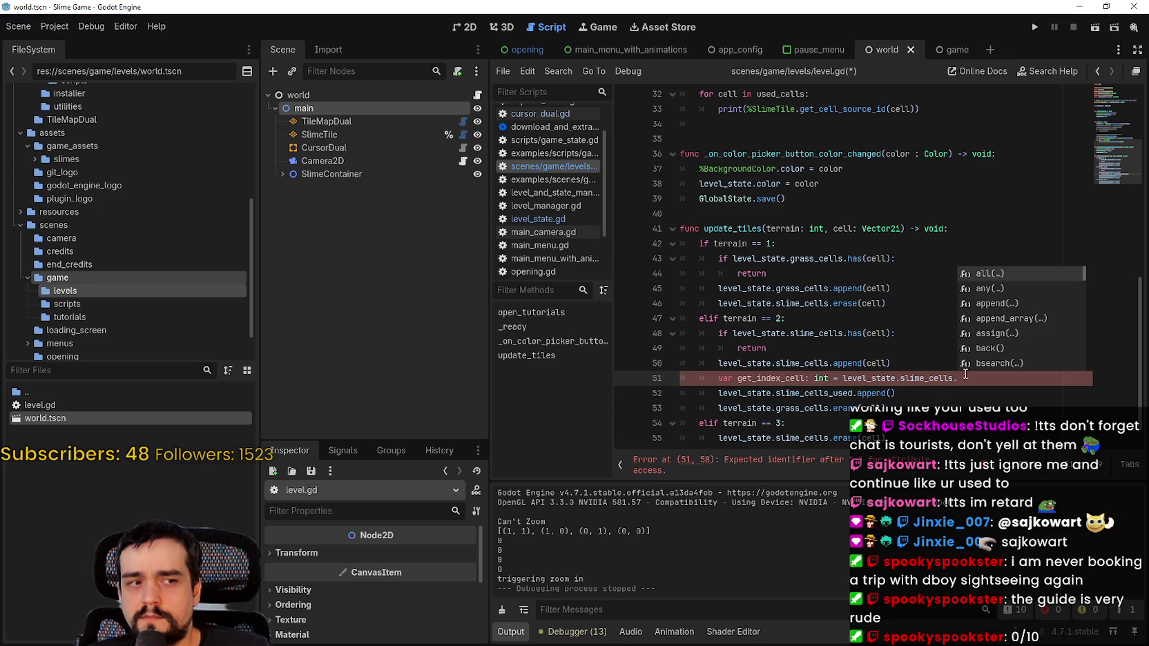
pyautogui.write('g')
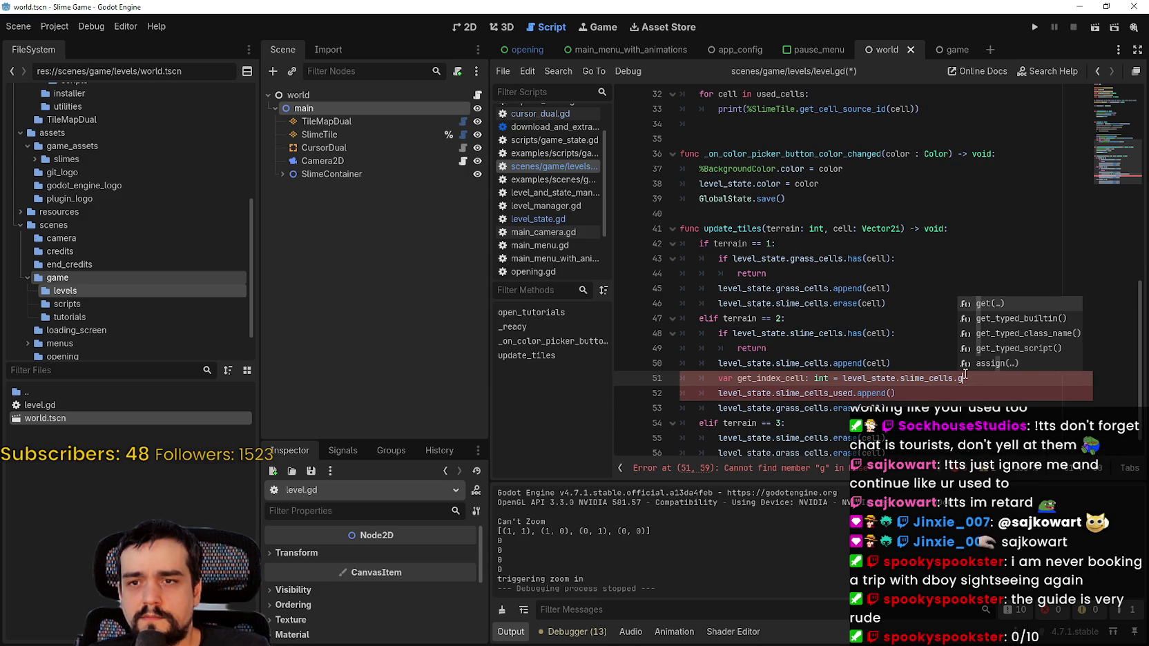
pyautogui.press('BackSpace')
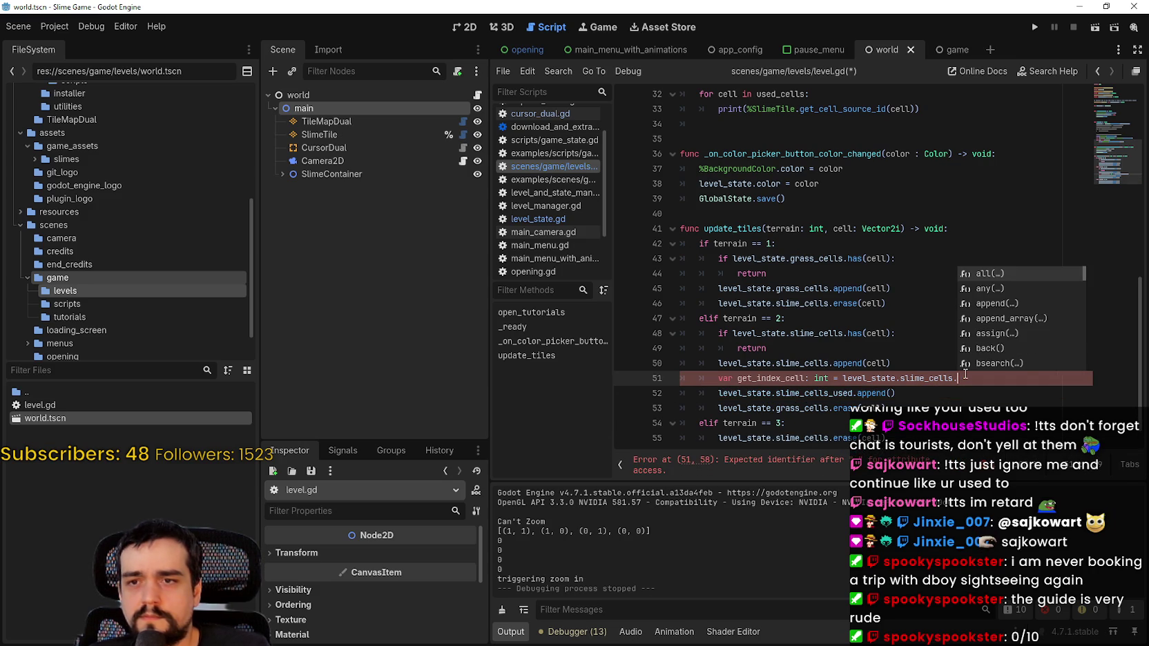
# - Swap in find(cell) from the array method list so get_index_cell gets the cell's index
pyautogui.press('Escape')
pyautogui.press('Down')
pyautogui.press('Down')
pyautogui.press('Down')
pyautogui.click(965, 376)
pyautogui.hotkey('ctrl', 'space')
pyautogui.press('Down')
pyautogui.press('Down')
pyautogui.press('Down')
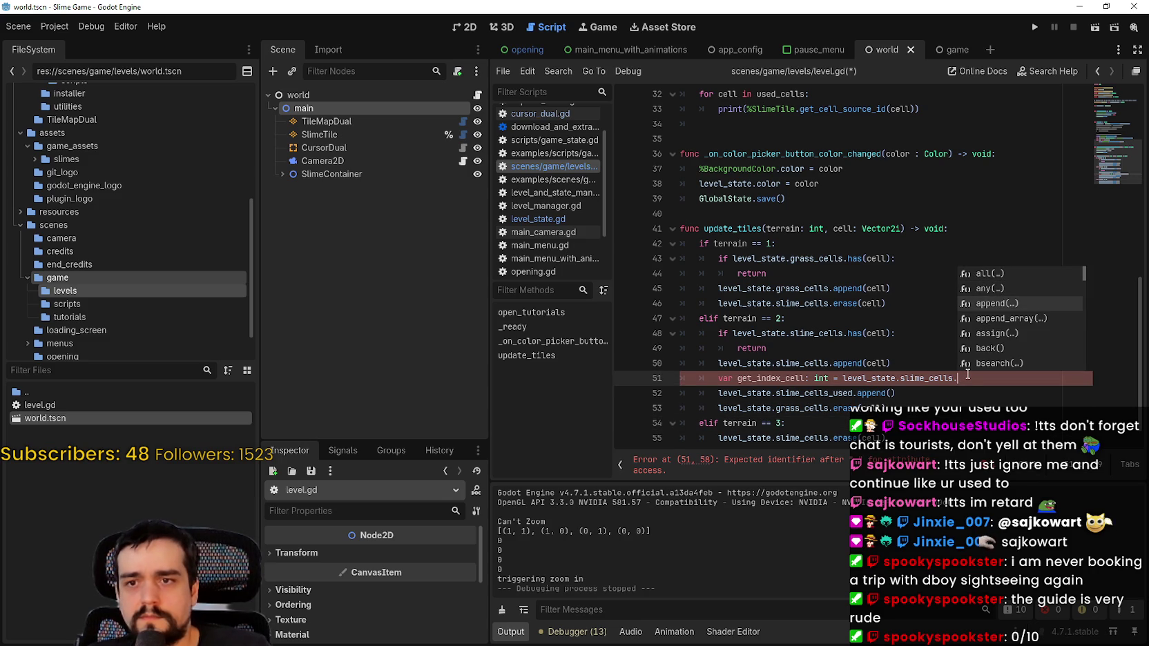
pyautogui.press('Down')
pyautogui.press('Down')
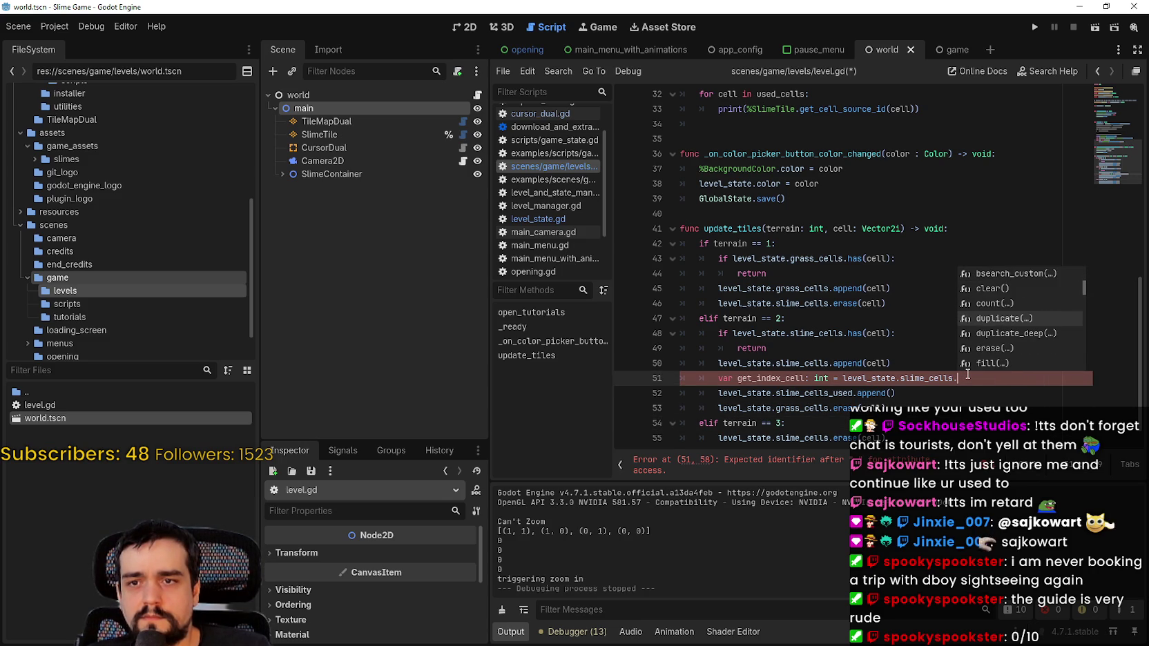
pyautogui.press('Down')
pyautogui.press('Down')
pyautogui.press('Down')
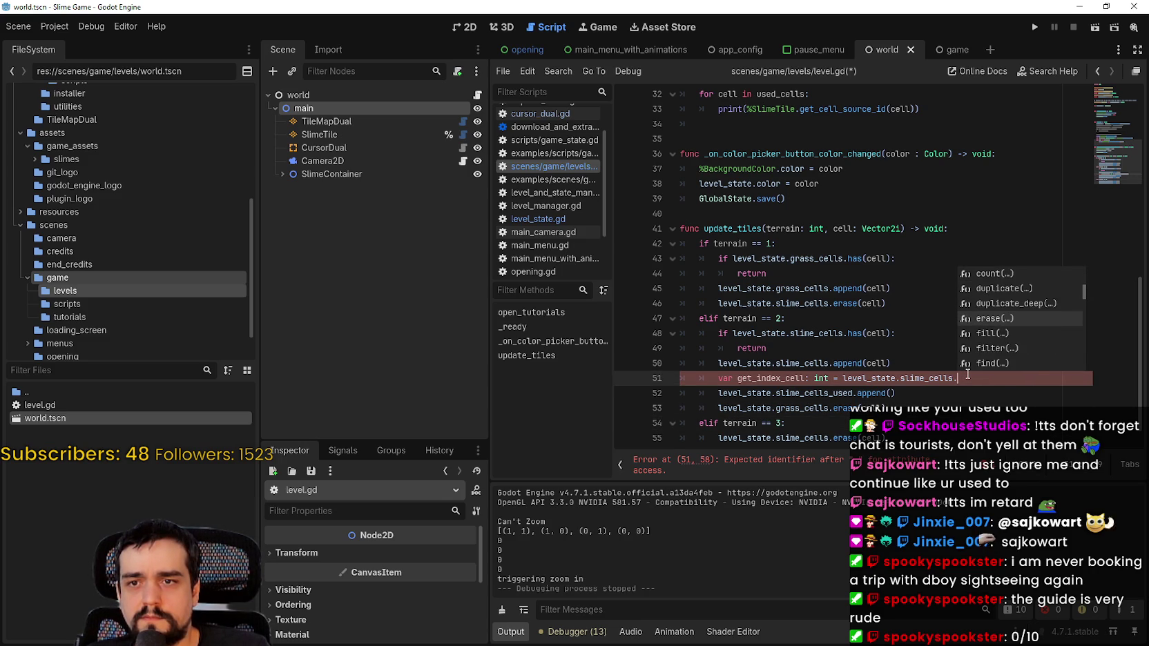
pyautogui.press('Down')
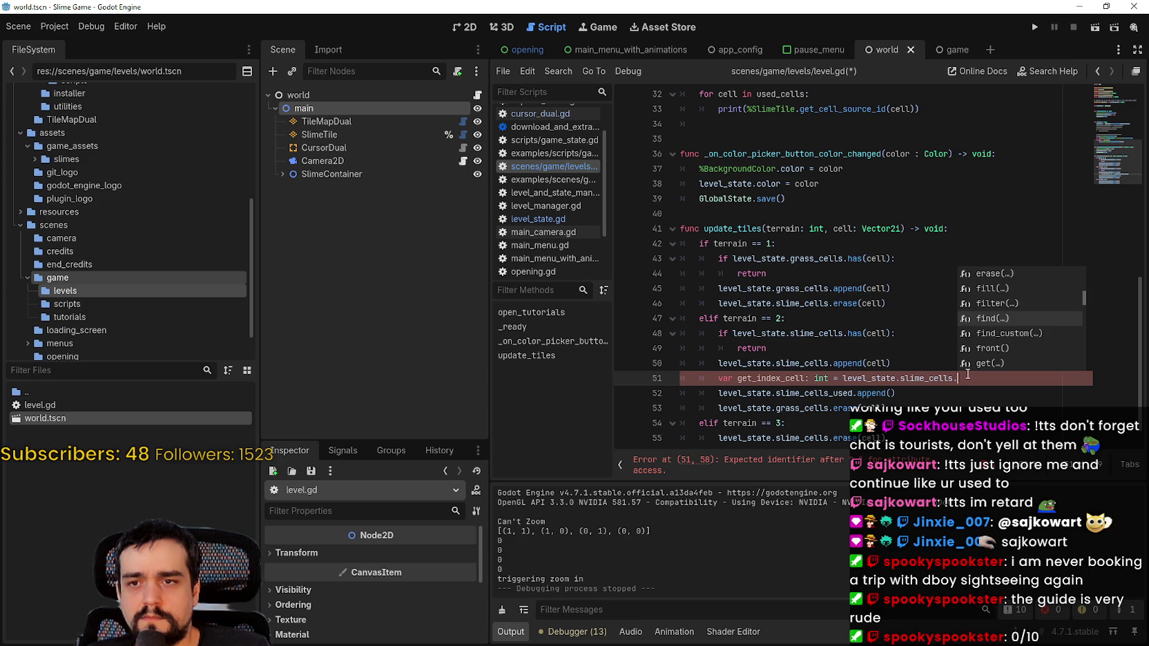
pyautogui.press('Return')
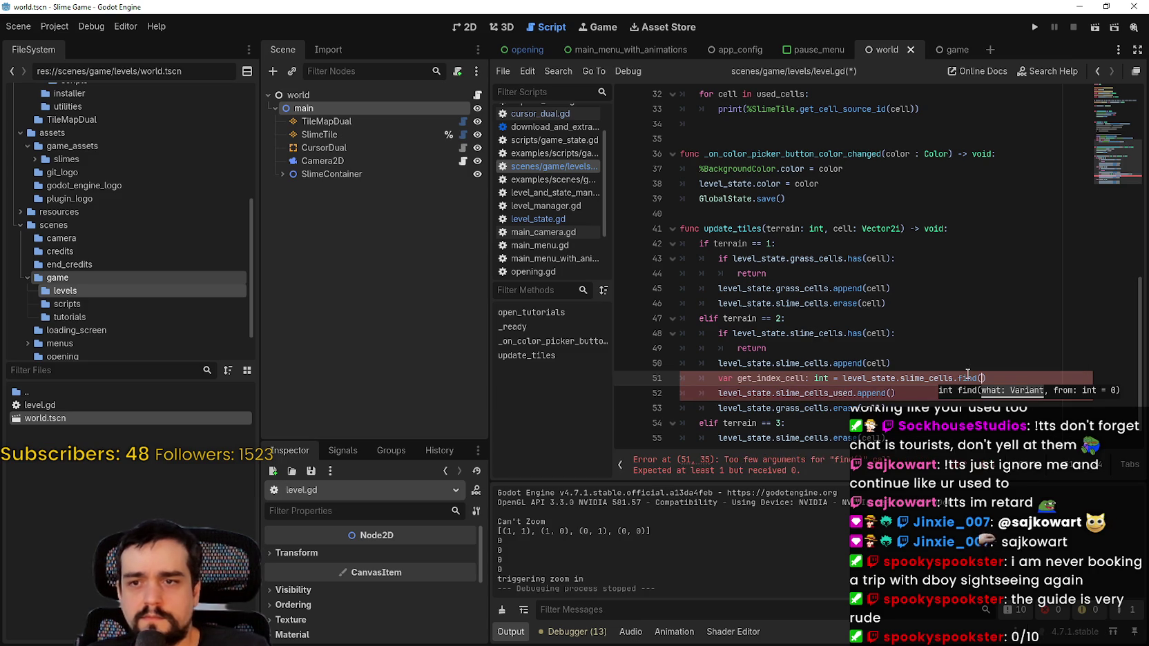
pyautogui.write('cell')
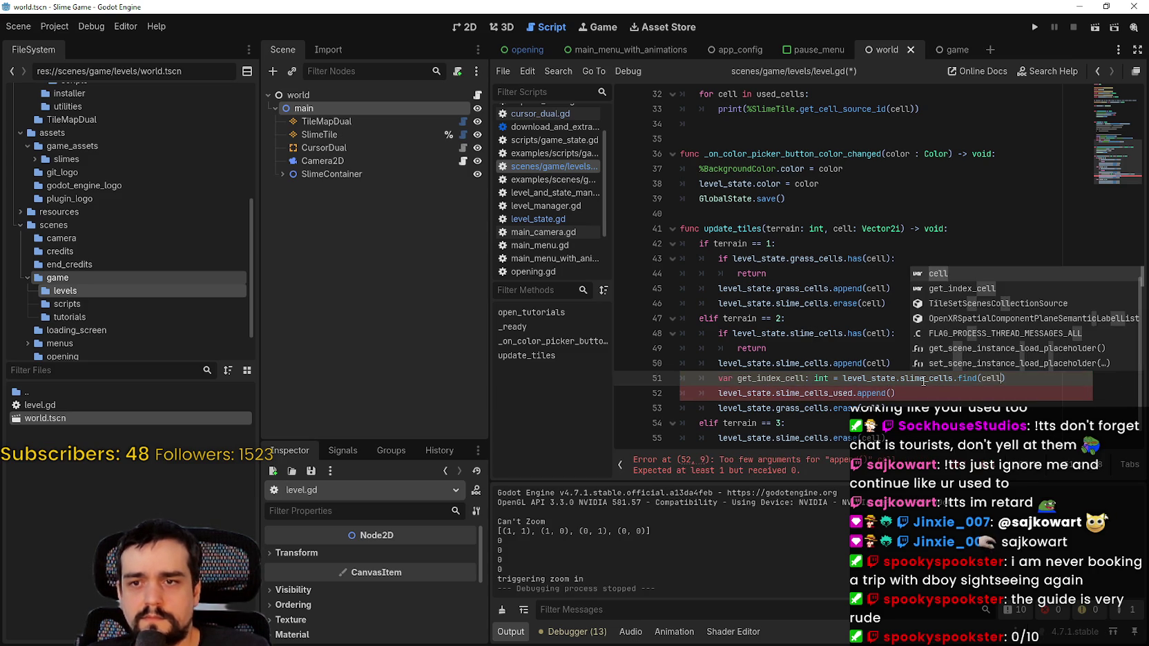
pyautogui.press('Escape')
pyautogui.moveTo(925, 378)
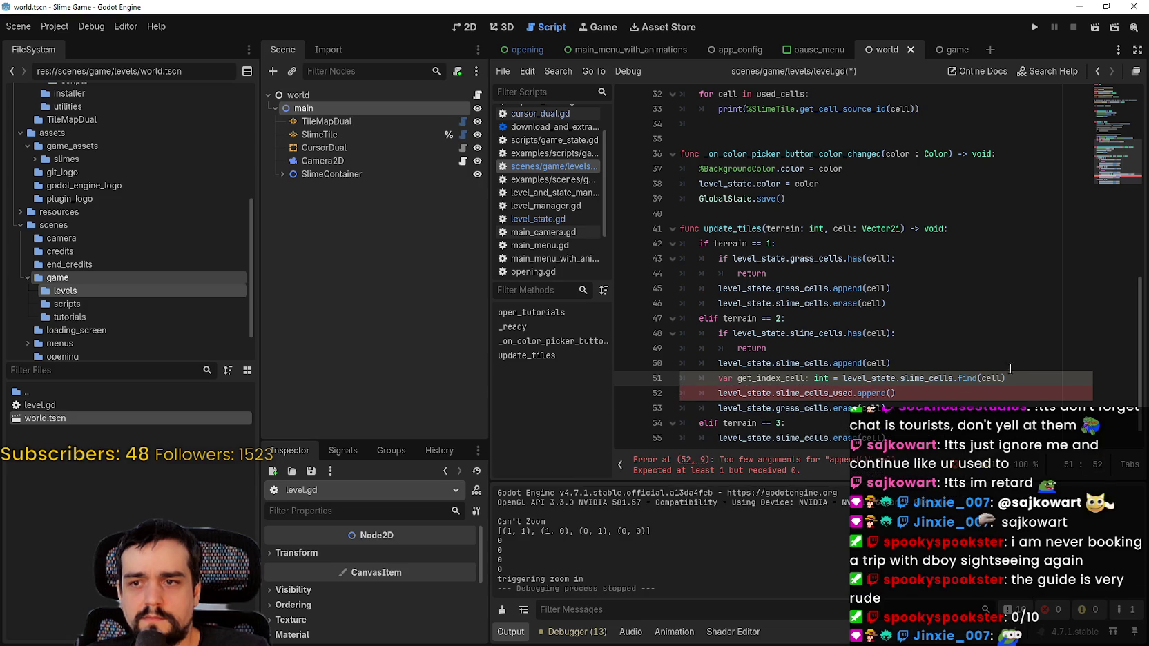
pyautogui.moveTo(966, 378)
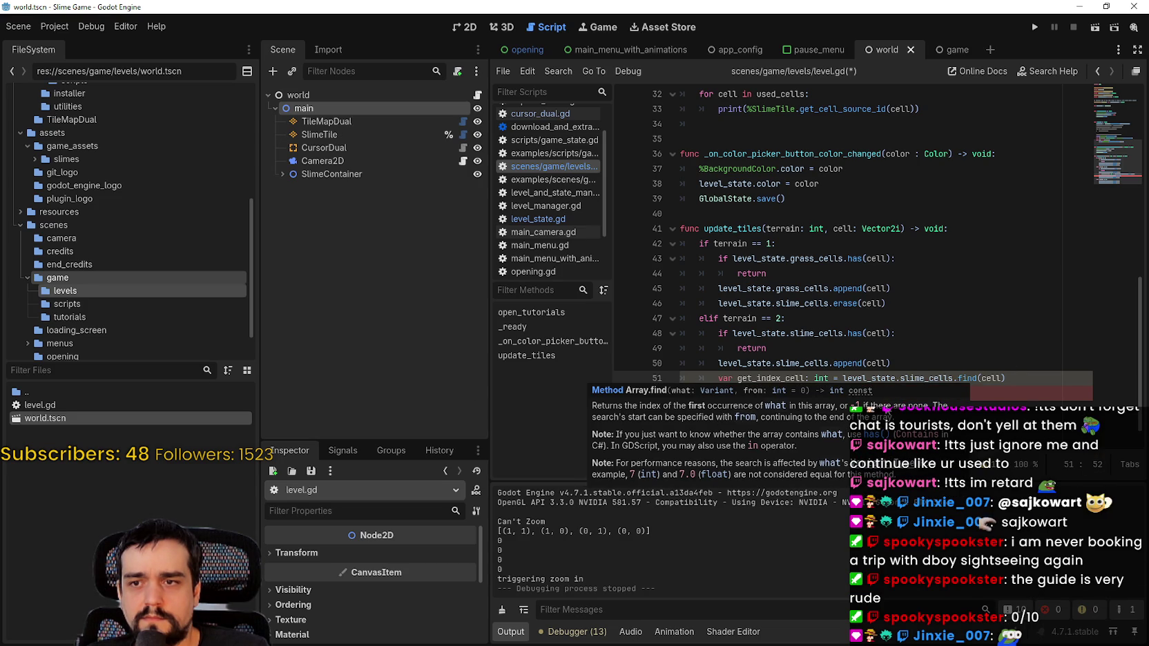
# - Copy get_index_cell and paste it into the slime_cells_used append() call
pyautogui.click(762, 378)
pyautogui.doubleClick(762, 379)
pyautogui.hotkey('ctrl', 'c')
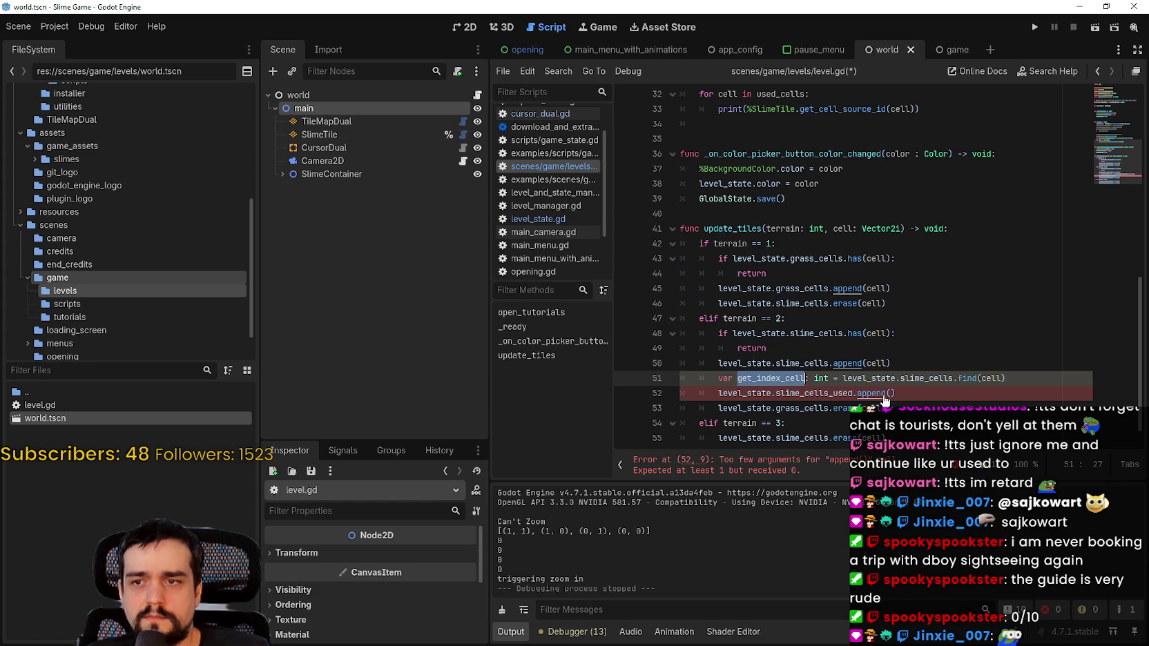
pyautogui.click(892, 393)
pyautogui.hotkey('ctrl', 'v')
pyautogui.click(1006, 407)
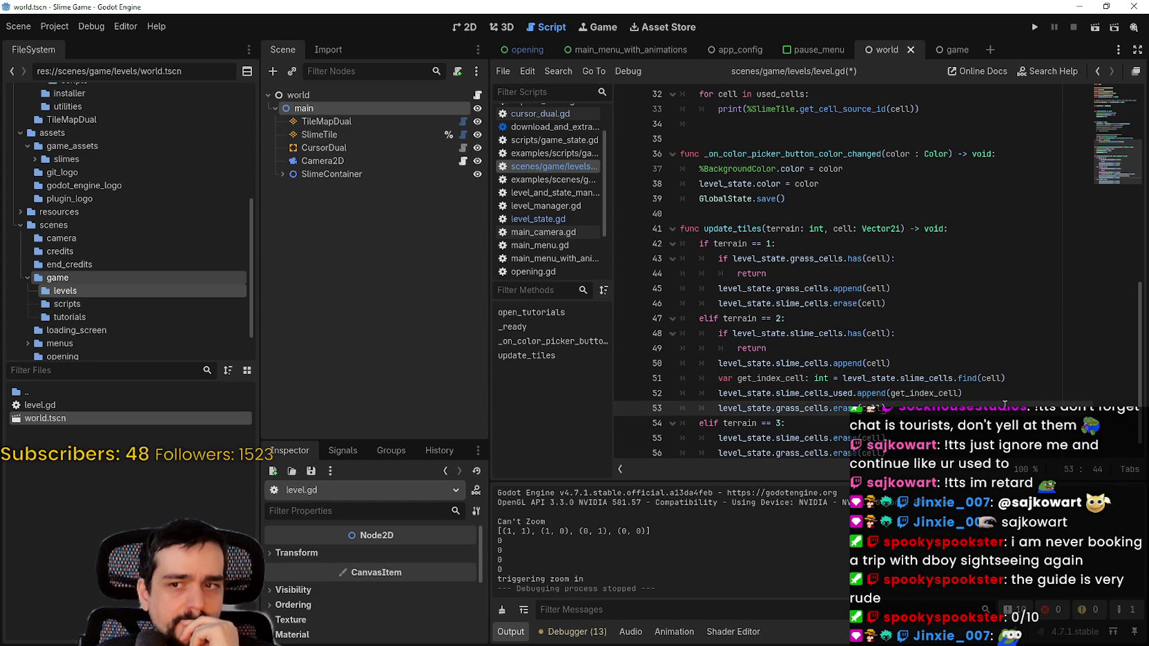
pyautogui.doubleClick(875, 392)
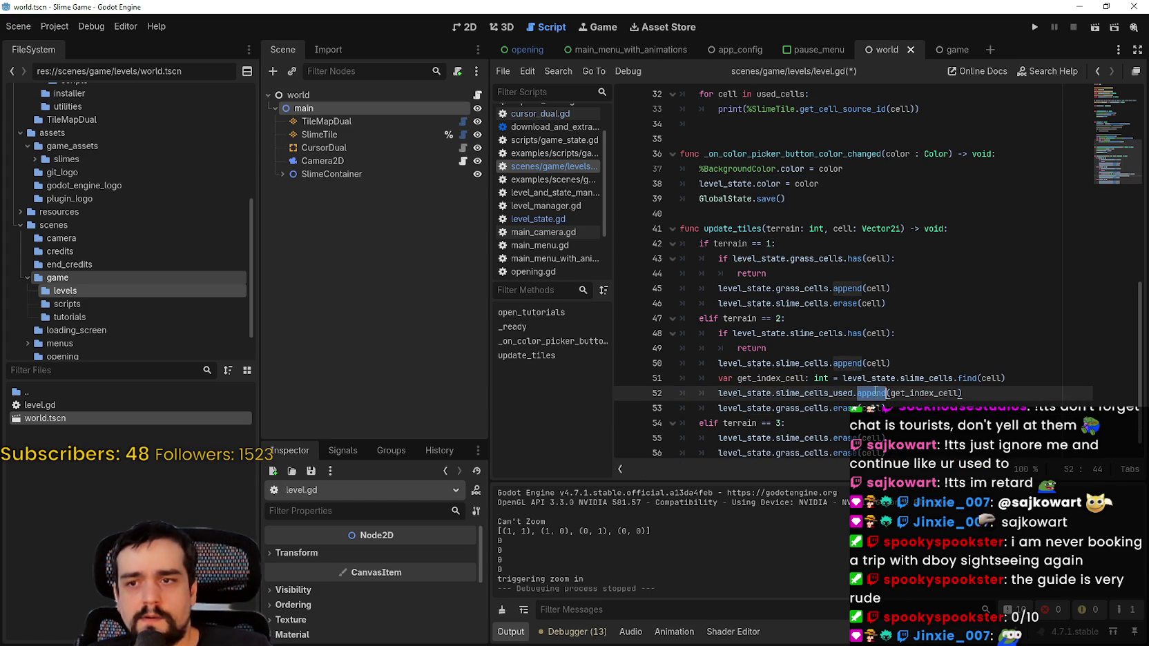
pyautogui.click(702, 407)
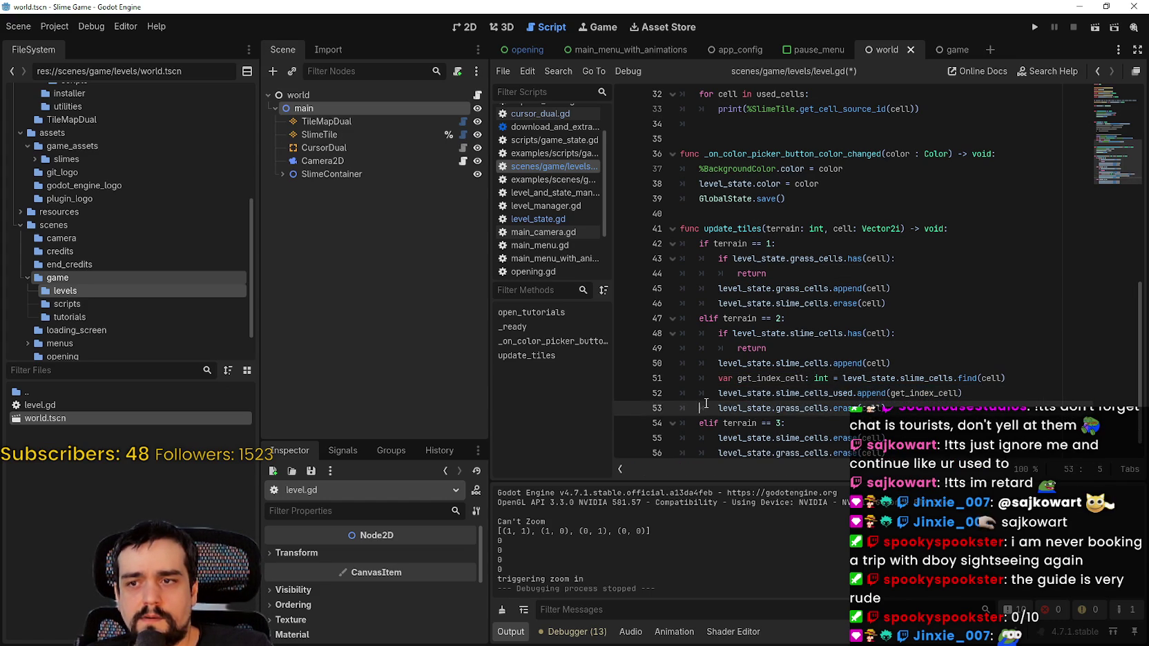
# - Replace the append call with insert(get_index_cell, true) on line 52
pyautogui.click(906, 391)
pyautogui.moveTo(886, 393)
pyautogui.mouseDown()
pyautogui.moveTo(983, 379)
pyautogui.moveTo(856, 393)
pyautogui.moveTo(970, 394)
pyautogui.moveTo(858, 394)
pyautogui.mouseUp()
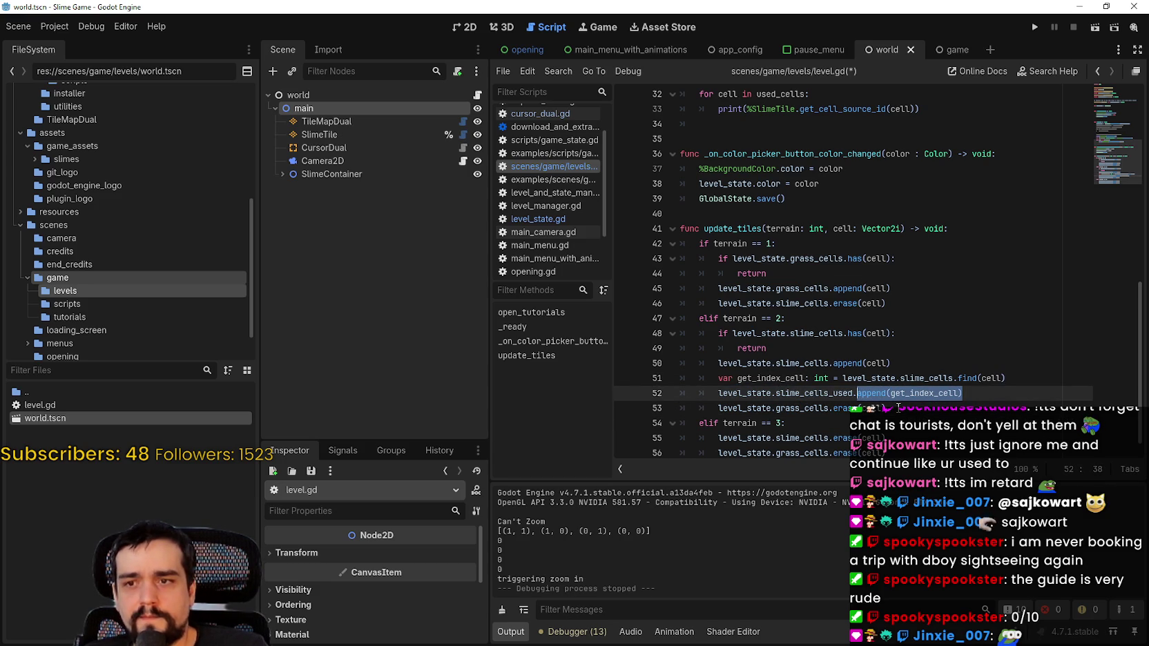
pyautogui.write('.')
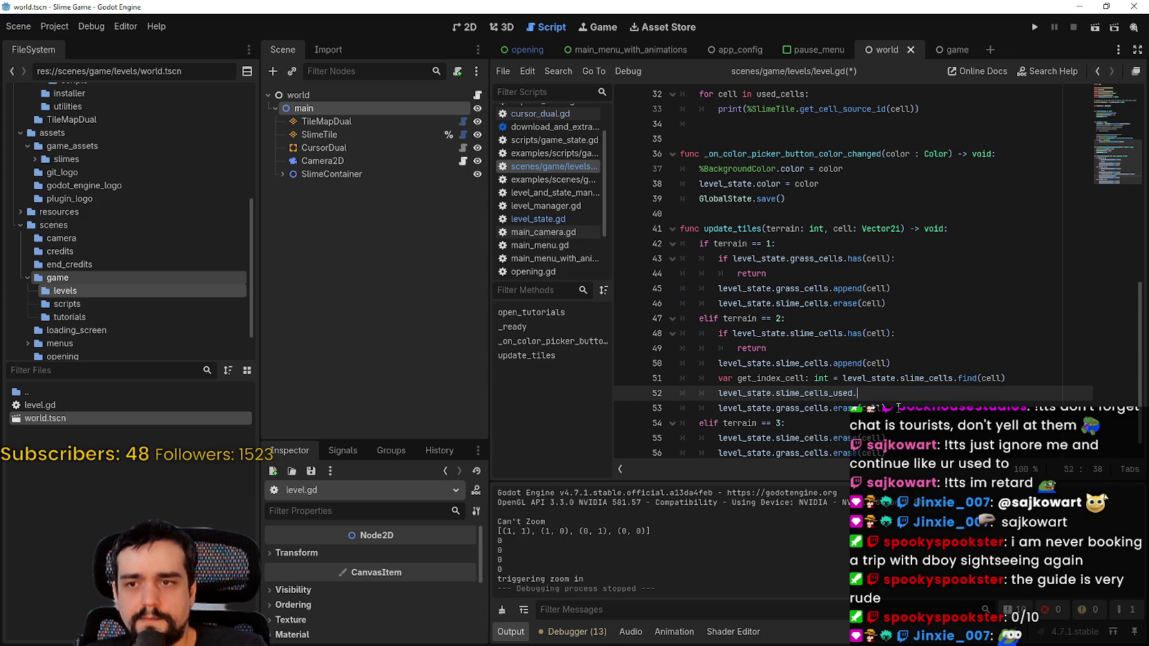
pyautogui.press('BackSpace')
pyautogui.write('inse')
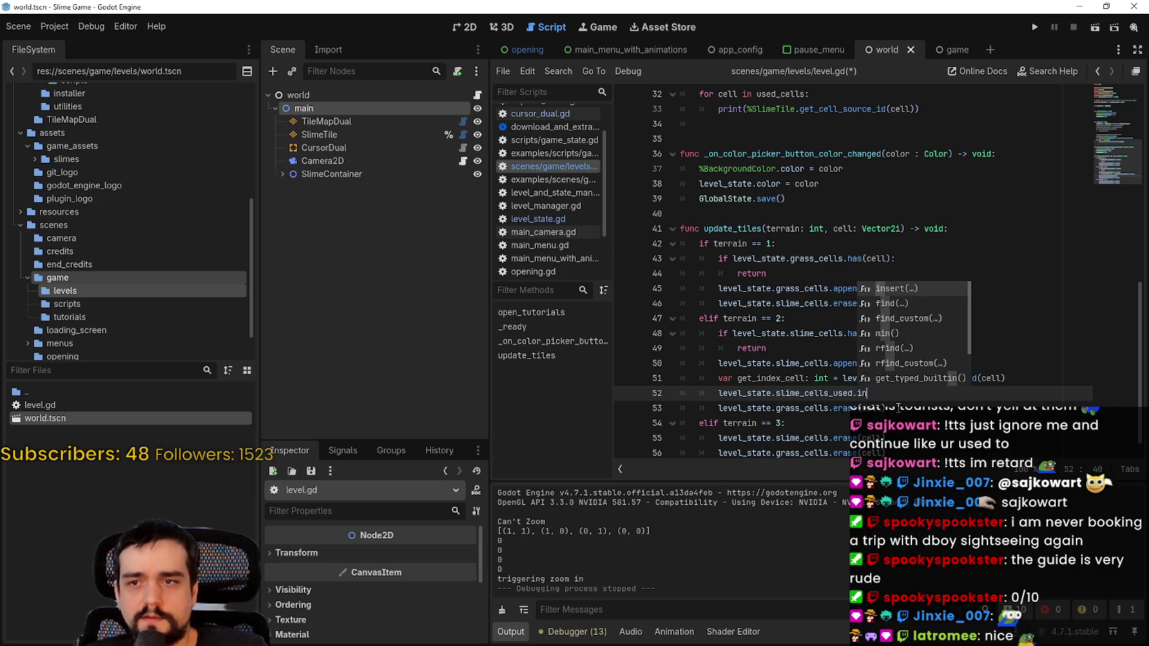
pyautogui.press('Return')
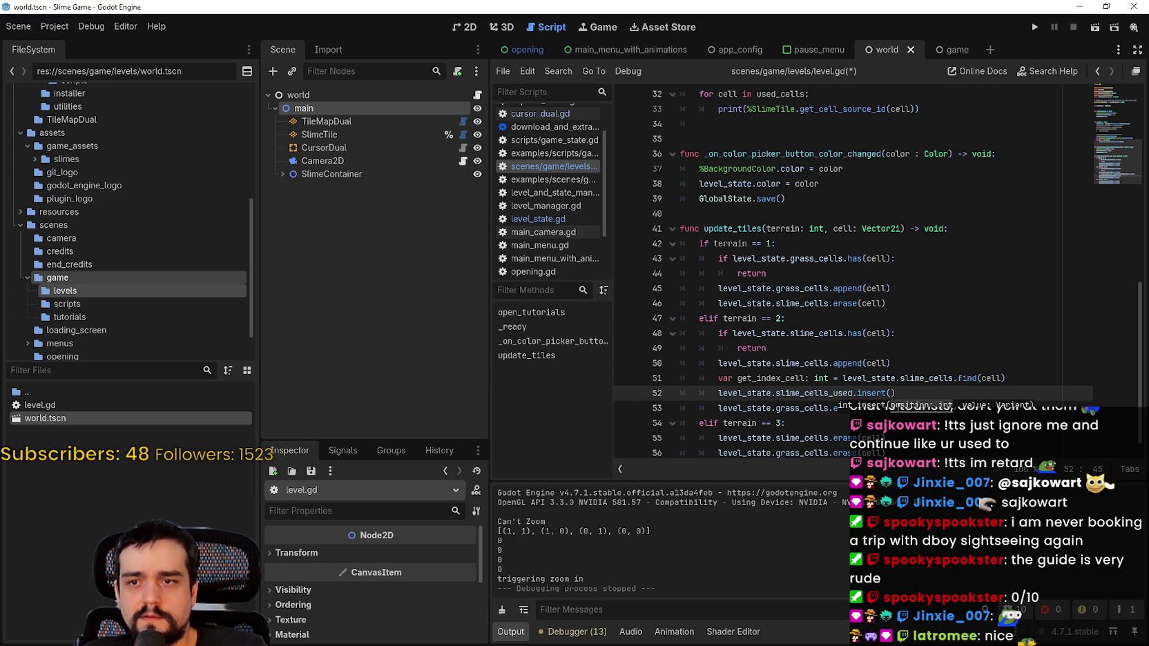
pyautogui.write('get_index_cell')
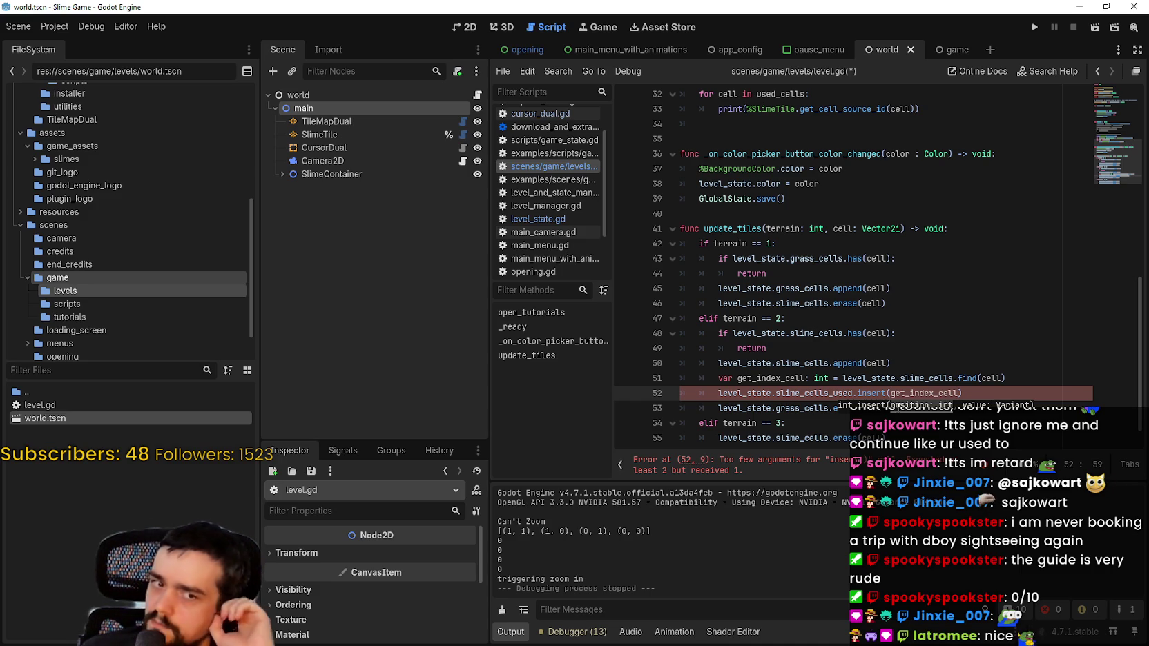
pyautogui.write(', true')
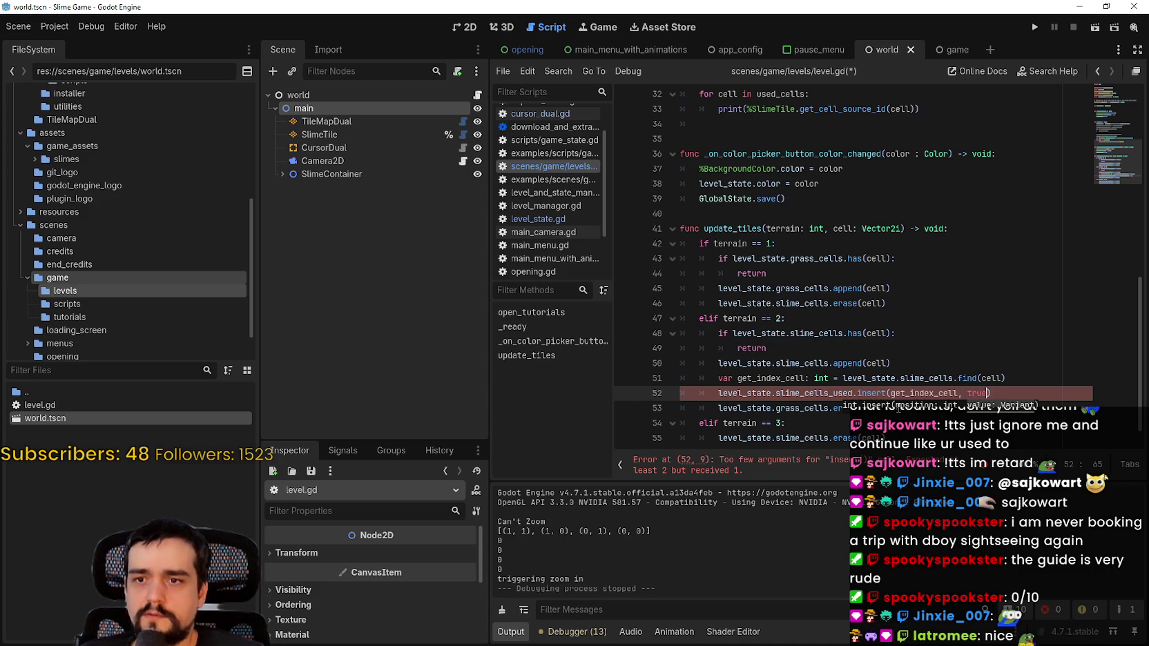
pyautogui.click(918, 351)
pyautogui.click(829, 393)
pyautogui.scroll(-1, 925, 345)
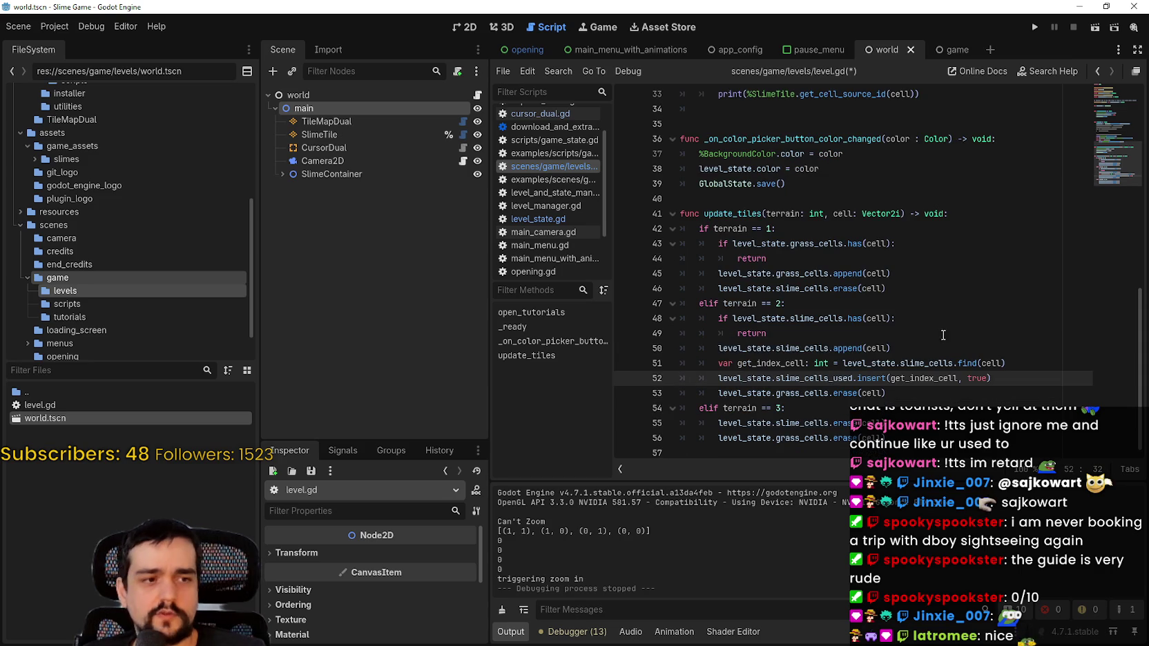
pyautogui.moveTo(994, 379)
pyautogui.mouseDown()
pyautogui.moveTo(787, 348)
pyautogui.moveTo(664, 351)
pyautogui.mouseUp()
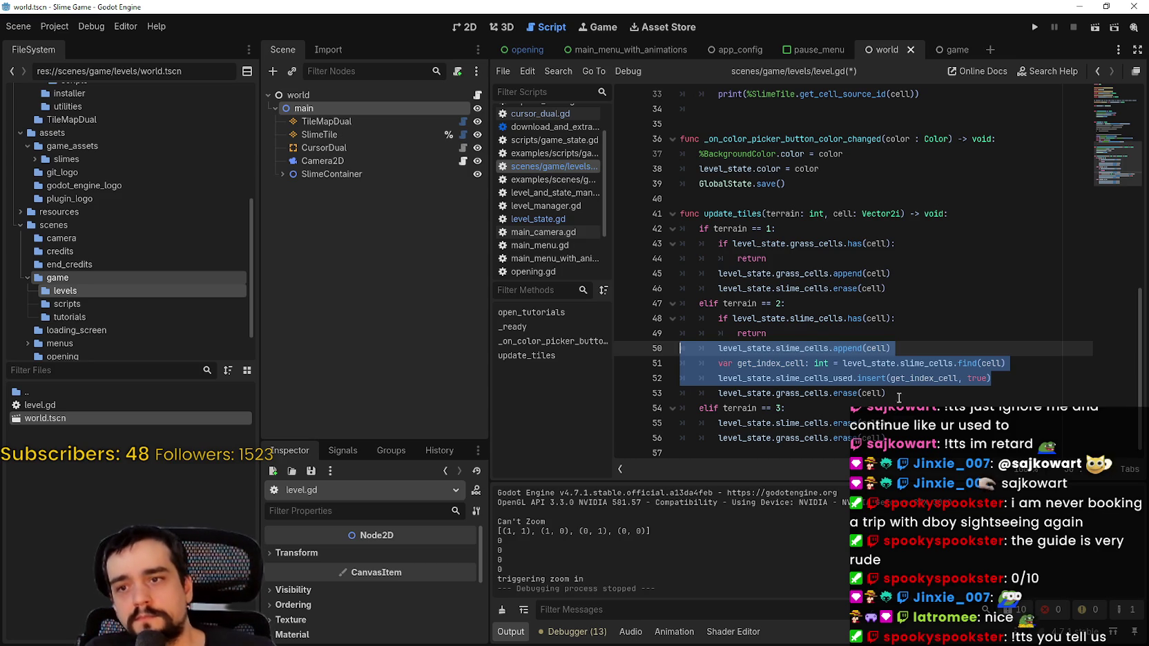
# - Review the find and insert lines 51–52, then save level.gd and the scene
pyautogui.click(902, 397)
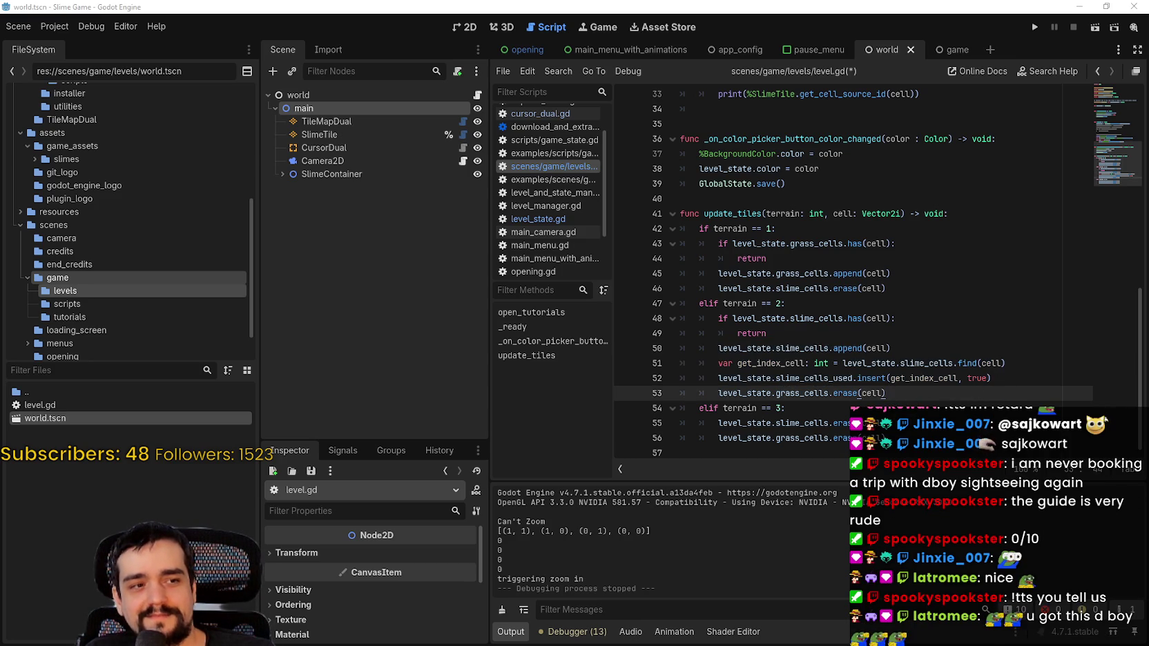
pyautogui.press('Up')
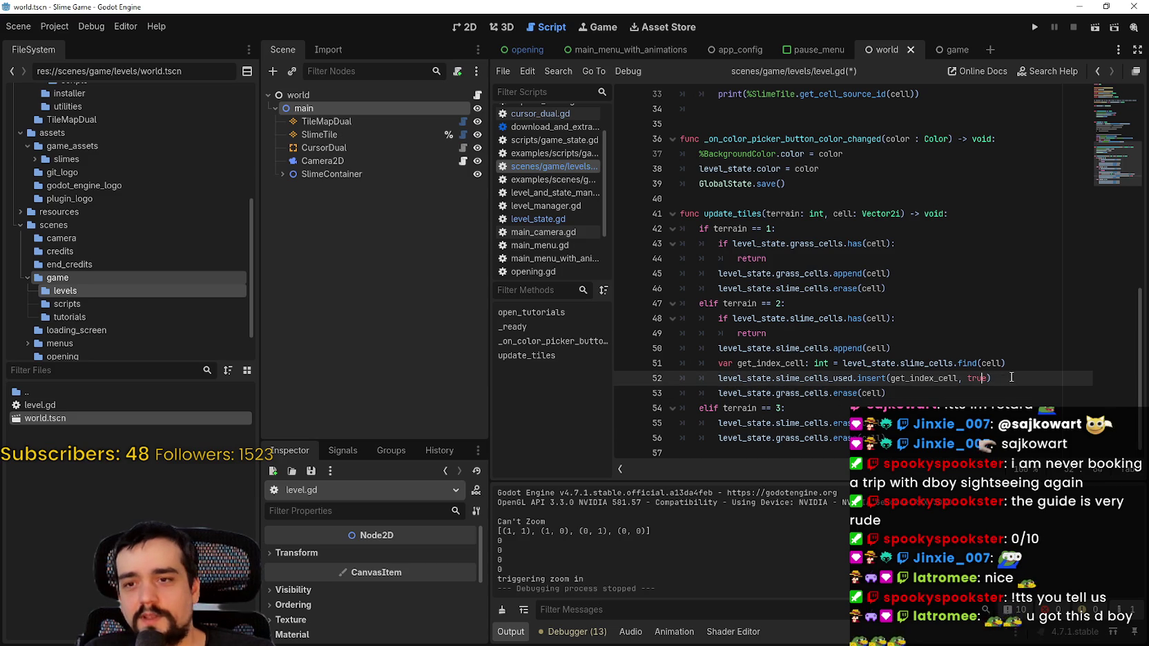
pyautogui.hotkey('shift', 'Up')
pyautogui.hotkey('shift', 'Home')
pyautogui.press('Up')
pyautogui.moveTo(1004, 380); pyautogui.dragTo(704, 356)
pyautogui.click(925, 382)
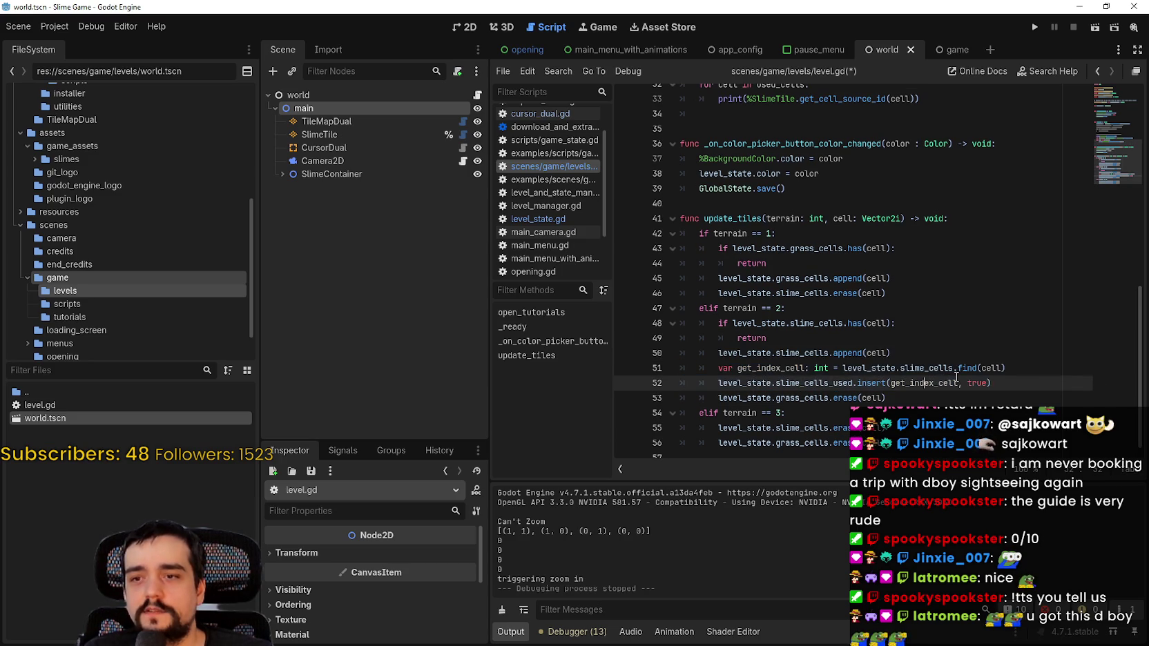
pyautogui.moveTo(1047, 383)
pyautogui.mouseDown()
pyautogui.moveTo(722, 345)
pyautogui.moveTo(721, 381)
pyautogui.moveTo(723, 364)
pyautogui.moveTo(687, 358)
pyautogui.mouseUp()
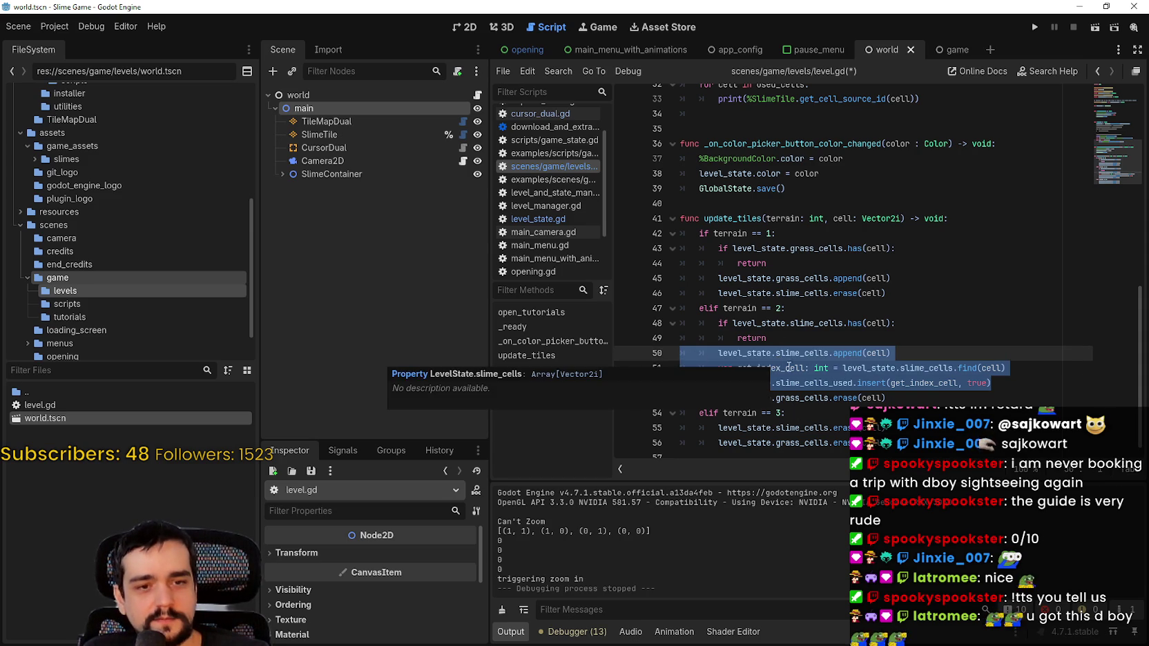
pyautogui.keyDown('shift'); pyautogui.click(683, 365); pyautogui.keyUp('shift')
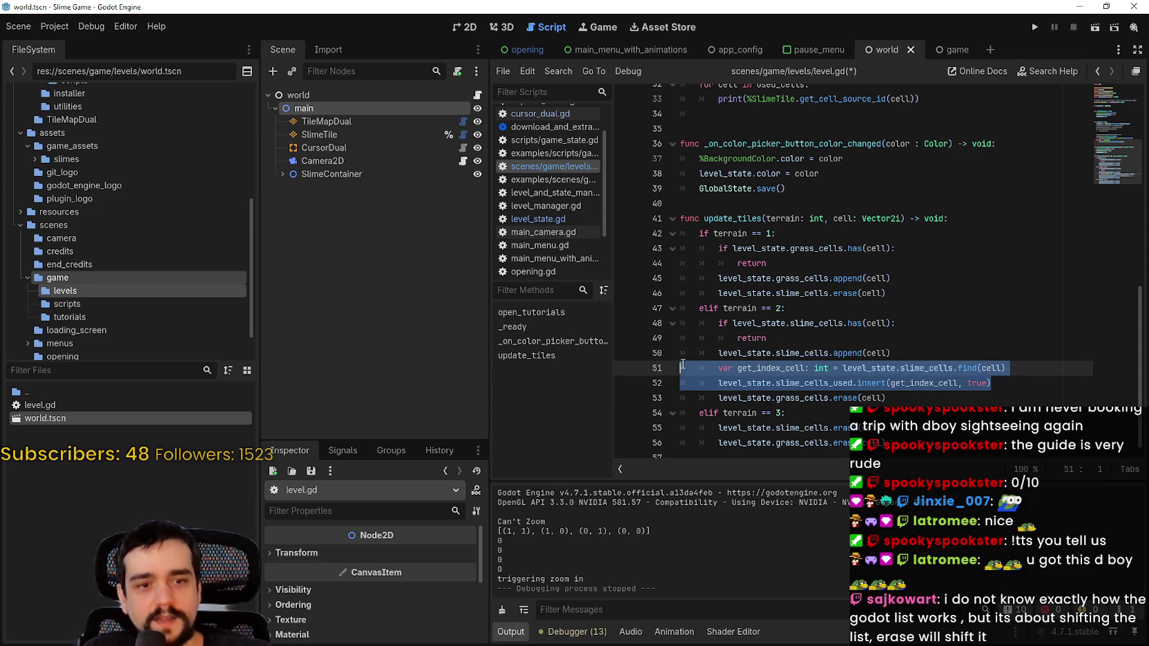
pyautogui.click(809, 368)
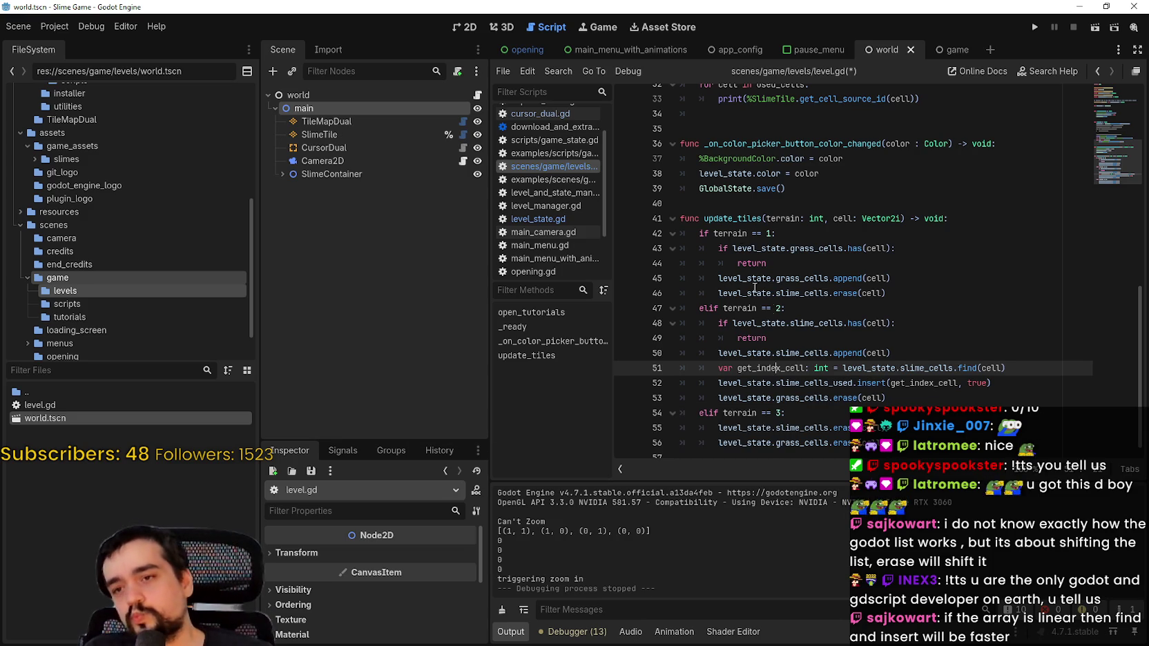
pyautogui.click(980, 381)
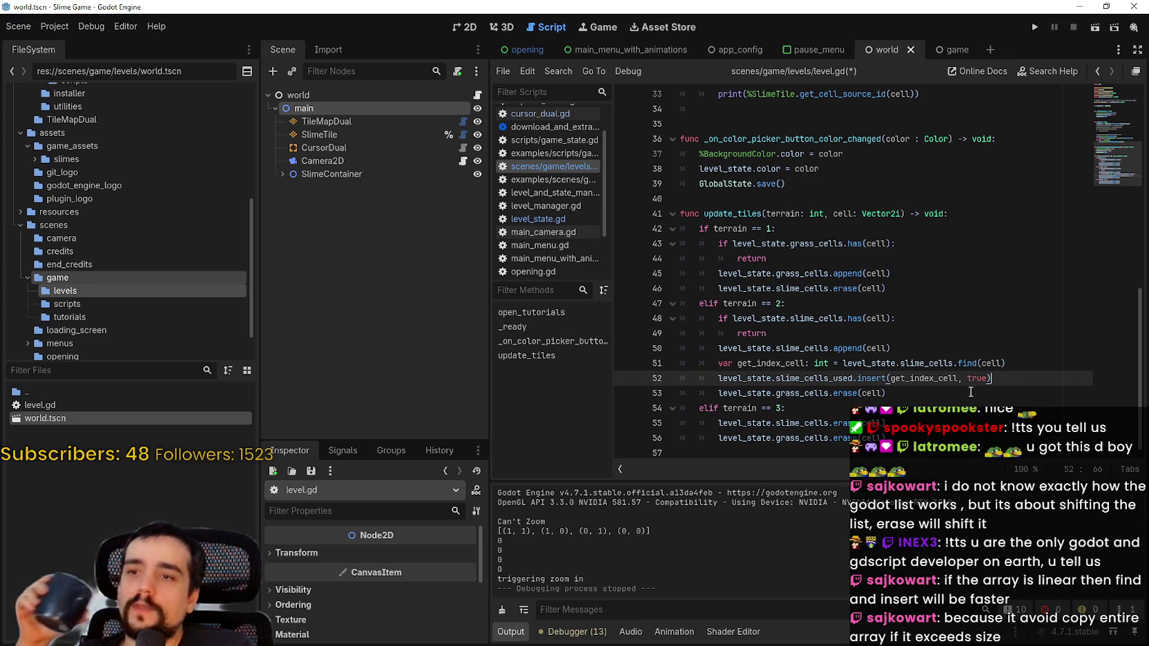
pyautogui.hotkey('ctrl', 's')
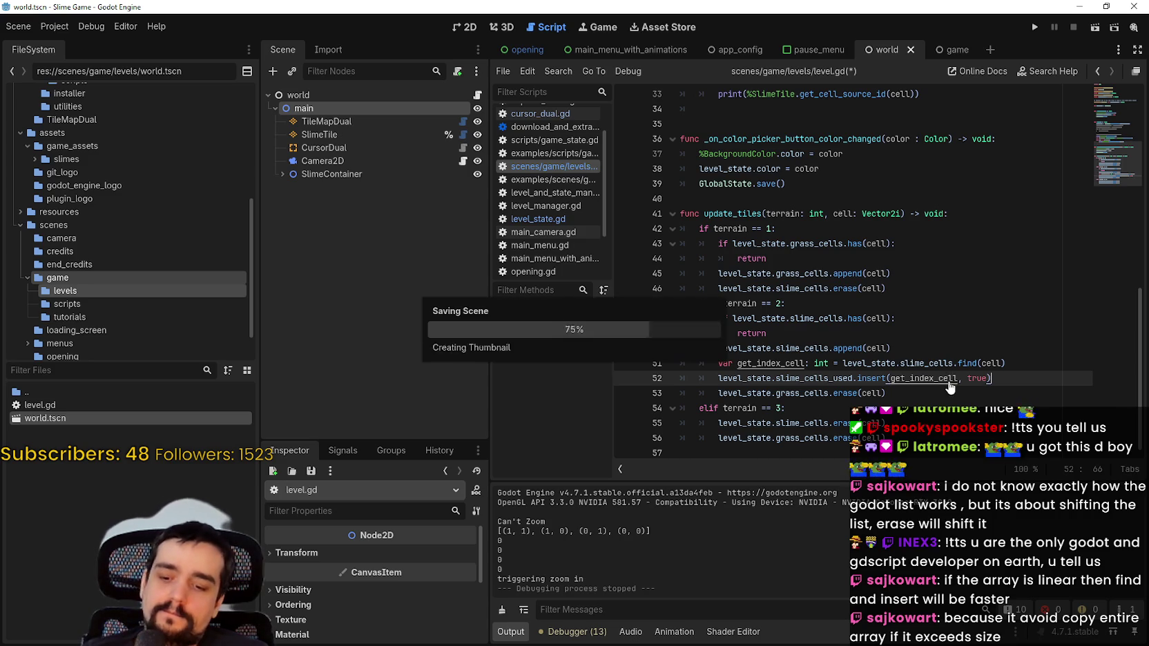
# - Delete global_state.tres and player_config.cfg from the project's user data folder
pyautogui.click(43, 26)
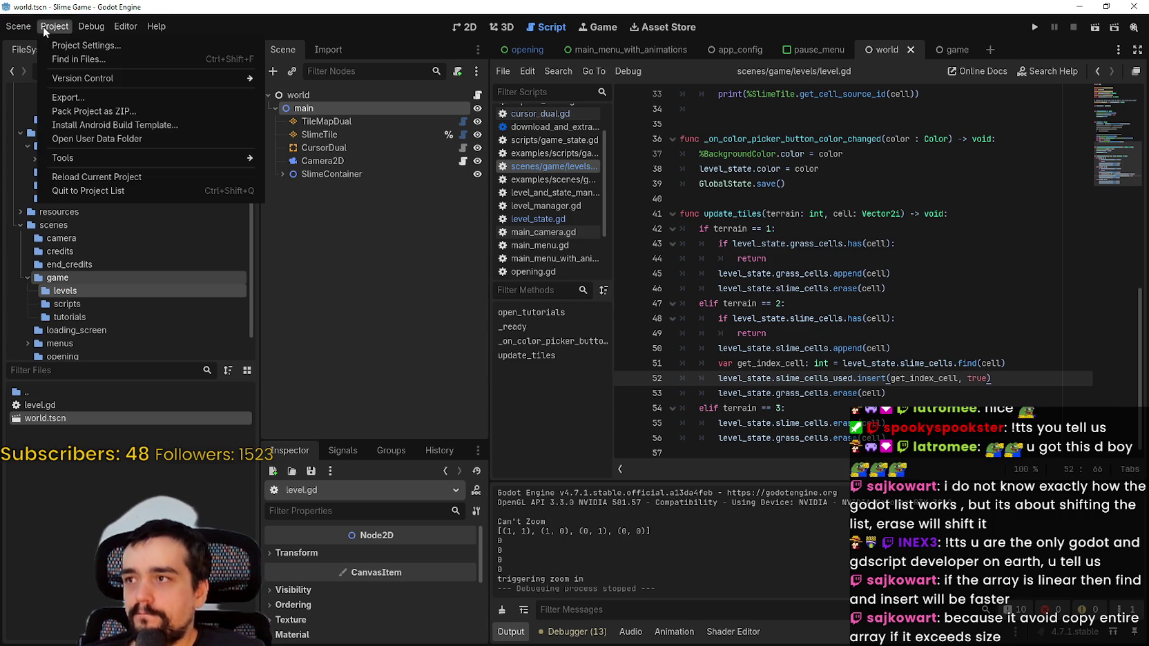
pyautogui.click(94, 142)
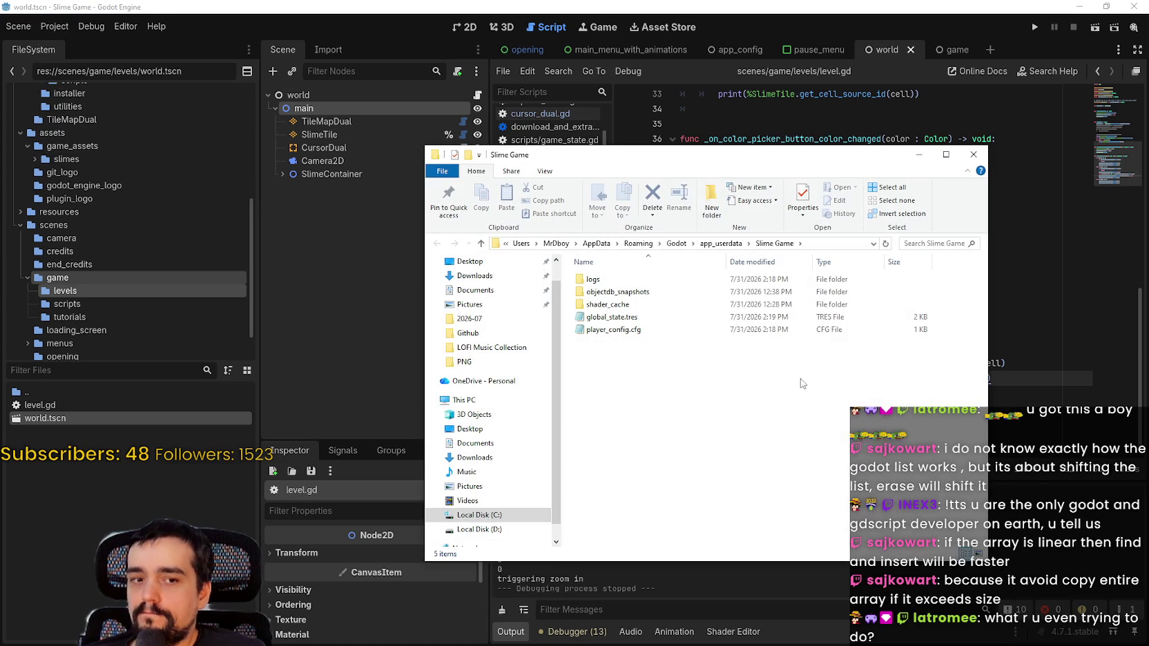
pyautogui.moveTo(698, 367)
pyautogui.mouseDown()
pyautogui.moveTo(628, 337)
pyautogui.moveTo(626, 318)
pyautogui.mouseUp()
pyautogui.rightClick(626, 317)
pyautogui.click(719, 526)
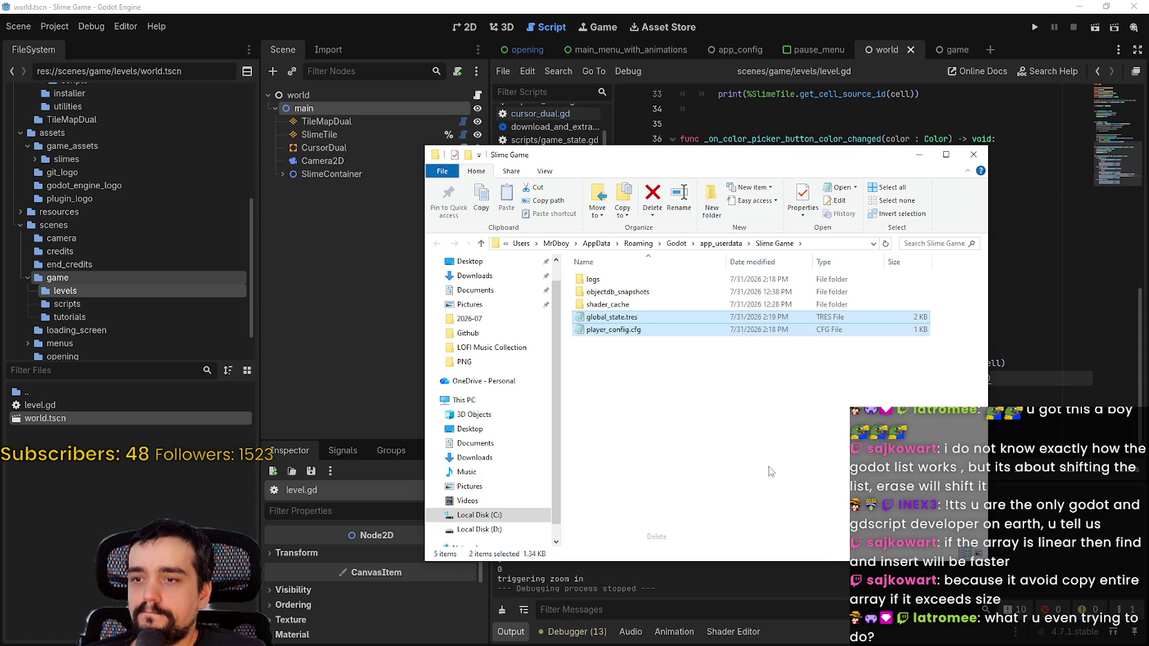
# - Run a new game, paint a strip of slime across the ground, and exit the game
pyautogui.click(1035, 27)
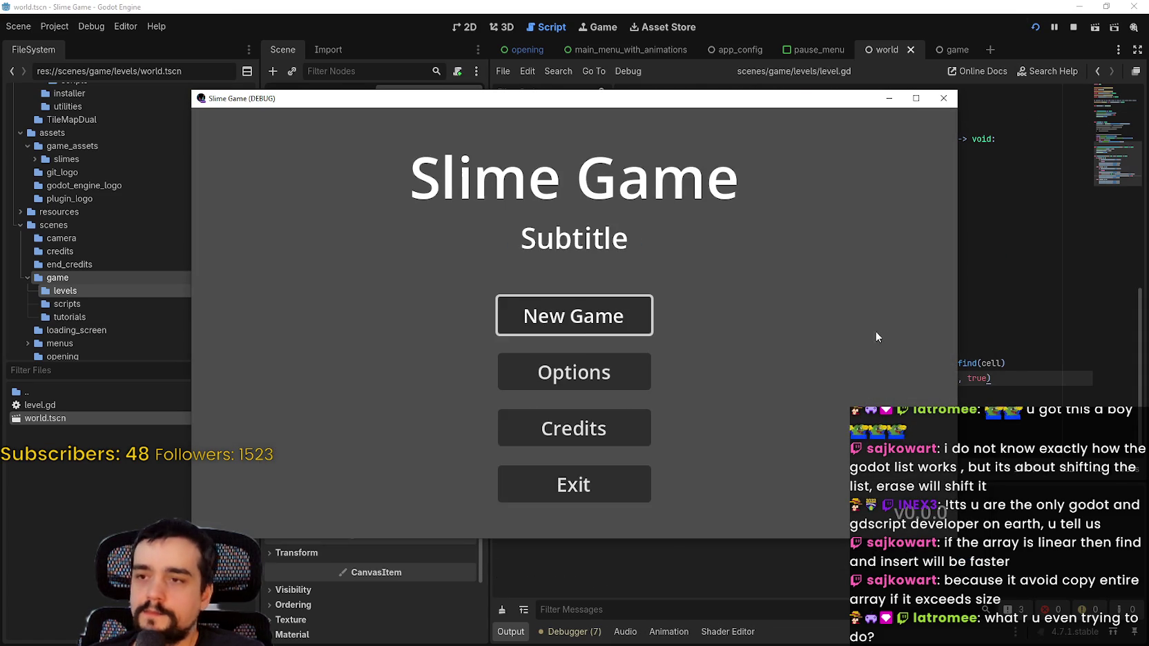
pyautogui.click(595, 325)
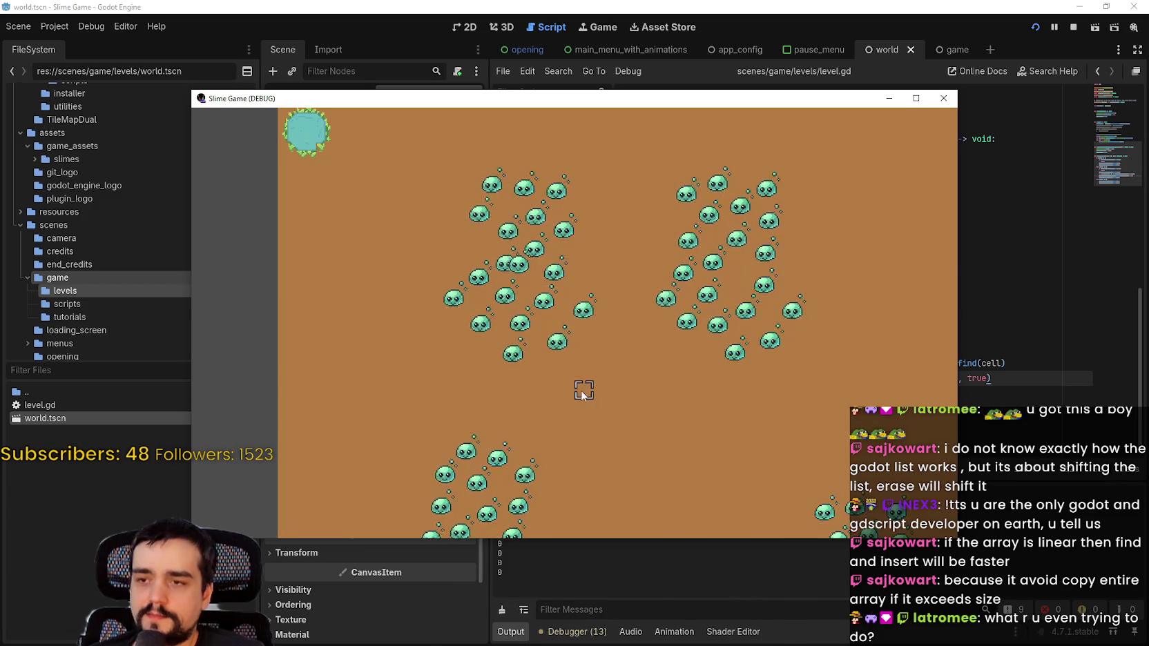
pyautogui.moveTo(581, 390); pyautogui.dragTo(641, 391)
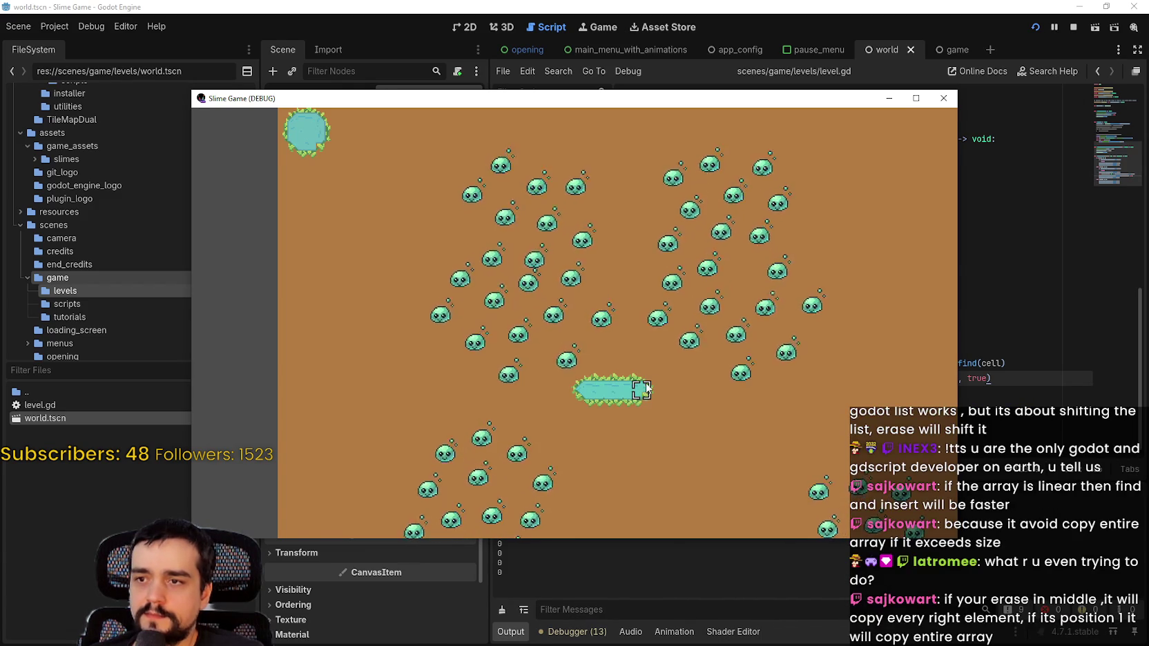
pyautogui.click(943, 98)
pyautogui.click(636, 454)
pyautogui.click(620, 359)
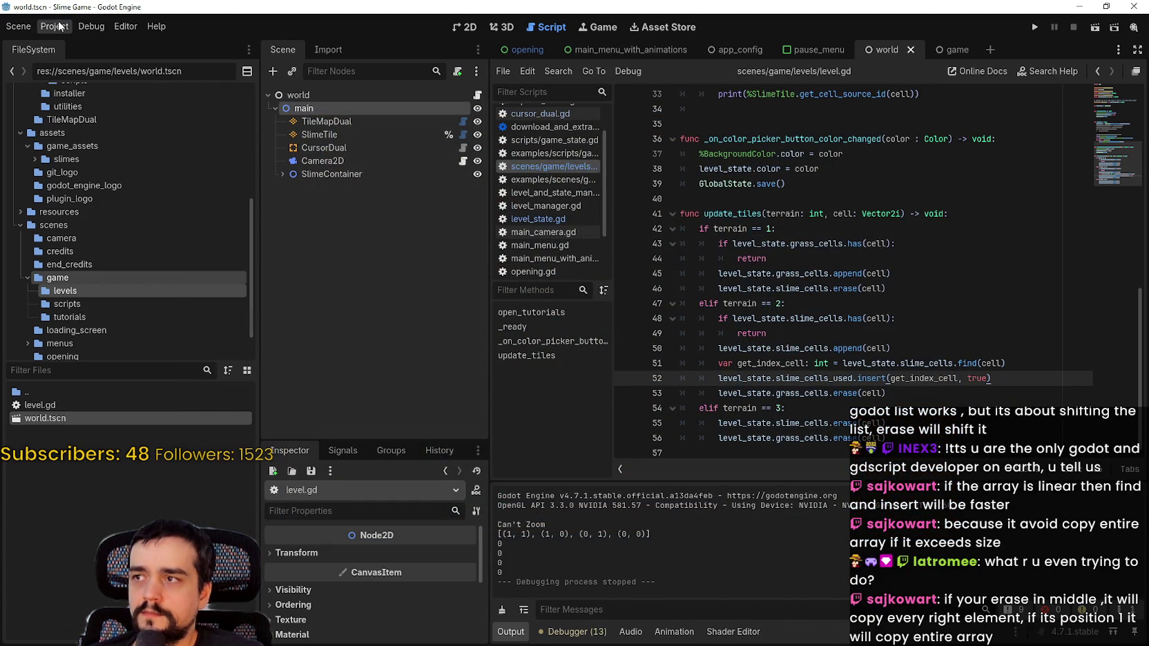
# - View global_state.tres in Notepad, confirming four slime_cells flagged true, then close it and return to level.gd
pyautogui.click(55, 26)
pyautogui.click(107, 141)
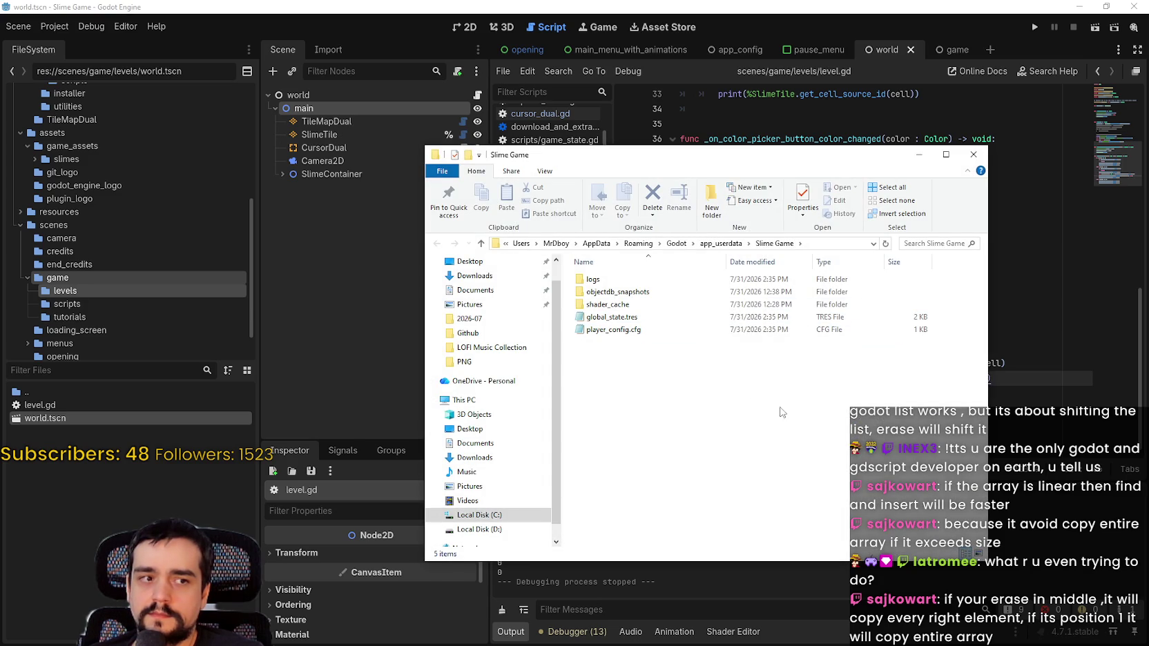
pyautogui.doubleClick(631, 319)
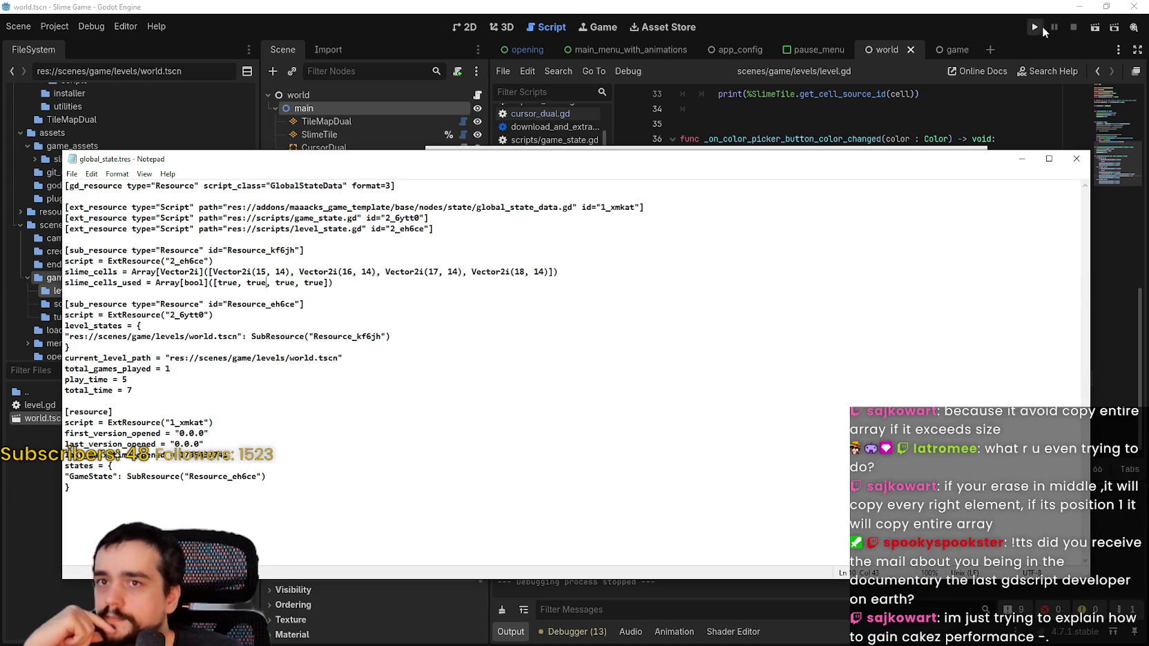
pyautogui.click(1072, 162)
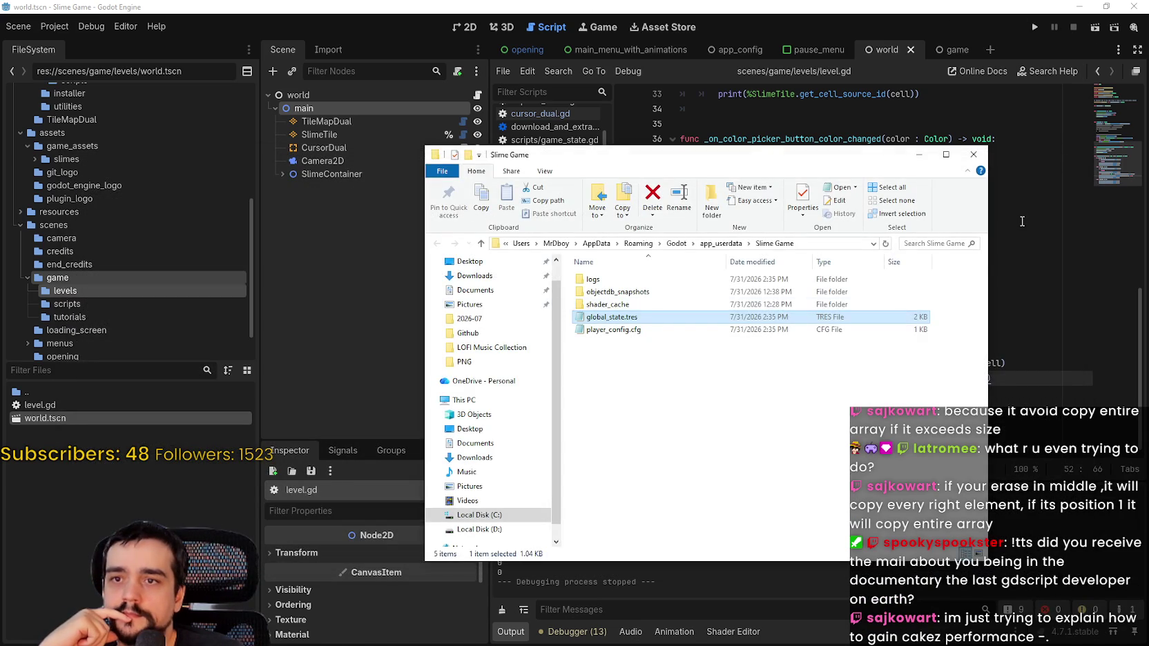
pyautogui.click(905, 376)
# - Copy the slime branch's find and insert lines 51–52 in update_tiles
pyautogui.moveTo(886, 393); pyautogui.dragTo(673, 359)
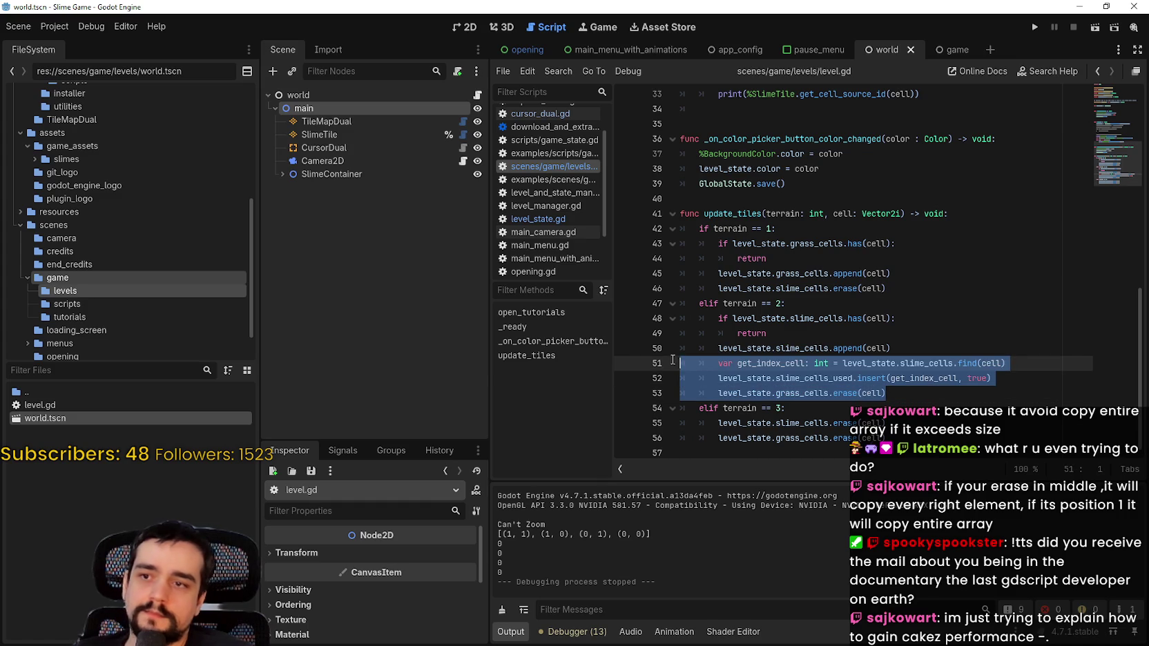
pyautogui.click(889, 392)
pyautogui.press('Down')
pyautogui.press('Down')
pyautogui.press('Down')
pyautogui.press('Up')
pyautogui.press('Up')
pyautogui.press('Up')
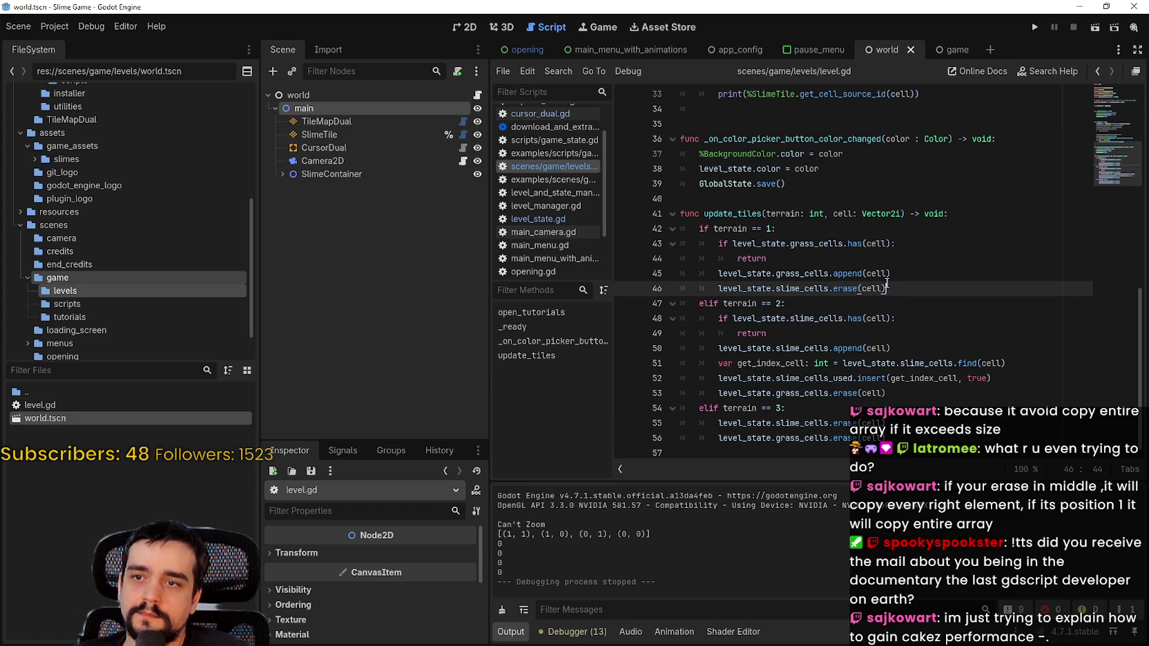
pyautogui.moveTo(886, 283); pyautogui.dragTo(687, 274)
pyautogui.moveTo(1001, 388)
pyautogui.mouseDown()
pyautogui.moveTo(693, 378)
pyautogui.moveTo(688, 365)
pyautogui.mouseUp()
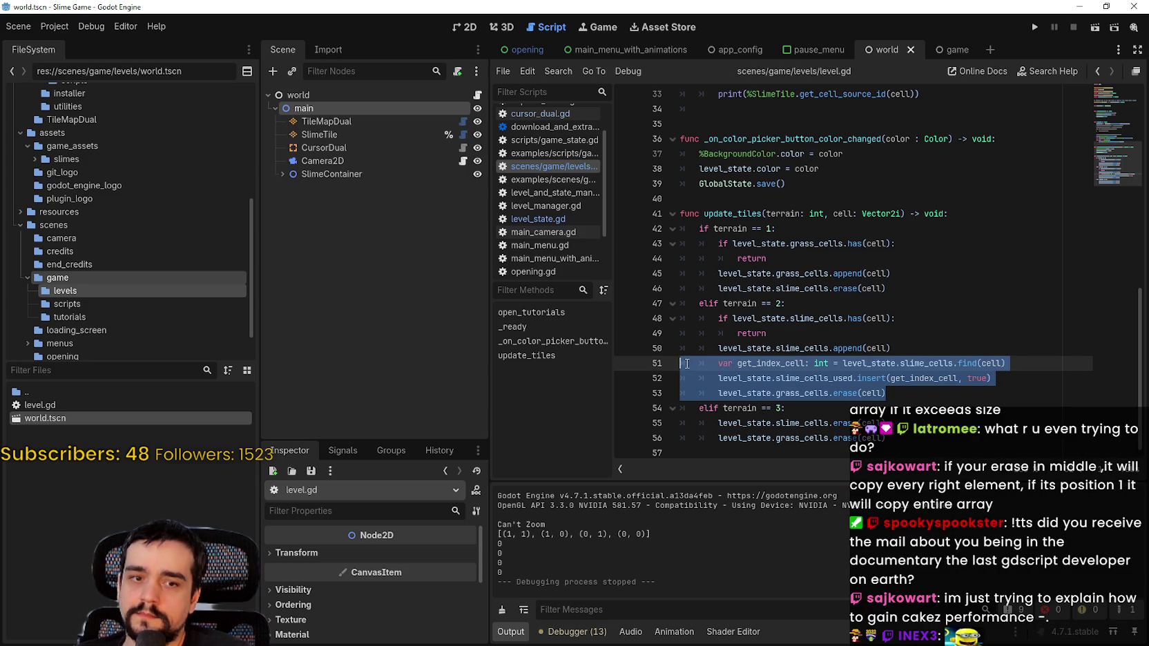
pyautogui.keyDown('shift'); pyautogui.click(682, 377); pyautogui.keyUp('shift')
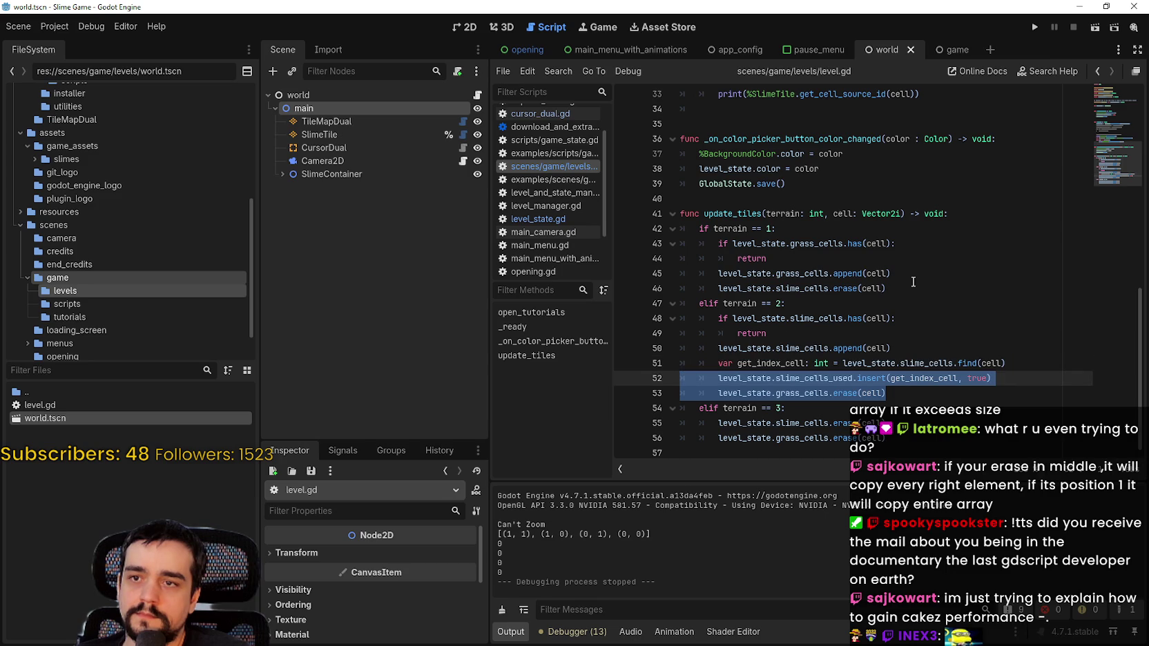
pyautogui.click(891, 409)
pyautogui.moveTo(999, 379)
pyautogui.mouseDown()
pyautogui.moveTo(718, 379)
pyautogui.moveTo(690, 363)
pyautogui.mouseUp()
pyautogui.hotkey('ctrl', 'c')
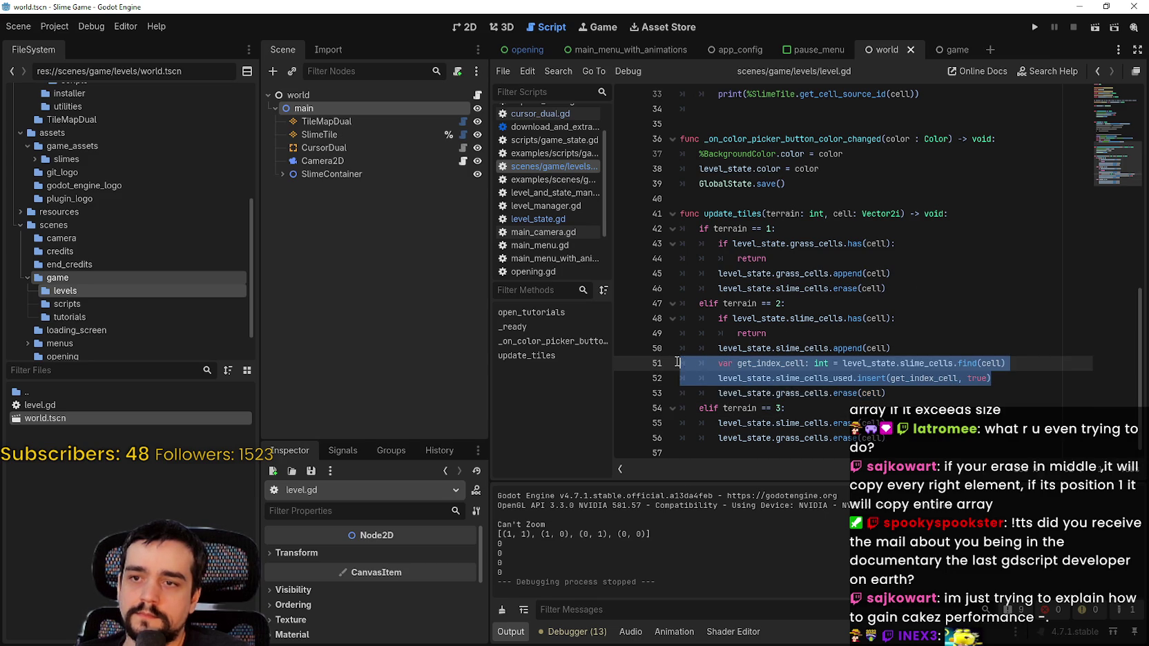
# - Paste them into the grass branch below line 46 and remove its slime_cells.erase line
pyautogui.click(912, 288)
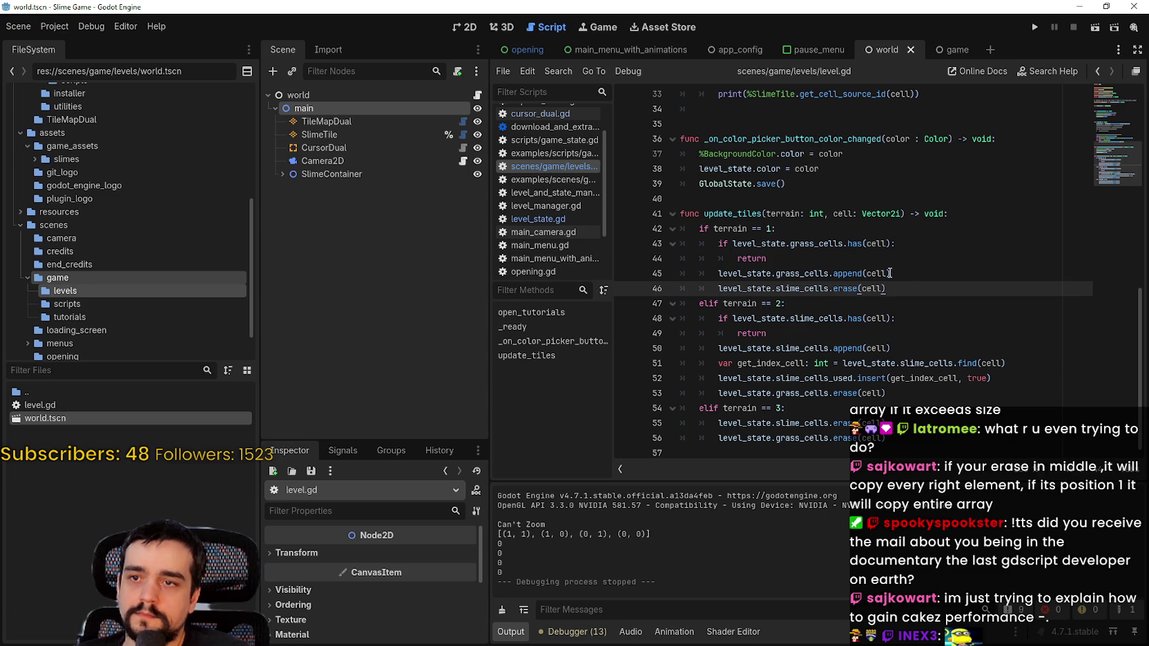
pyautogui.press('Return')
pyautogui.hotkey('ctrl', 'v')
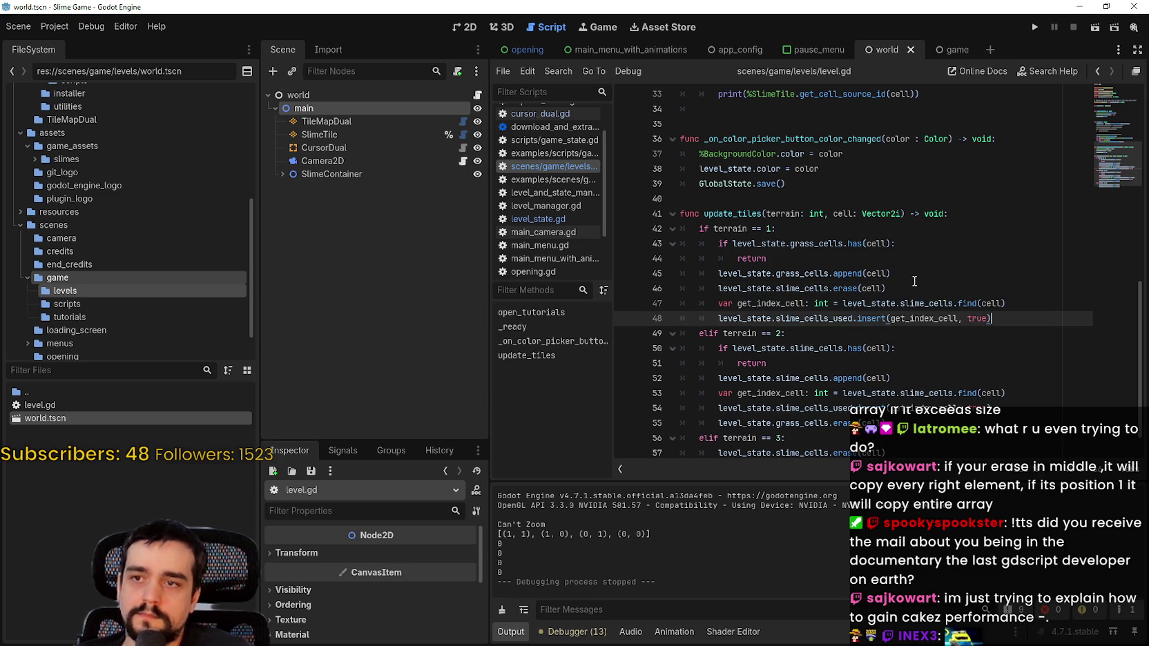
pyautogui.press('Return')
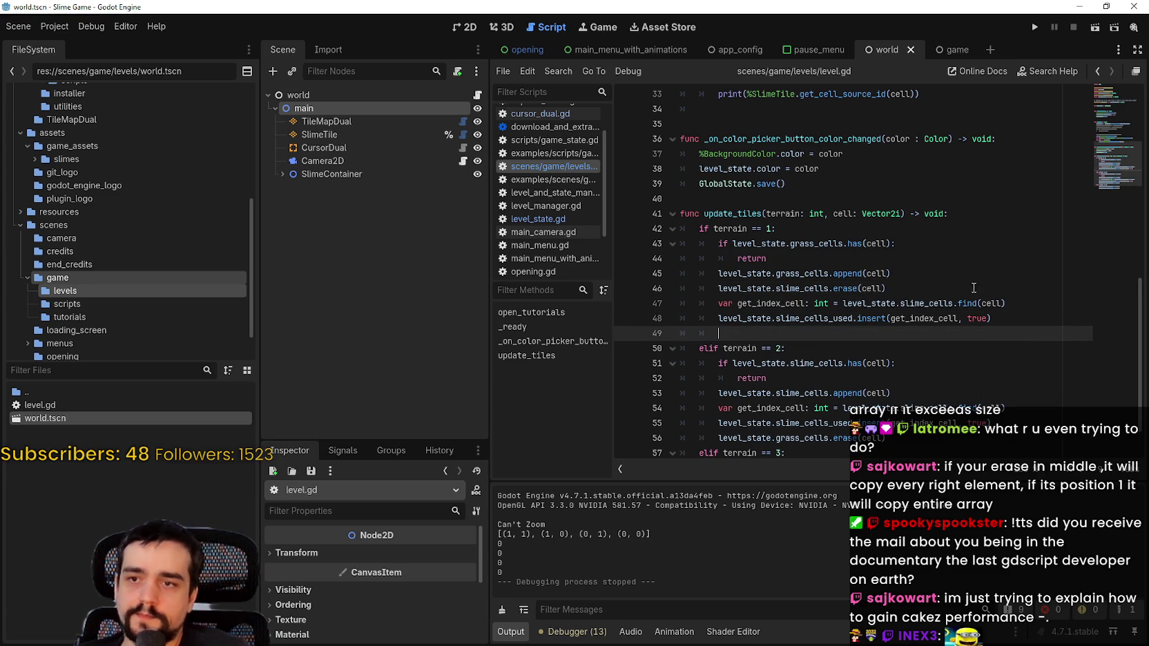
pyautogui.moveTo(889, 288)
pyautogui.mouseDown()
pyautogui.moveTo(730, 288)
pyautogui.moveTo(654, 305)
pyautogui.mouseUp()
pyautogui.press('BackSpace')
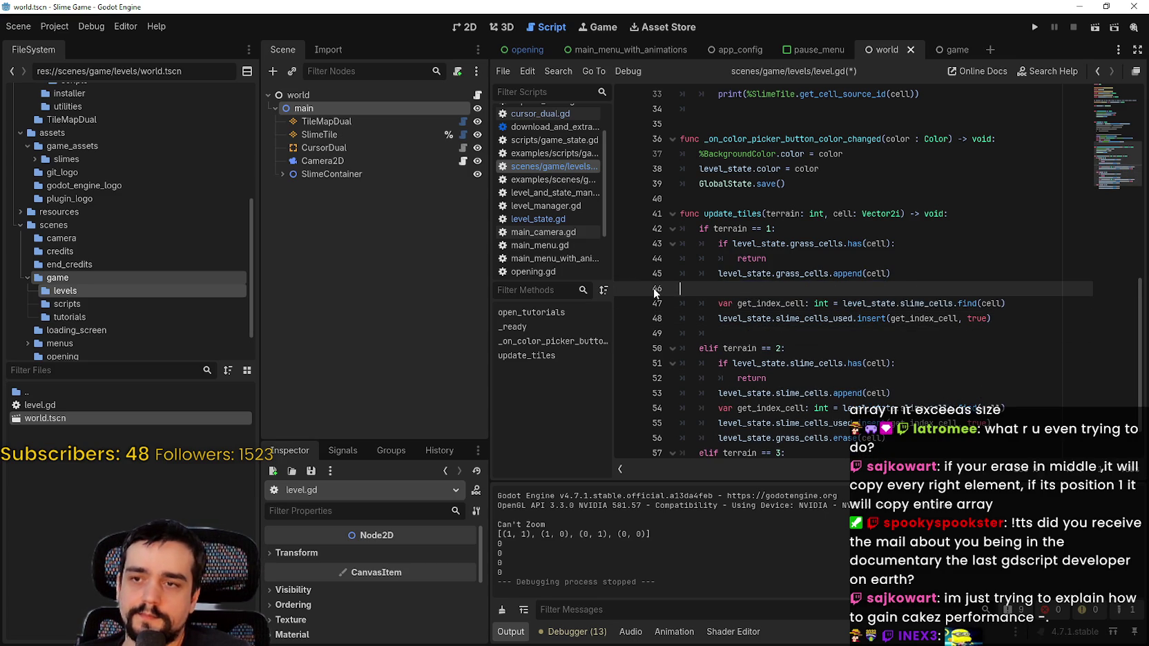
pyautogui.press('BackSpace')
pyautogui.click(765, 314)
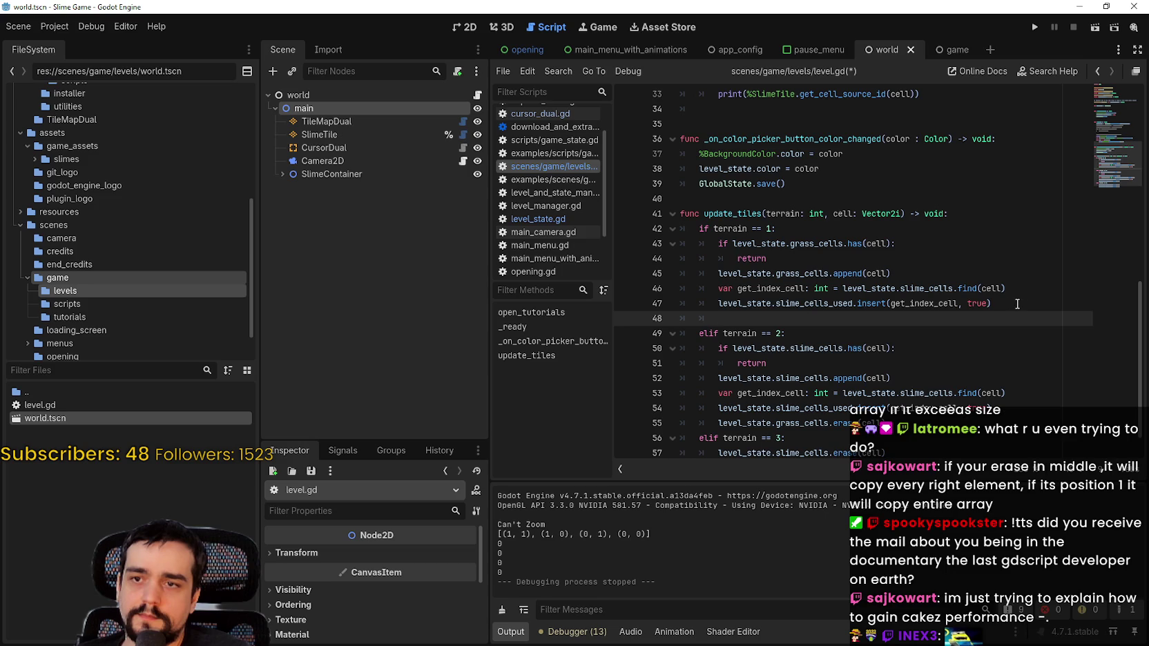
# - Change the pasted insert's value from true to false and save level.gd
pyautogui.doubleClick(942, 303)
pyautogui.doubleClick(803, 303)
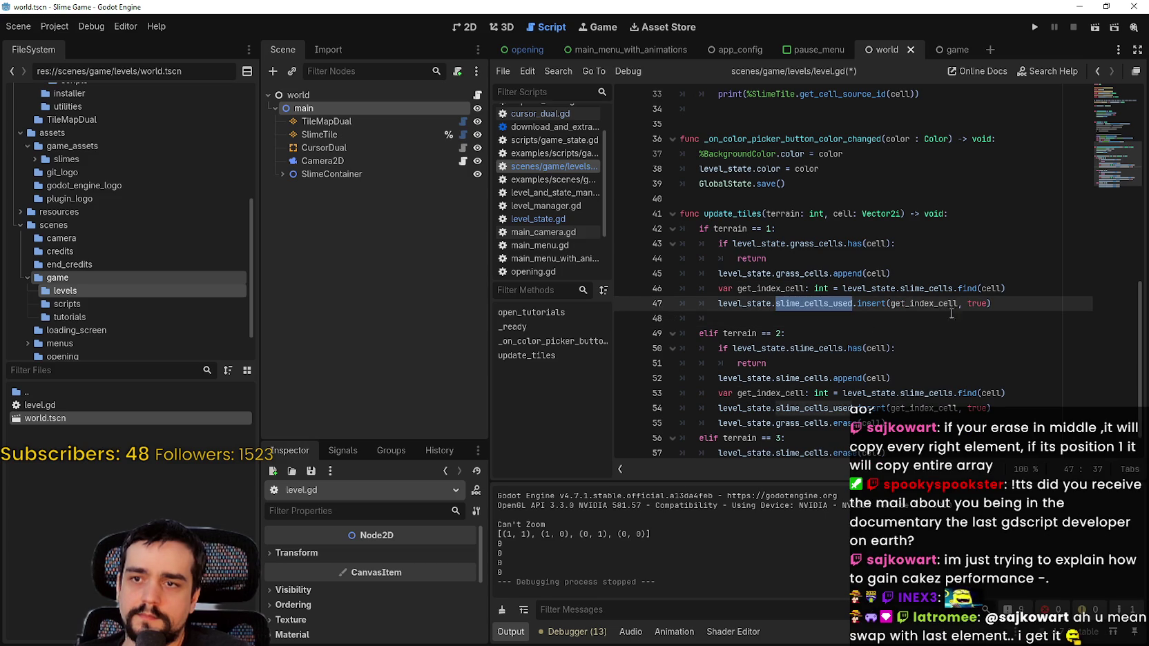
pyautogui.doubleClick(973, 304)
pyautogui.write('alse')
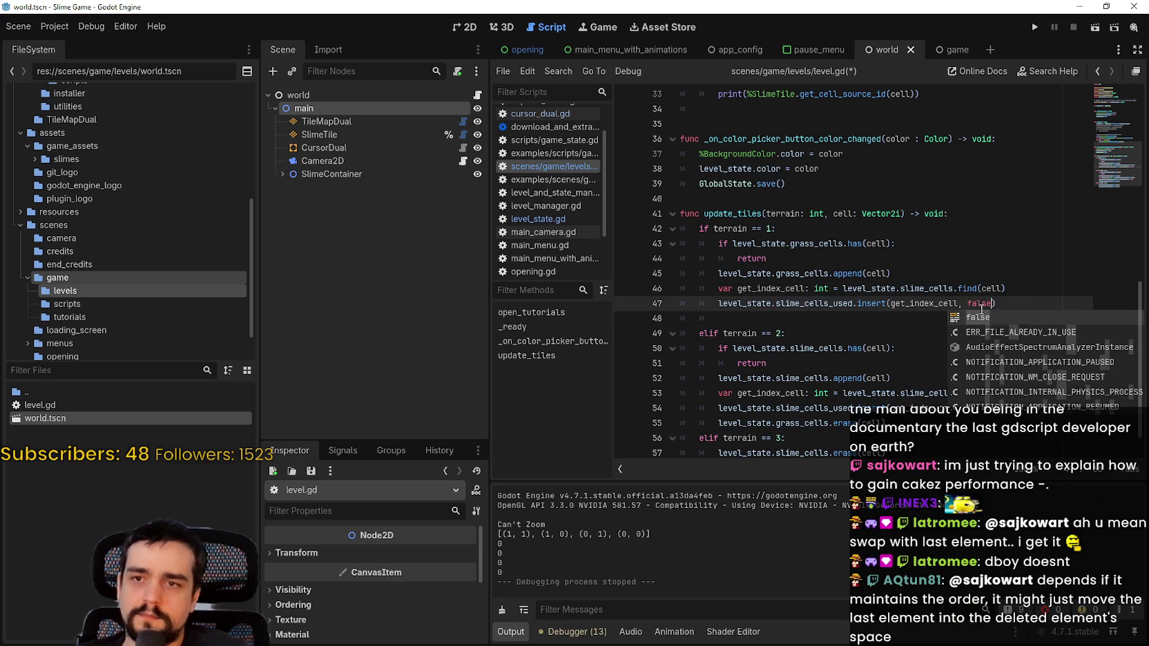
pyautogui.press('Down')
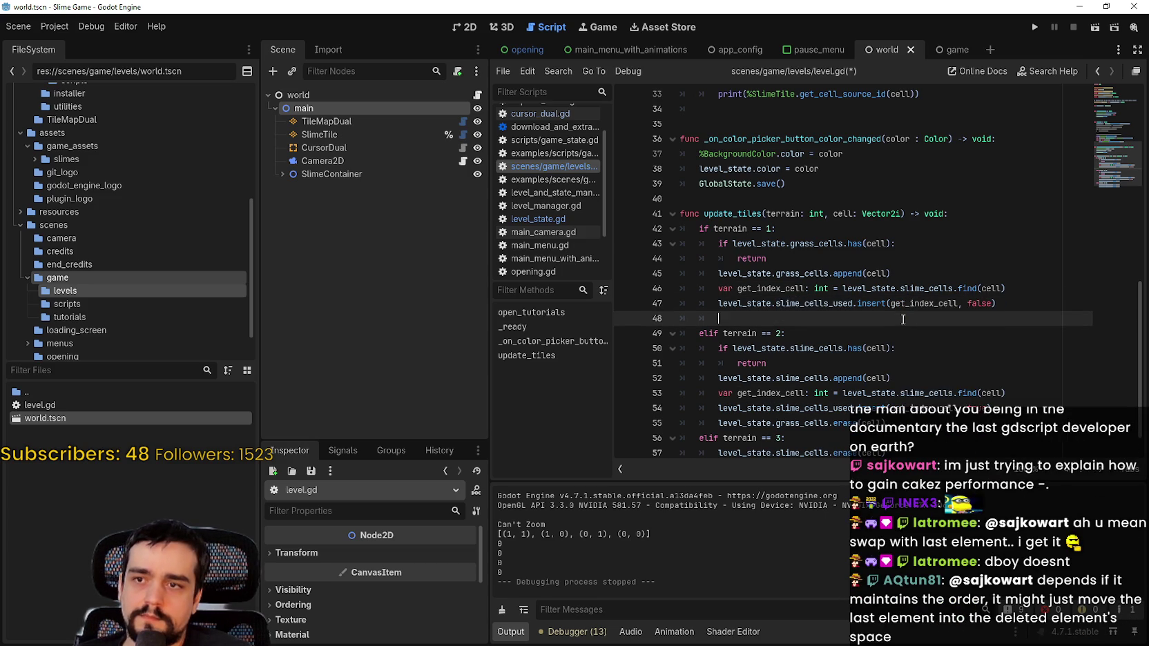
pyautogui.hotkey('ctrl', 's')
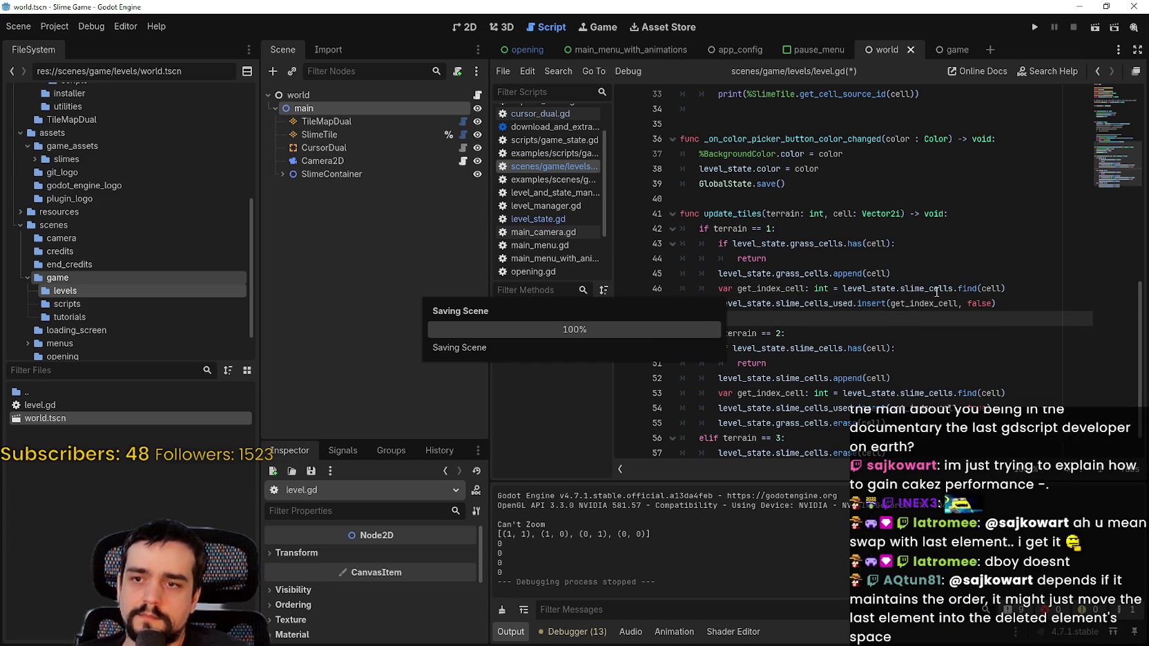
pyautogui.doubleClick(820, 272)
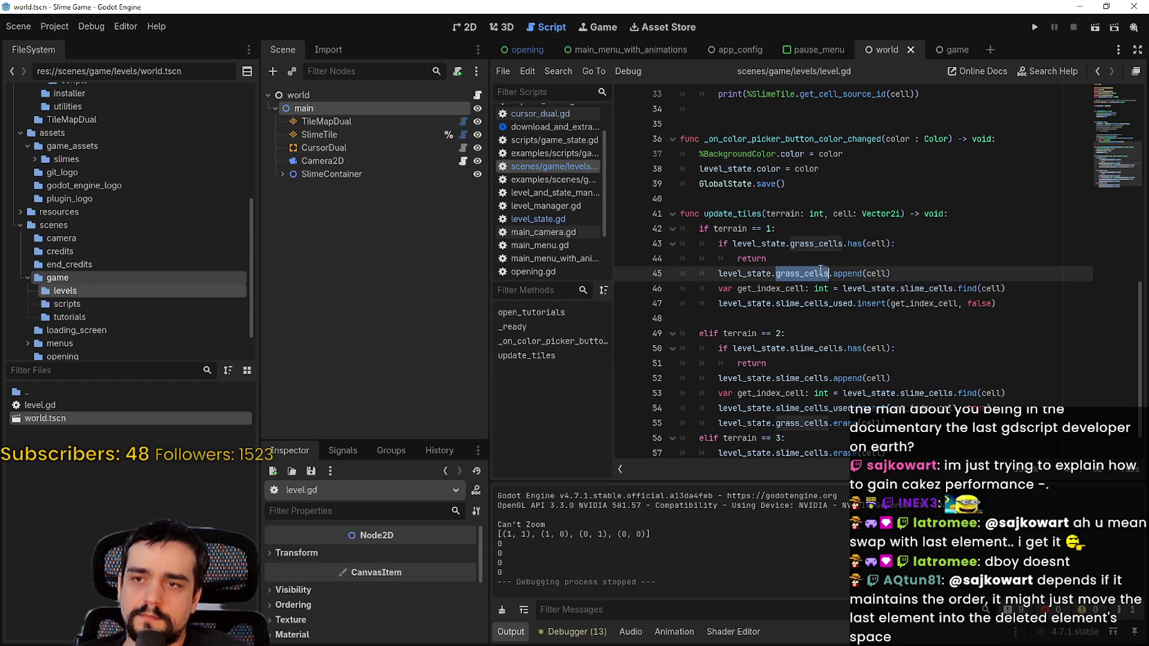
pyautogui.click(830, 320)
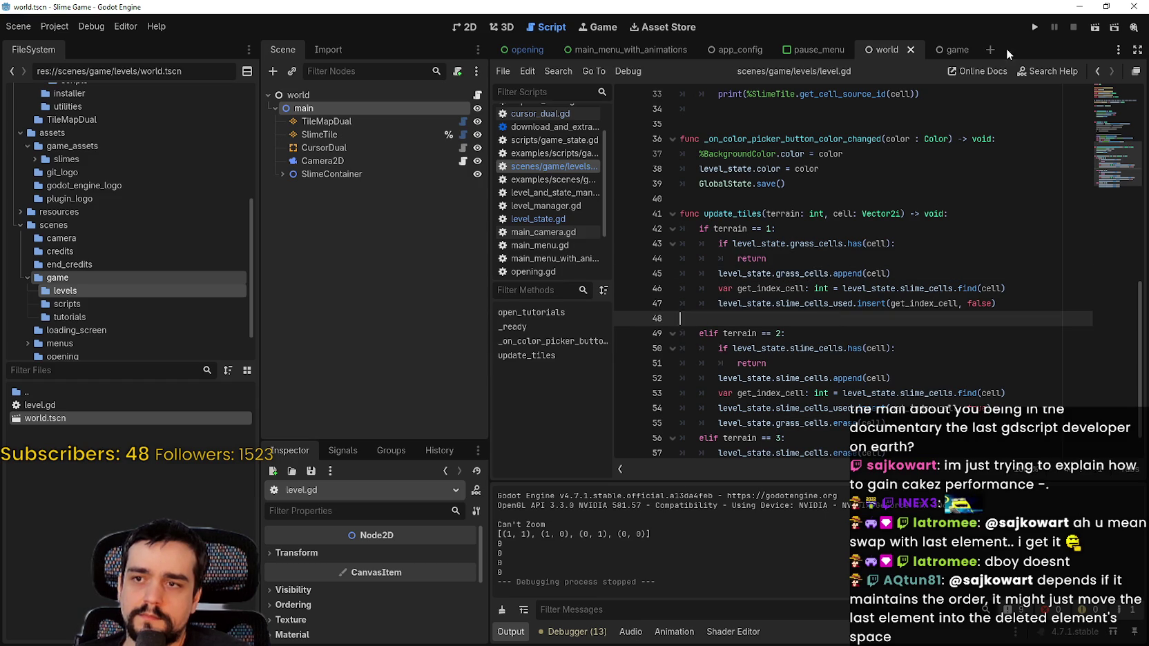
# - Briefly run the saved game, stop it, and delete both saved state files from user data
pyautogui.click(1036, 27)
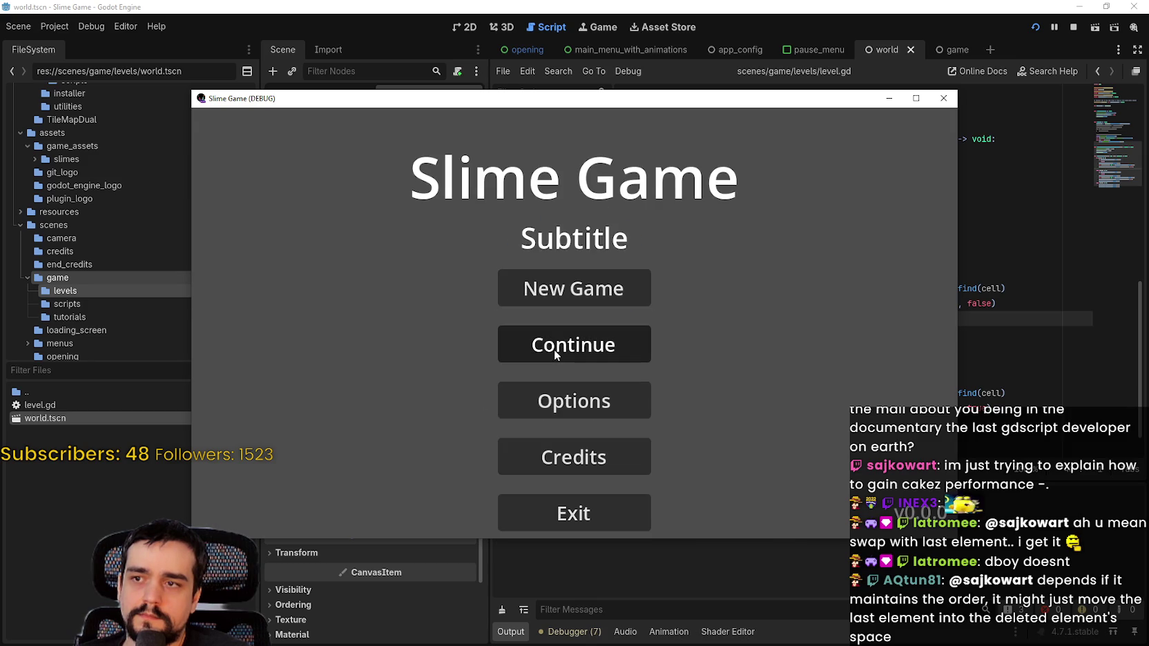
pyautogui.click(554, 350)
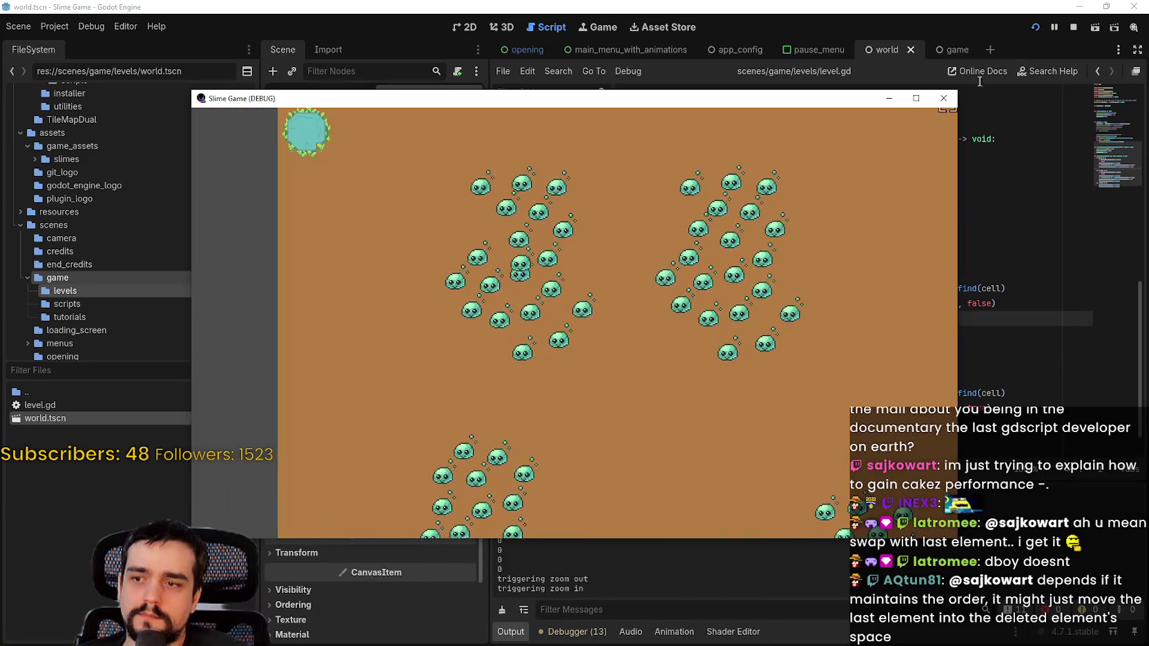
pyautogui.click(1073, 27)
pyautogui.click(63, 27)
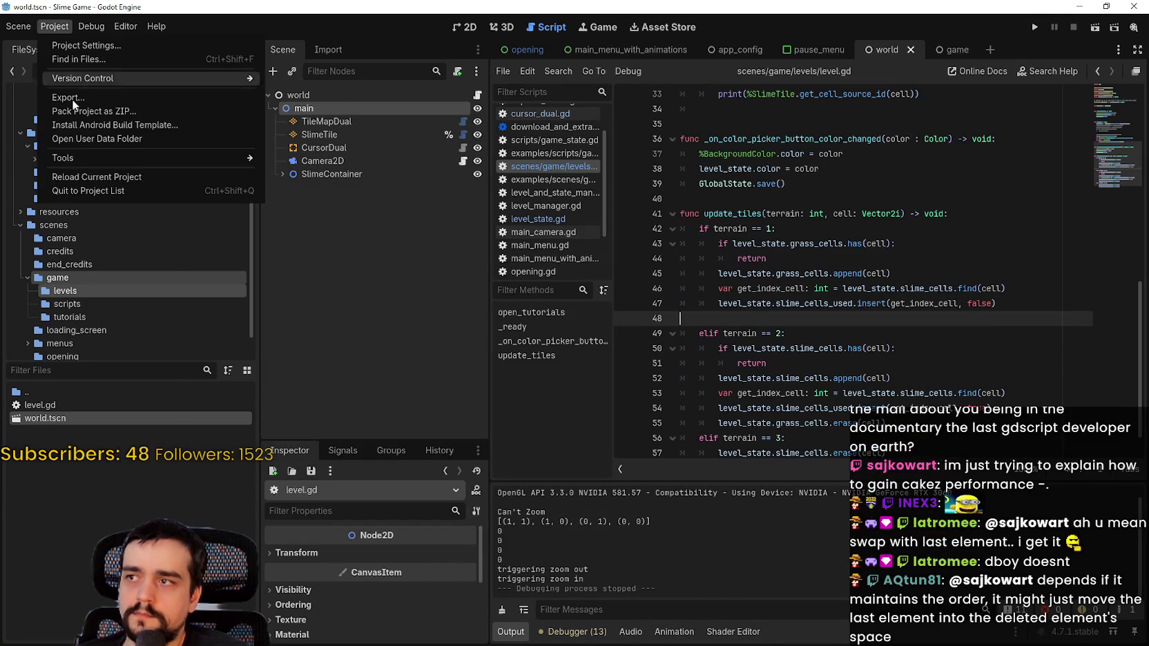
pyautogui.click(96, 143)
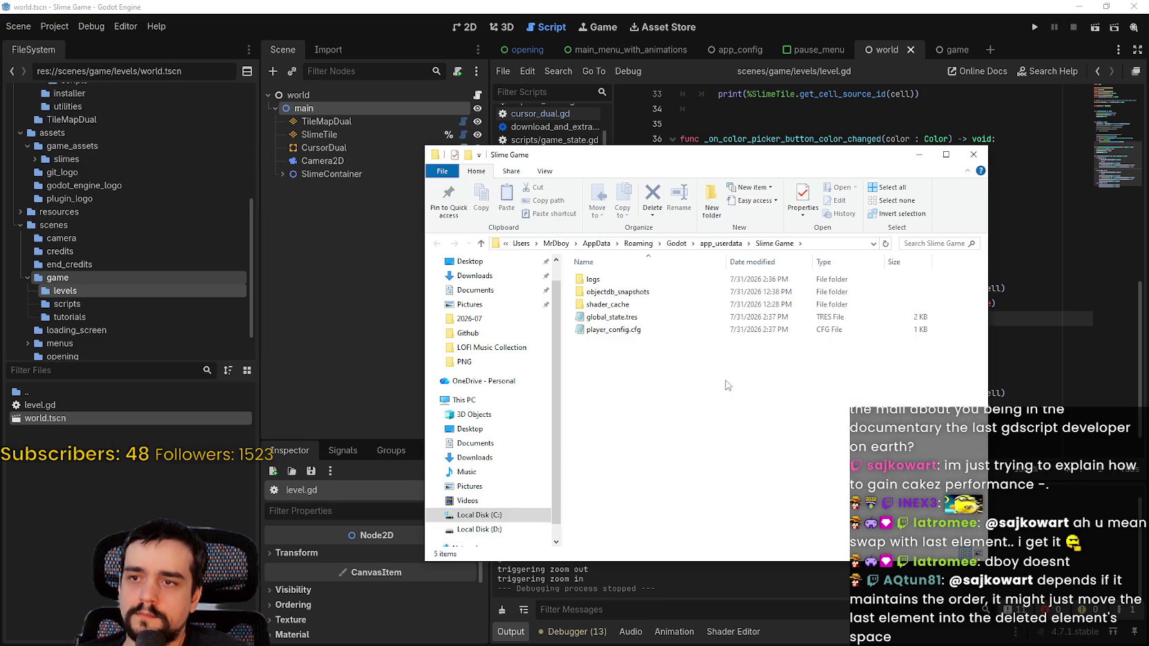
pyautogui.moveTo(726, 378); pyautogui.dragTo(588, 313)
pyautogui.rightClick(611, 316)
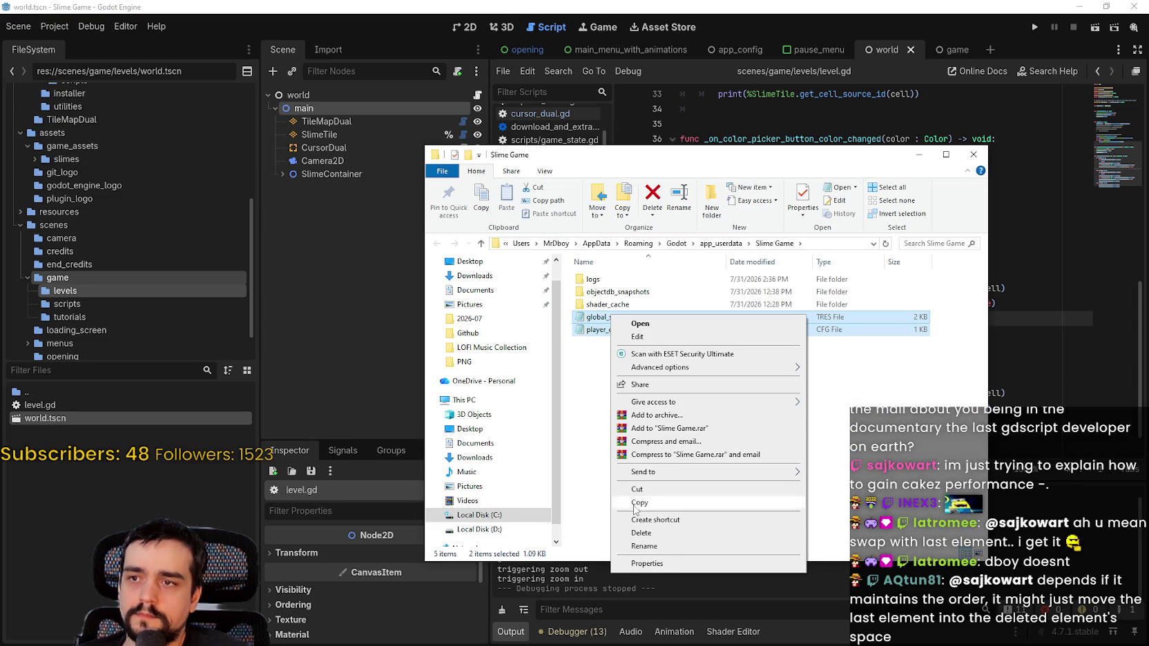
pyautogui.click(641, 532)
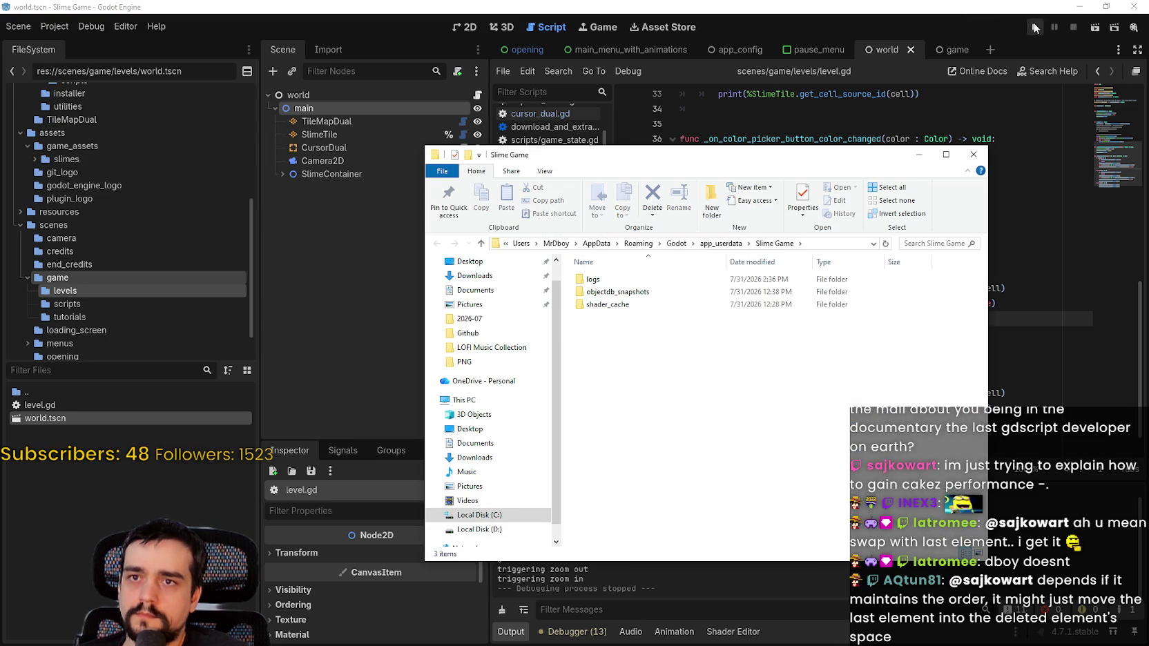
# - Start a new game, paint a water strip, restore two spots to grass, exit, and reopen user data
pyautogui.click(1033, 28)
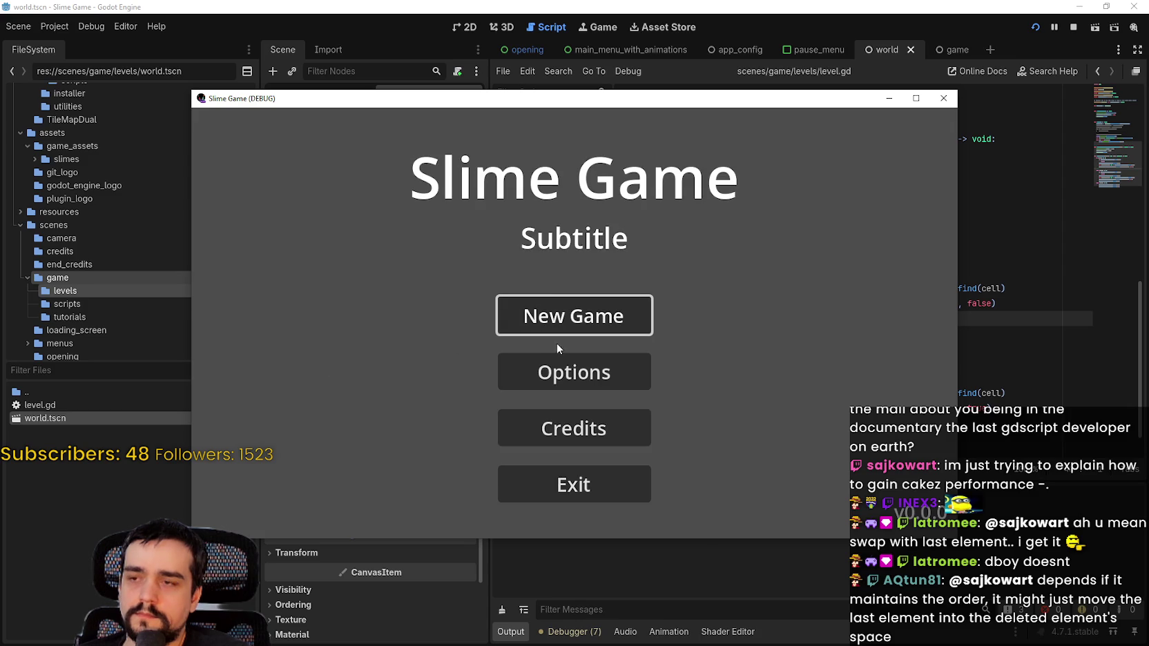
pyautogui.click(556, 331)
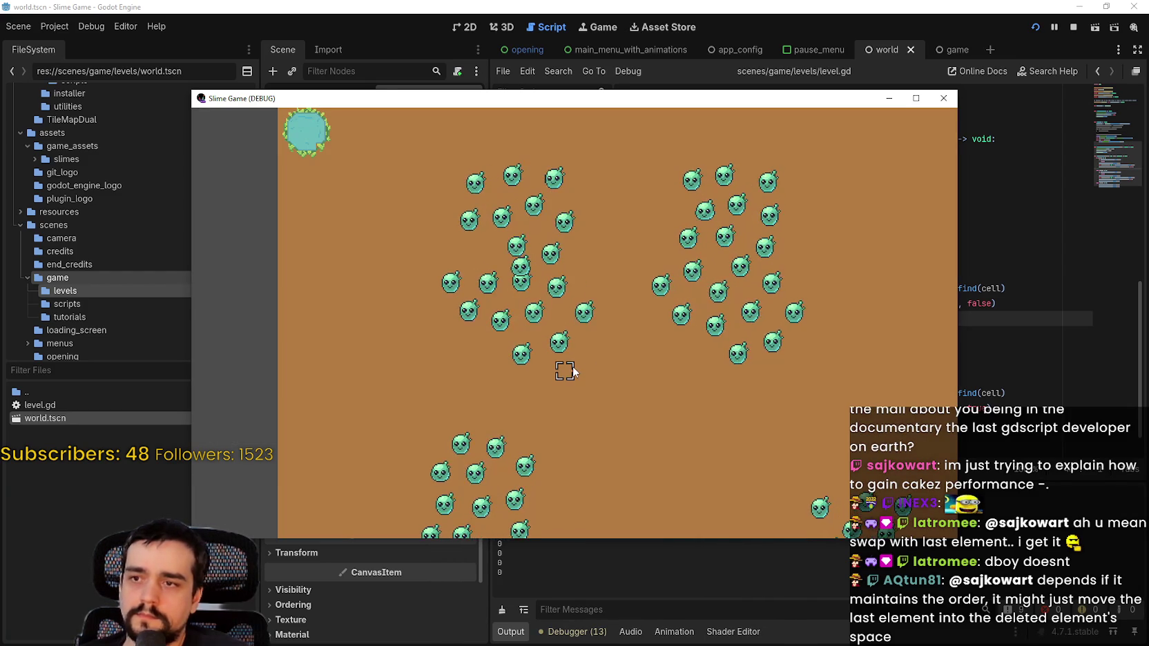
pyautogui.moveTo(572, 371); pyautogui.dragTo(722, 372)
pyautogui.click(661, 371)
pyautogui.click(587, 371)
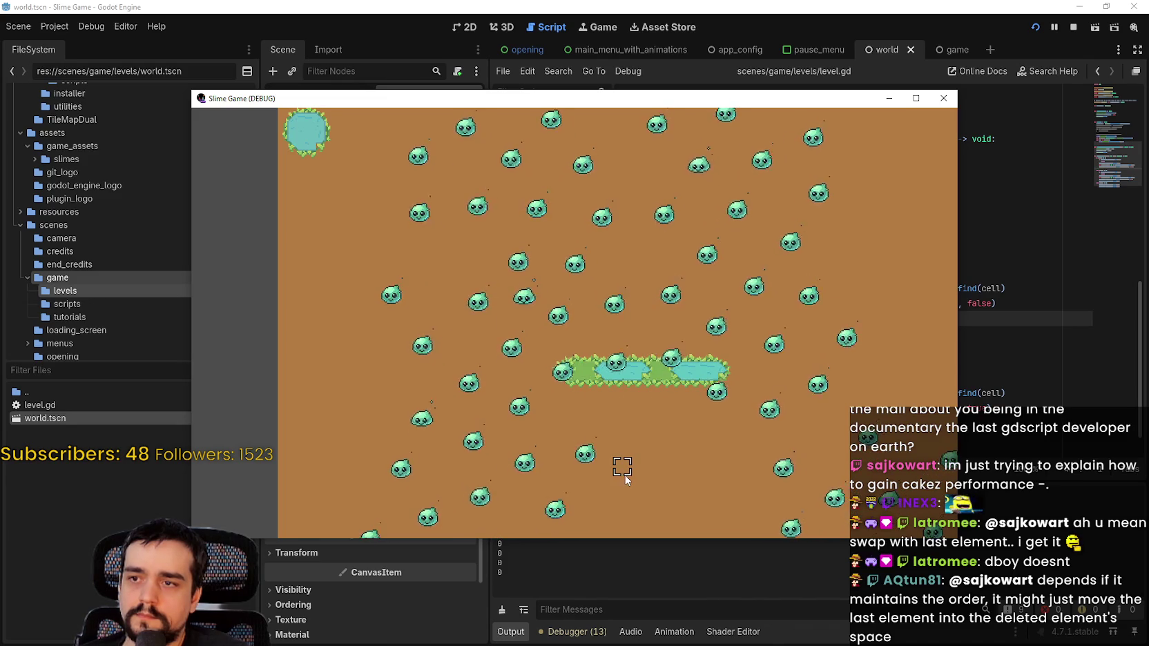
pyautogui.press('Escape')
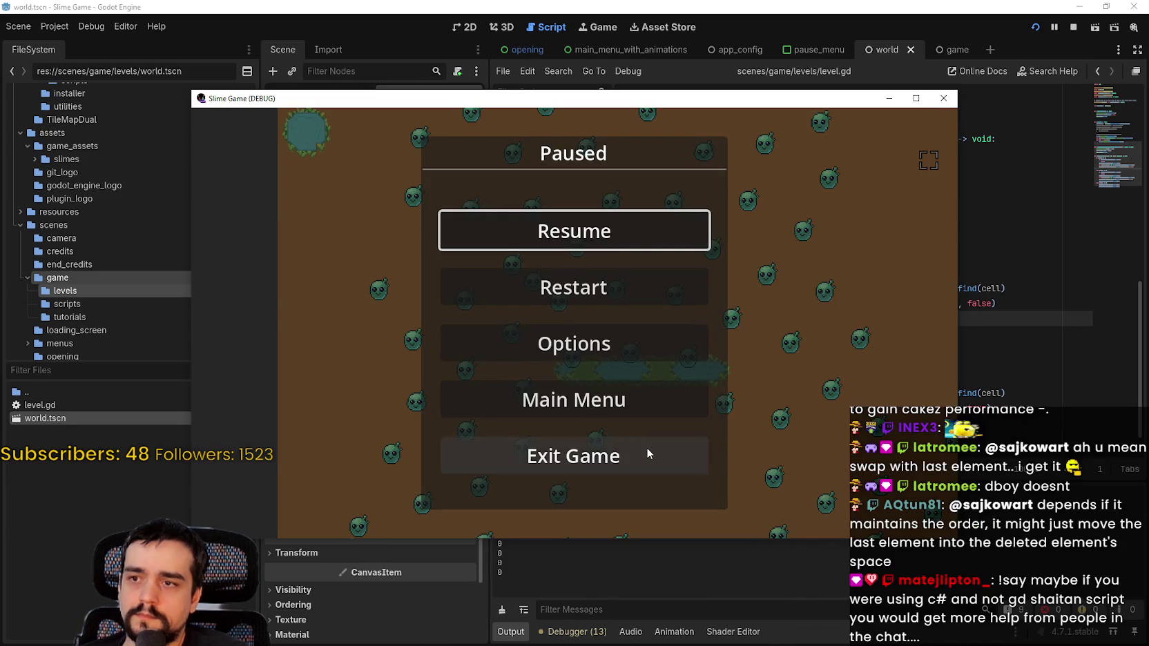
pyautogui.click(647, 450)
pyautogui.click(659, 361)
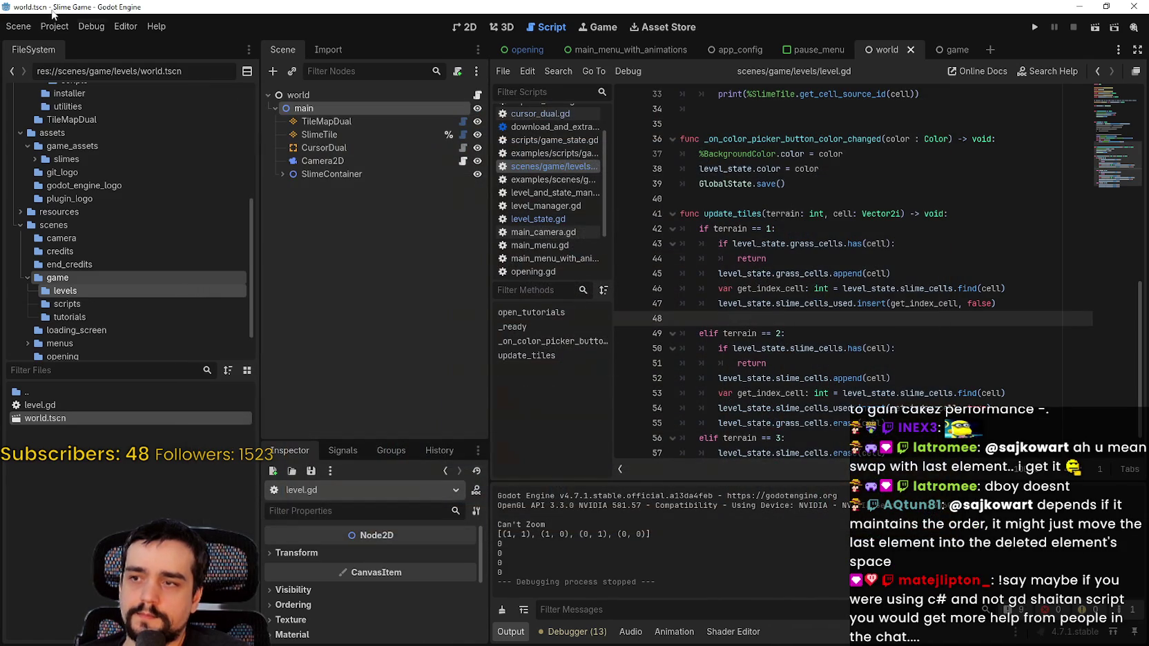
pyautogui.click(68, 26)
pyautogui.click(675, 363)
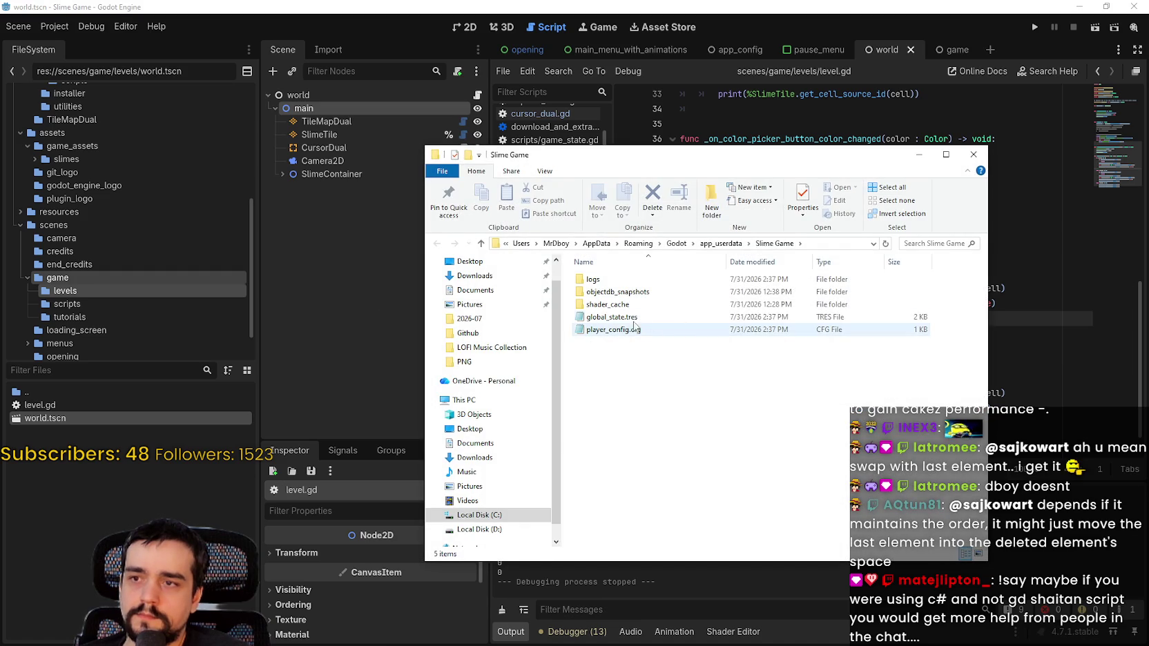
# - Open the regenerated global_state.tres in Notepad, showing nine slime_cells and two grass_cells
pyautogui.doubleClick(634, 323)
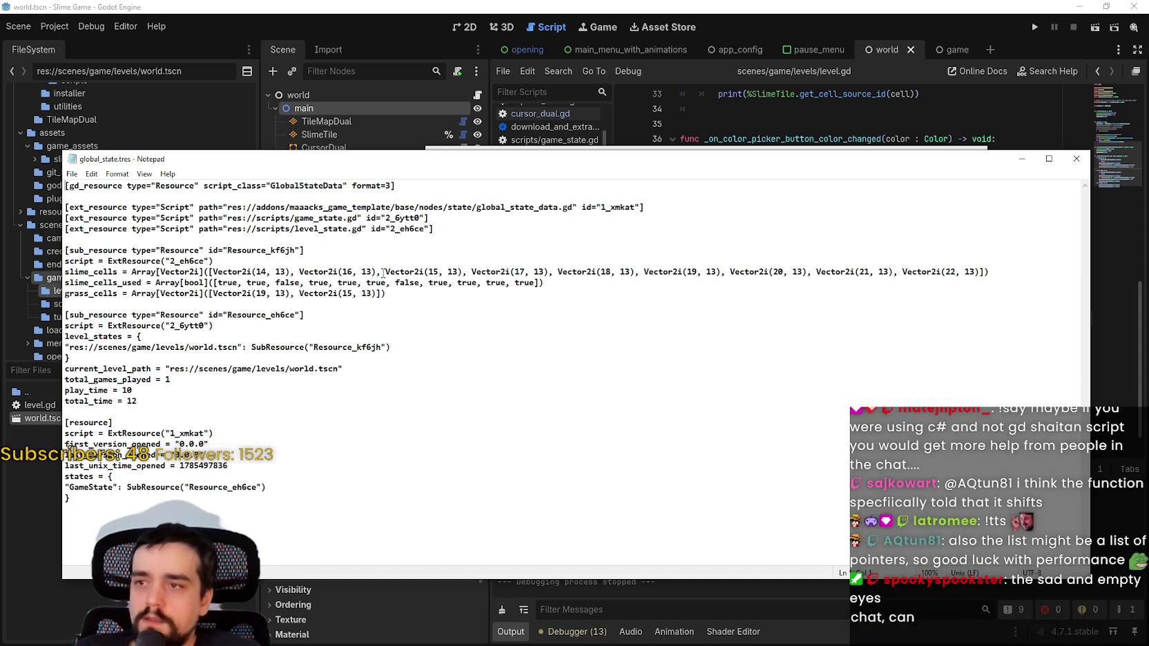
# - Highlight the slime_cells, slime_cells_used and grass_cells entries, then return to level.gd's update_tiles
pyautogui.click(664, 279)
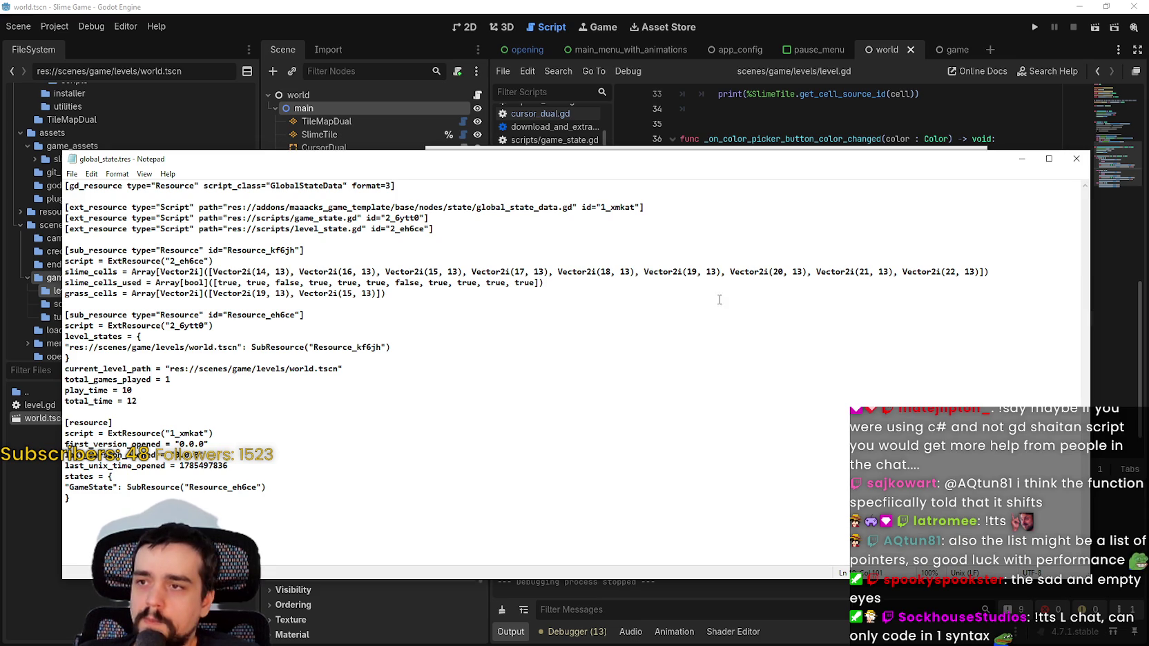
pyautogui.moveTo(567, 283)
pyautogui.mouseDown()
pyautogui.moveTo(28, 274)
pyautogui.moveTo(20, 262)
pyautogui.moveTo(12, 276)
pyautogui.mouseUp()
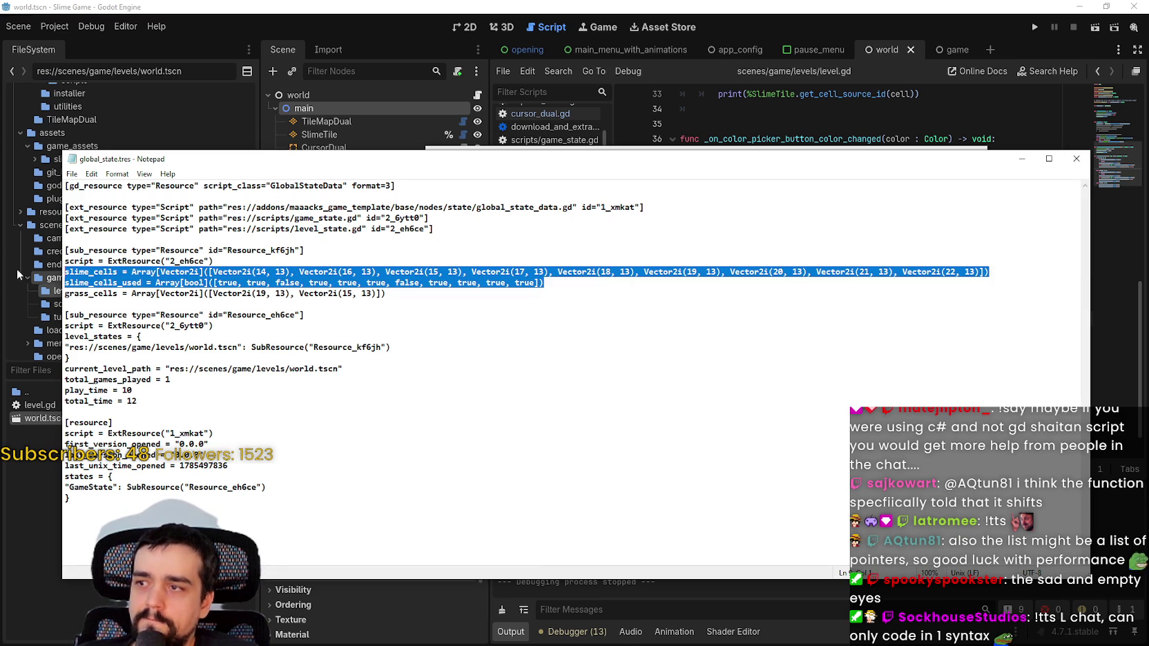
pyautogui.moveTo(436, 295); pyautogui.dragTo(61, 272)
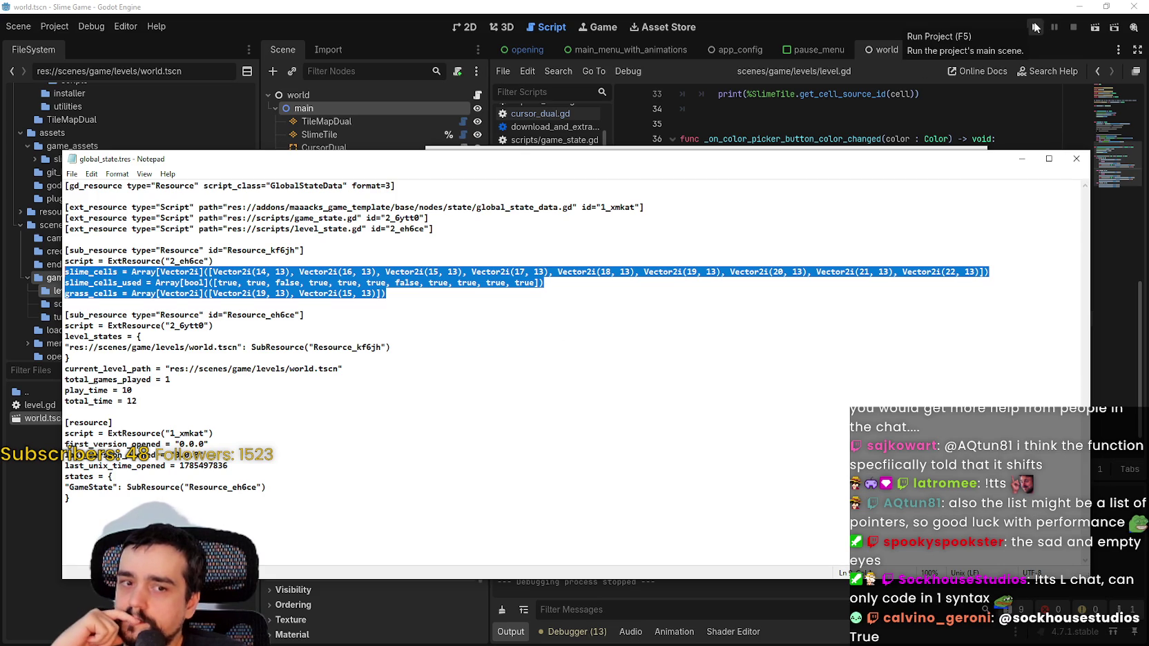
pyautogui.click(947, 124)
pyautogui.click(877, 251)
pyautogui.click(896, 317)
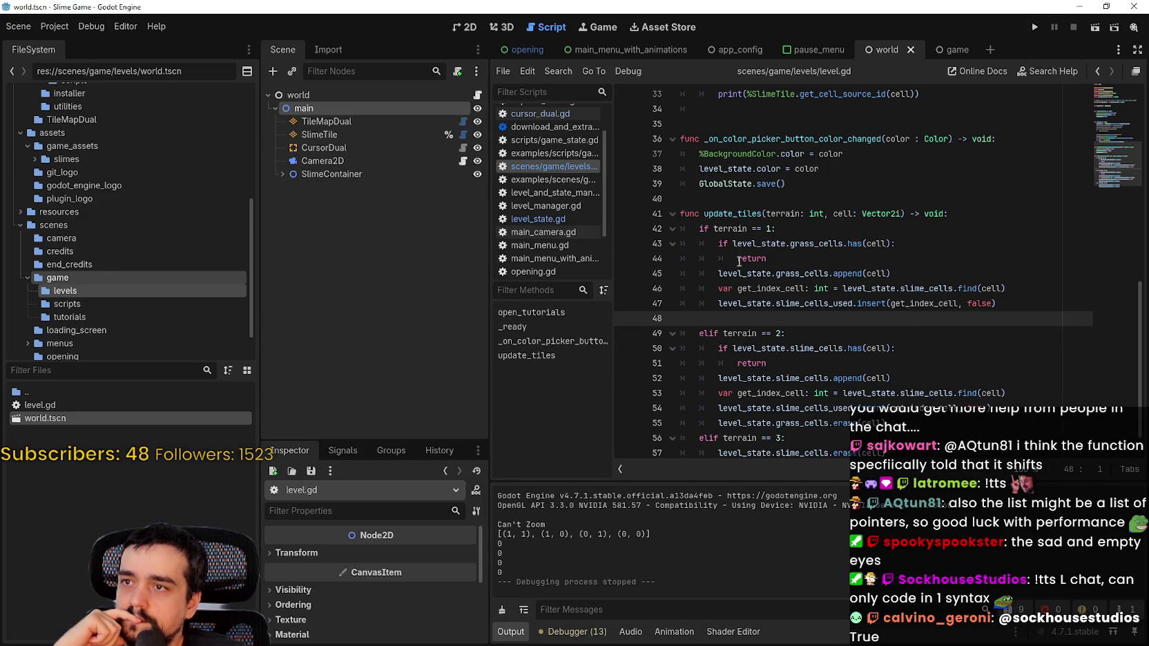
# - Jump from level.gd to the LevelState class definition via Lookup Symbol
pyautogui.click(804, 288)
pyautogui.scroll(4, 845, 273)
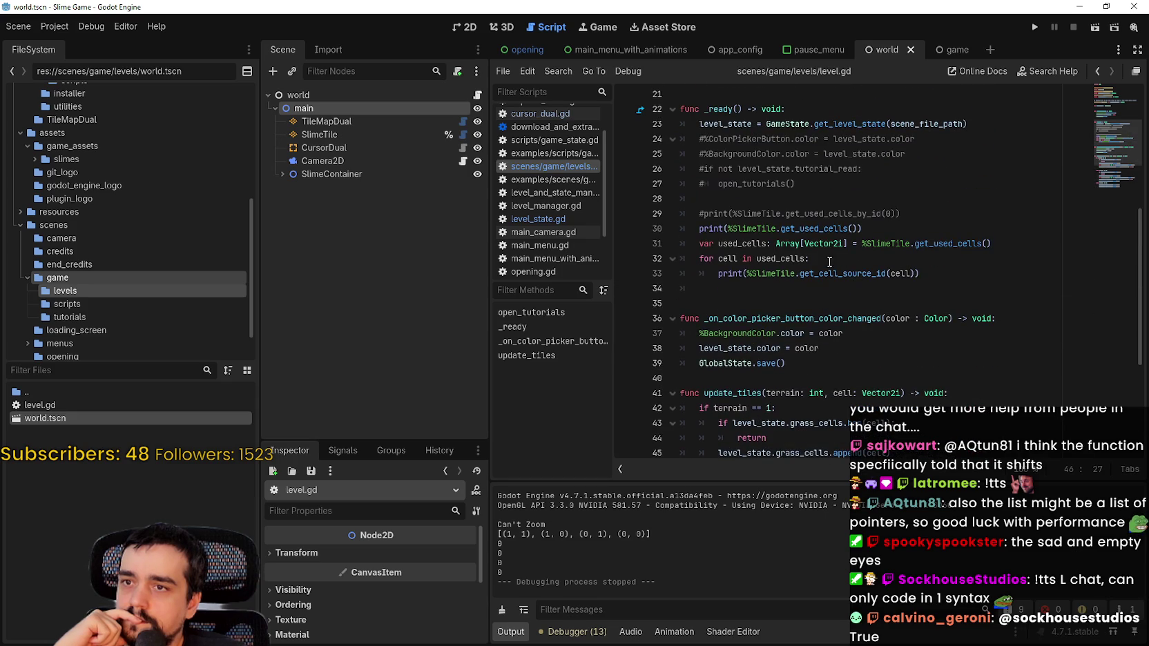
pyautogui.rightClick(737, 124)
pyautogui.click(773, 318)
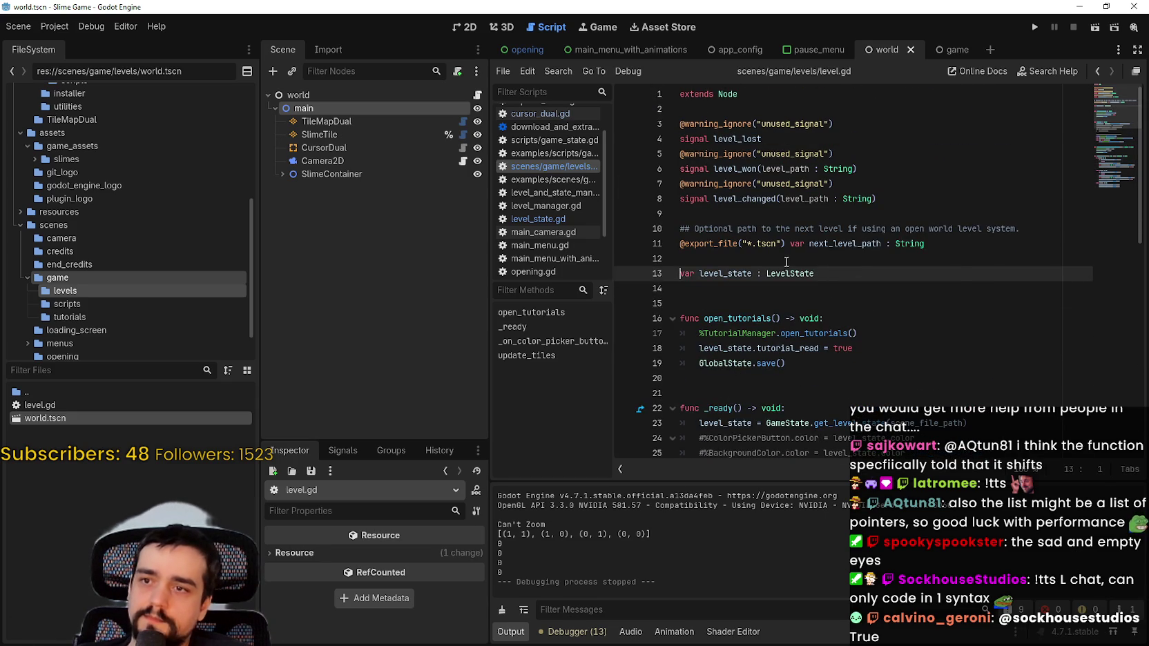
pyautogui.rightClick(791, 274)
pyautogui.click(830, 461)
# - Duplicate the slime_cells_used declaration on a new line below grass_cells and save
pyautogui.click(903, 216)
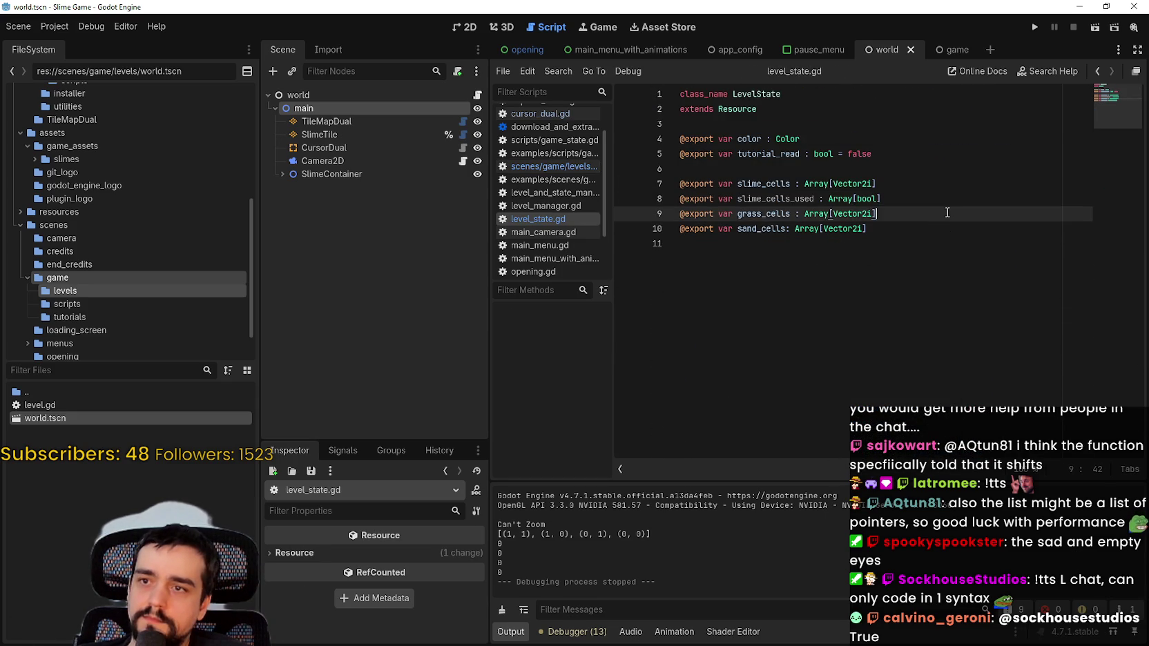
pyautogui.moveTo(897, 215)
pyautogui.mouseDown()
pyautogui.moveTo(691, 199)
pyautogui.moveTo(680, 215)
pyautogui.mouseUp()
pyautogui.click(948, 207)
pyautogui.moveTo(881, 199)
pyautogui.mouseDown()
pyautogui.moveTo(773, 213)
pyautogui.moveTo(731, 211)
pyautogui.moveTo(723, 199)
pyautogui.mouseUp()
pyautogui.click(895, 216)
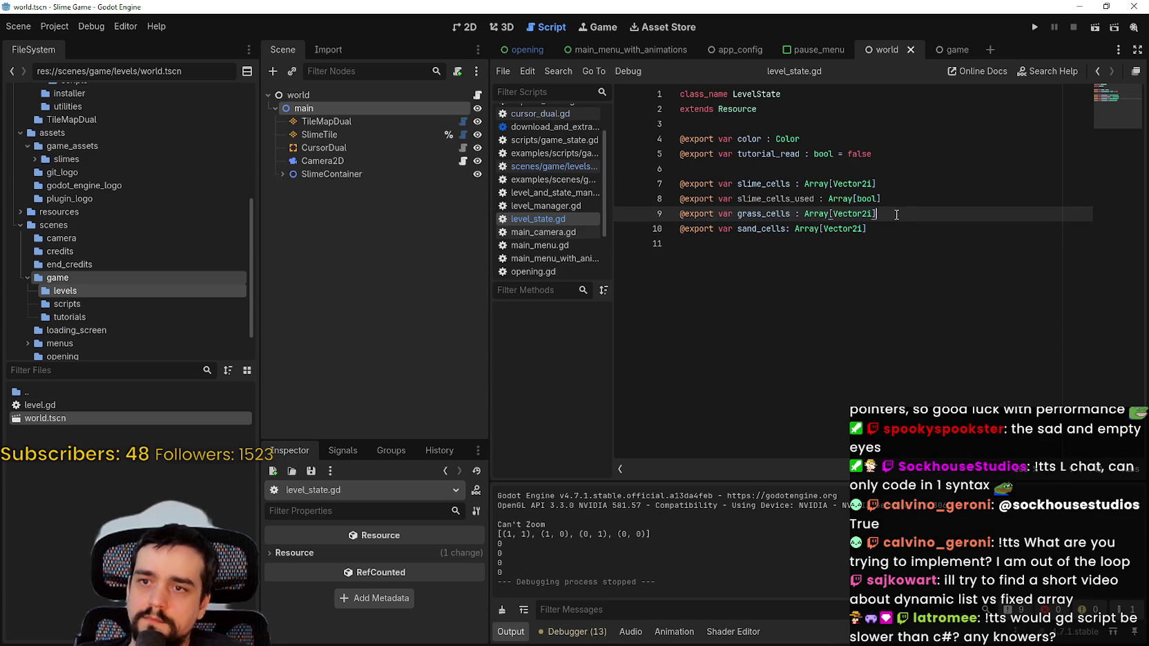
pyautogui.press('Return')
pyautogui.write('@export var slime_cells_used : Array[bool]')
pyautogui.hotkey('ctrl', 's')
# - Rename the copy to grass_cells_used, save, and return to level.gd
pyautogui.doubleClick(763, 229)
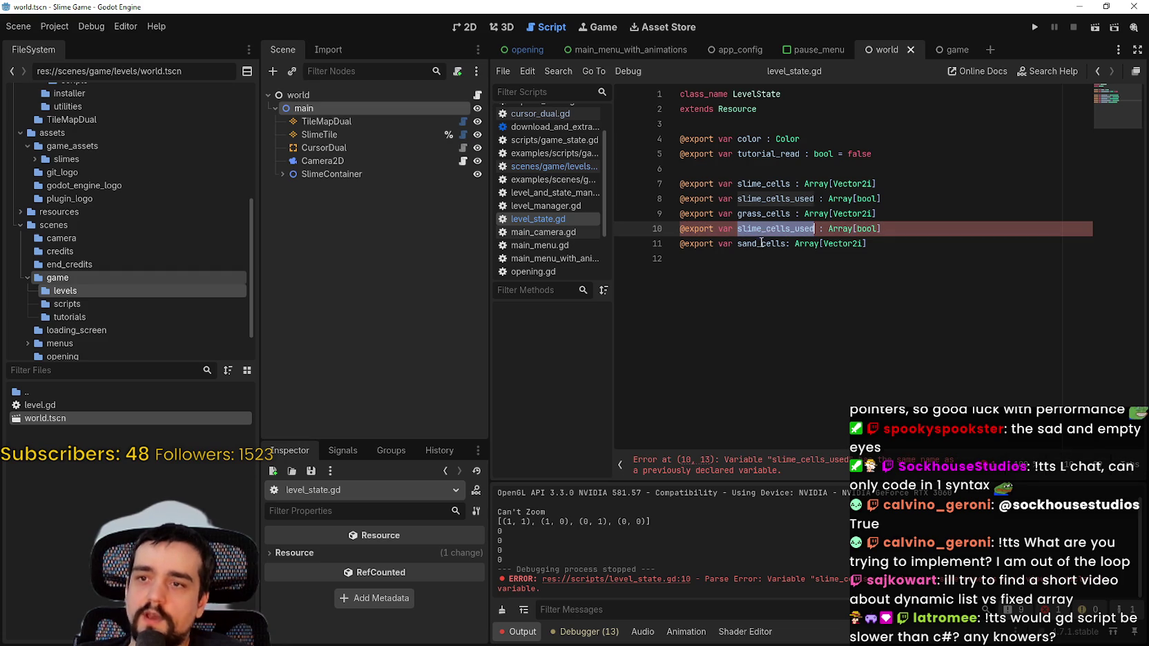
pyautogui.moveTo(791, 229); pyautogui.dragTo(740, 228)
pyautogui.write('grass')
pyautogui.hotkey('ctrl', 's')
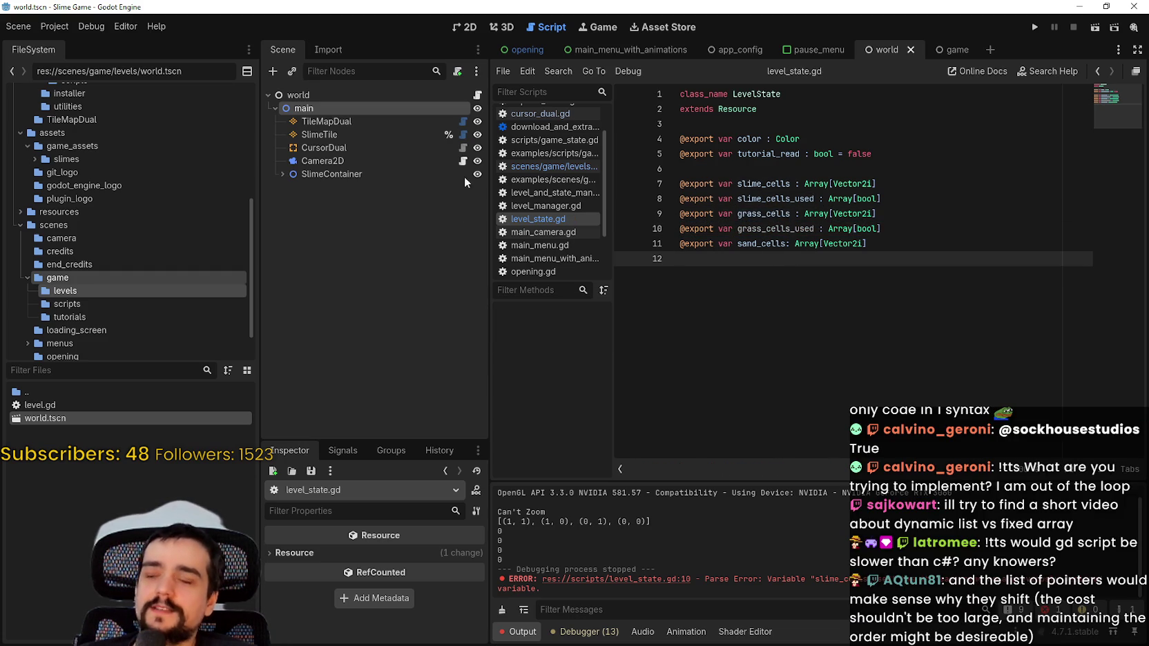
pyautogui.click(477, 95)
pyautogui.click(902, 274)
pyautogui.hotkey('ctrl', 's')
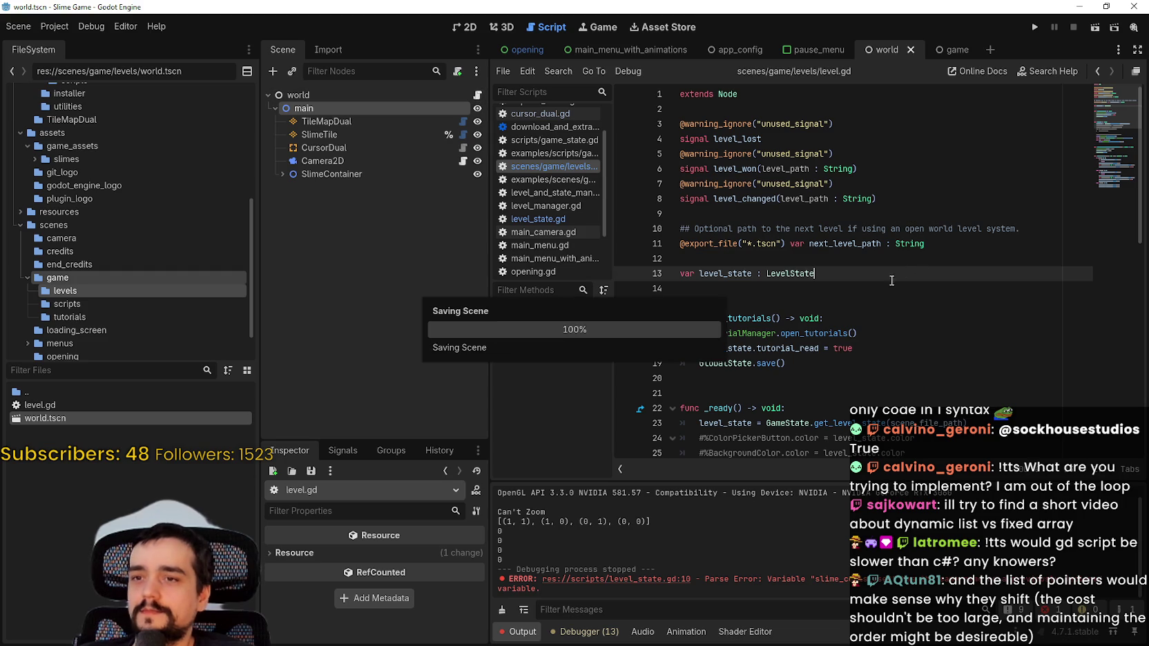
# - Rename get_index_cell to get_slime_index_cell on lines 46–47
pyautogui.scroll(-10, 897, 283)
pyautogui.click(938, 391)
pyautogui.click(943, 287)
pyautogui.click(913, 247)
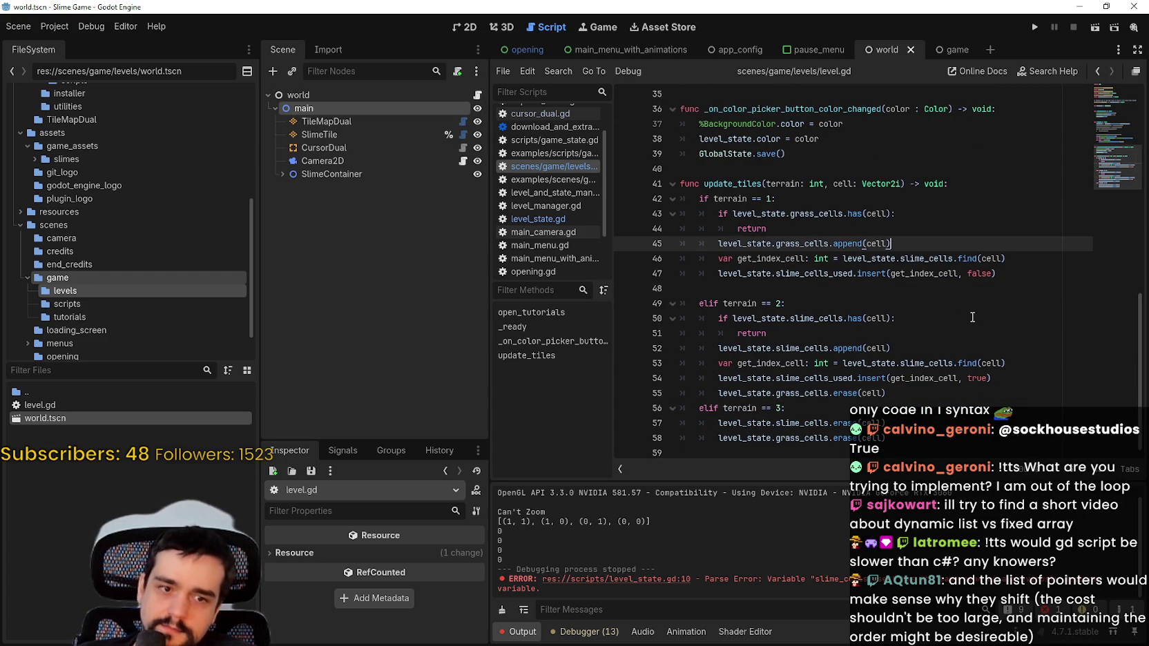
pyautogui.click(1010, 270)
pyautogui.hotkey('shift', 'Up')
pyautogui.hotkey('shift', 'Home')
pyautogui.click(906, 243)
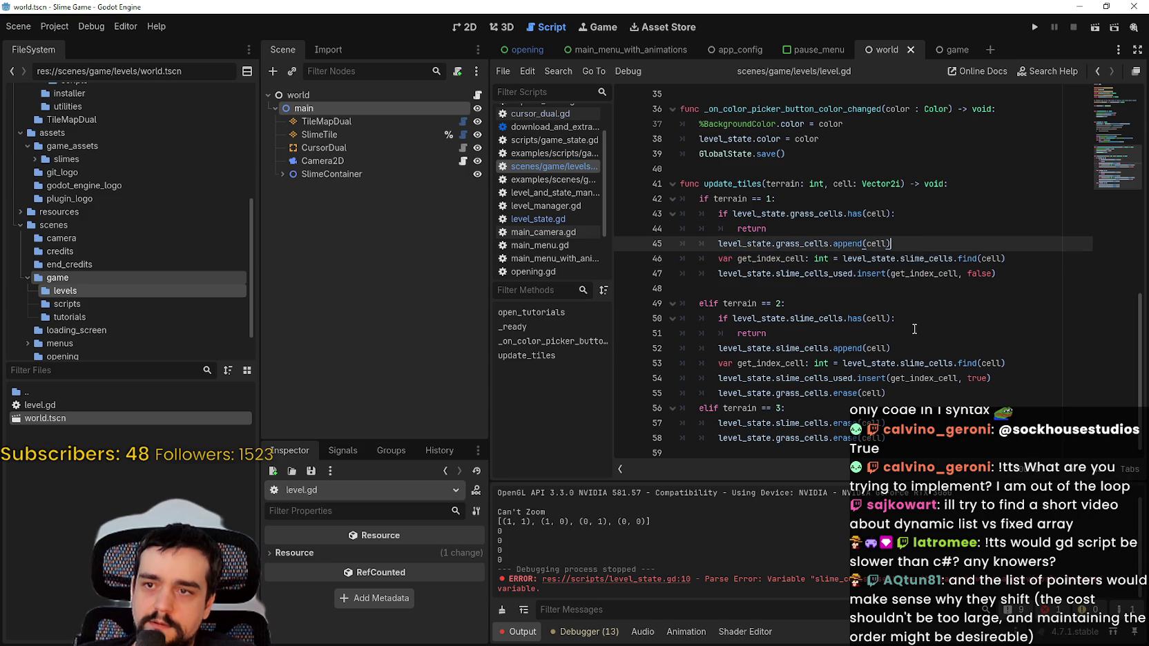
pyautogui.click(747, 258)
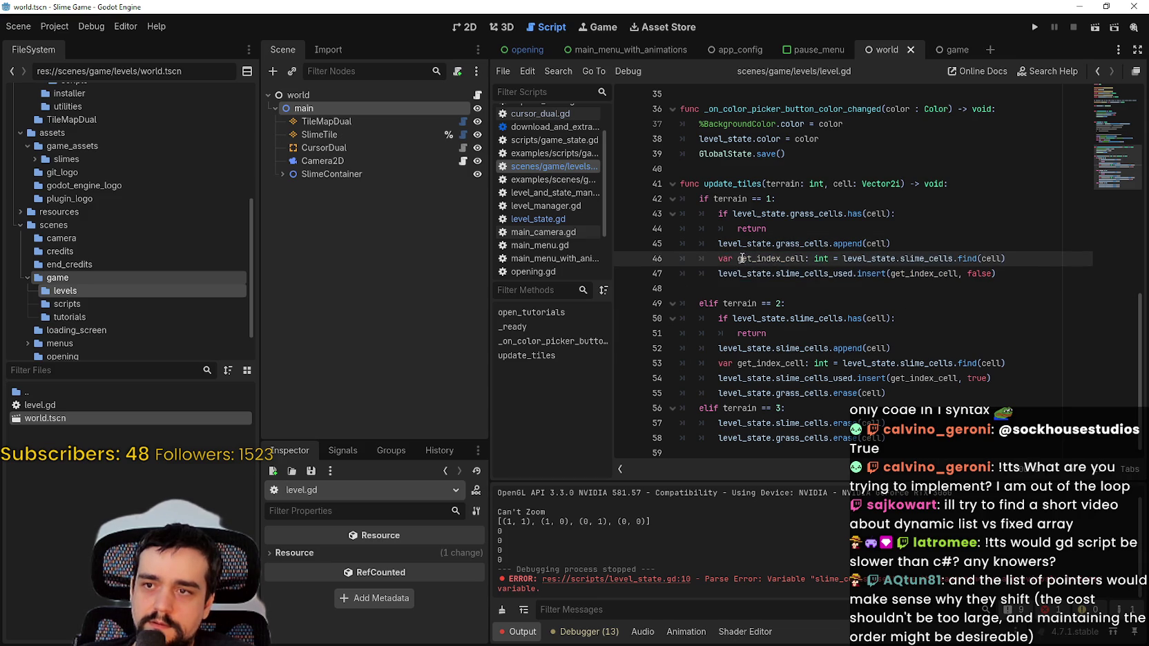
pyautogui.write('slime_')
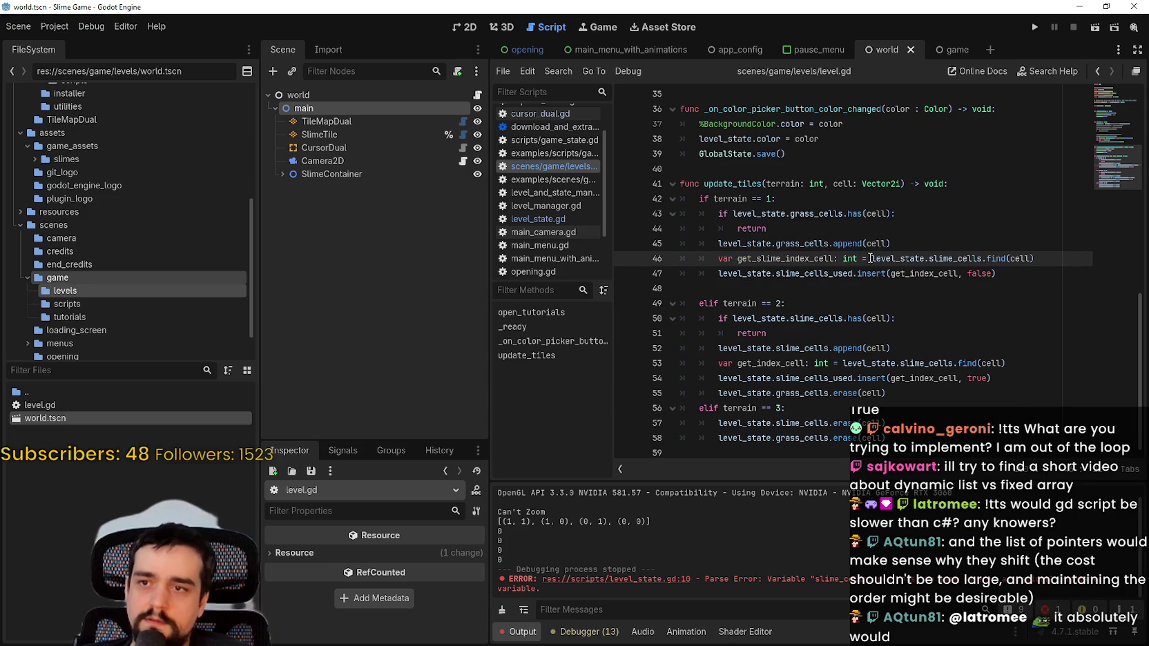
pyautogui.hotkey('ctrl', 'd')
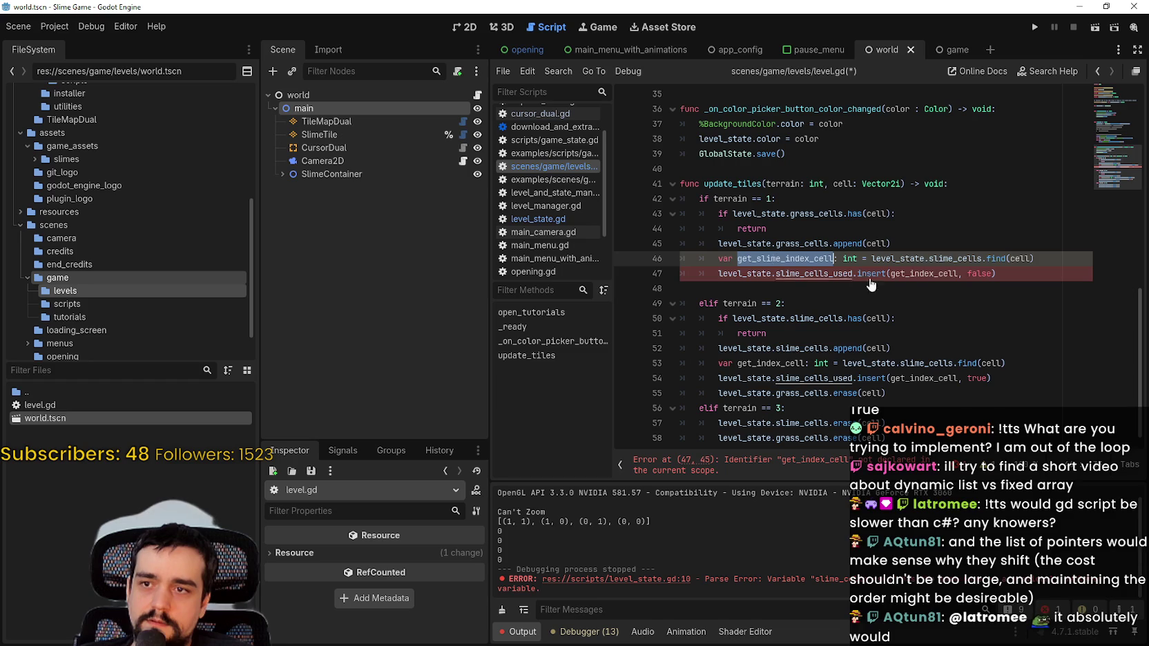
pyautogui.doubleClick(918, 273)
pyautogui.write('get_slime_index_cell')
# - Duplicate those two lines above and make the copy find get_grass_index_cell in grass_cells
pyautogui.moveTo(1035, 273); pyautogui.dragTo(641, 259)
pyautogui.hotkey('ctrl', 'c')
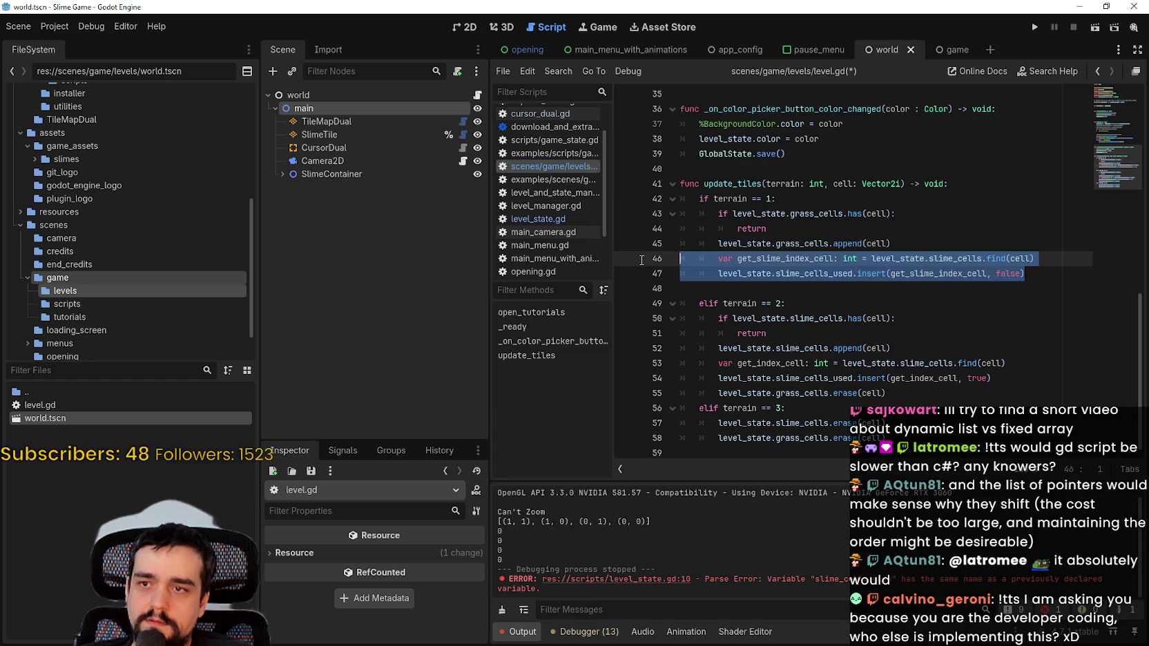
pyautogui.click(912, 244)
pyautogui.press('Return')
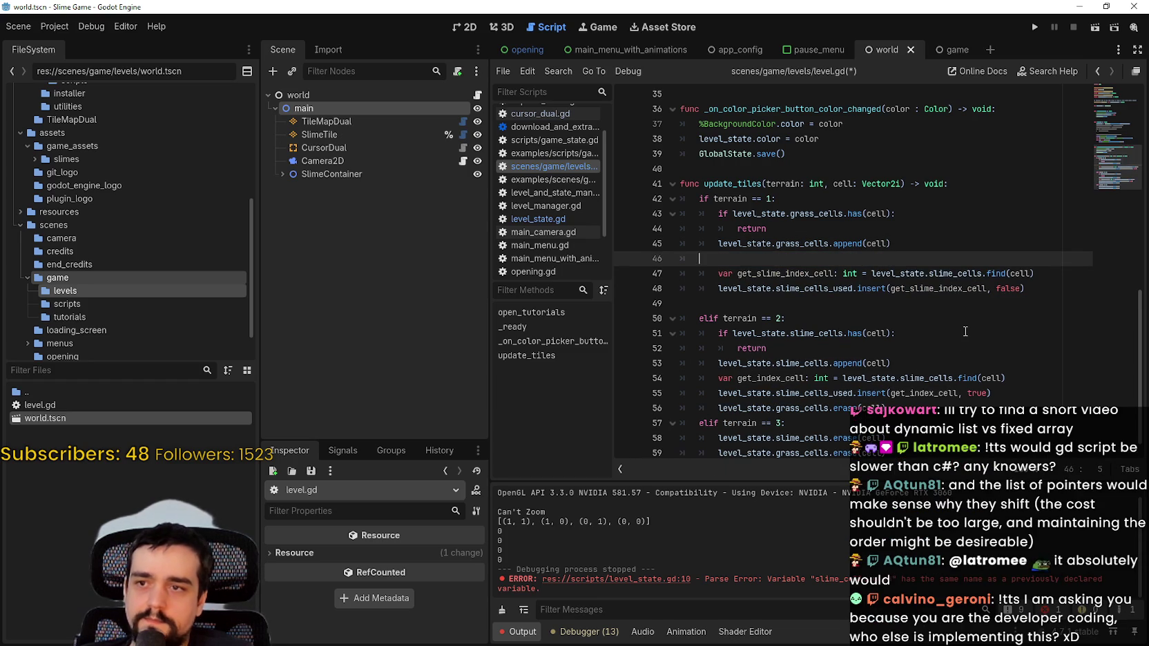
pyautogui.hotkey('ctrl', 'v')
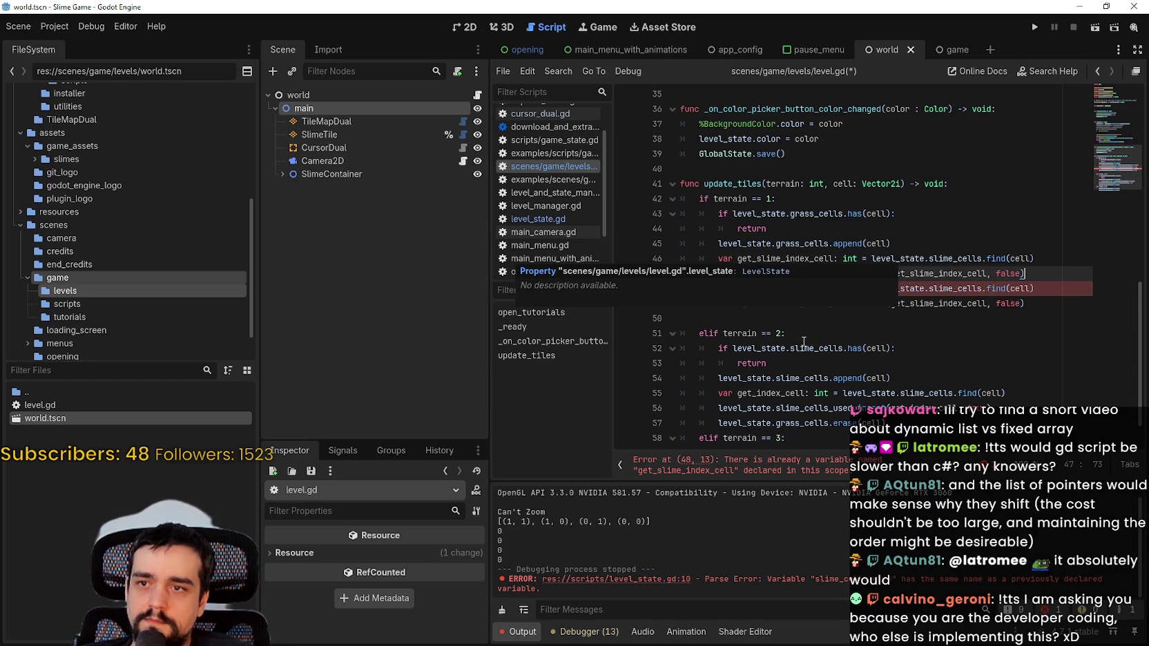
pyautogui.click(892, 319)
pyautogui.click(783, 260)
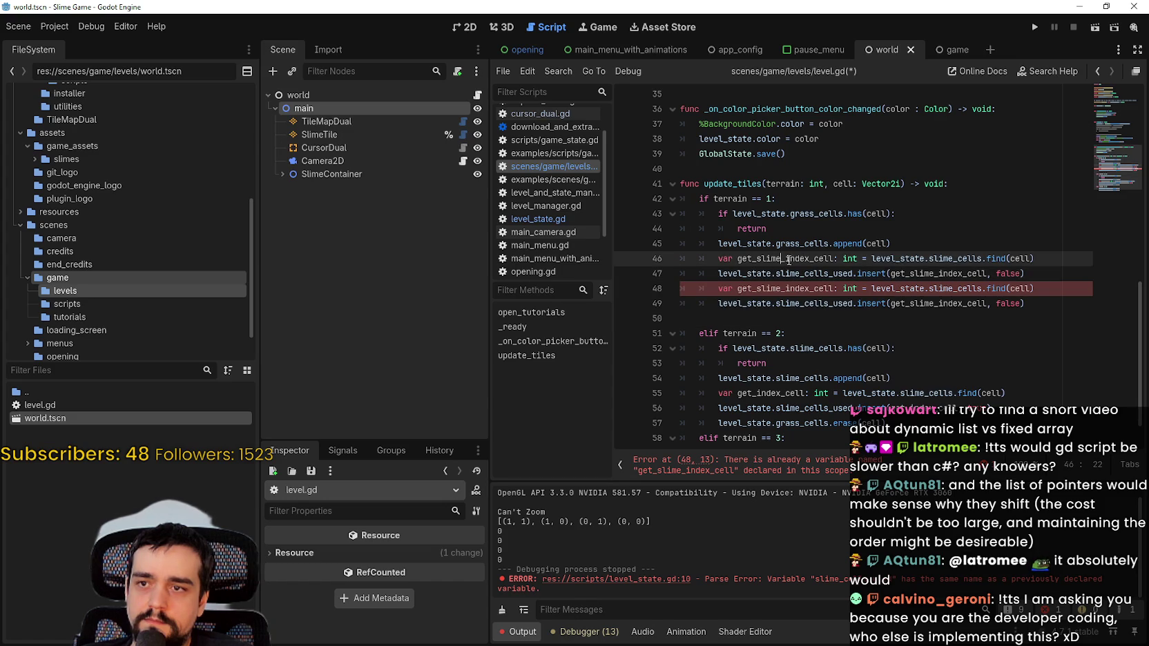
pyautogui.moveTo(782, 259); pyautogui.dragTo(752, 260)
pyautogui.write('grass')
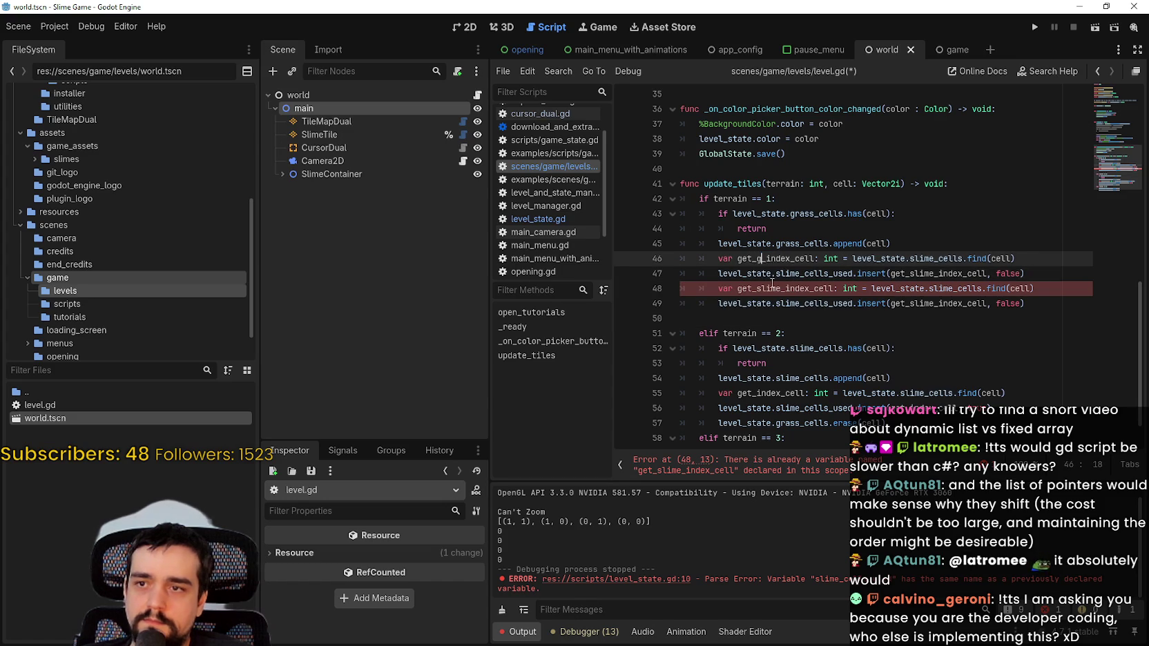
pyautogui.doubleClick(953, 259)
pyautogui.write('grass_cells')
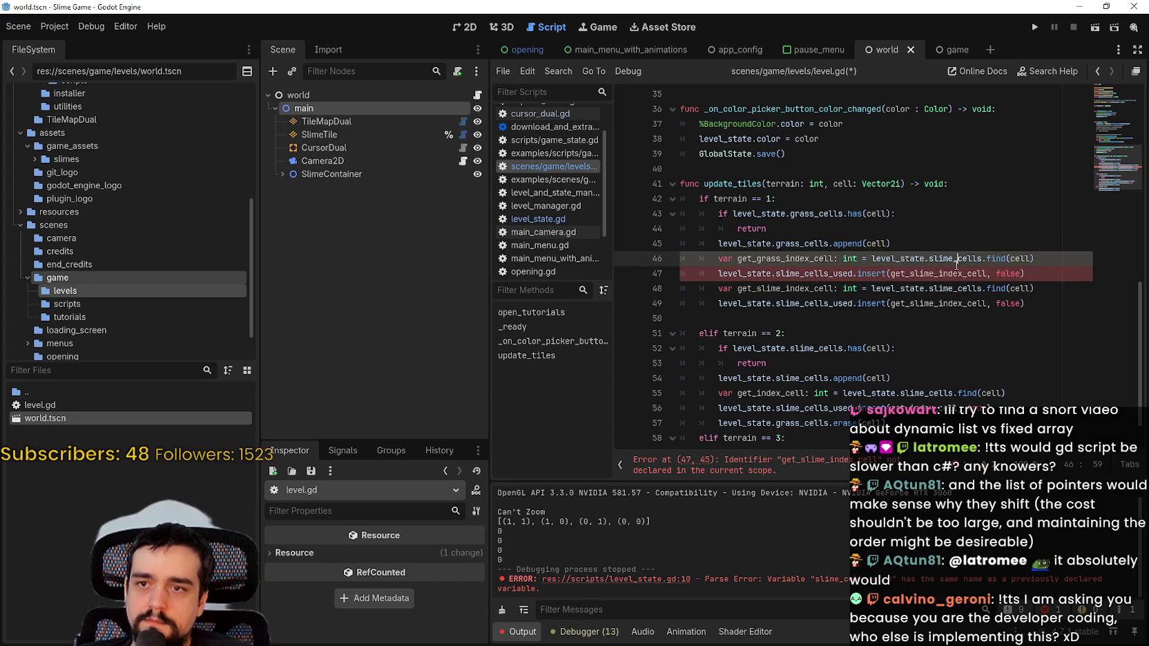
# - Change the copied insert call's target from slime_cells_used to grass_cells_used
pyautogui.click(945, 273)
pyautogui.doubleClick(785, 274)
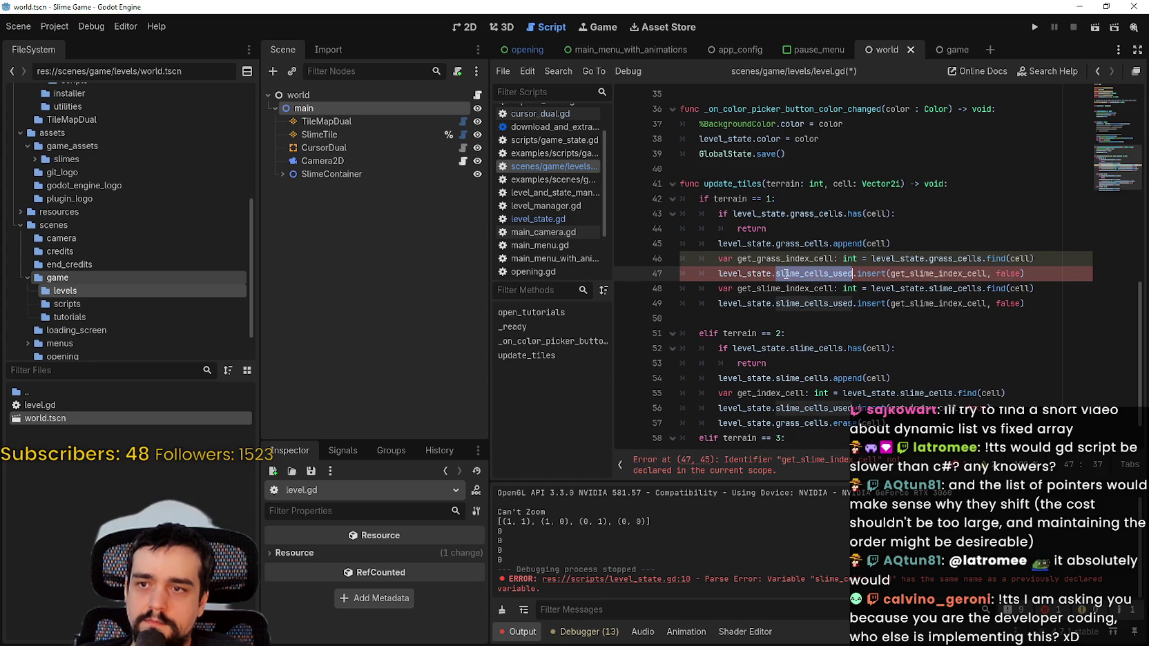
pyautogui.click(796, 259)
pyautogui.doubleClick(813, 275)
pyautogui.click(809, 258)
pyautogui.click(815, 275)
pyautogui.moveTo(799, 274); pyautogui.dragTo(782, 274)
pyautogui.write('grass')
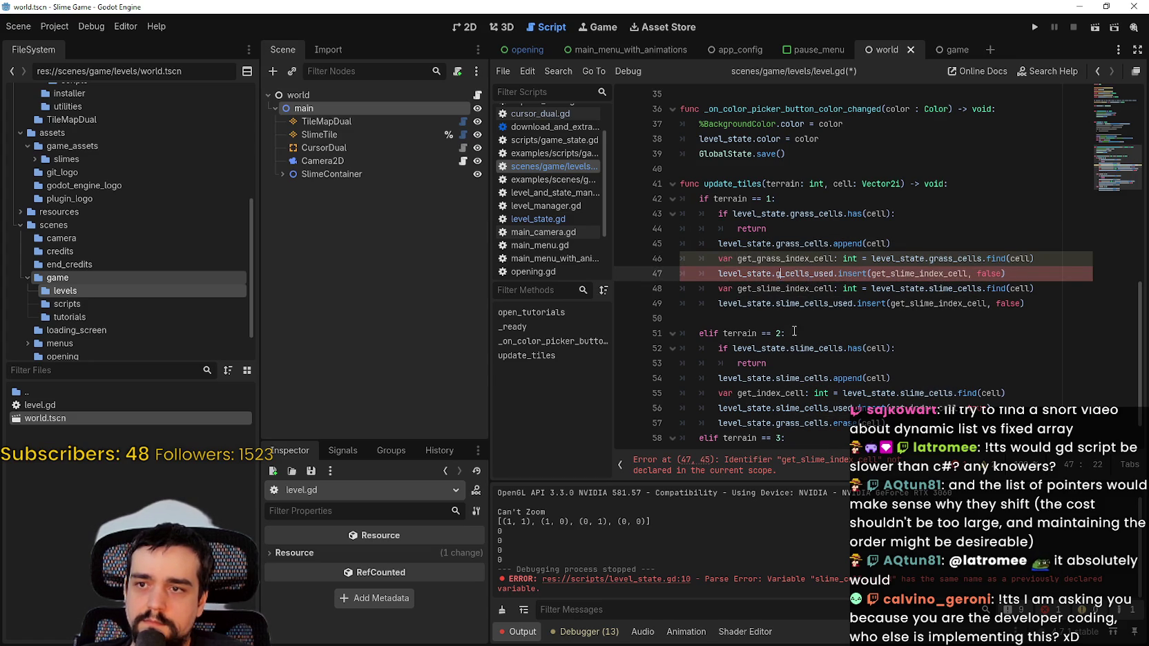
# - Make the insert call add get_grass_index_cell with the value true
pyautogui.doubleClick(925, 274)
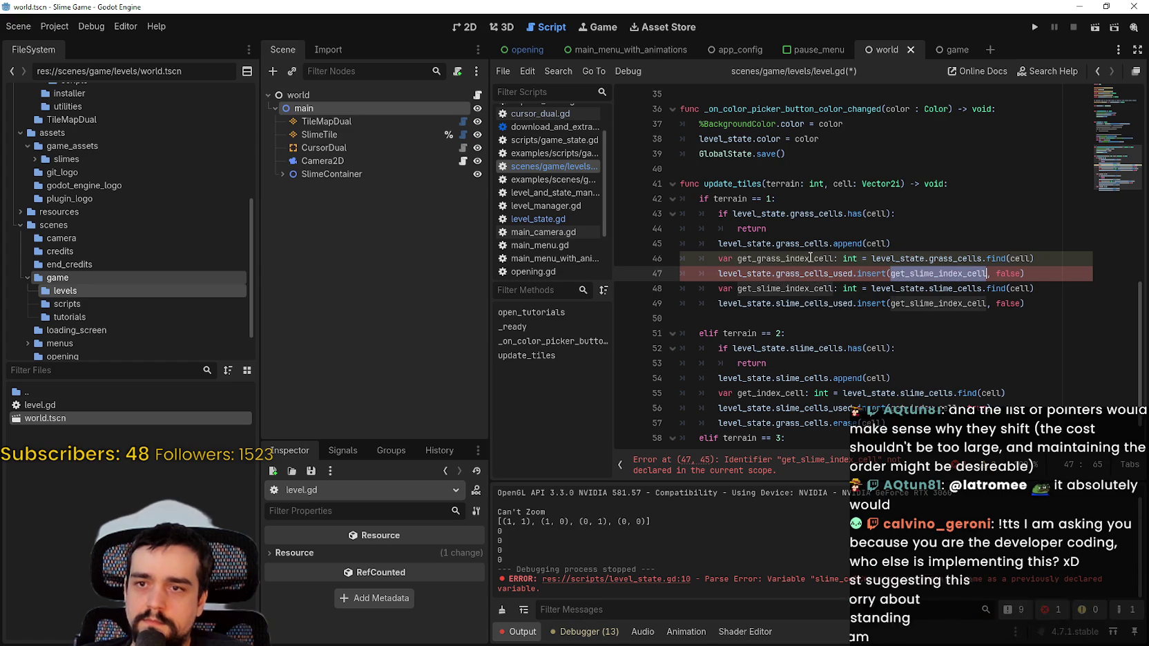
pyautogui.write('get_grass_index_cell')
pyautogui.doubleClick(1009, 274)
pyautogui.write('true')
pyautogui.press('Escape')
pyautogui.click(978, 288)
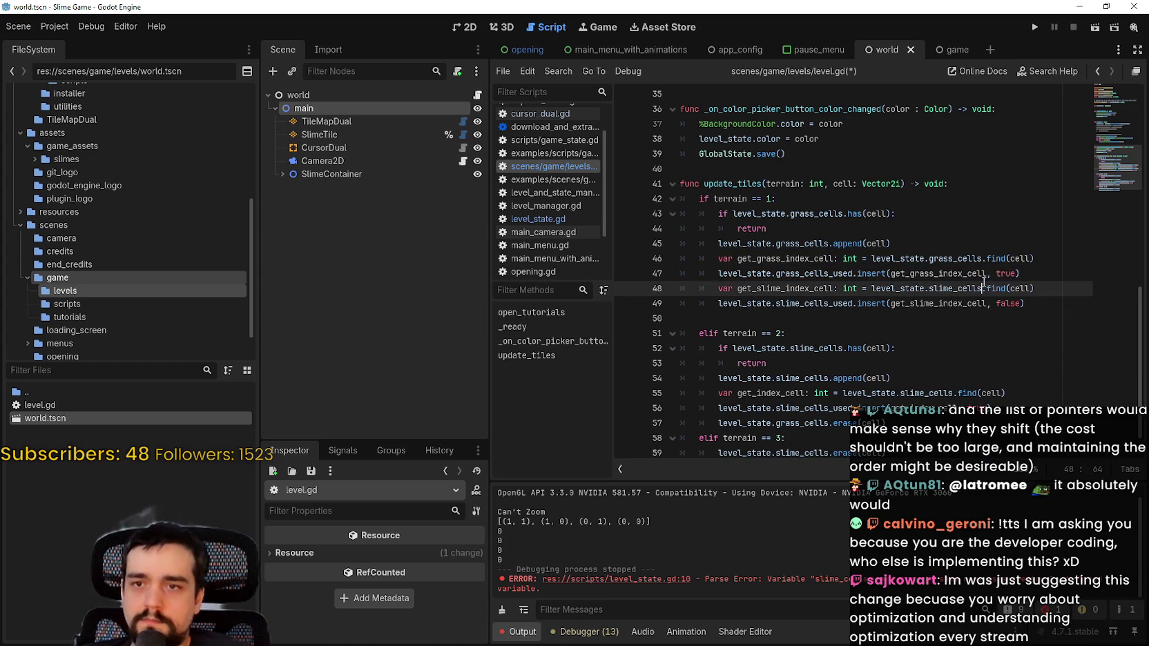
pyautogui.click(965, 318)
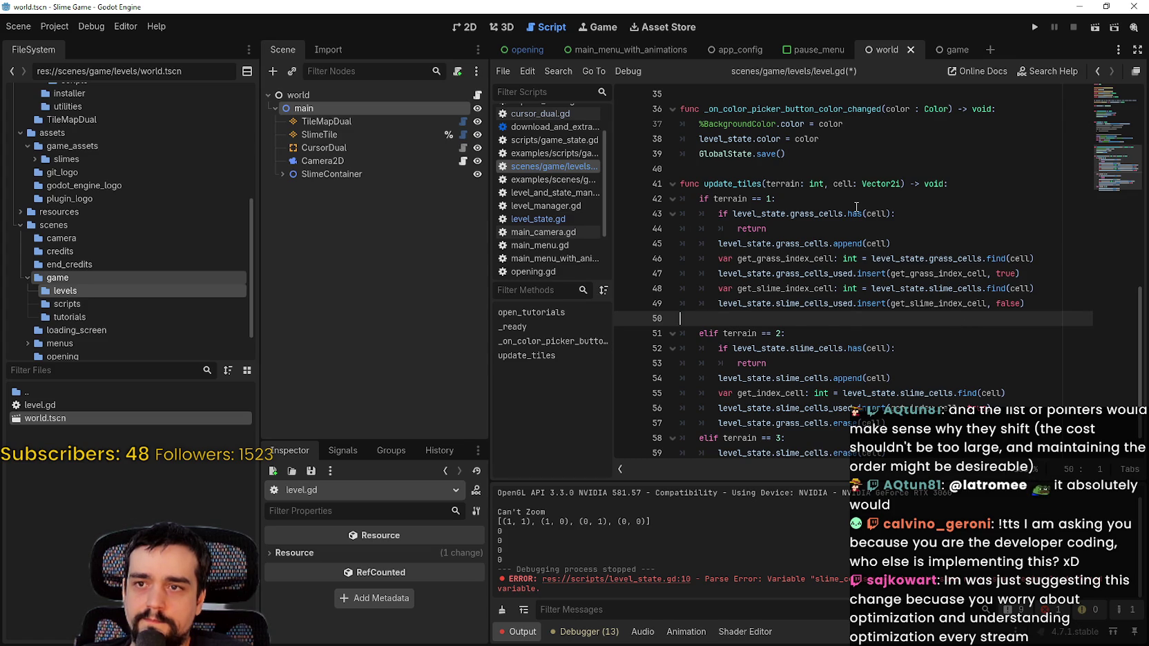
pyautogui.moveTo(856, 207)
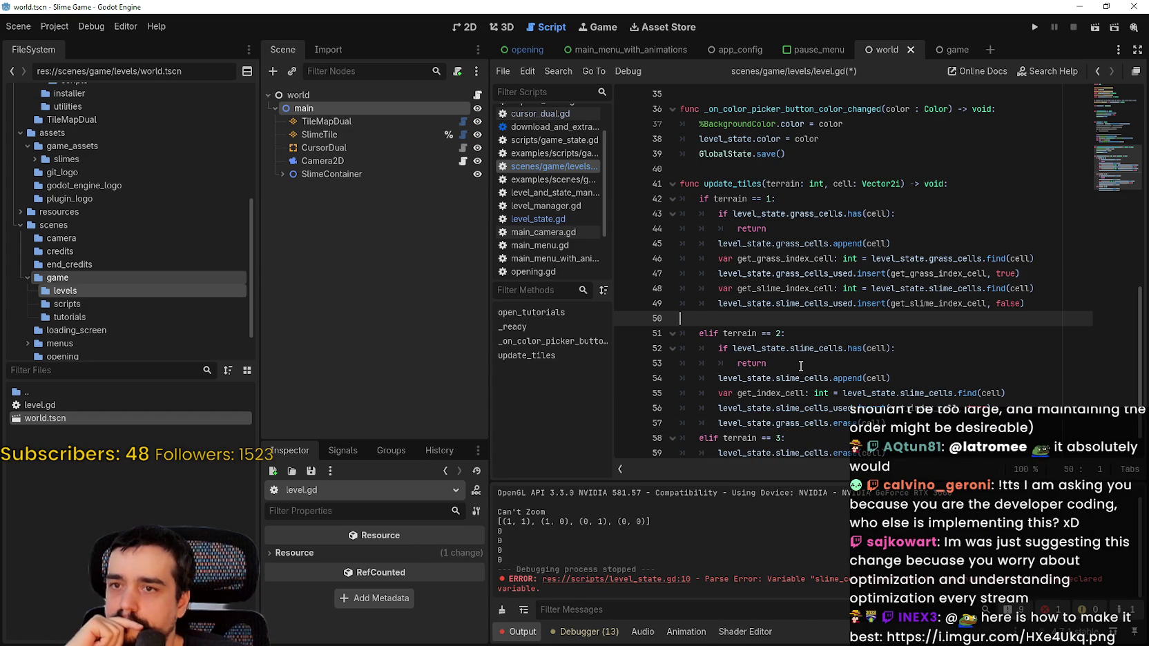
pyautogui.doubleClick(815, 214)
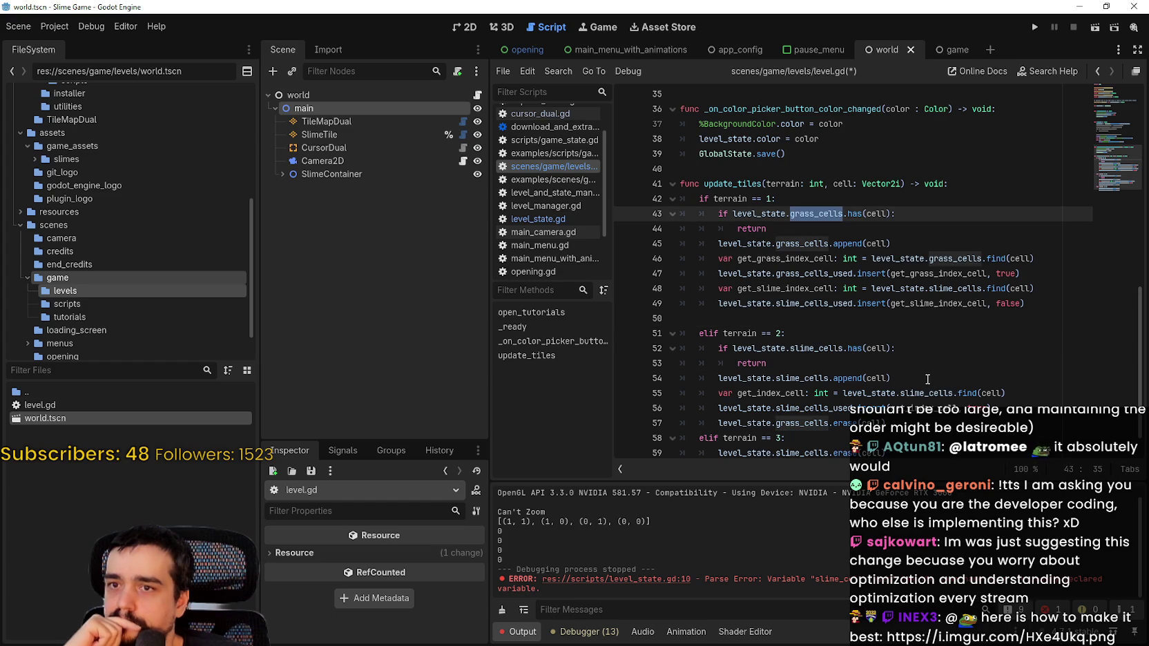
pyautogui.click(898, 243)
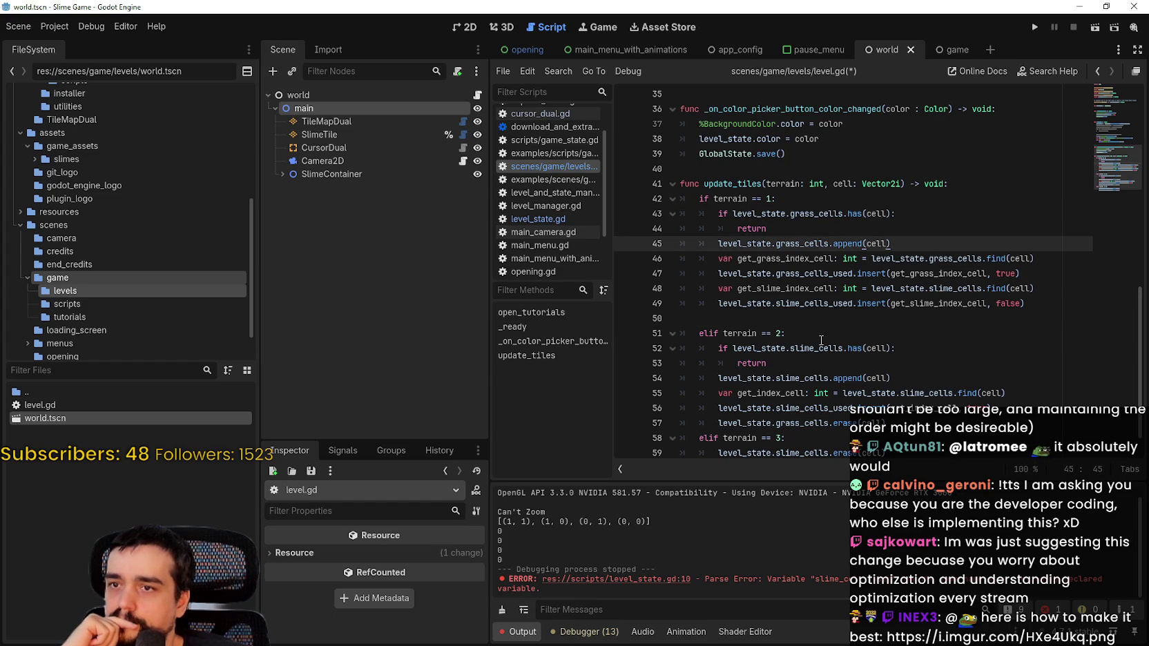
pyautogui.click(809, 321)
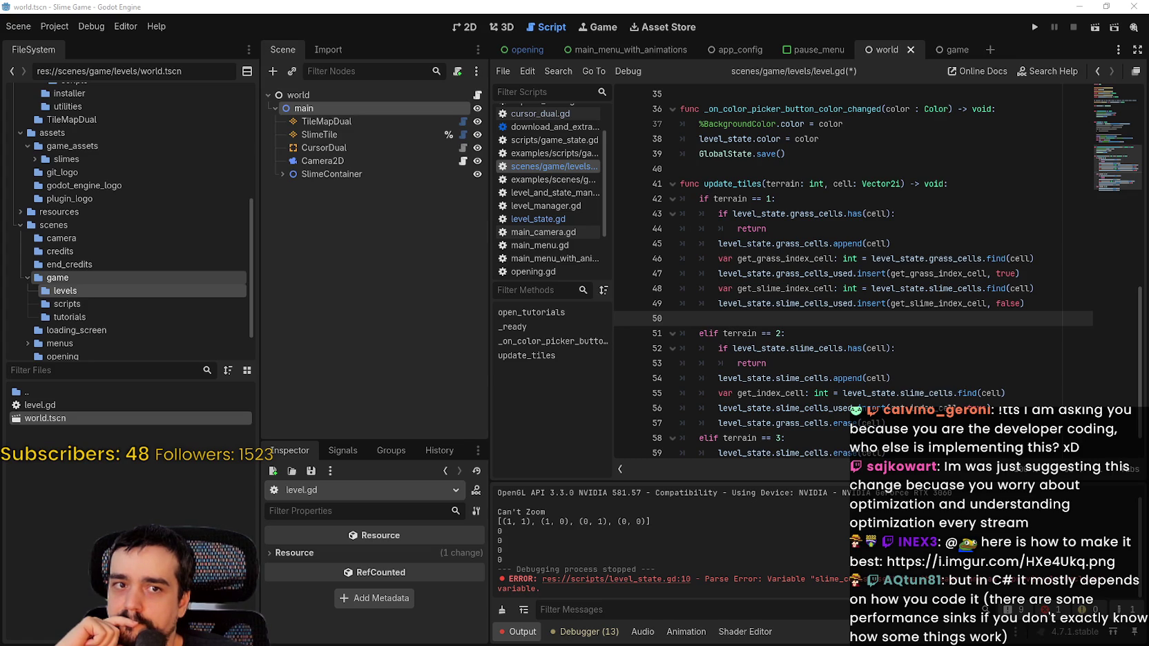
pyautogui.hotkey('alt', 'Tab')
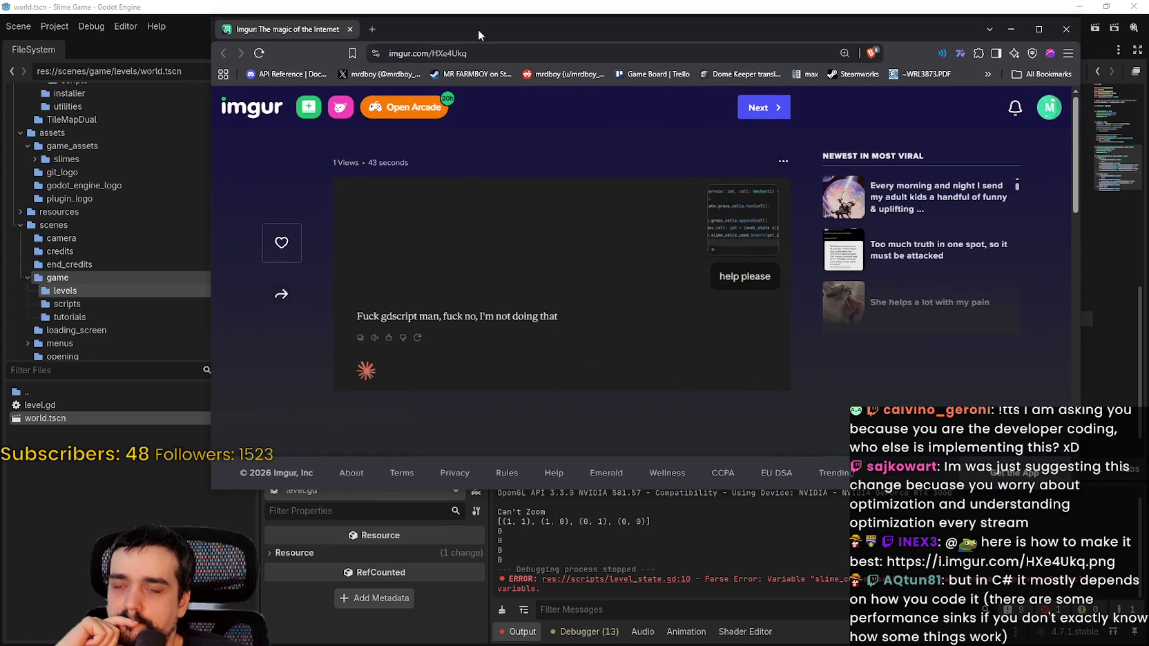
pyautogui.click(528, 241)
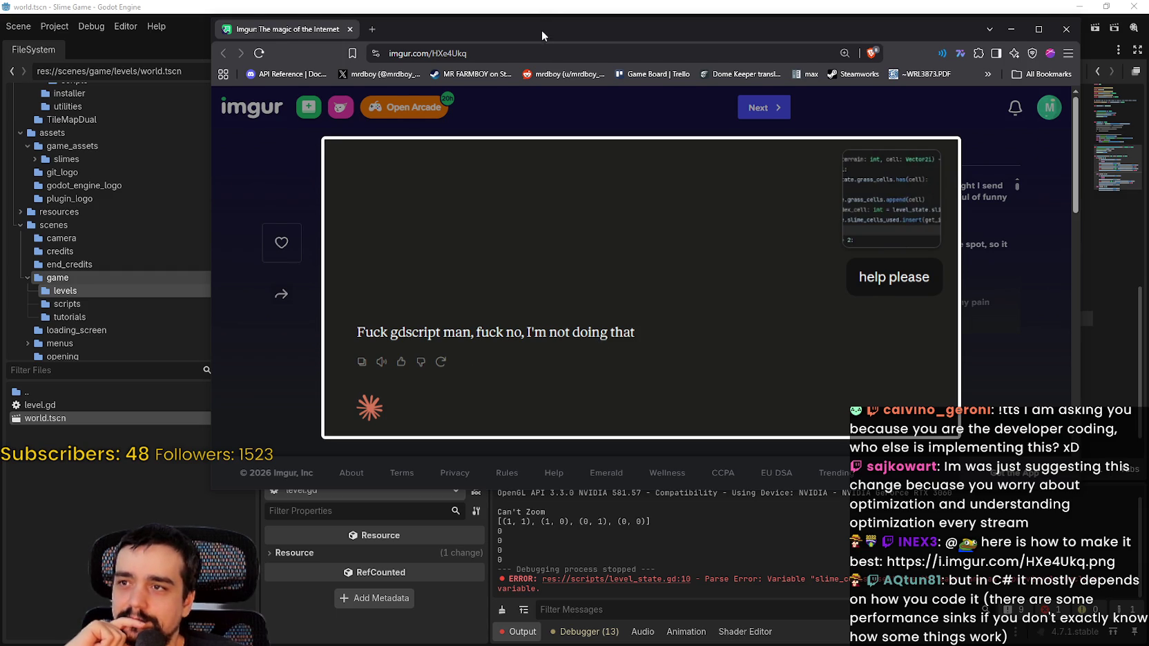
pyautogui.moveTo(542, 29); pyautogui.dragTo(512, 22)
pyautogui.click(962, 339)
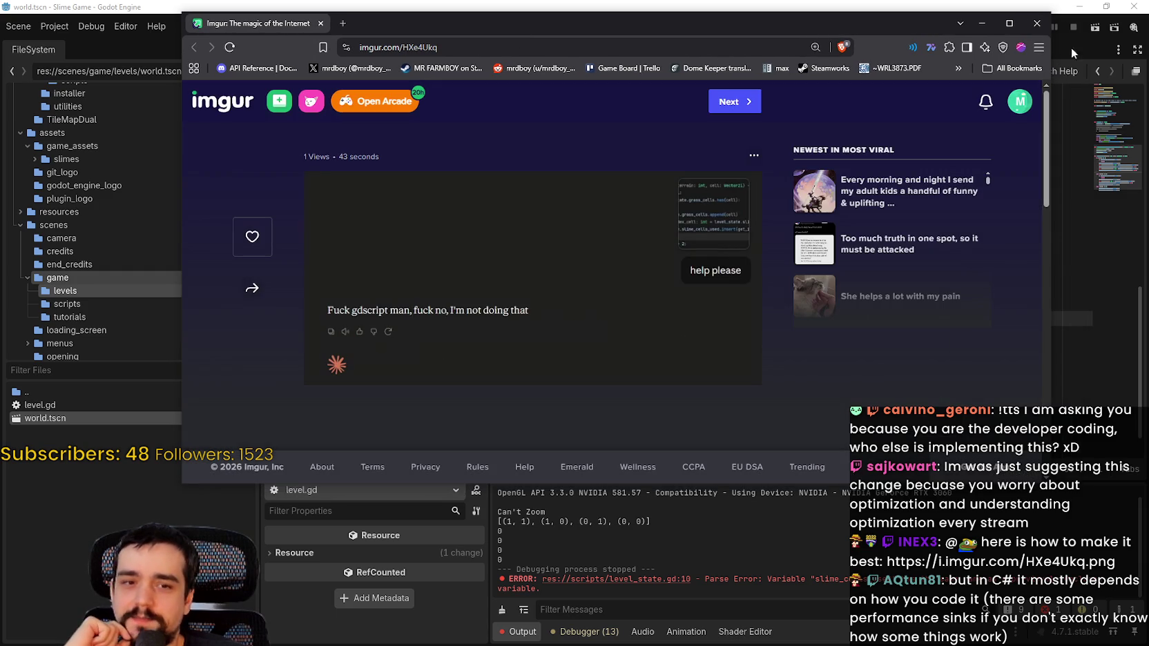
pyautogui.click(1037, 23)
pyautogui.click(749, 333)
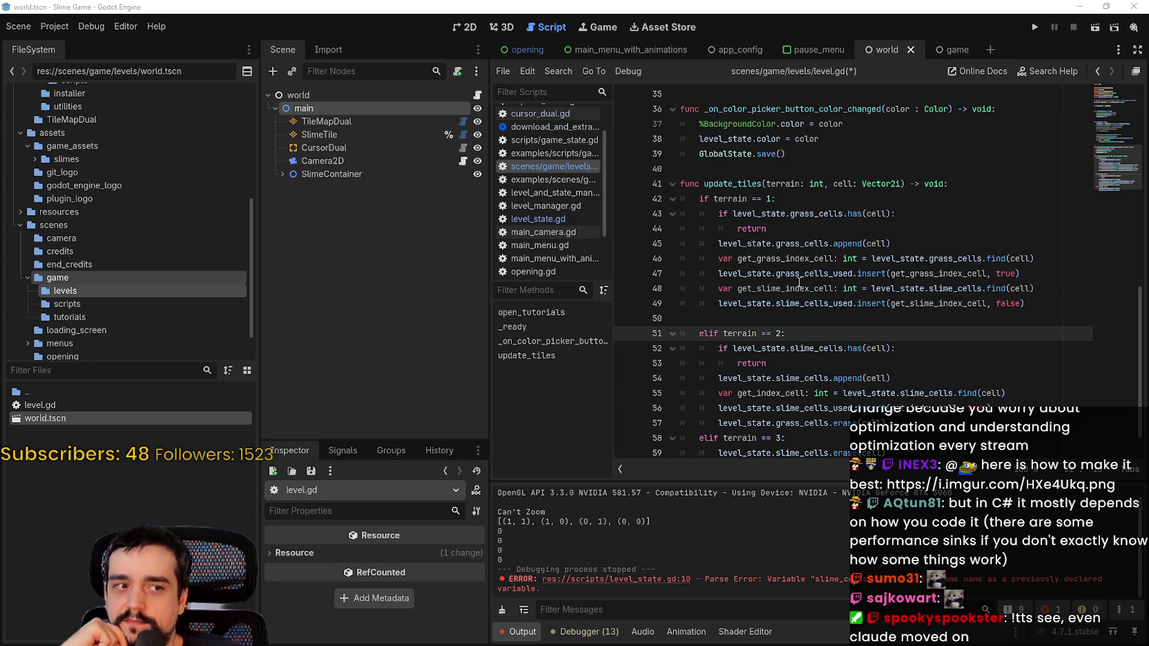
pyautogui.click(822, 244)
pyautogui.click(821, 229)
pyautogui.click(857, 303)
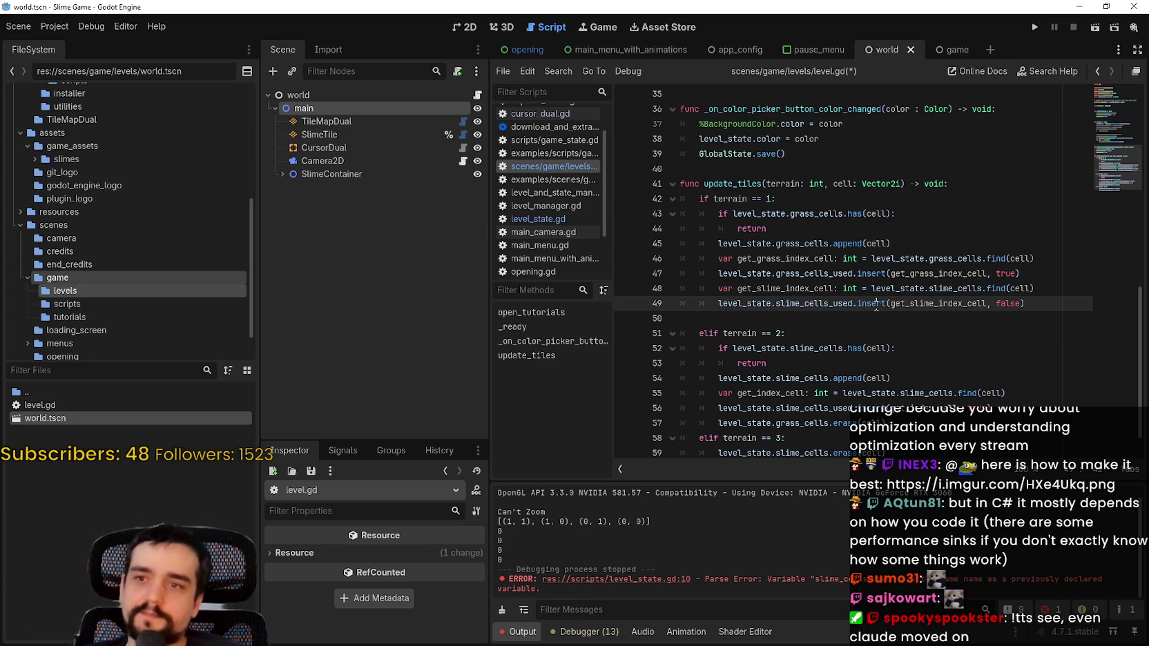
pyautogui.click(925, 329)
pyautogui.press('Up')
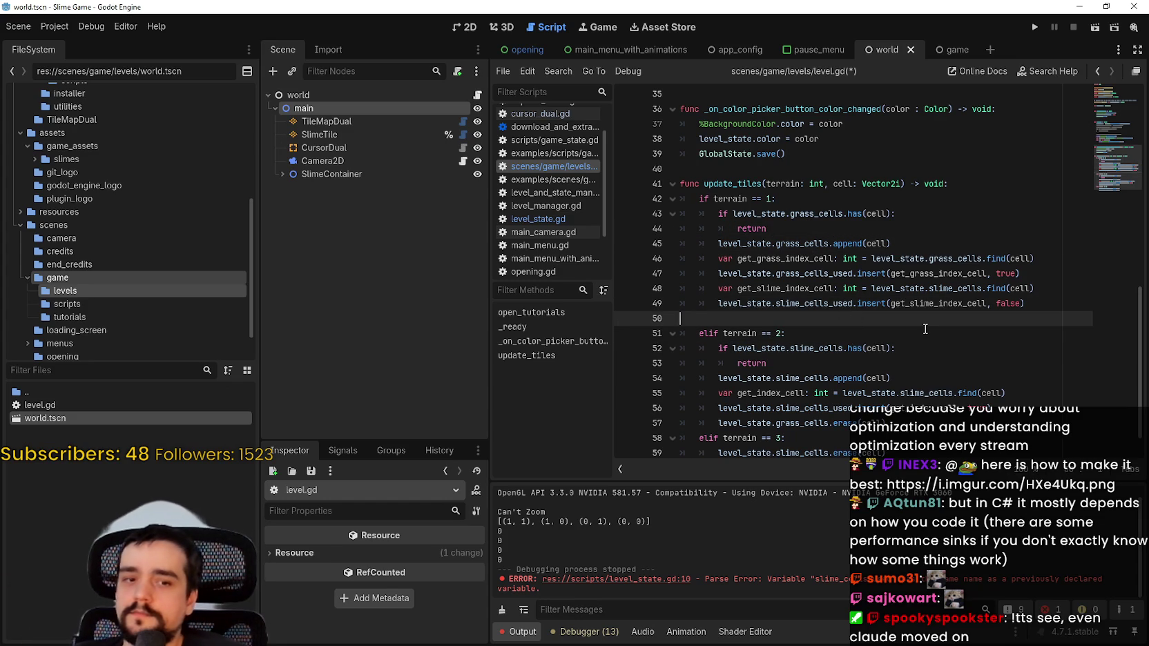
pyautogui.click(974, 302)
pyautogui.click(942, 316)
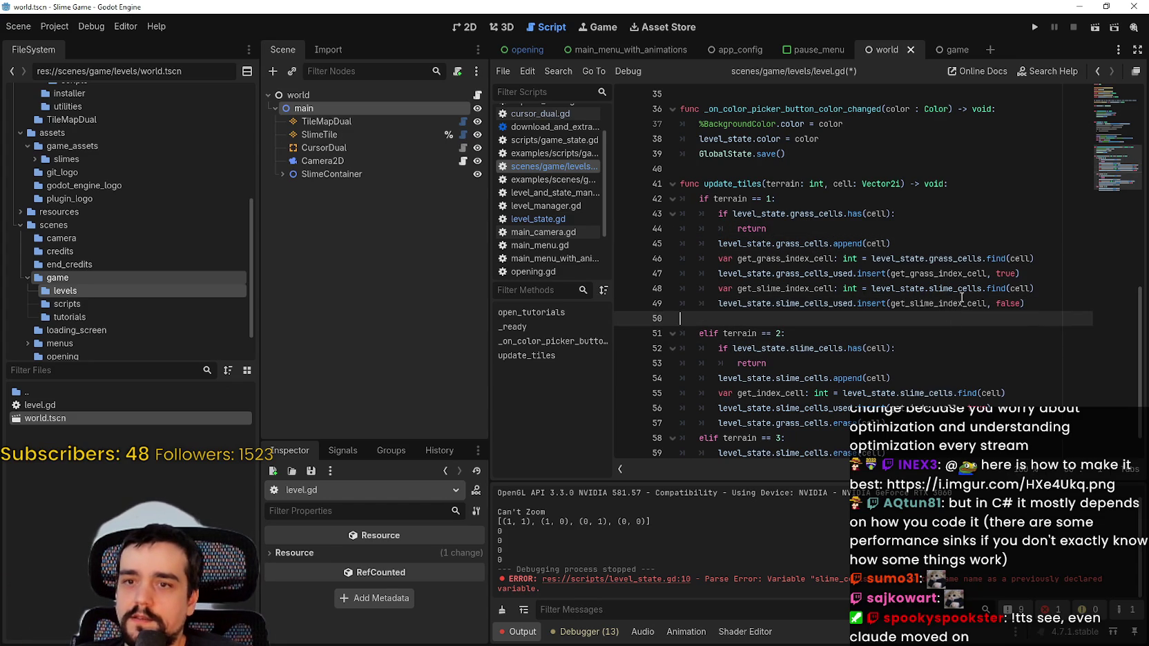
pyautogui.click(954, 303)
pyautogui.click(954, 273)
pyautogui.click(1036, 302)
pyautogui.moveTo(1036, 302); pyautogui.dragTo(667, 259)
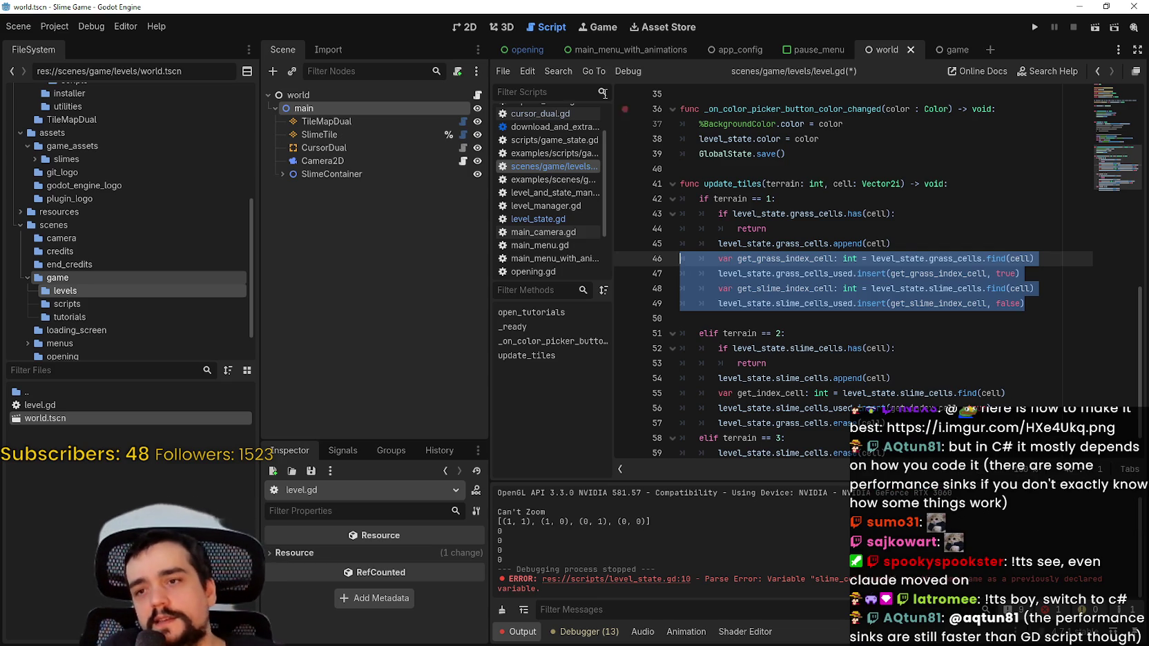
pyautogui.moveTo(890, 244); pyautogui.dragTo(718, 243)
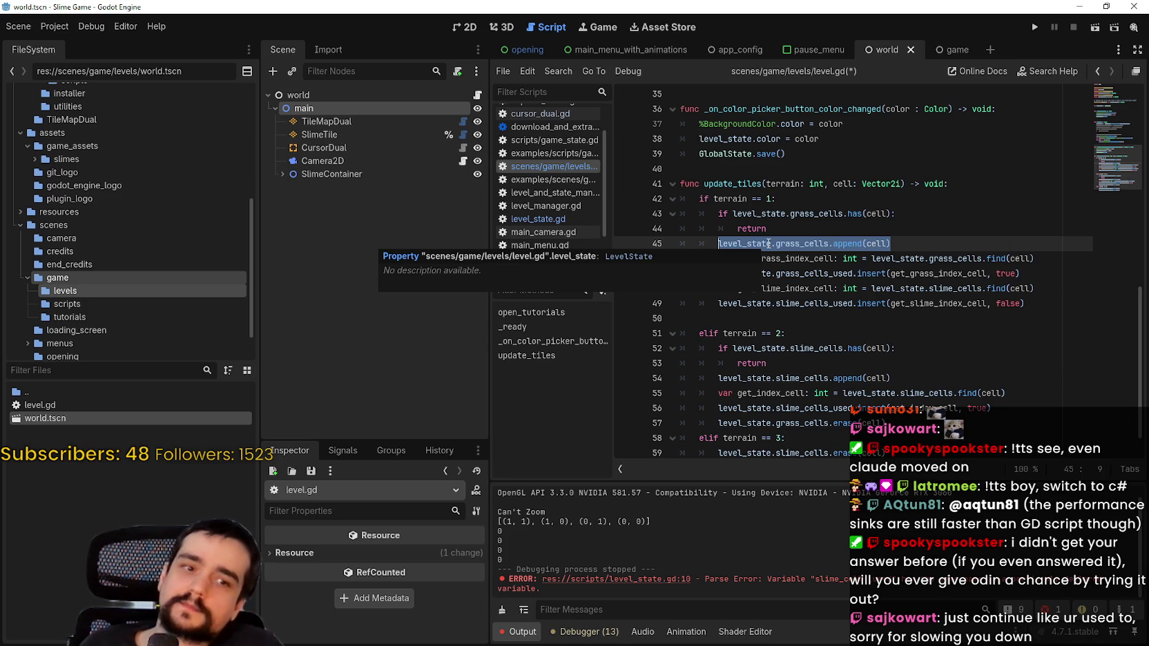
pyautogui.moveTo(818, 273); pyautogui.dragTo(806, 257)
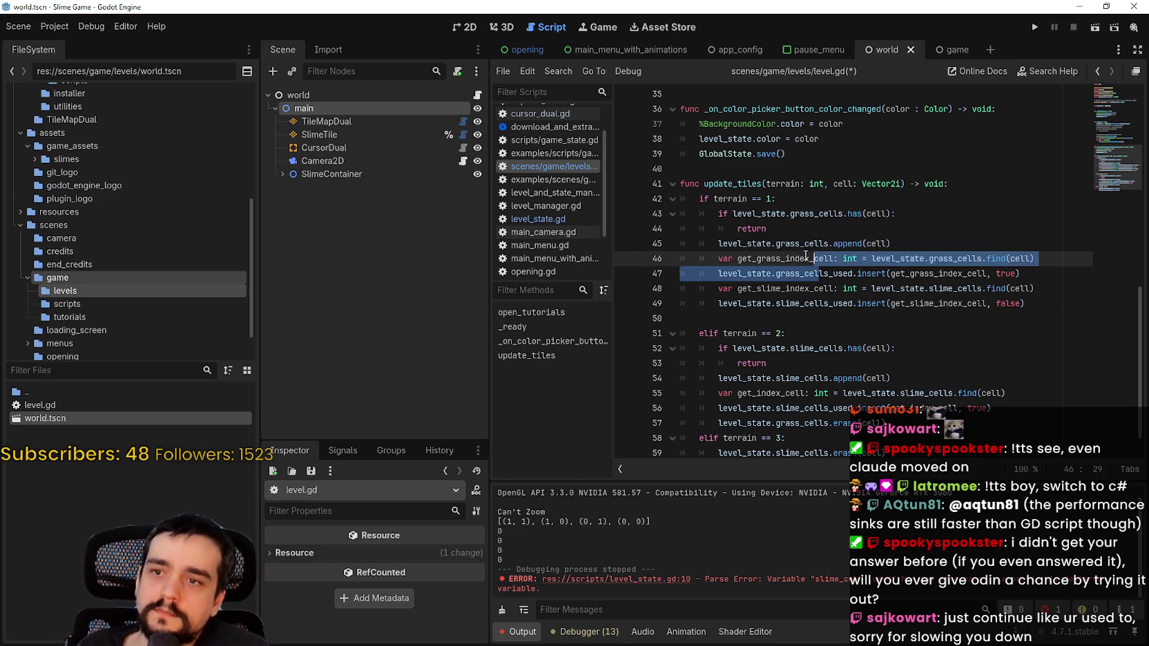
pyautogui.doubleClick(792, 244)
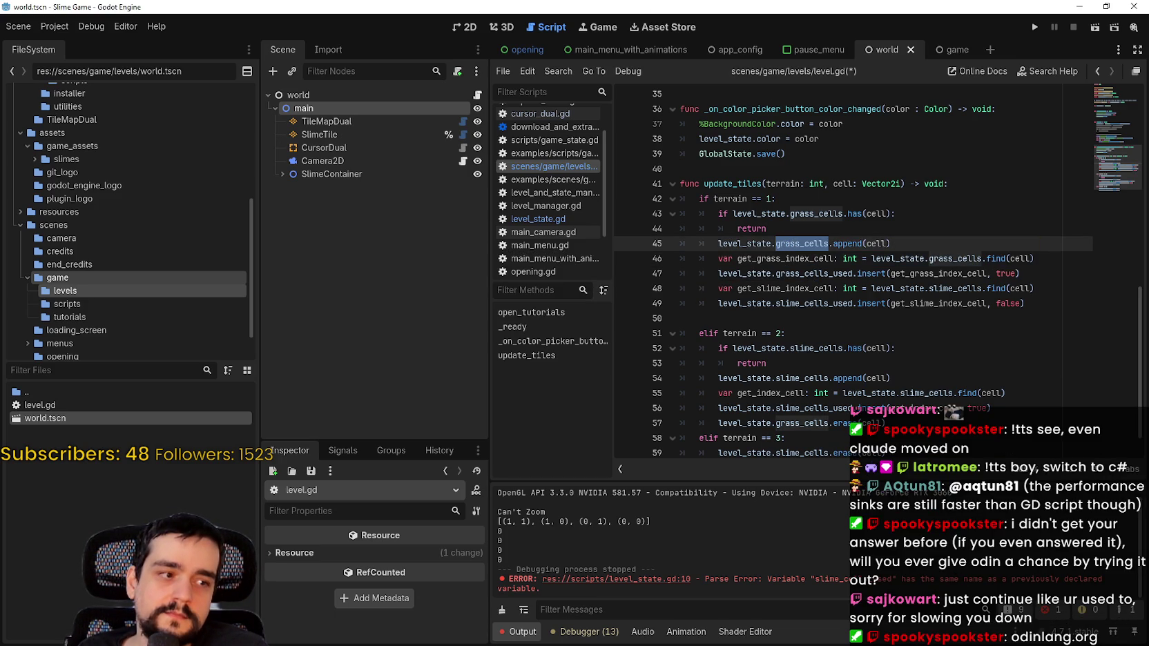
pyautogui.click(885, 303)
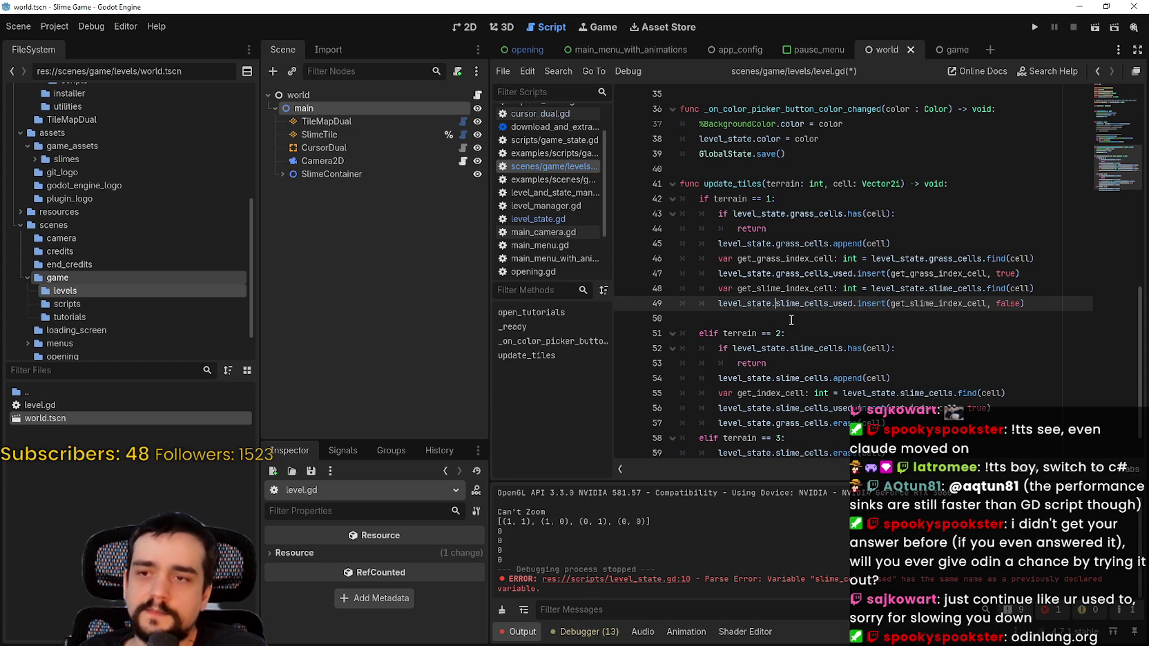
pyautogui.click(1022, 305)
pyautogui.moveTo(1023, 304); pyautogui.dragTo(671, 254)
pyautogui.scroll(-1, 918, 343)
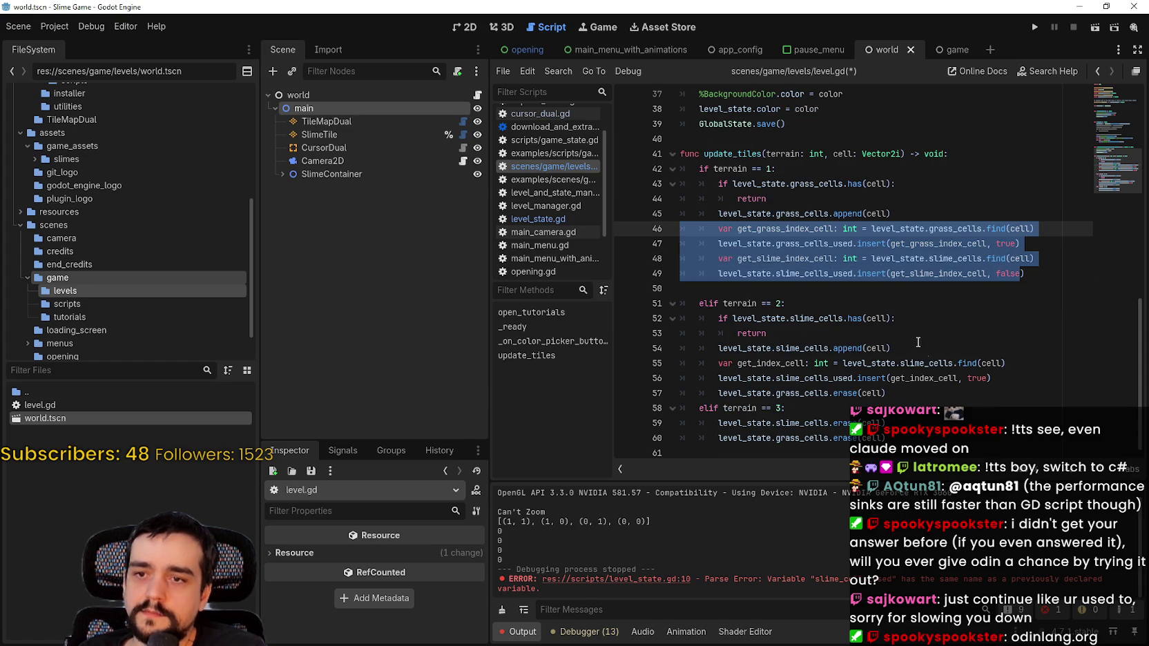
pyautogui.click(965, 391)
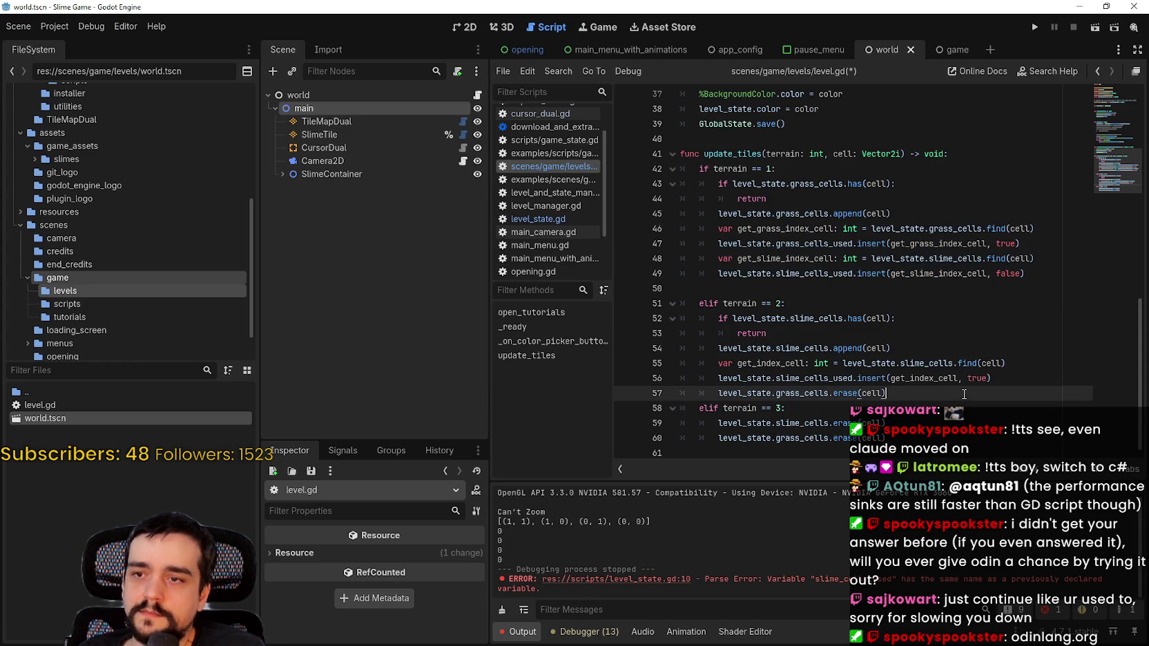
pyautogui.doubleClick(814, 393)
pyautogui.doubleClick(835, 378)
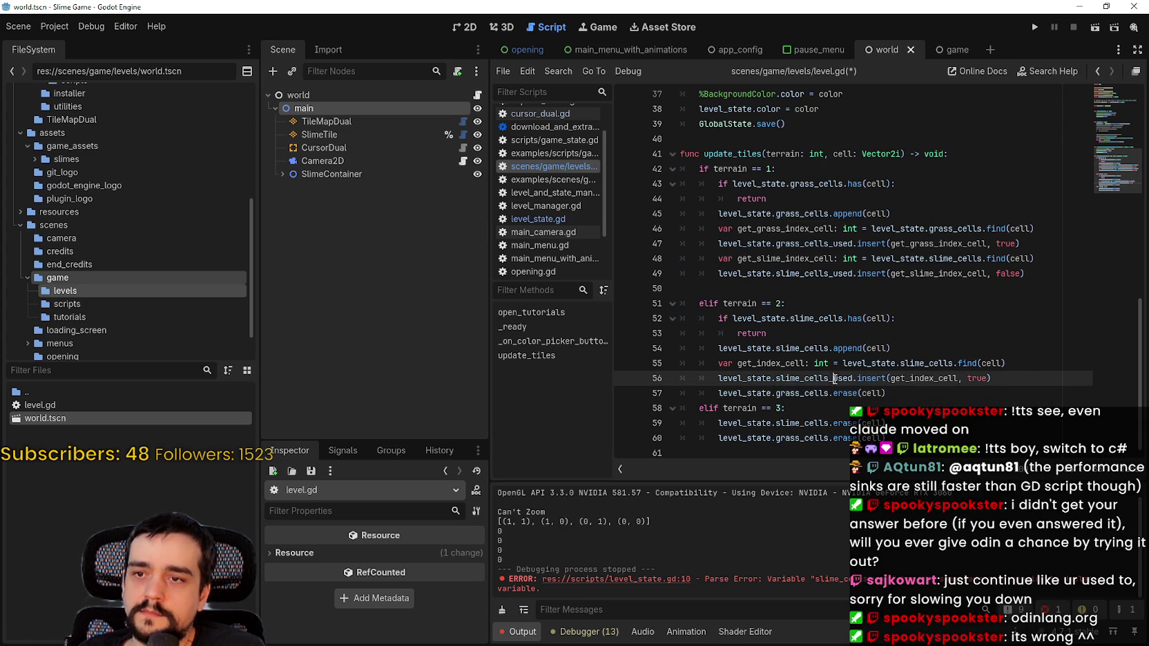
pyautogui.click(935, 391)
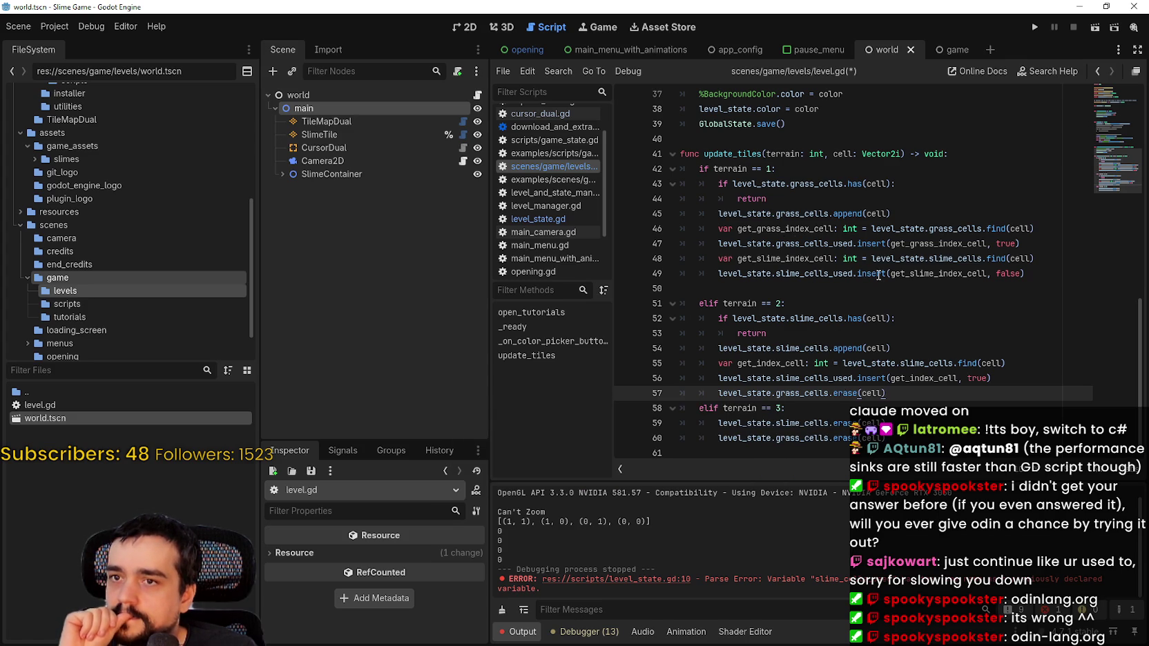
pyautogui.doubleClick(883, 397)
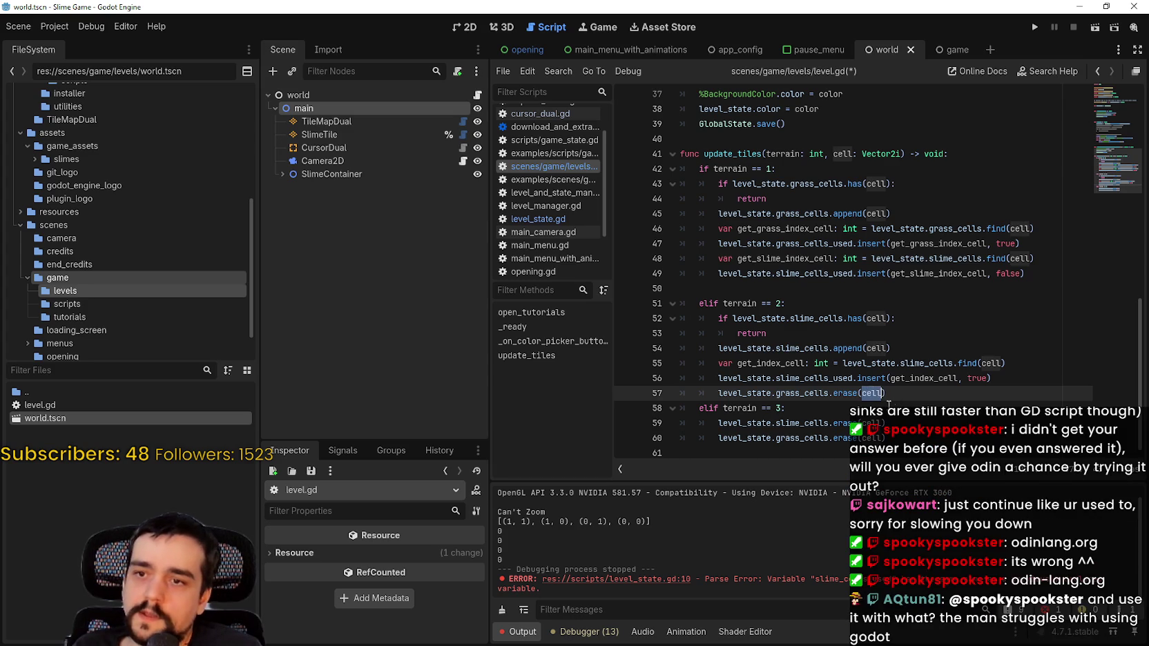
pyautogui.hotkey('ctrl', 'Left')
pyautogui.hotkey('ctrl', 'Left')
pyautogui.hotkey('ctrl', 'Left')
pyautogui.hotkey('ctrl', 'shift', 'Right')
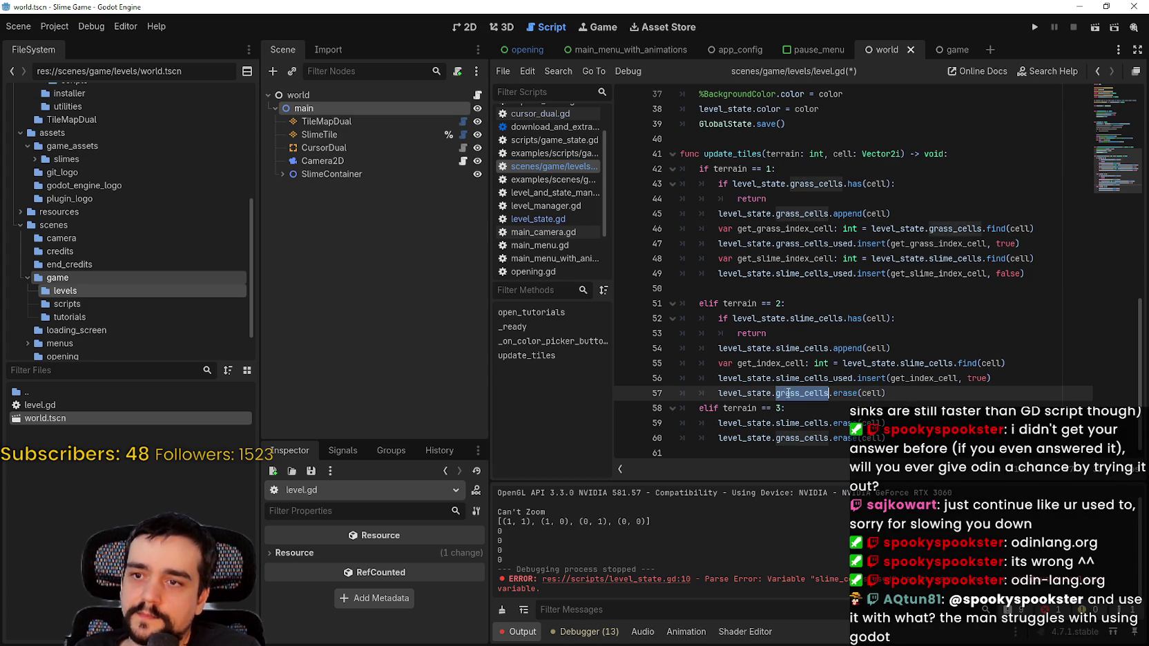
# - Copy grass index lines 46–47 into the terrain 2 branch below line 56
pyautogui.click(899, 391)
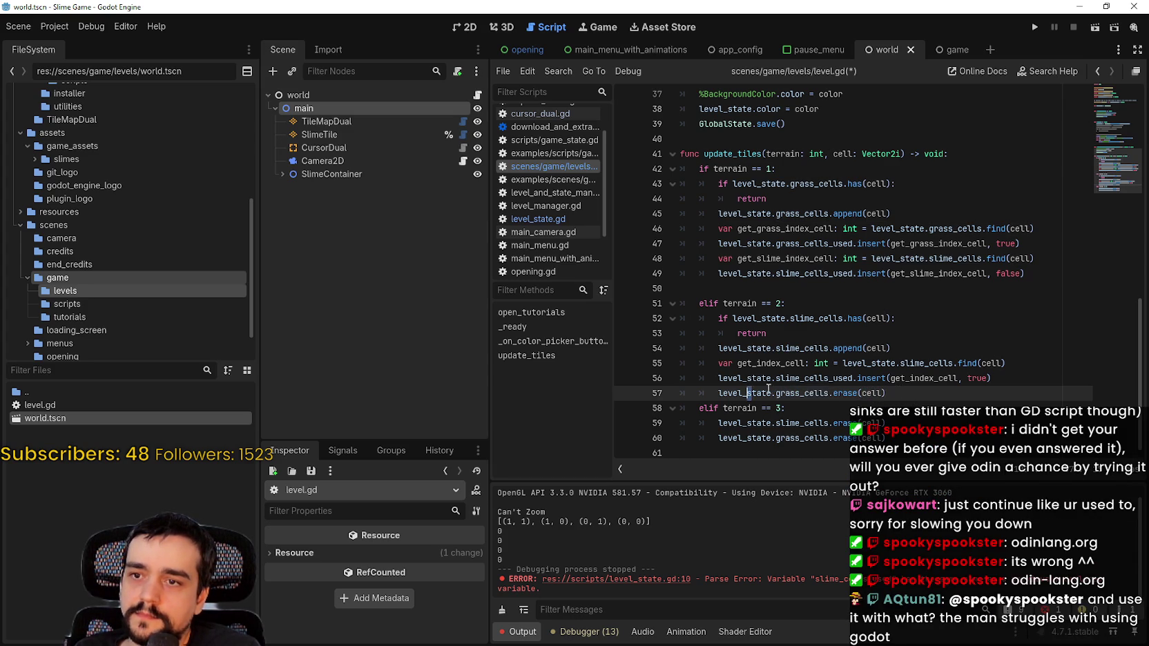
pyautogui.click(846, 334)
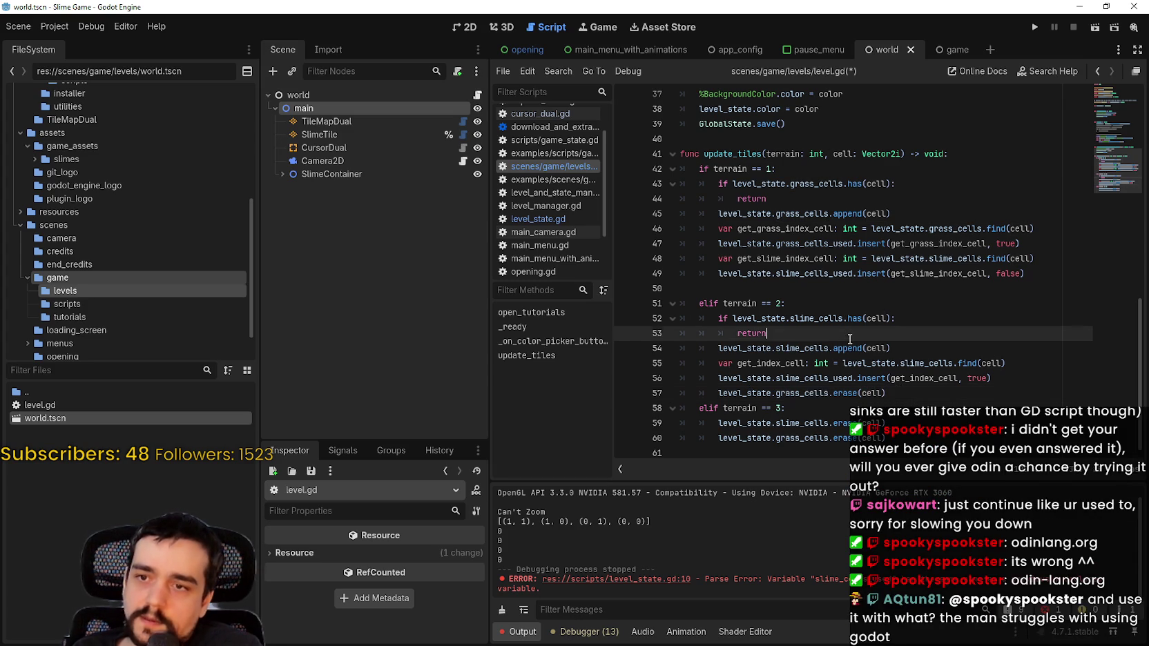
pyautogui.moveTo(981, 376); pyautogui.dragTo(640, 364)
pyautogui.moveTo(1019, 243)
pyautogui.mouseDown()
pyautogui.moveTo(952, 229)
pyautogui.moveTo(635, 229)
pyautogui.mouseUp()
pyautogui.click(998, 378)
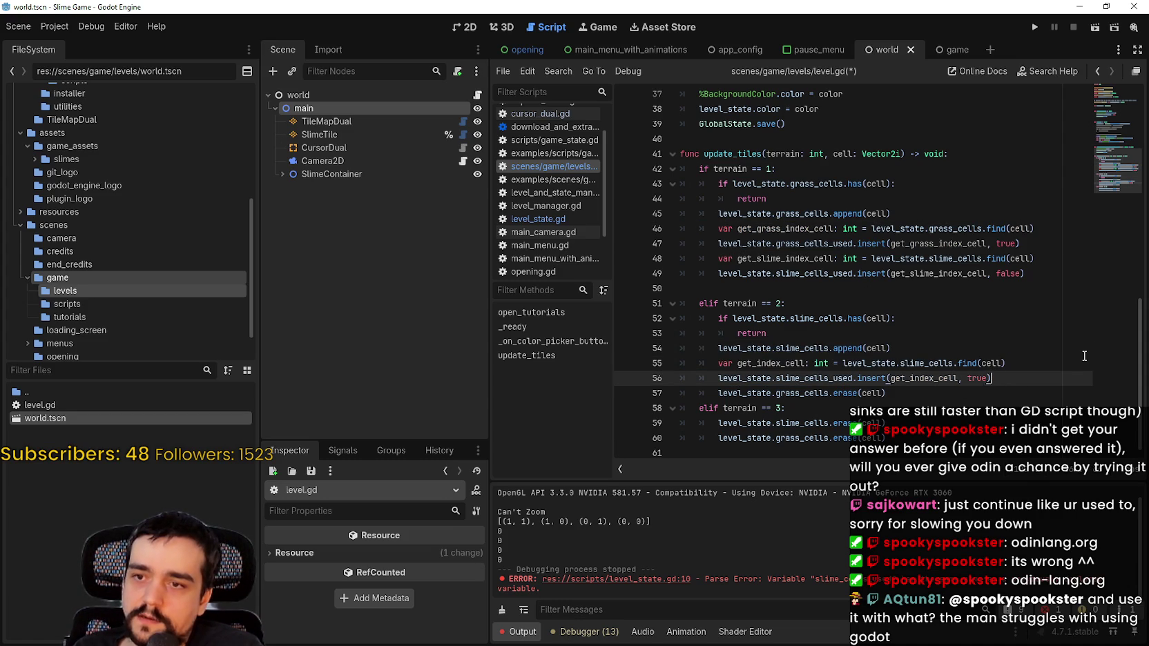
pyautogui.press('Return')
pyautogui.hotkey('ctrl', 'v')
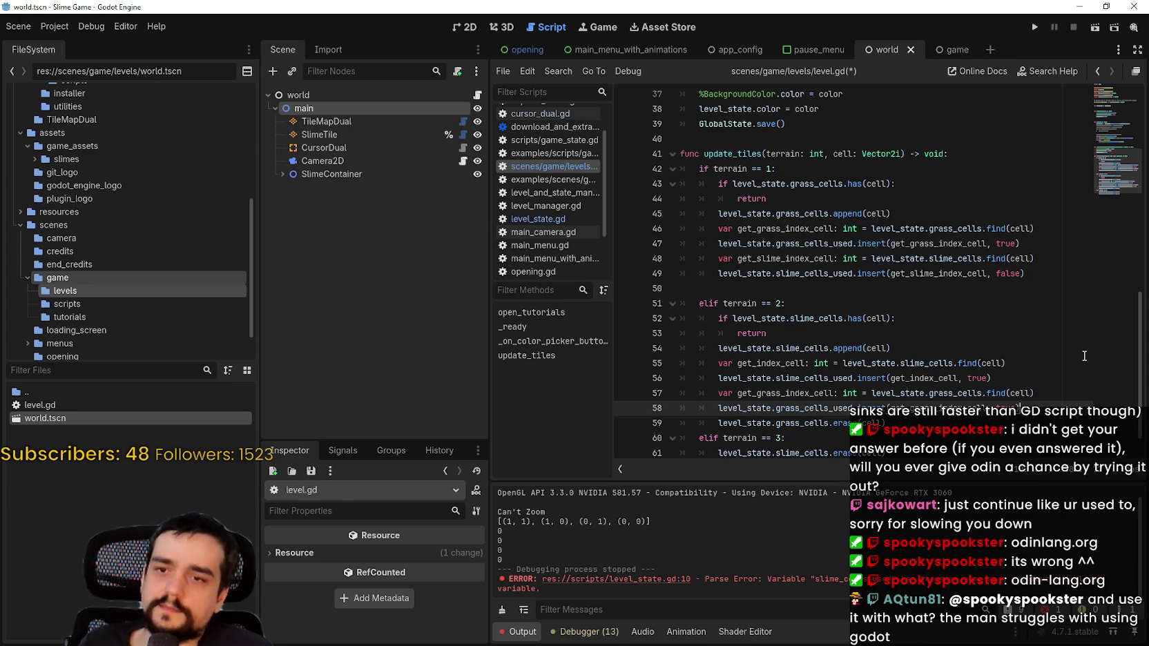
pyautogui.press('Return')
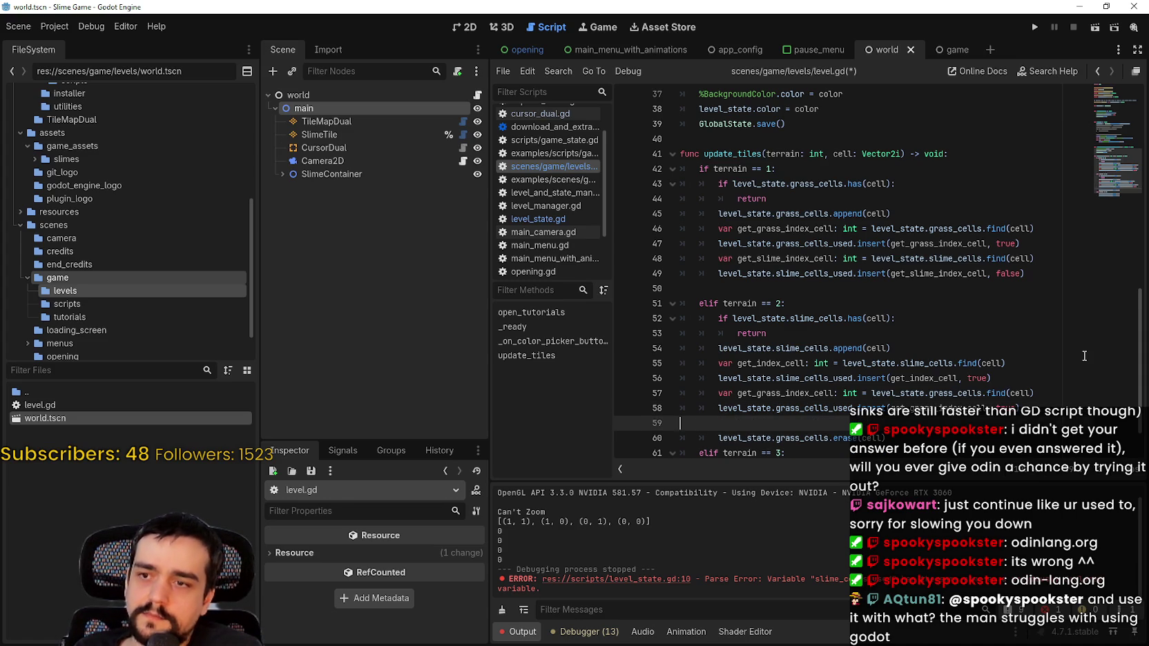
# - Change the grass_cells erase call on line 60 to append
pyautogui.scroll(-1, 834, 357)
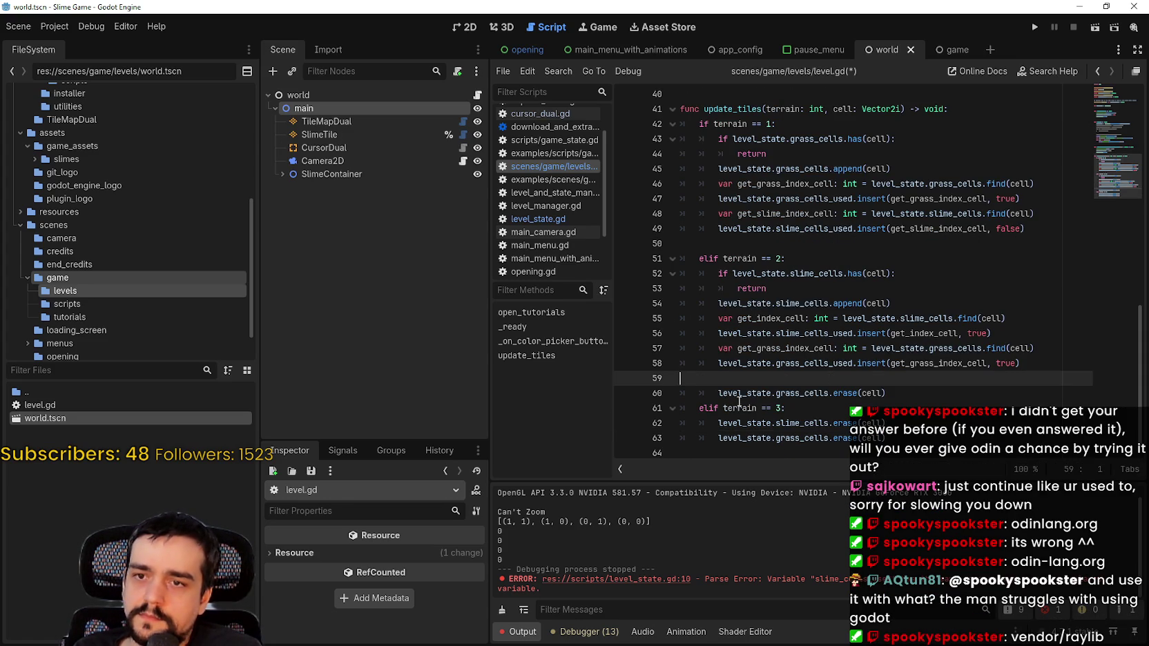
pyautogui.click(882, 393)
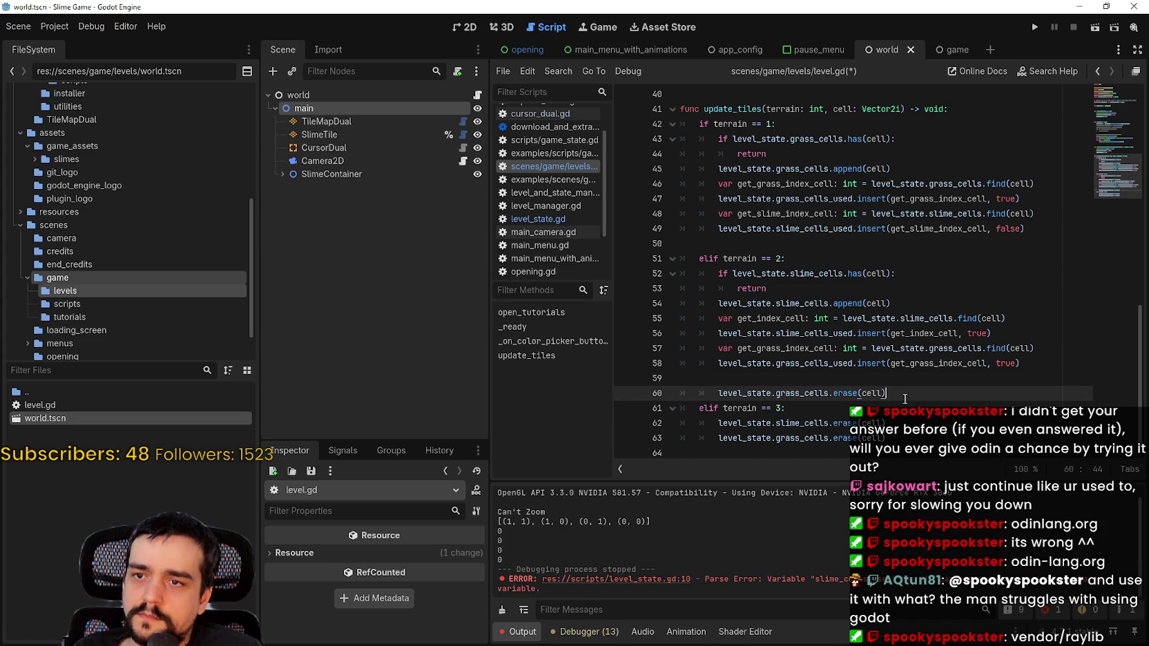
pyautogui.moveTo(883, 392); pyautogui.dragTo(709, 394)
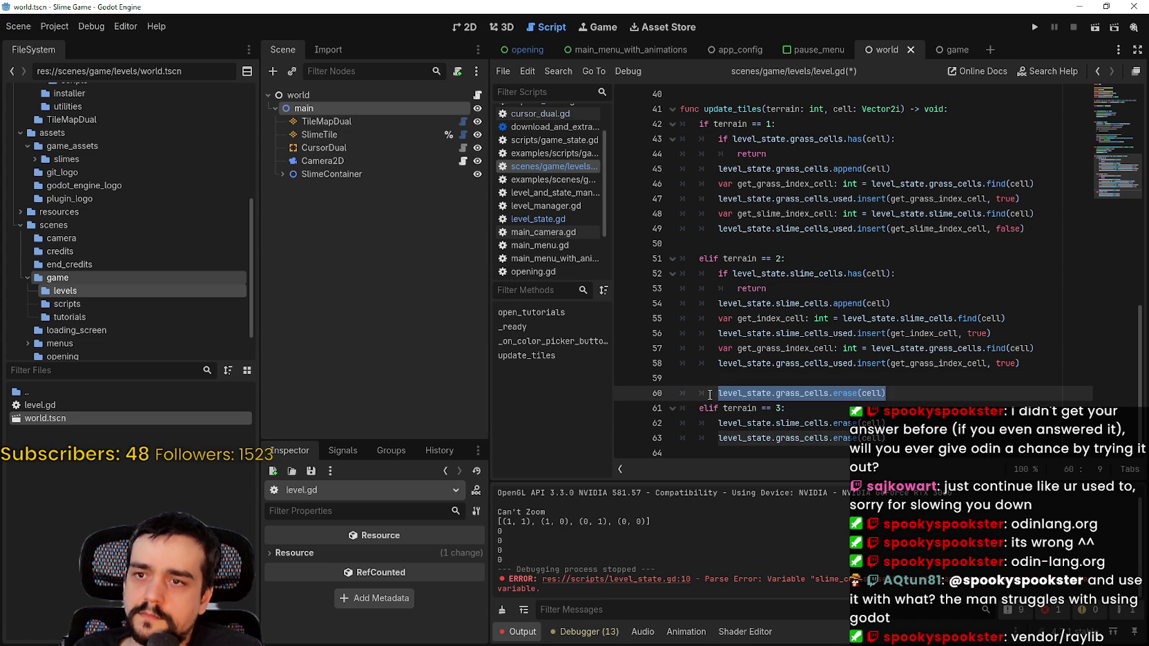
pyautogui.doubleClick(849, 303)
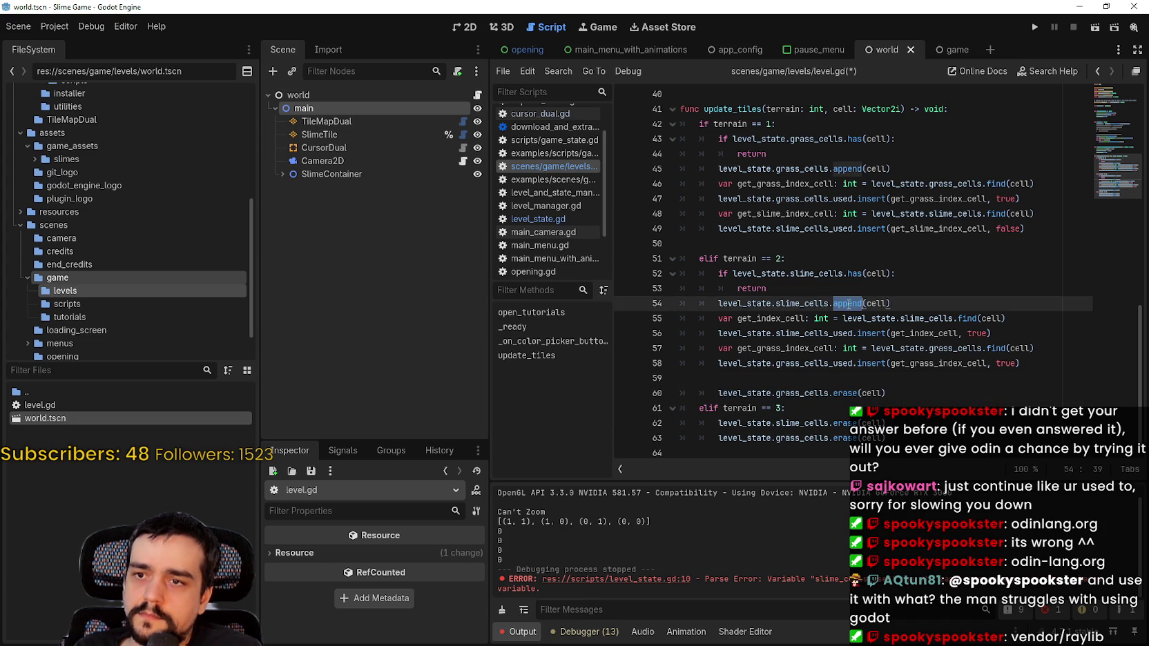
pyautogui.doubleClick(845, 392)
pyautogui.write('append')
# - Move the grass_cells append line under the slime append and indent it
pyautogui.moveTo(889, 392); pyautogui.dragTo(716, 393)
pyautogui.hotkey('ctrl', 'c')
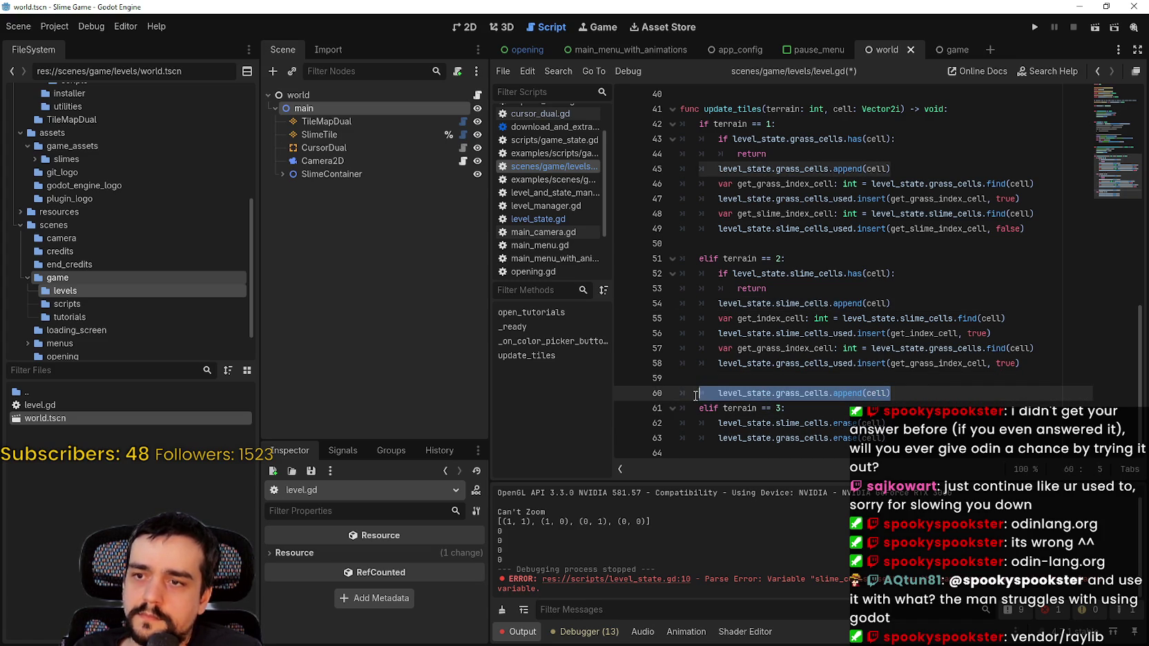
pyautogui.press('BackSpace')
pyautogui.press('BackSpace')
pyautogui.press('BackSpace')
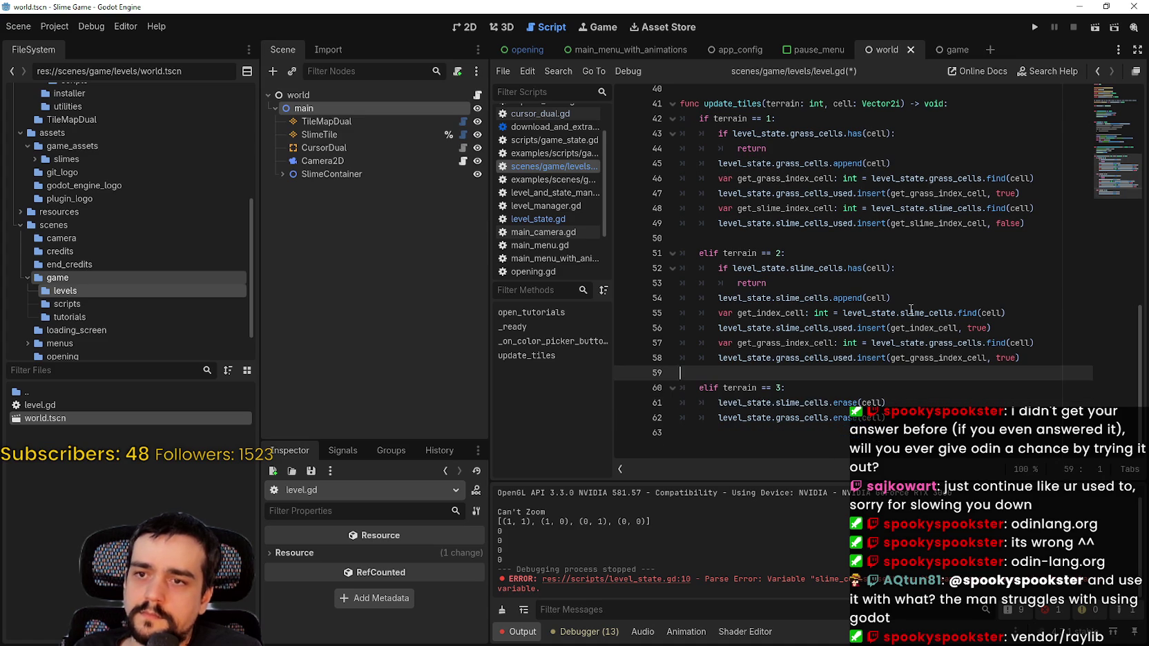
pyautogui.click(917, 298)
pyautogui.press('Return')
pyautogui.hotkey('ctrl', 'v')
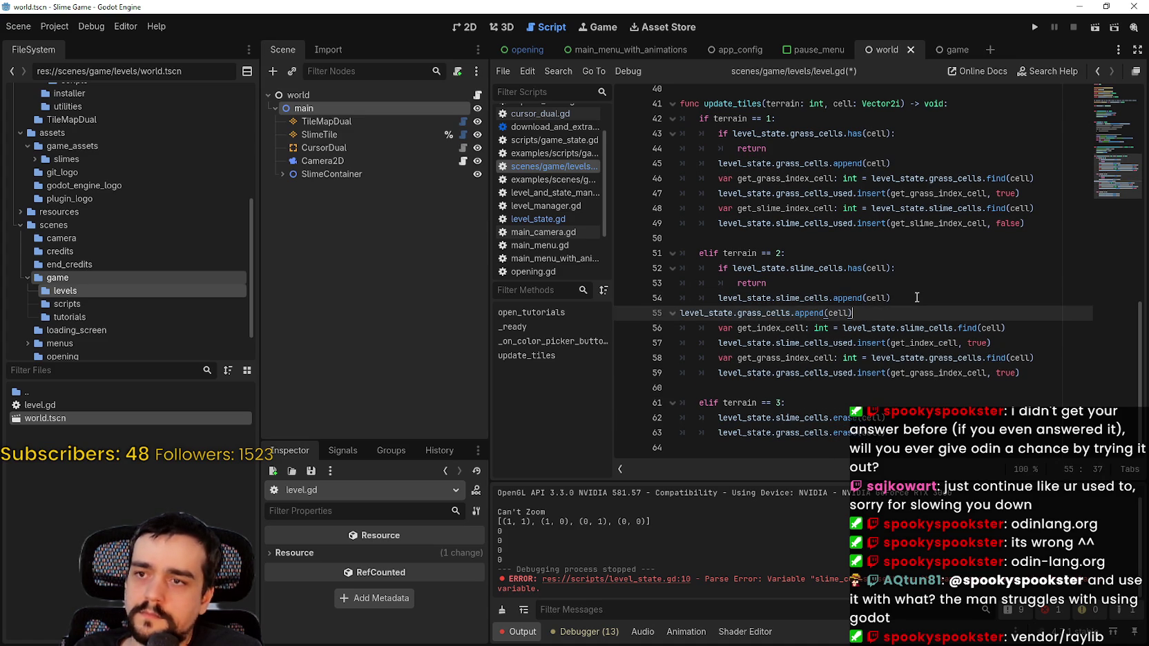
pyautogui.press('Tab')
pyautogui.press('Tab')
# - Copy the four slime and grass index lines 56–59, then select terrain 3's erase lines
pyautogui.click(894, 318)
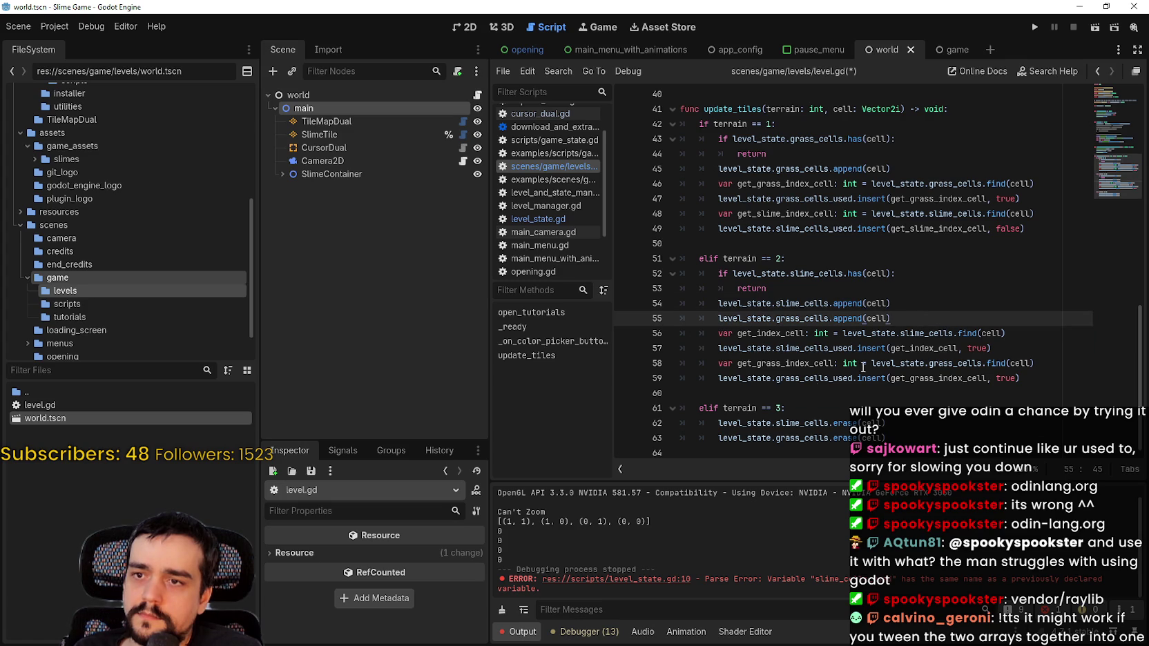
pyautogui.click(812, 392)
pyautogui.moveTo(1034, 378); pyautogui.dragTo(682, 335)
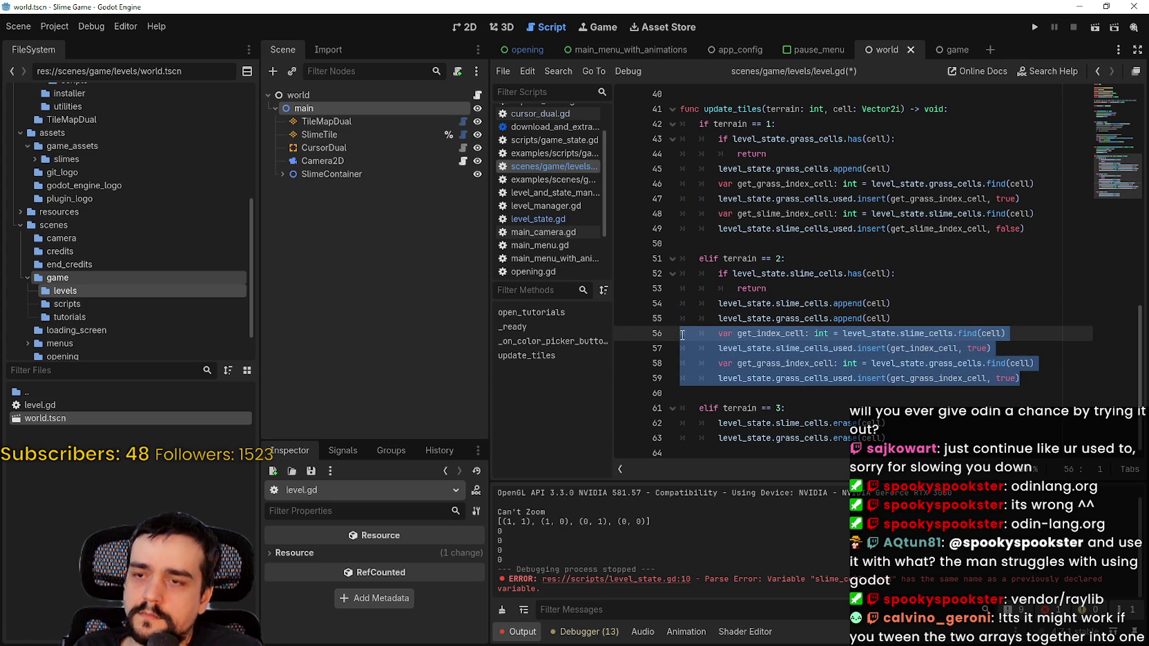
pyautogui.click(907, 440)
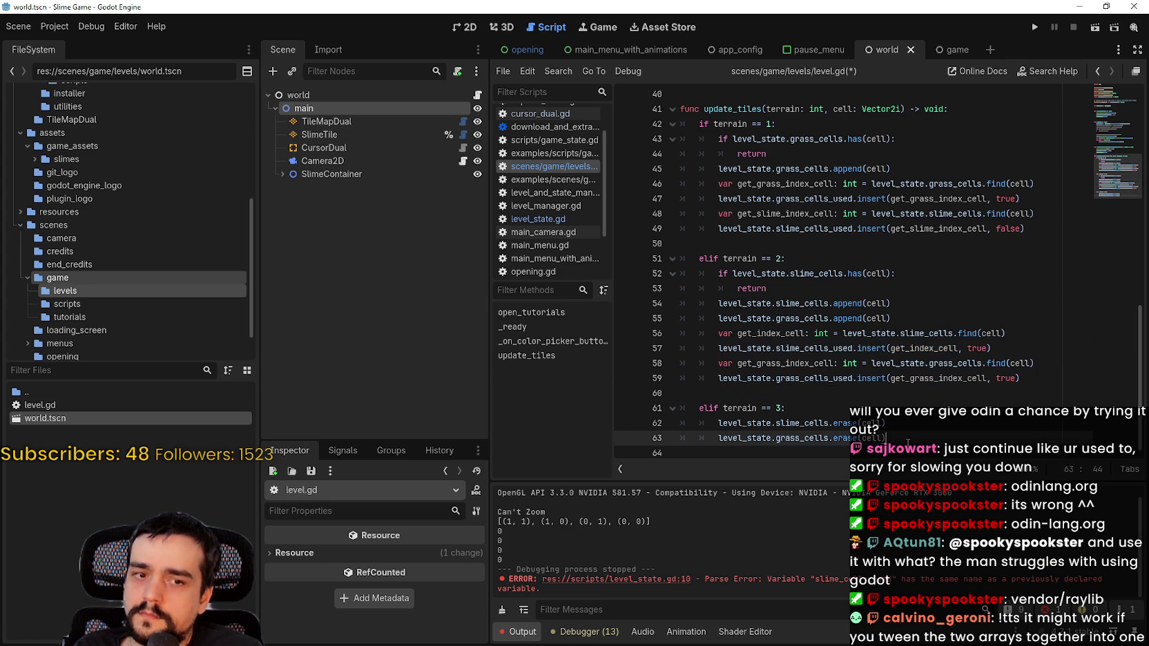
pyautogui.moveTo(907, 442); pyautogui.dragTo(680, 423)
pyautogui.moveTo(1032, 384)
pyautogui.mouseDown()
pyautogui.moveTo(829, 345)
pyautogui.moveTo(680, 333)
pyautogui.mouseUp()
pyautogui.hotkey('ctrl', 'c')
pyautogui.moveTo(909, 436); pyautogui.dragTo(680, 423)
# - Replace the terrain 3 erase lines with the index lines, changing both true flags to false
pyautogui.hotkey('ctrl', 'v')
pyautogui.doubleClick(976, 418)
pyautogui.write('false')
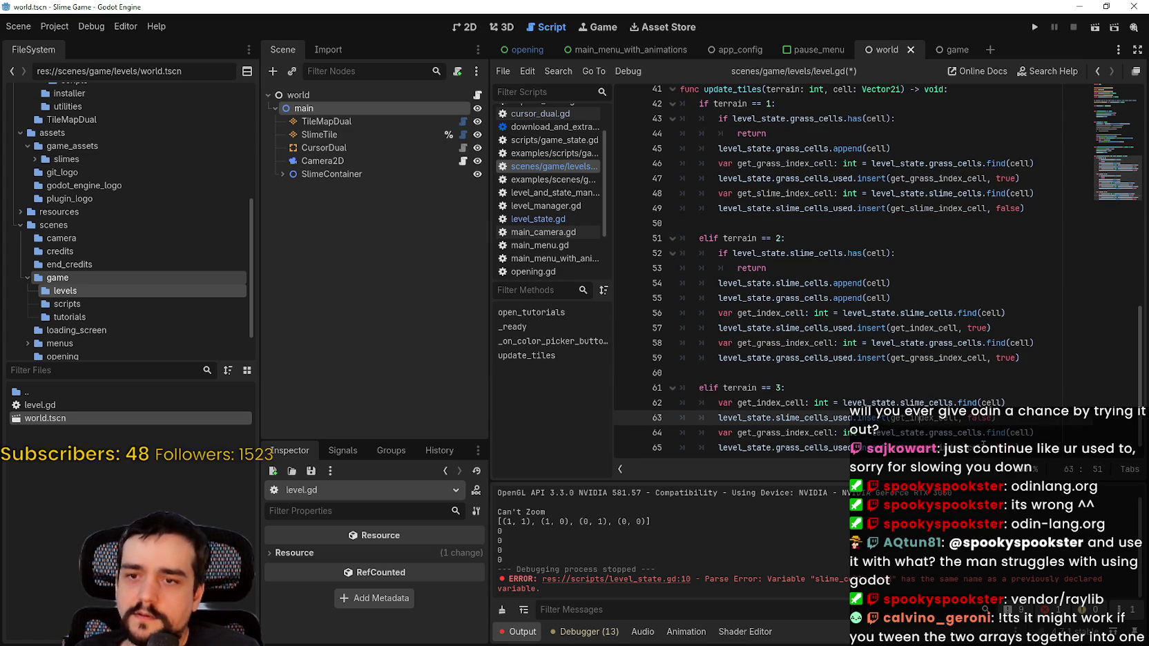
pyautogui.click(1016, 448)
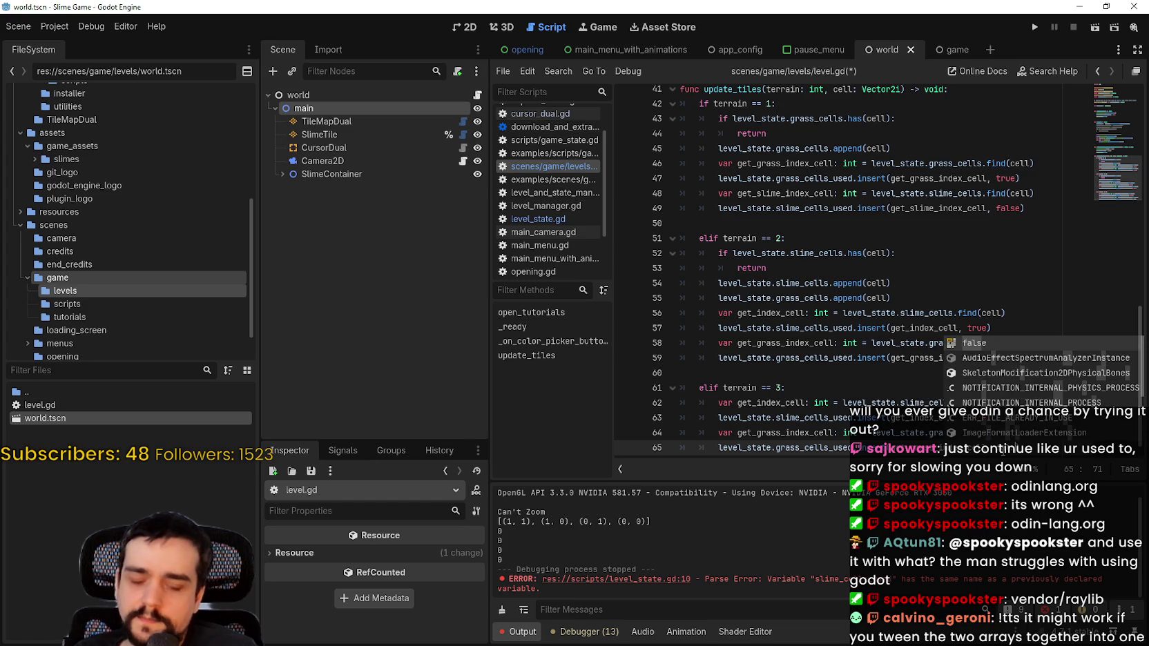
pyautogui.doubleClick(1003, 448)
pyautogui.write('false')
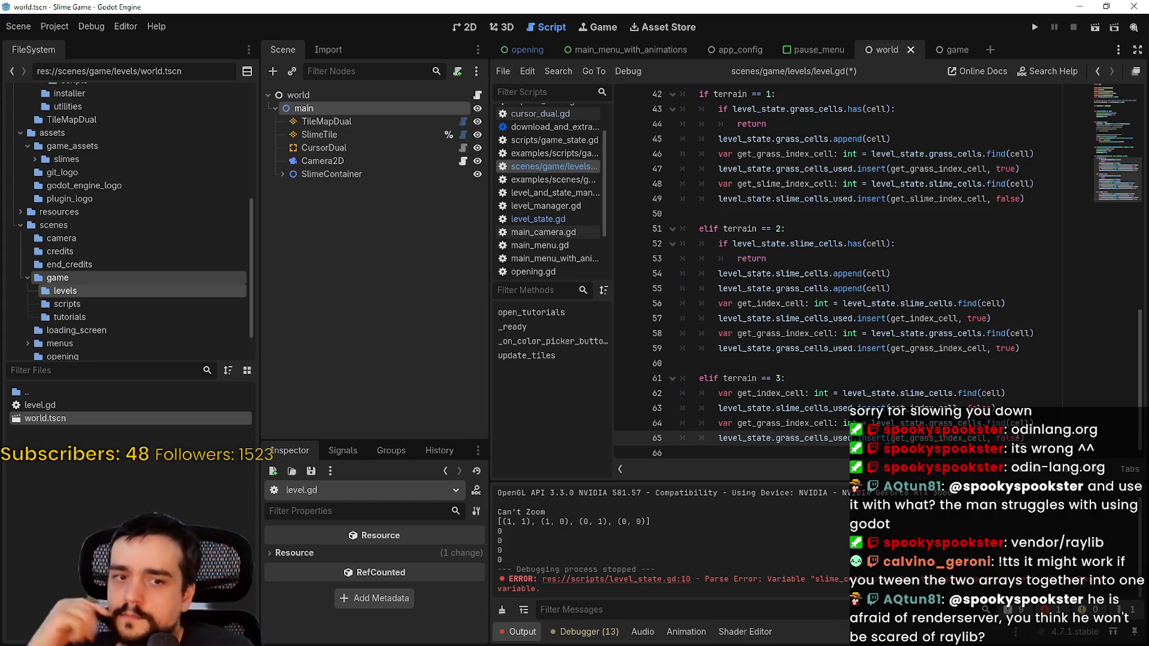
# - Compare the cell argument in the terrain 3 lookups with line 46's find call
pyautogui.scroll(1, 826, 385)
pyautogui.scroll(-1, 826, 385)
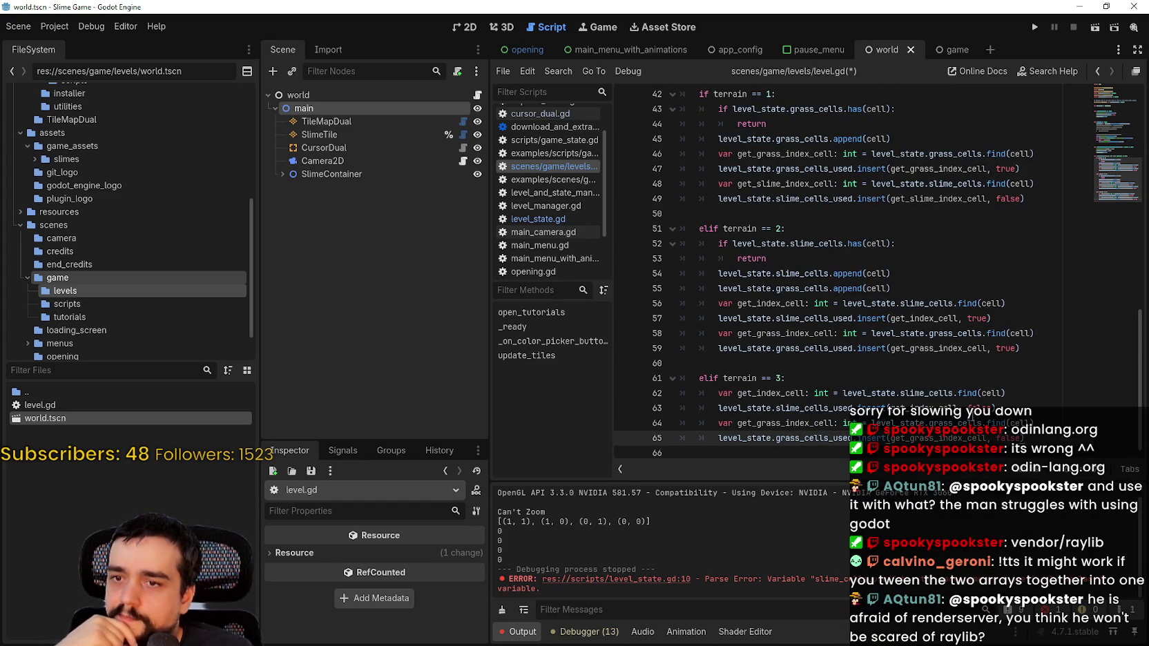
pyautogui.doubleClick(996, 394)
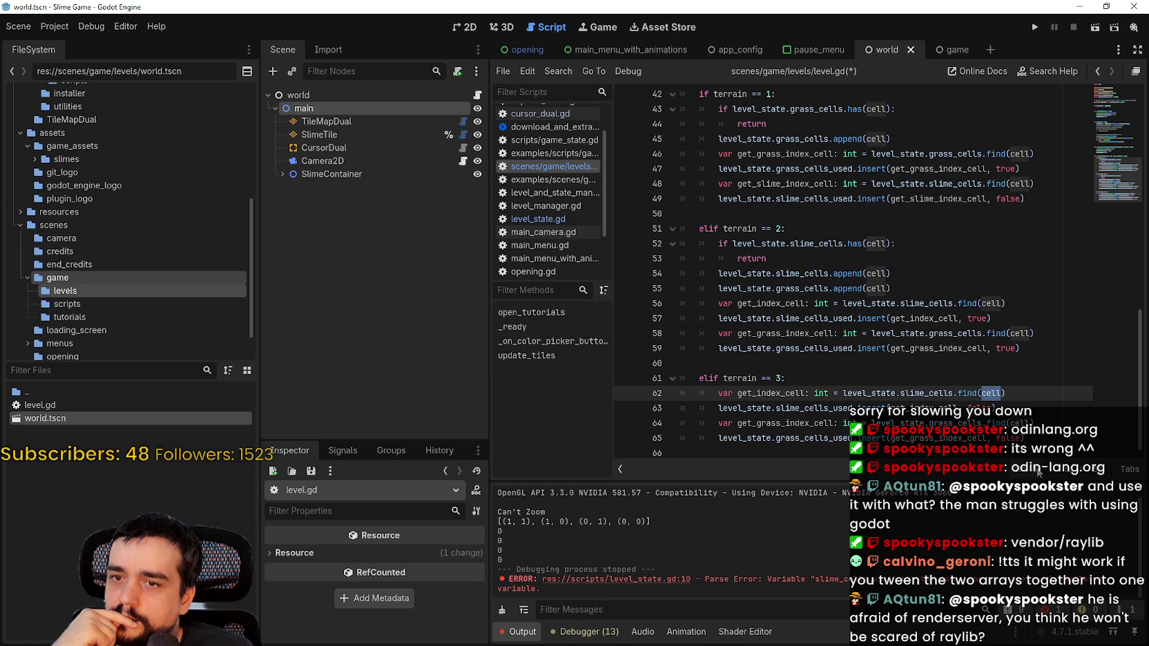
pyautogui.scroll(3, 980, 386)
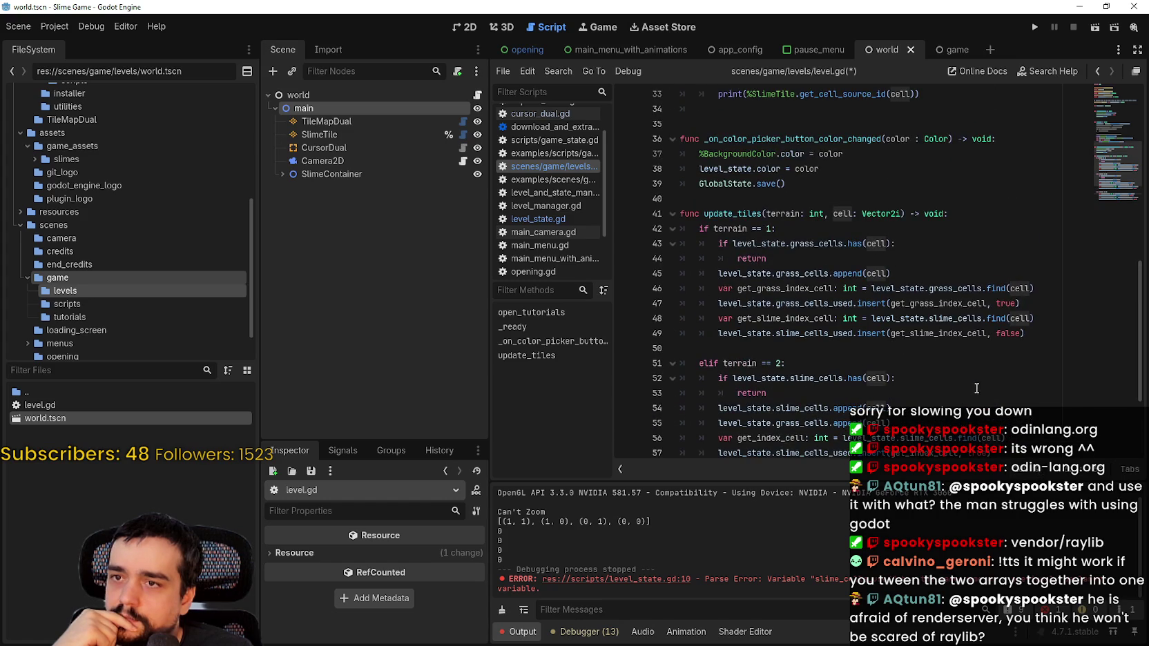
pyautogui.scroll(-3, 859, 241)
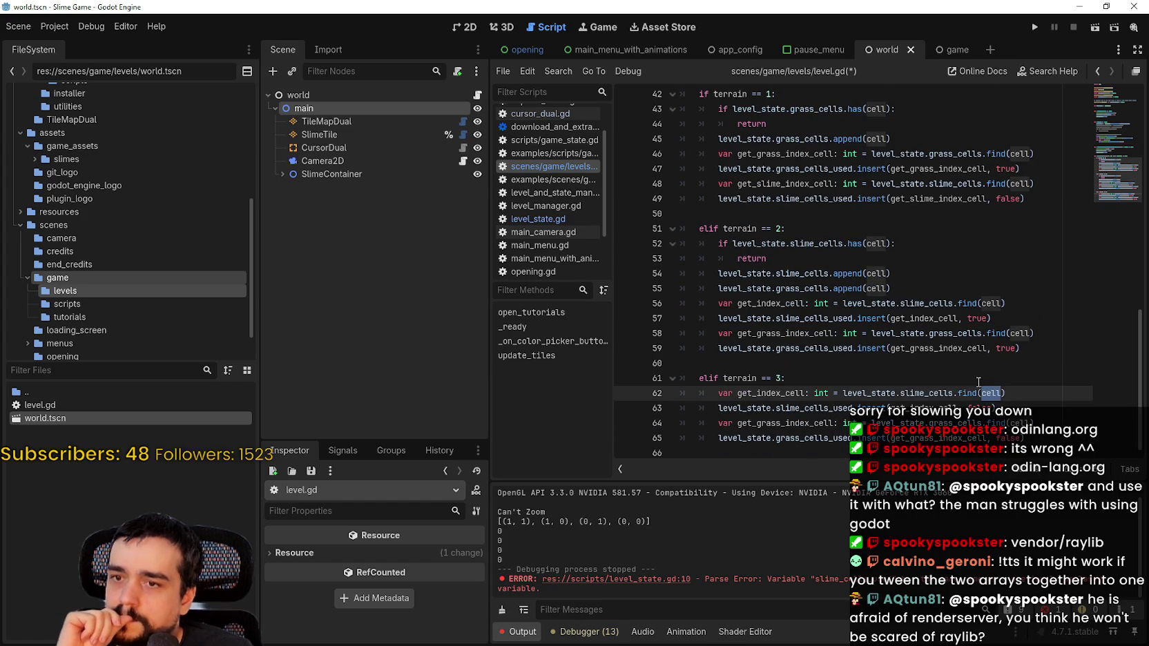
pyautogui.click(1007, 421)
pyautogui.doubleClick(991, 394)
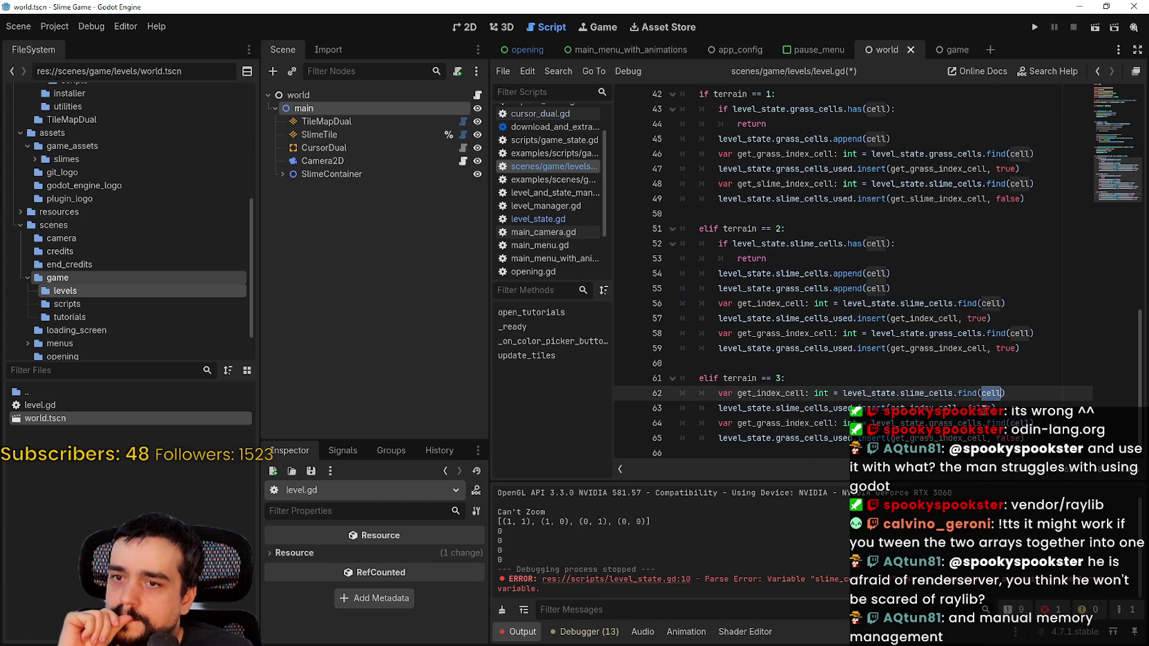
pyautogui.scroll(1, 970, 387)
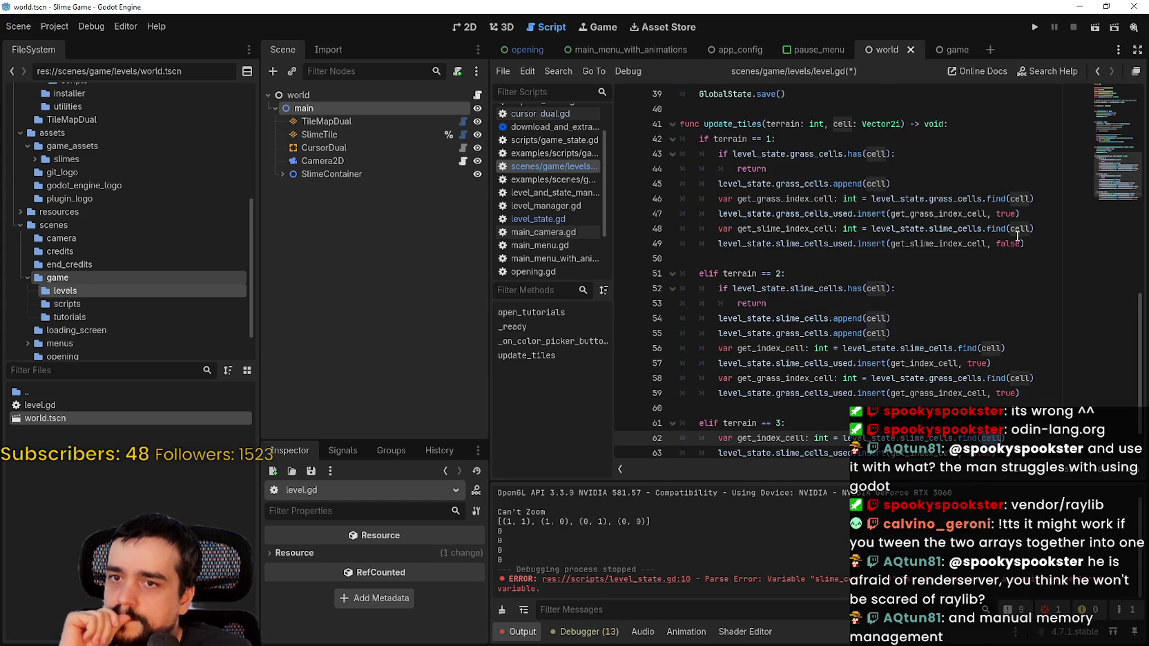
pyautogui.doubleClick(1003, 199)
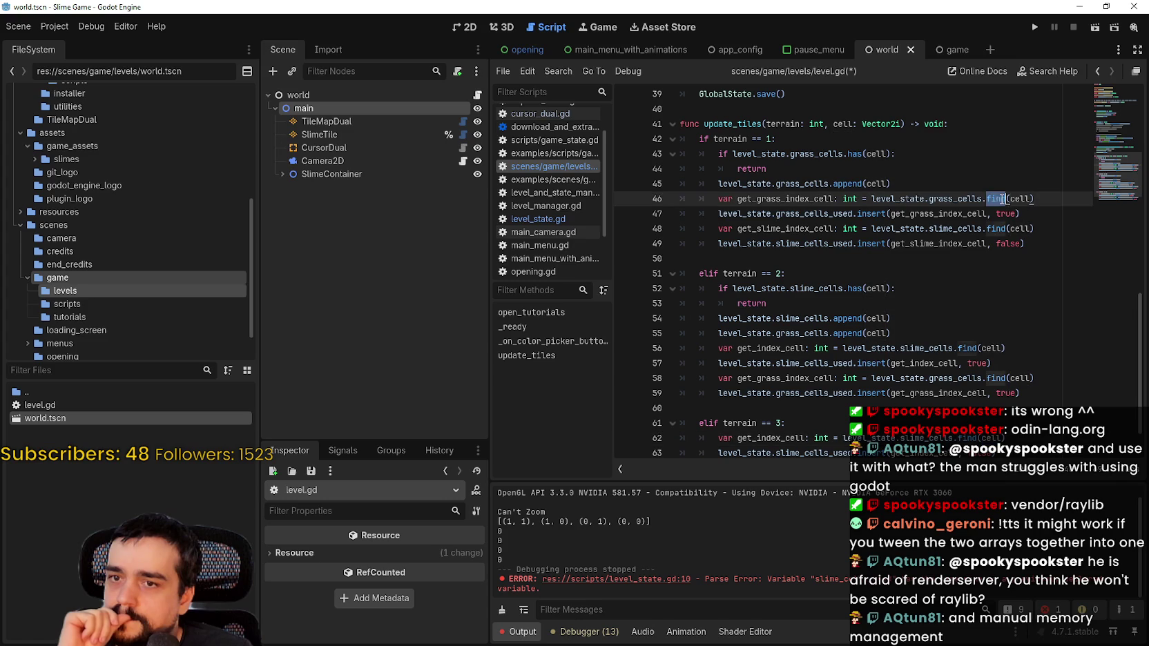
# - Review the true flags on lines 57–59 and select the slime has-check and return lines 52–53
pyautogui.click(975, 363)
pyautogui.doubleClick(1005, 393)
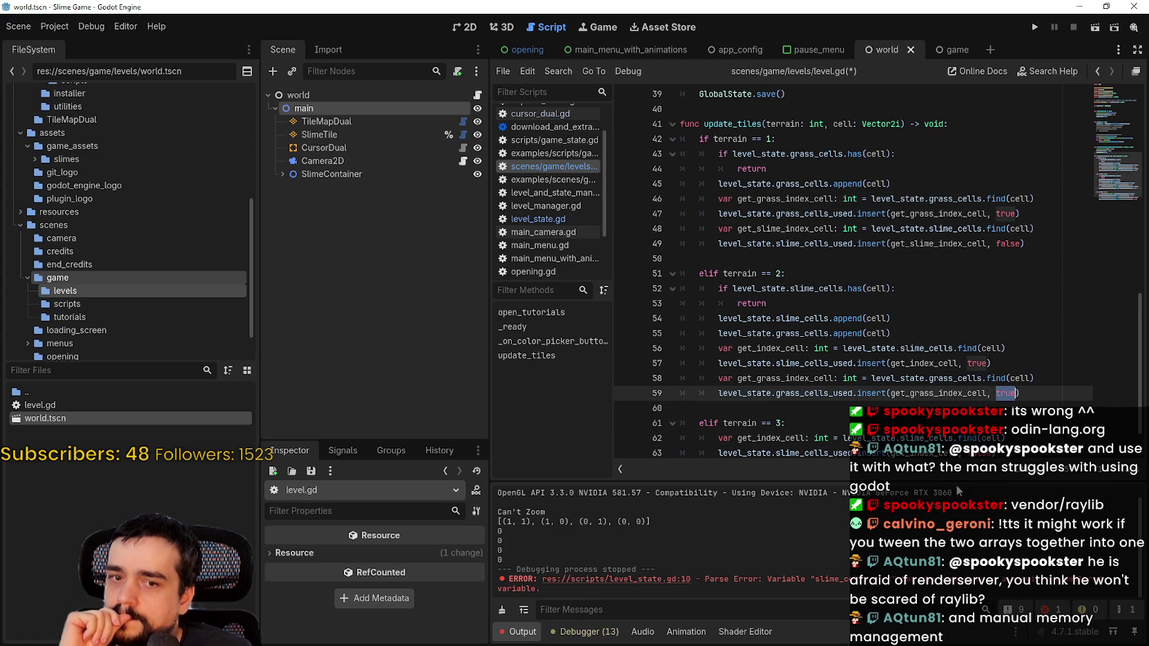
pyautogui.click(823, 408)
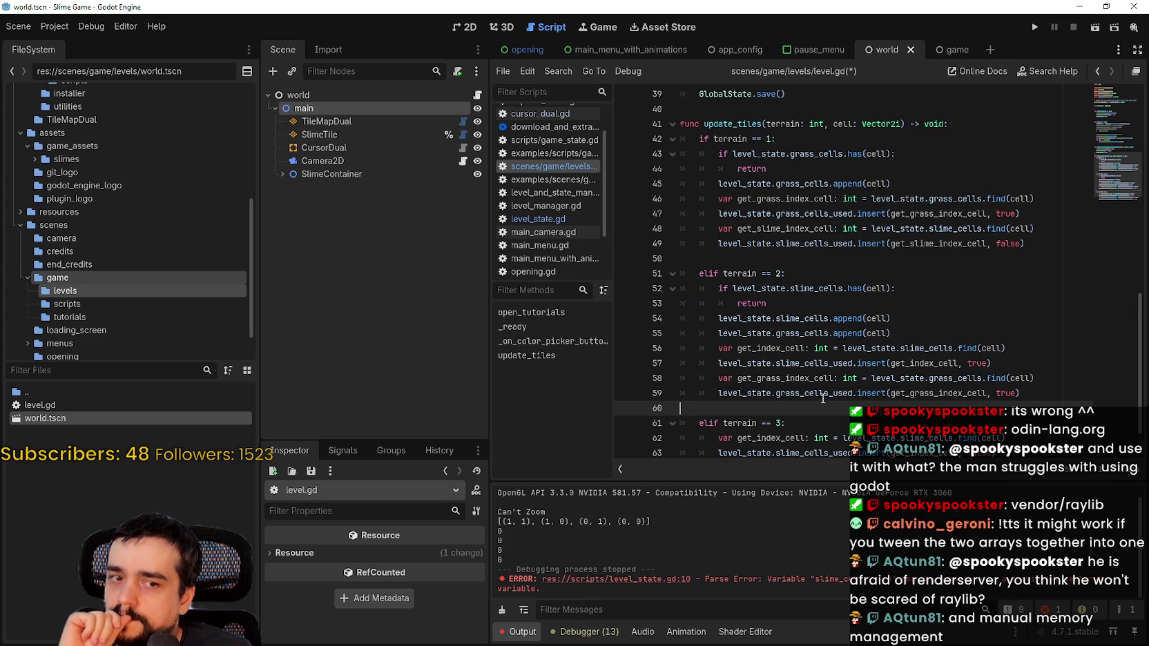
pyautogui.click(1023, 214)
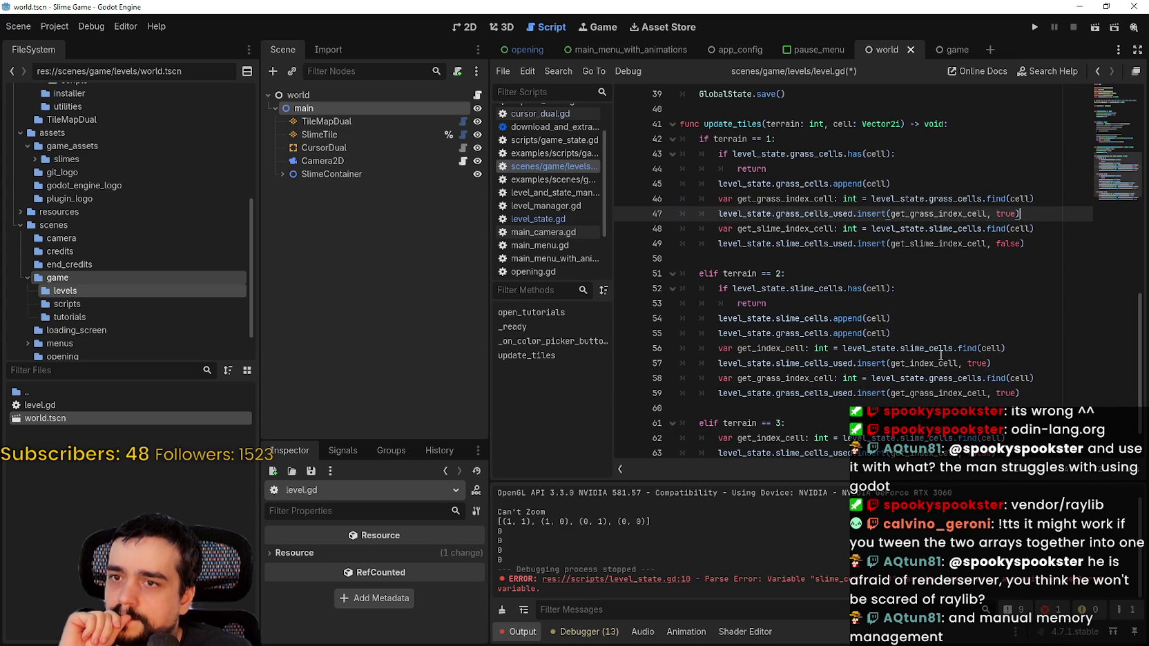
pyautogui.moveTo(798, 302); pyautogui.dragTo(636, 285)
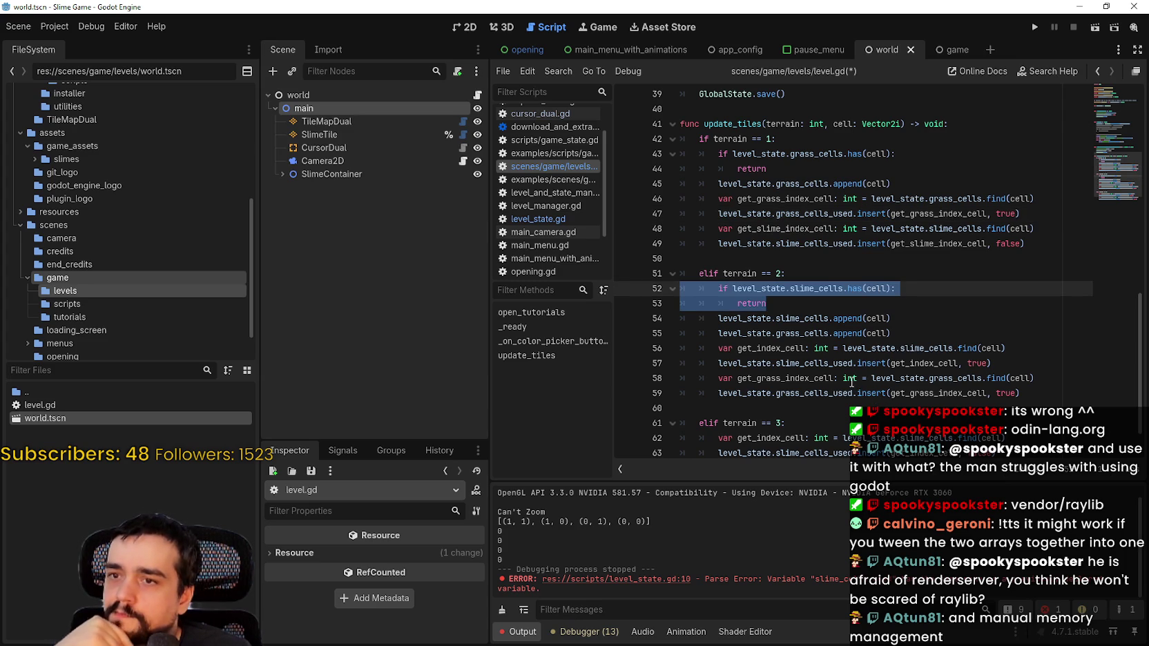
# - Negate the slime_cells has-check on line 52 and delete the return line below it
pyautogui.moveTo(828, 335)
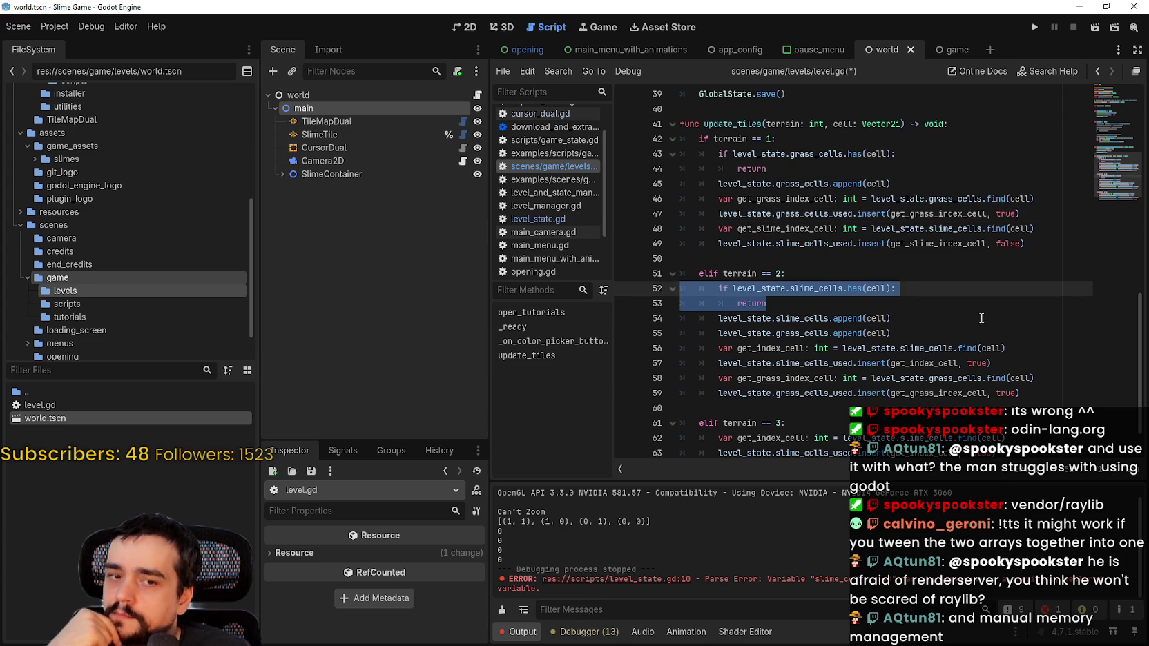
pyautogui.click(768, 304)
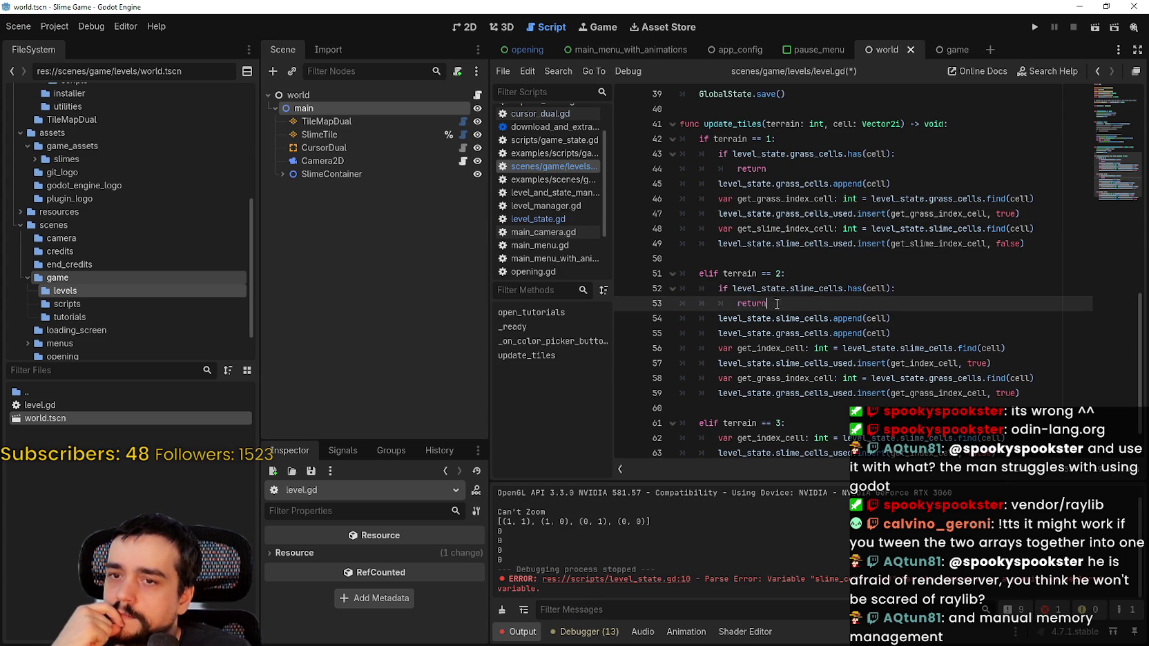
pyautogui.tripleClick(780, 303)
pyautogui.click(769, 303)
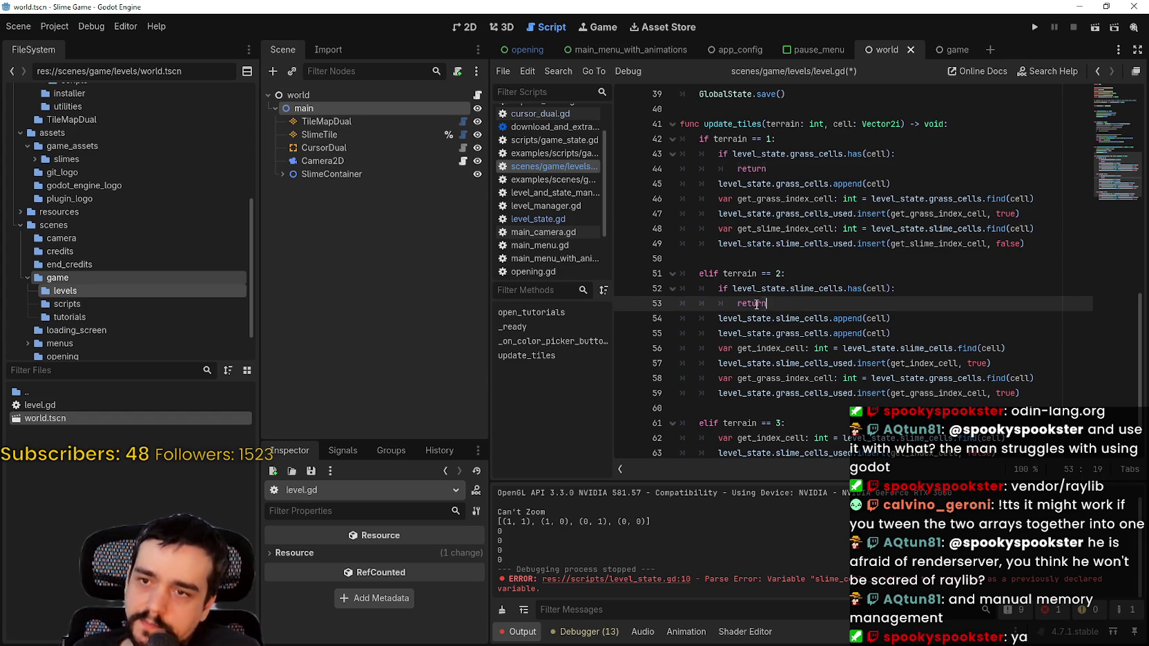
pyautogui.doubleClick(769, 304)
pyautogui.click(727, 289)
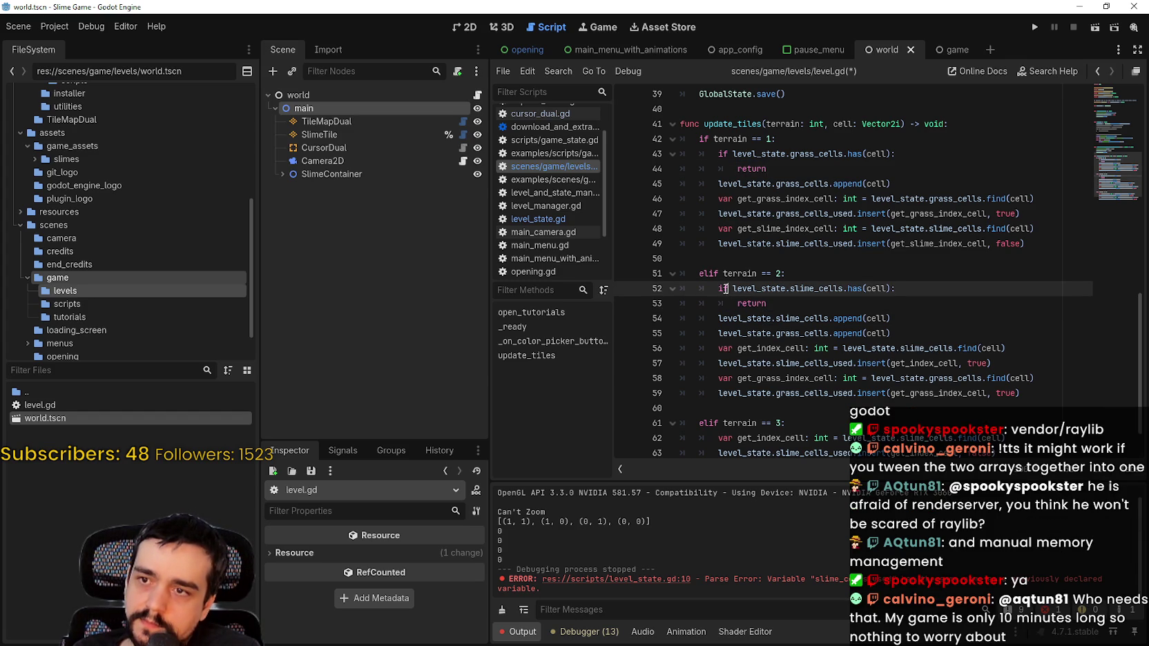
pyautogui.click(733, 289)
pyautogui.write('!')
pyautogui.moveTo(766, 302); pyautogui.dragTo(686, 302)
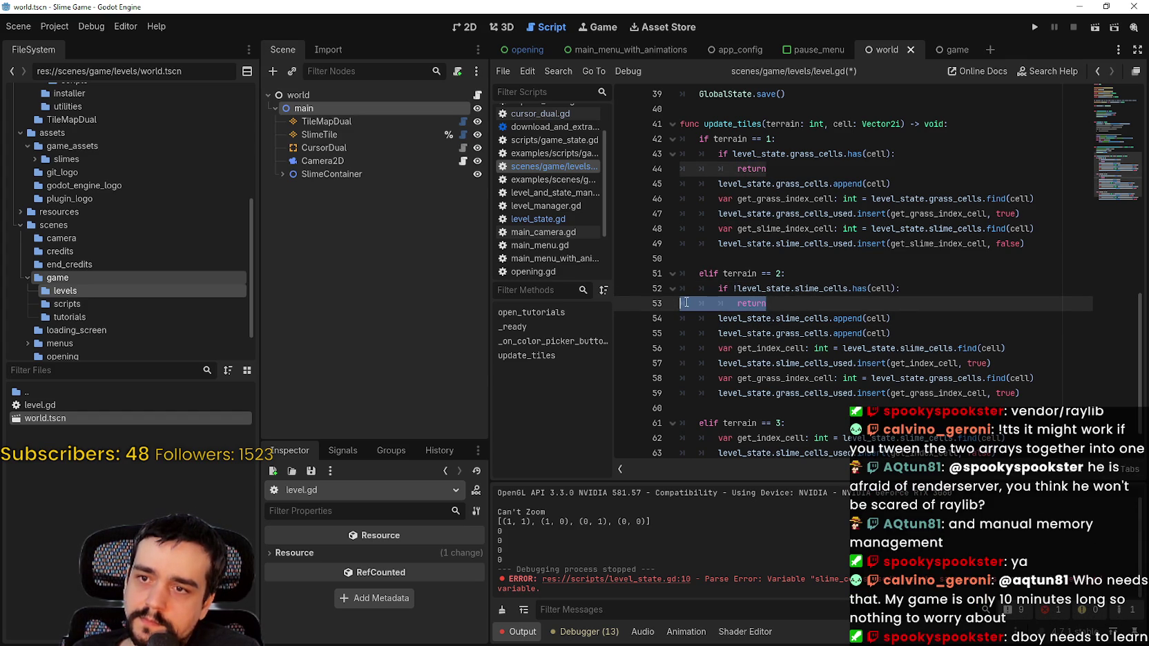
pyautogui.press('Up')
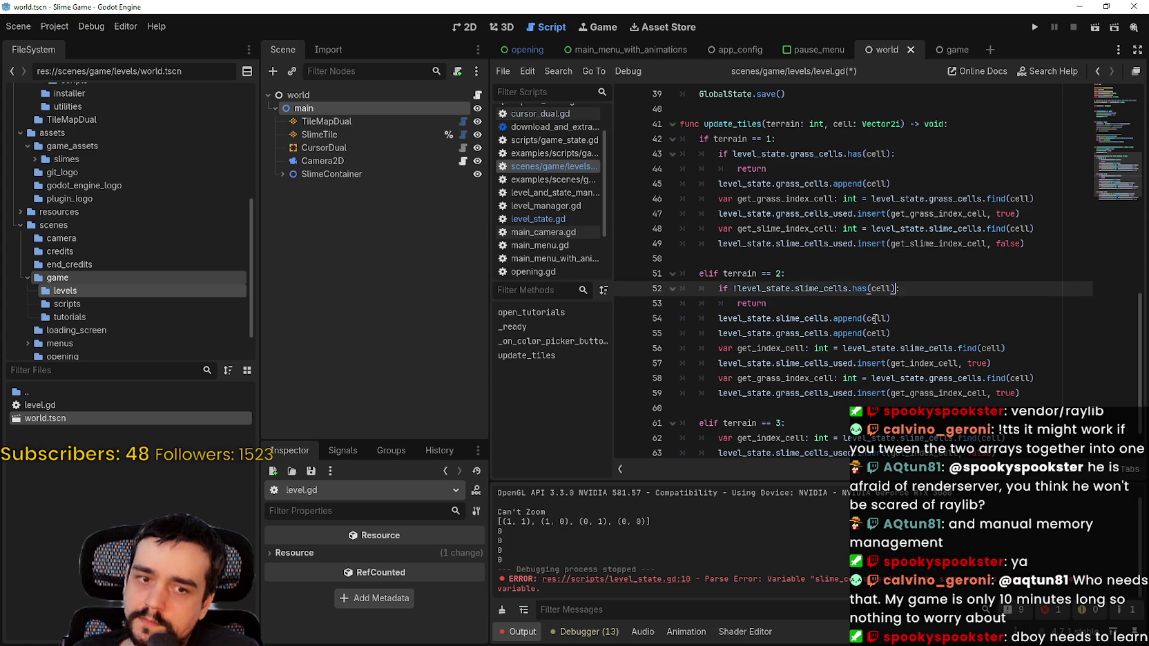
pyautogui.moveTo(787, 311); pyautogui.dragTo(692, 310)
pyautogui.press('BackSpace')
pyautogui.press('BackSpace')
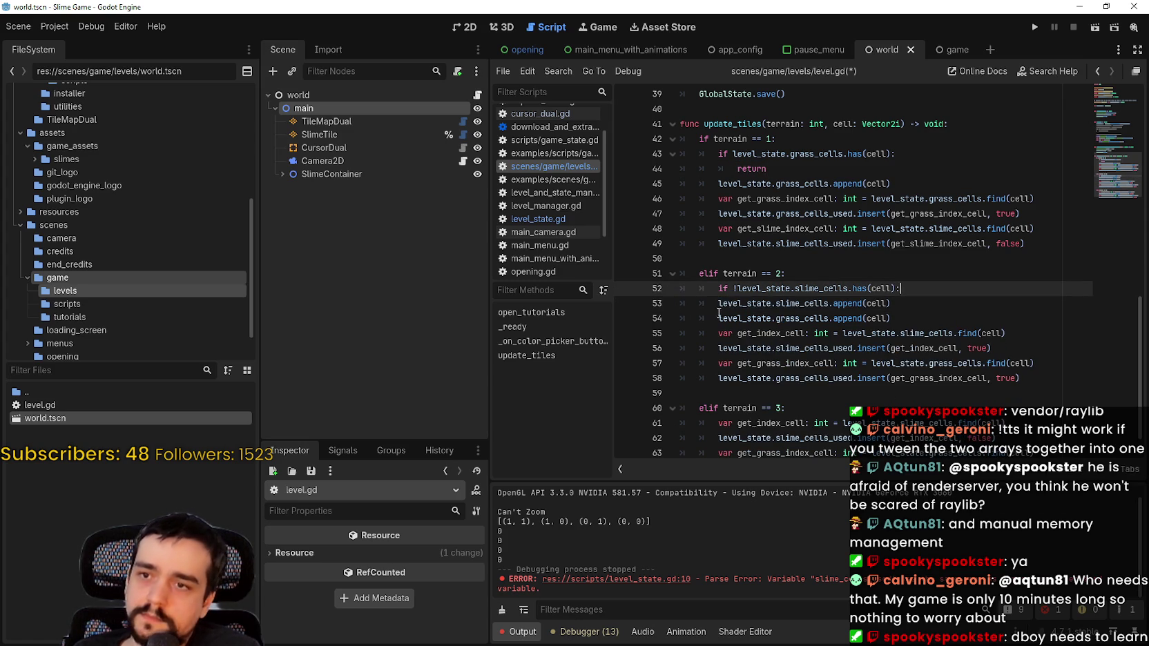
# - Indent the slime and grass append lines under the check and add a line after the slime append
pyautogui.click(718, 304)
pyautogui.press('Tab')
pyautogui.click(711, 314)
pyautogui.press('Tab')
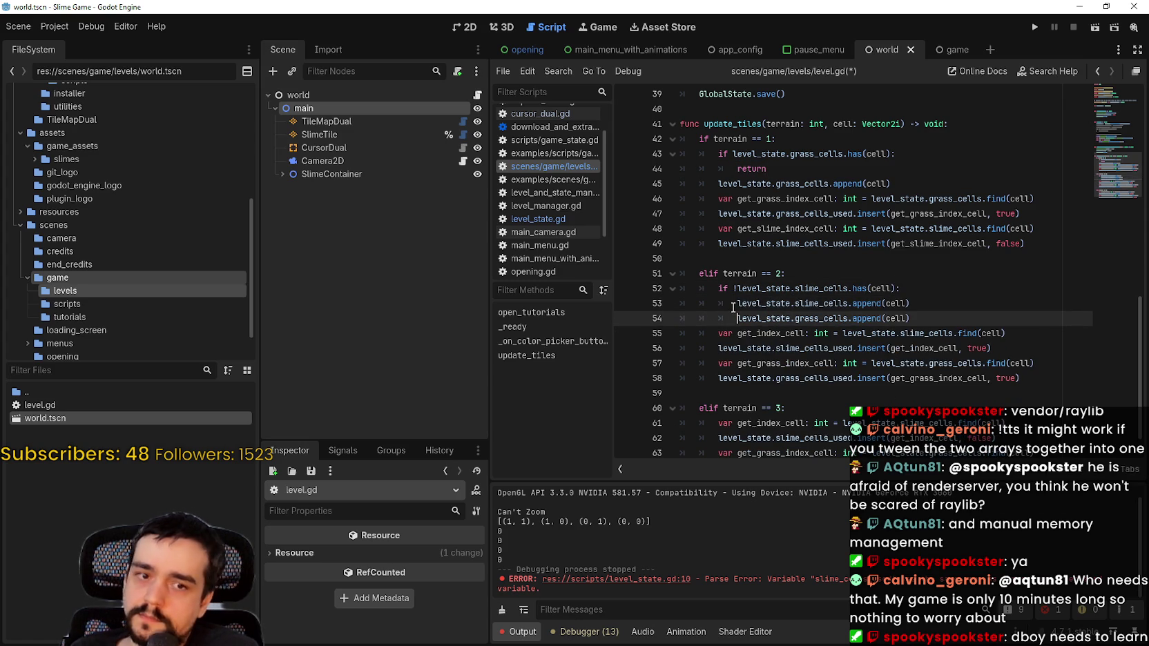
pyautogui.click(929, 304)
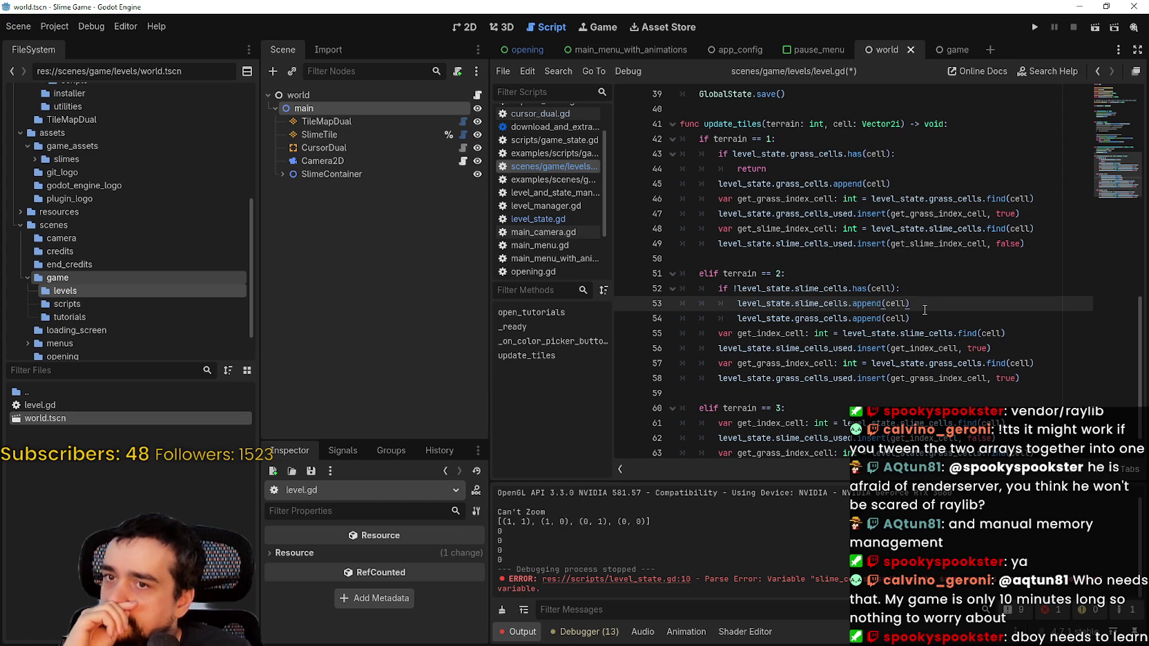
pyautogui.press('Return')
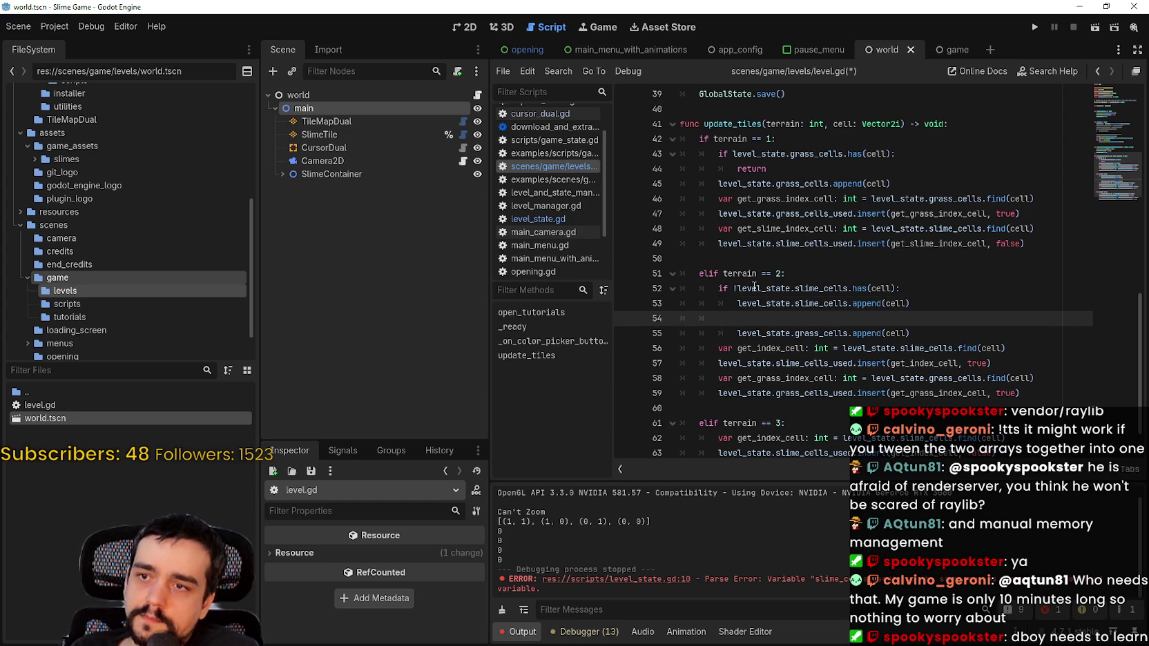
# - Add an 'if !grass_cells.has(cell):' guard above the grass append
pyautogui.moveTo(733, 288); pyautogui.dragTo(891, 287)
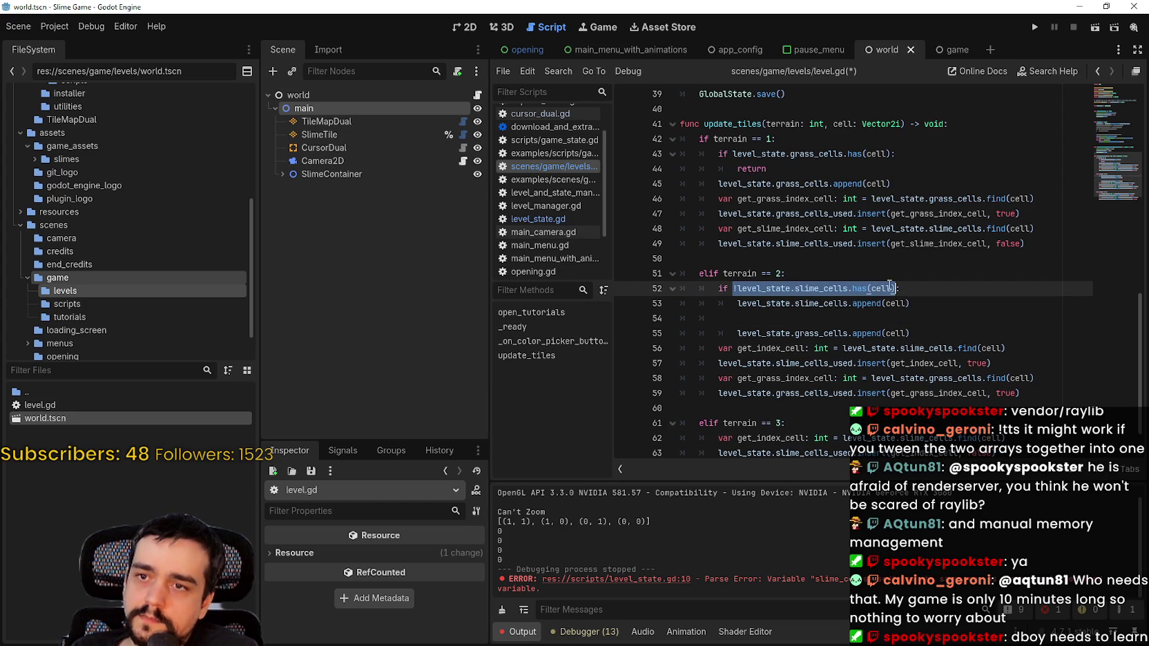
pyautogui.click(680, 318)
pyautogui.write('!level_state.slime_cells.has(cell)')
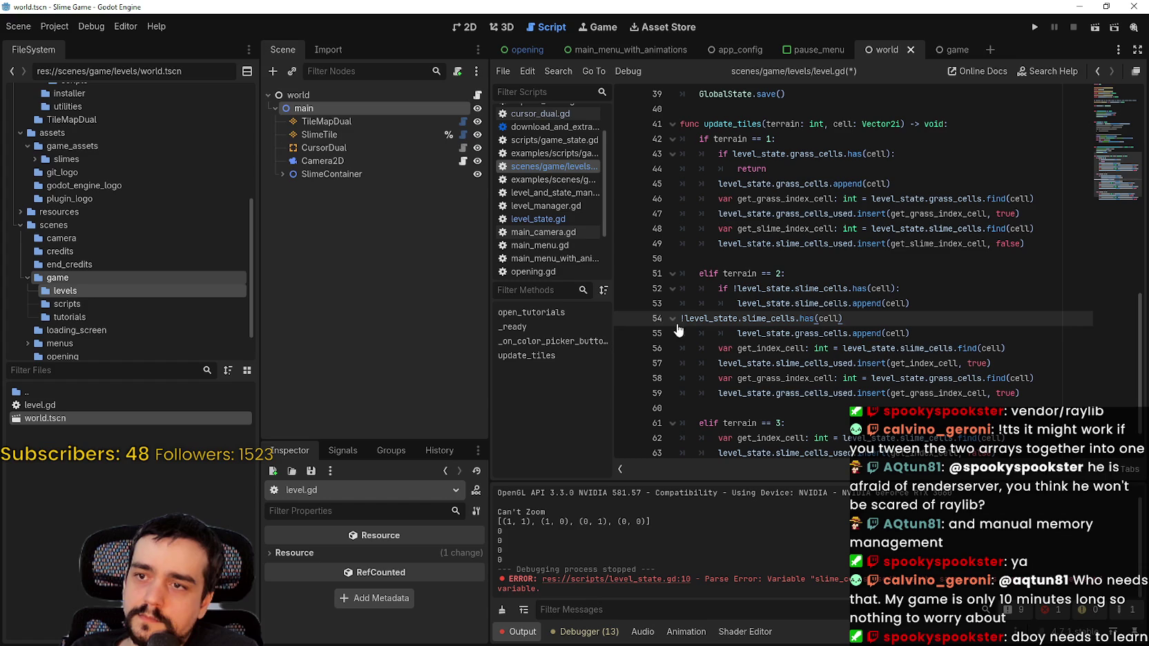
pyautogui.click(680, 318)
pyautogui.press('Tab')
pyautogui.press('Tab')
pyautogui.write('if')
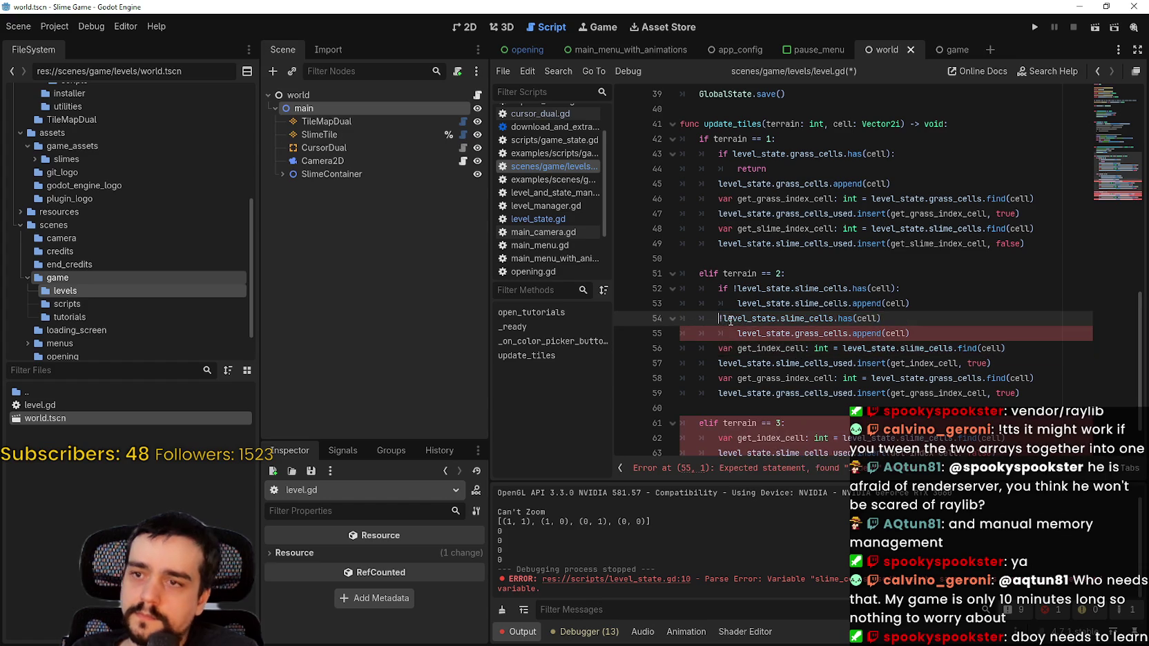
pyautogui.click(907, 320)
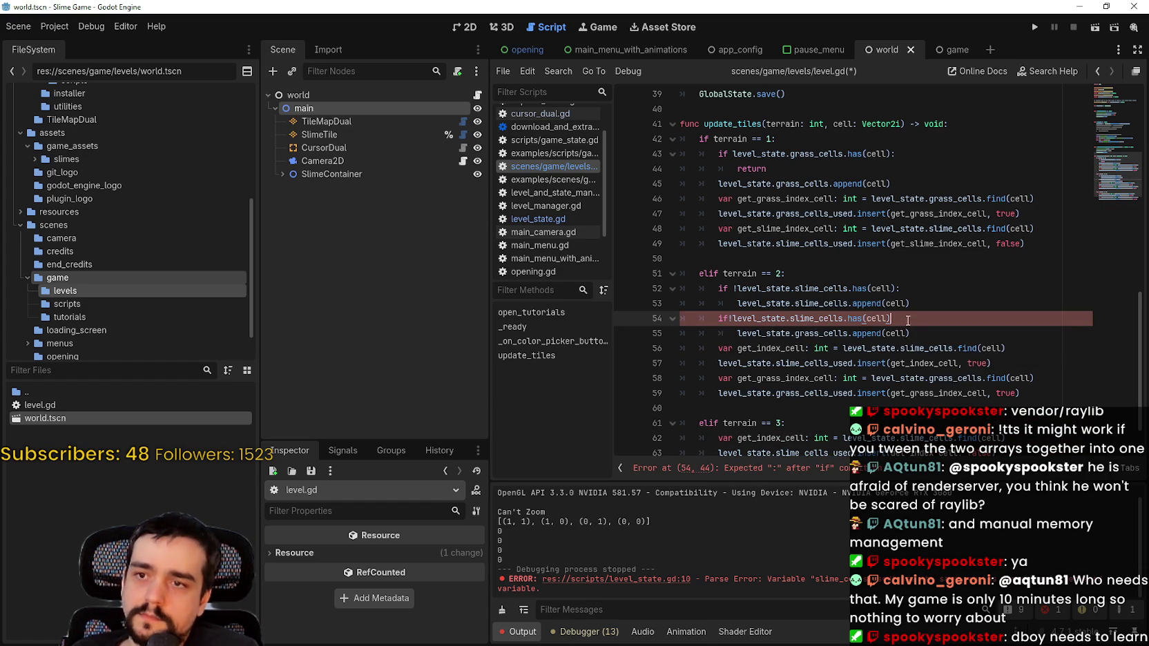
pyautogui.write(':')
pyautogui.click(862, 303)
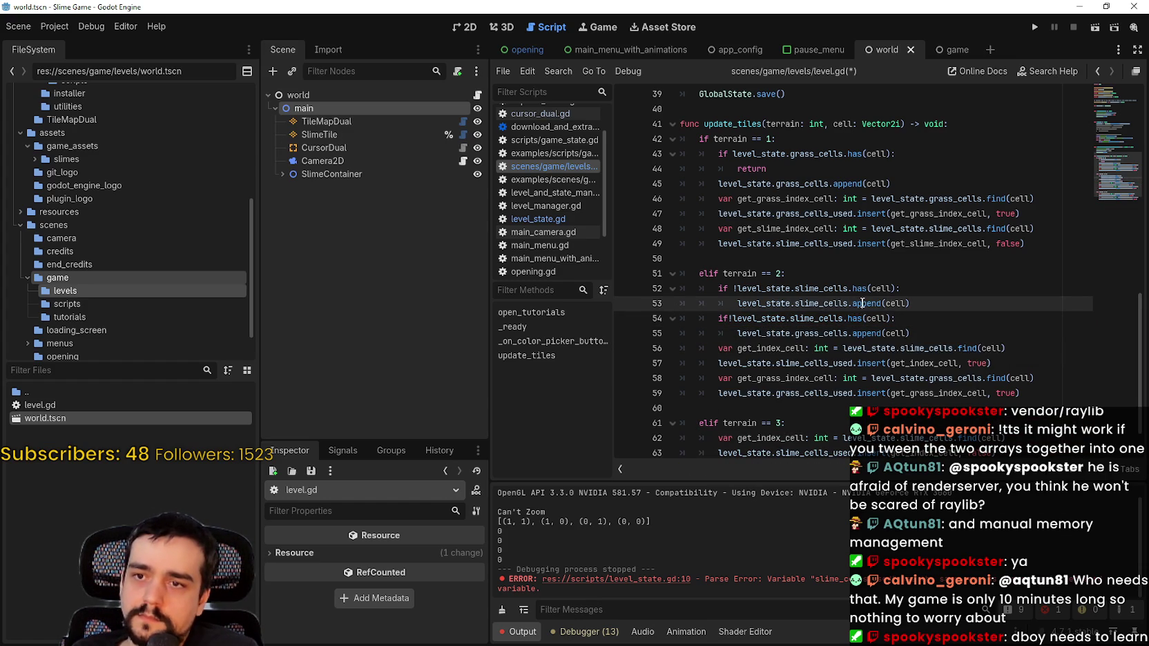
pyautogui.doubleClick(821, 318)
pyautogui.write('grass_cells')
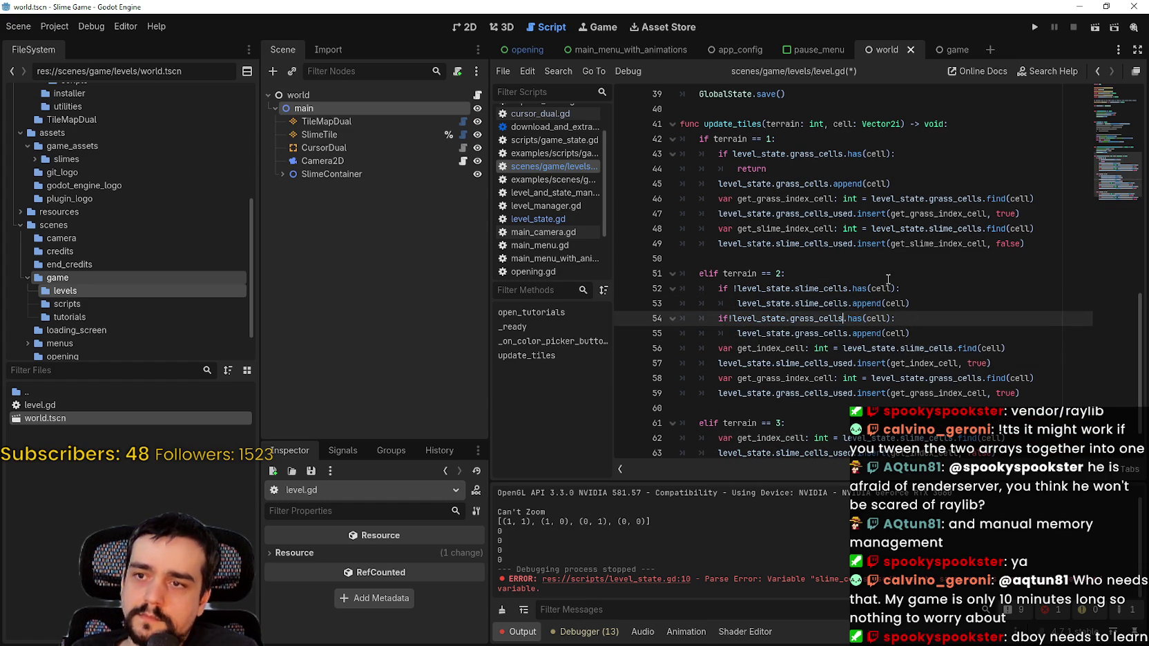
# - Copy the guarded grass append over the old grass check in the first branch and save
pyautogui.moveTo(922, 290); pyautogui.dragTo(768, 288)
pyautogui.moveTo(936, 317)
pyautogui.mouseDown()
pyautogui.moveTo(706, 329)
pyautogui.moveTo(720, 318)
pyautogui.mouseUp()
pyautogui.moveTo(806, 165); pyautogui.dragTo(711, 156)
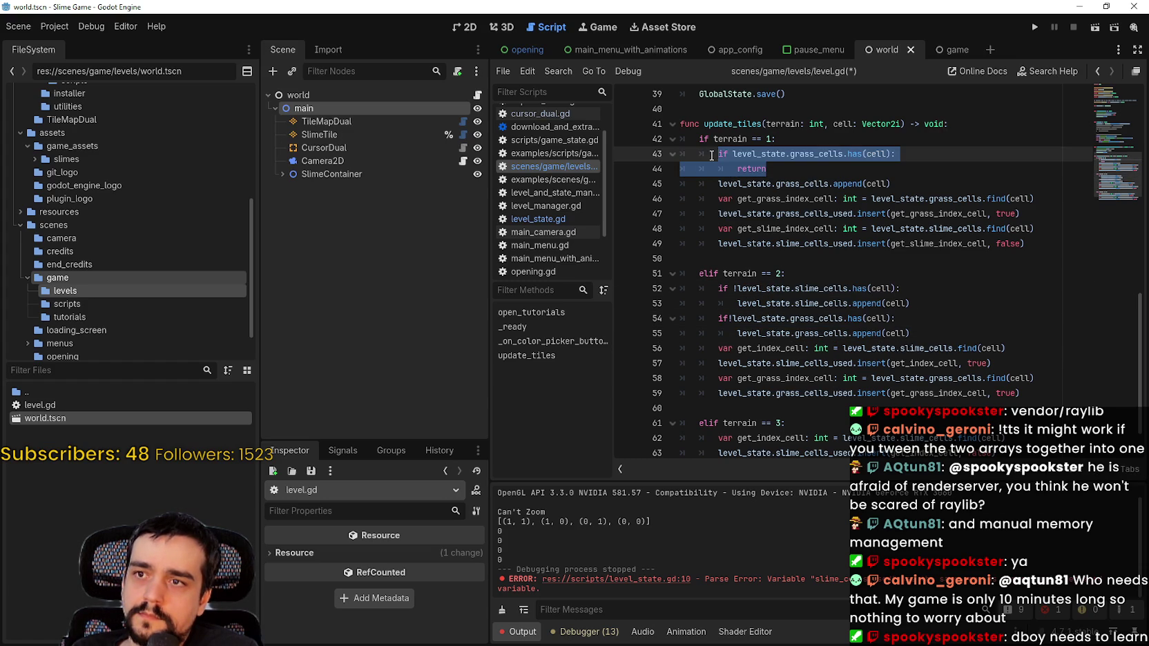
pyautogui.moveTo(911, 334); pyautogui.dragTo(683, 318)
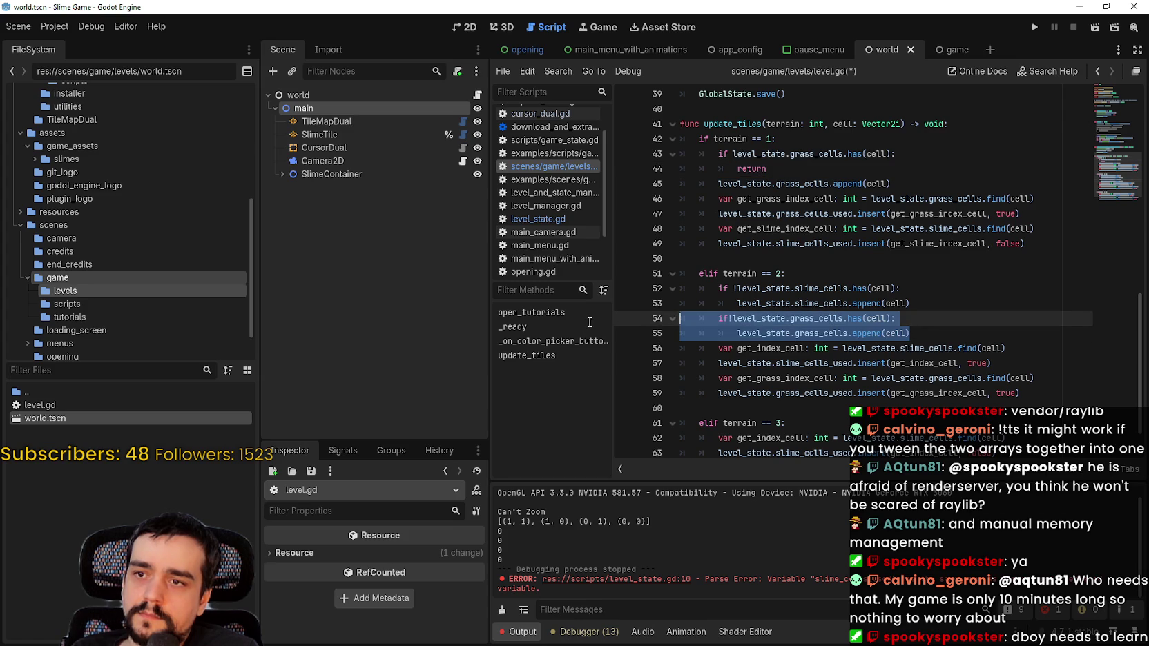
pyautogui.hotkey('ctrl', 'c')
pyautogui.moveTo(785, 170); pyautogui.dragTo(666, 150)
pyautogui.hotkey('ctrl', 'v')
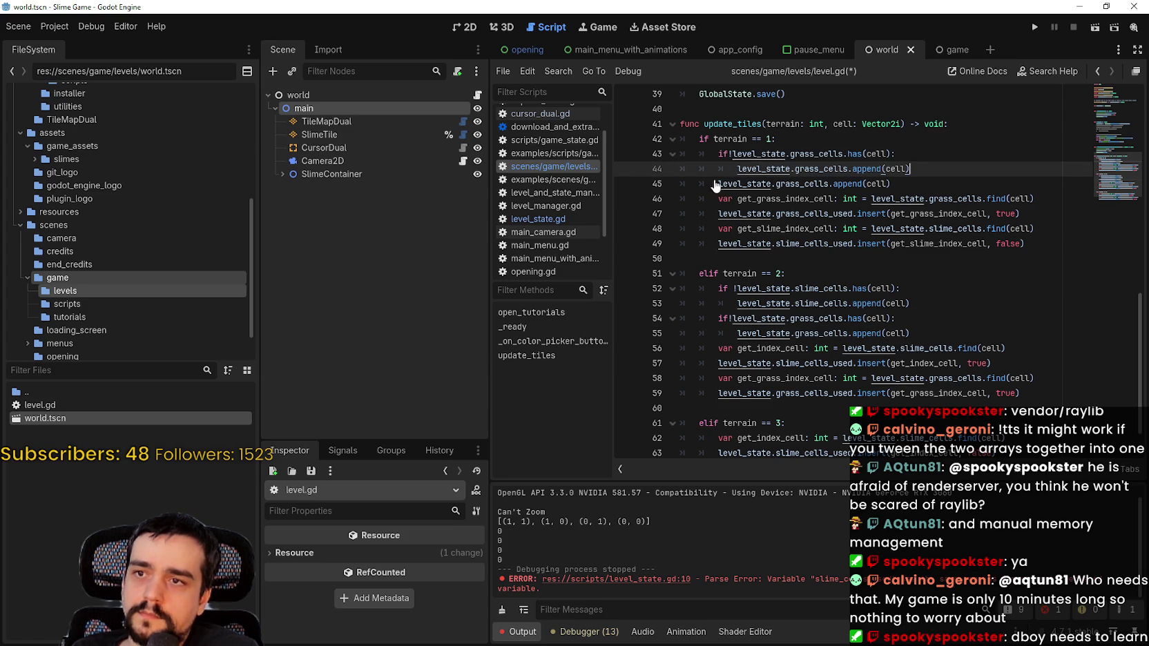
pyautogui.hotkey('ctrl', 's')
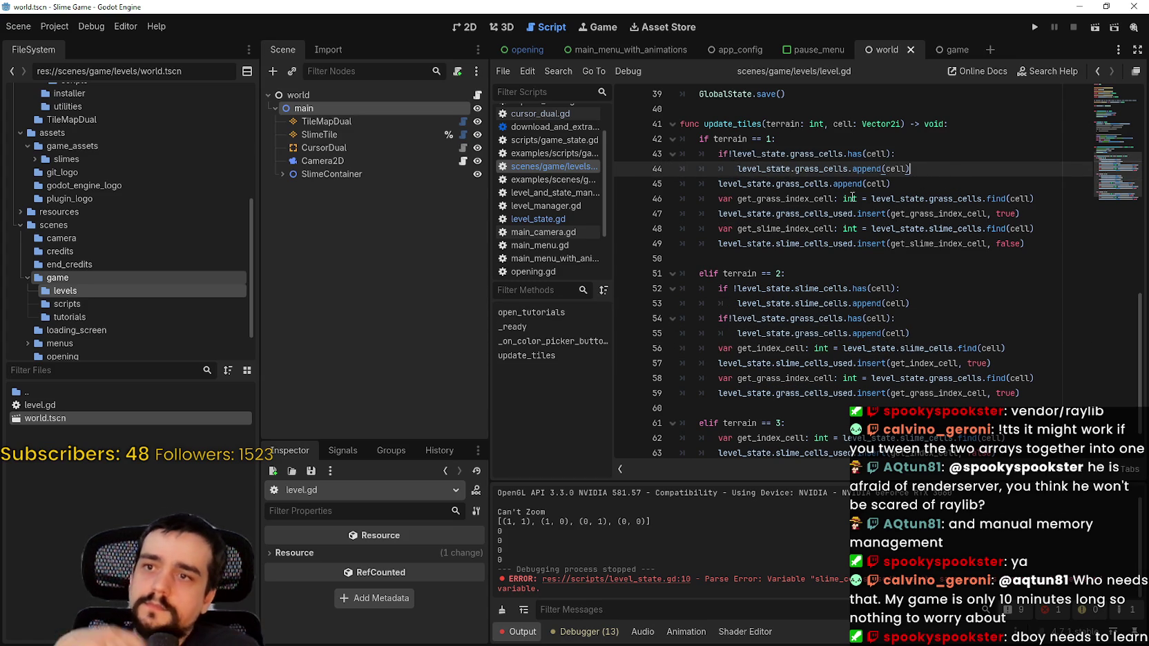
# - Delete the duplicate grass append line, review the cell and slime_cells_used uses, and save level.gd
pyautogui.click(833, 184)
pyautogui.moveTo(894, 184); pyautogui.dragTo(666, 181)
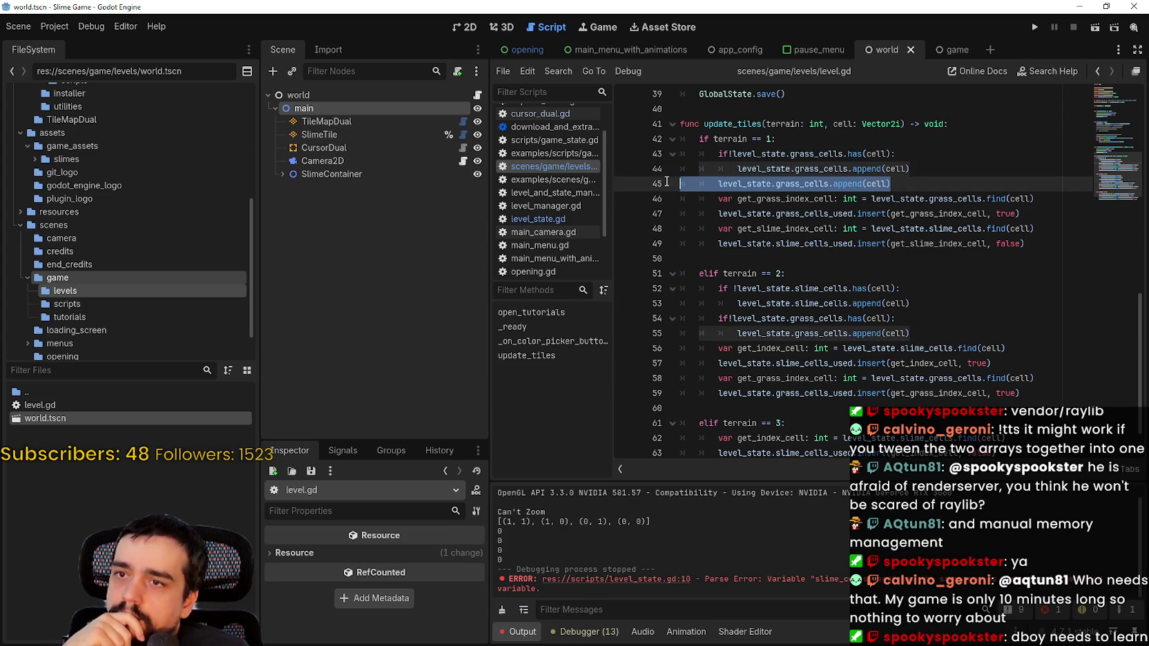
pyautogui.press('BackSpace')
pyautogui.press('BackSpace')
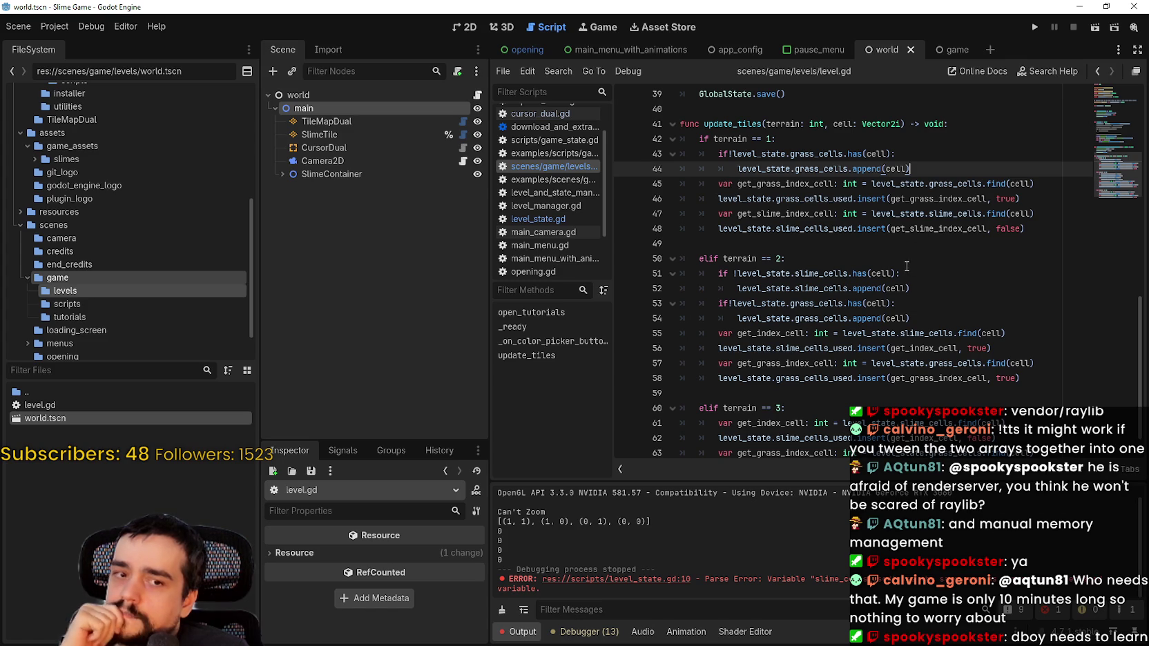
pyautogui.doubleClick(882, 154)
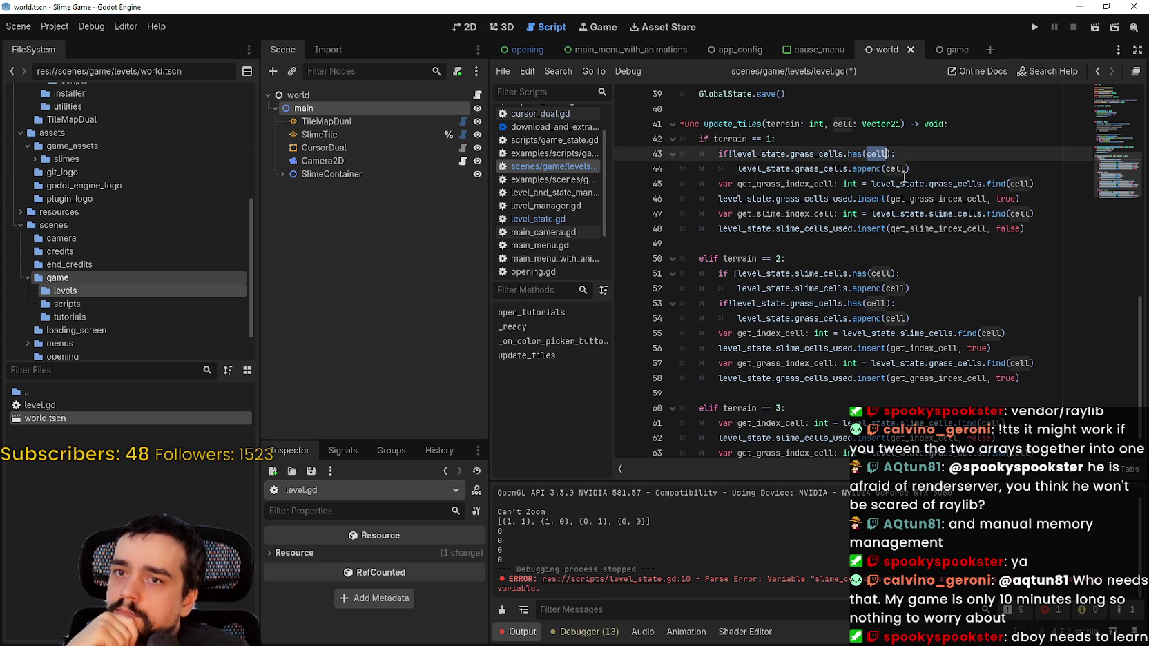
pyautogui.doubleClick(1019, 184)
pyautogui.doubleClick(1018, 213)
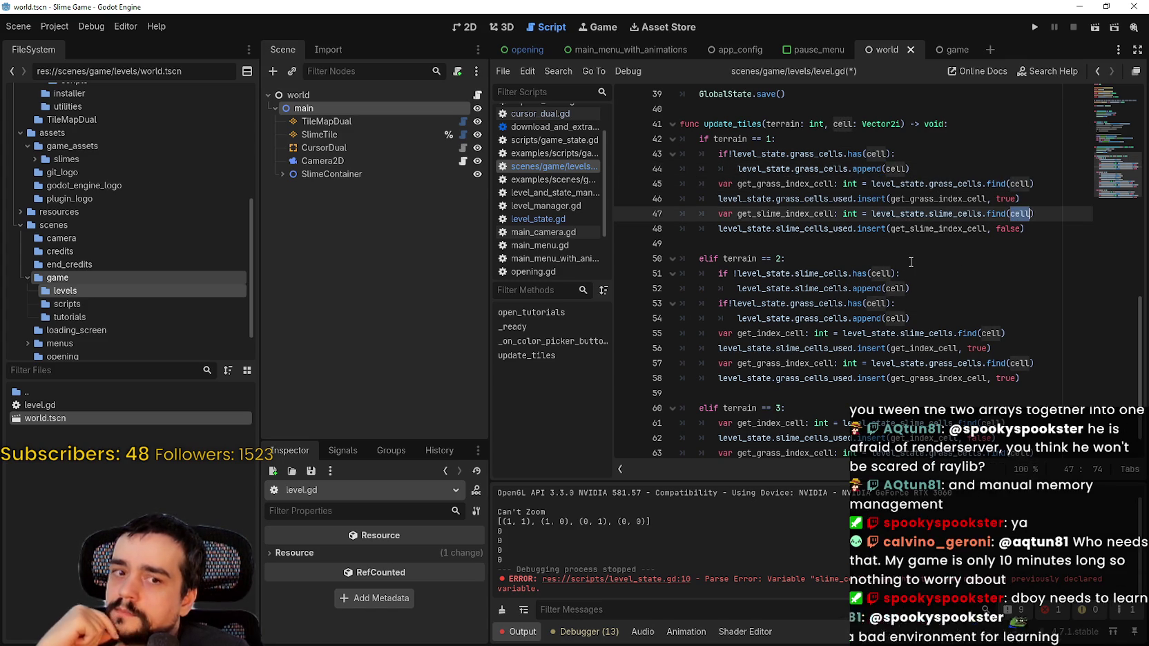
pyautogui.click(993, 243)
pyautogui.scroll(-1, 960, 283)
pyautogui.click(844, 371)
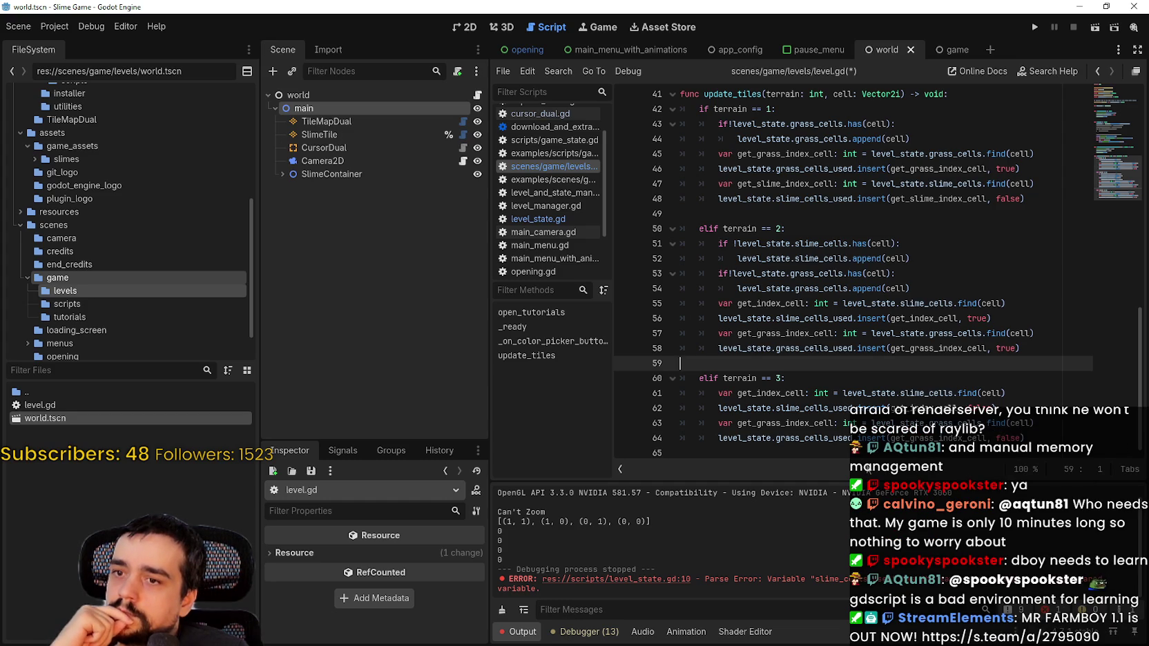
pyautogui.doubleClick(811, 408)
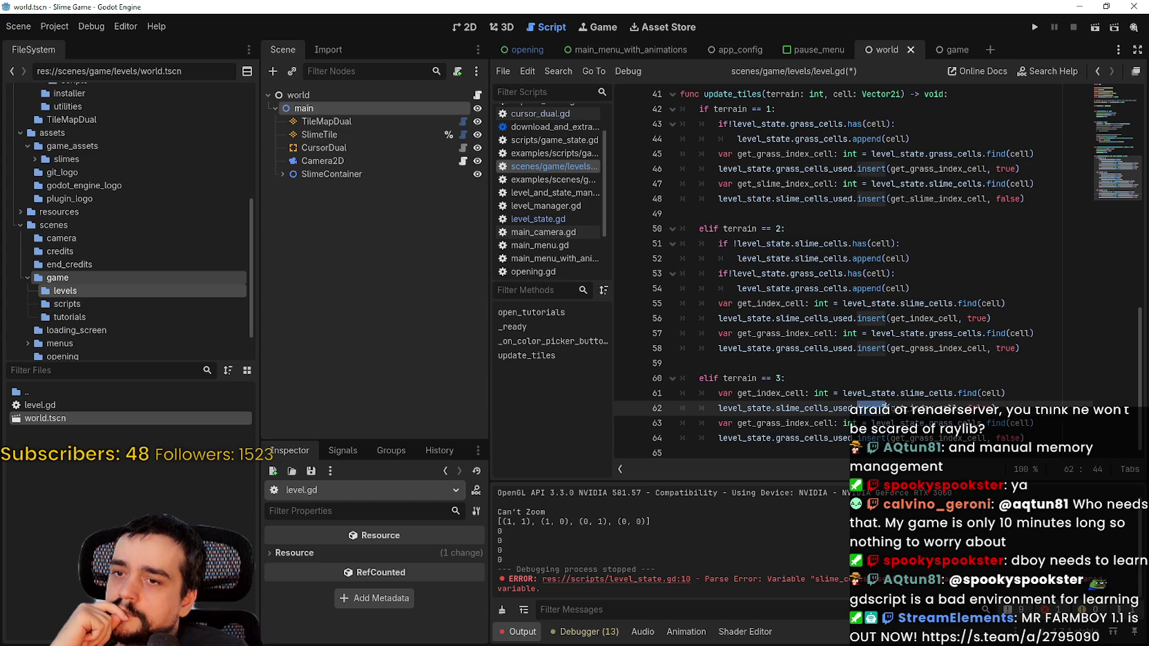
pyautogui.click(863, 362)
pyautogui.hotkey('ctrl', 's')
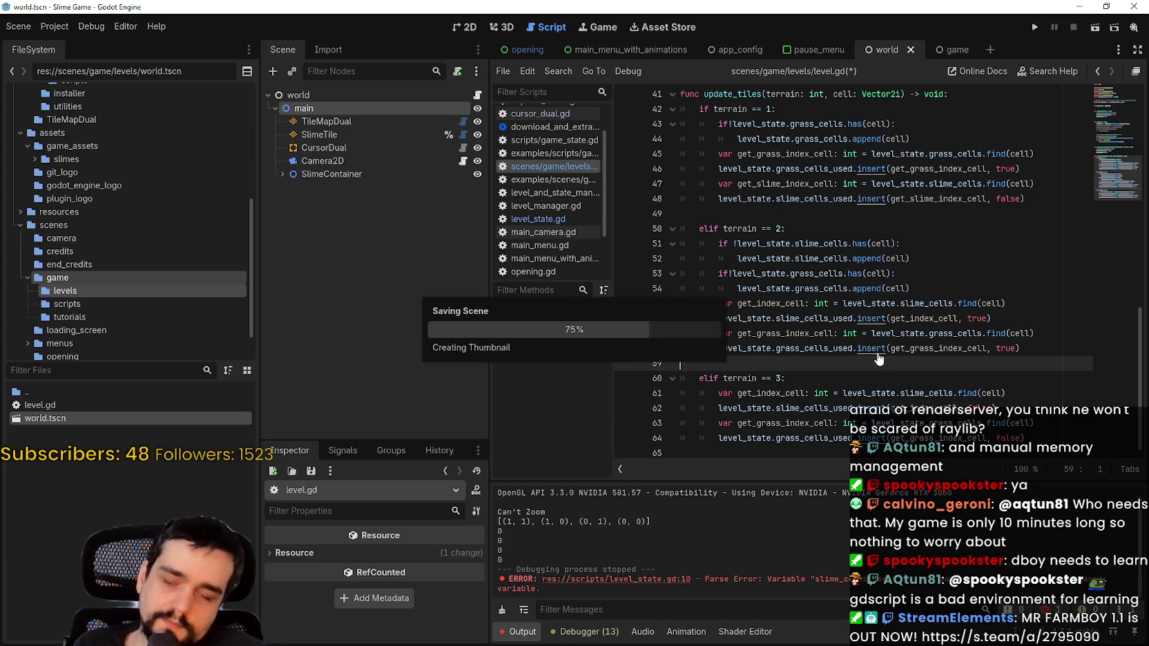
# - Delete global_state.tres and player_config.cfg from the Slime Game folder, then start a debug run
pyautogui.click(48, 28)
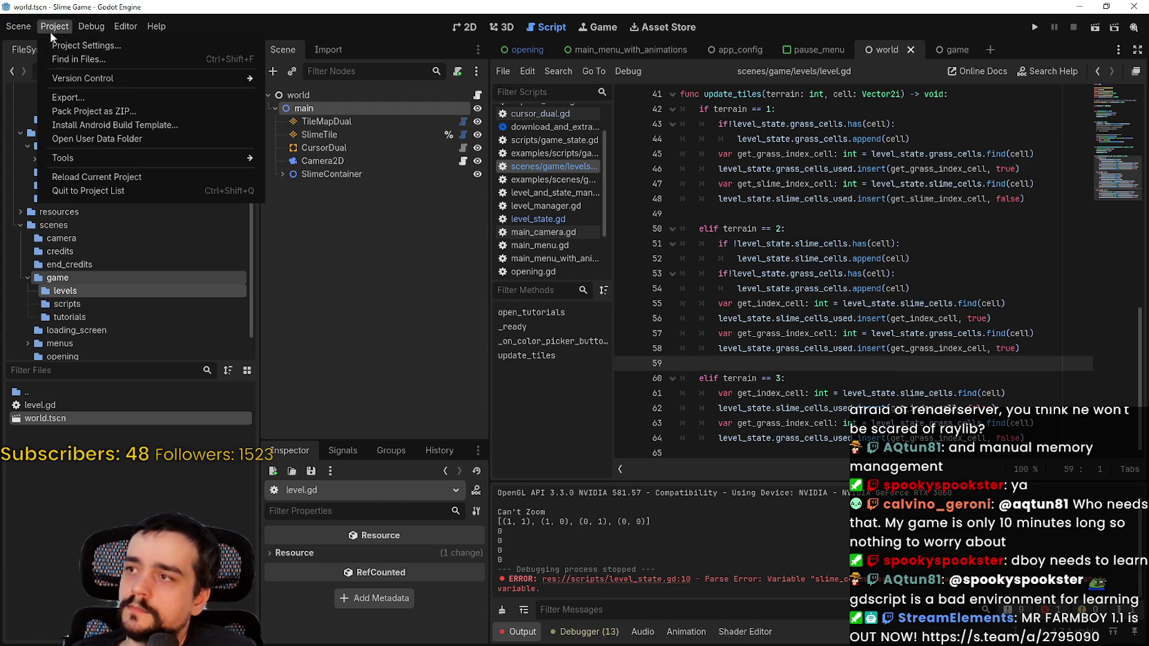
pyautogui.press('Escape')
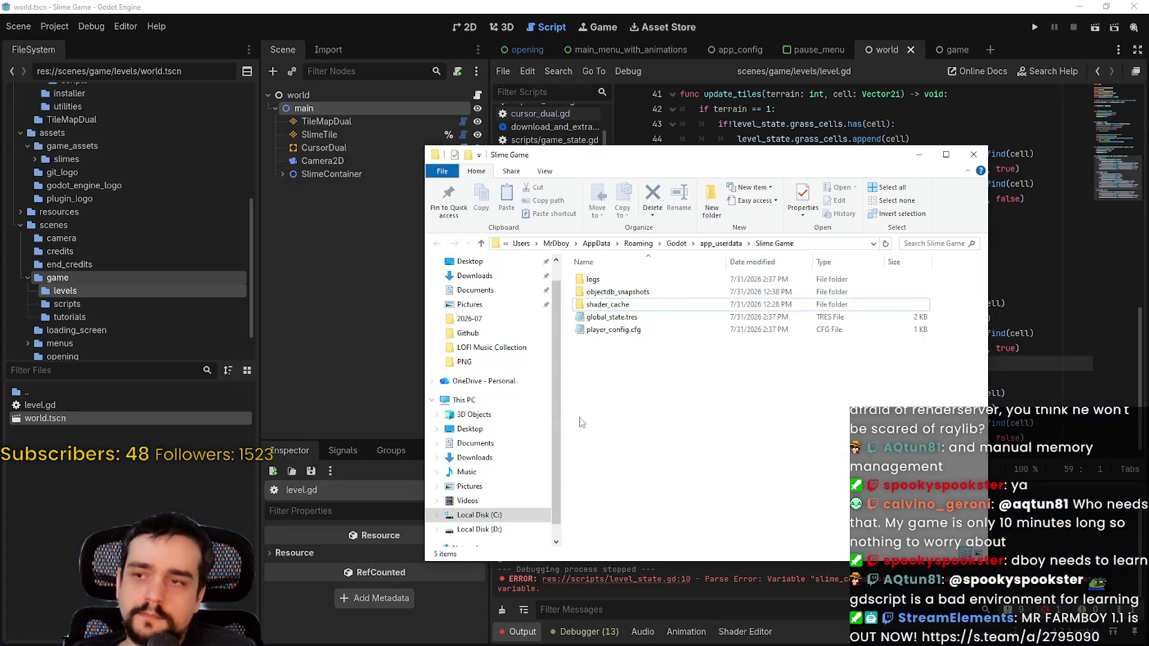
pyautogui.moveTo(661, 402); pyautogui.dragTo(613, 317)
pyautogui.rightClick(612, 317)
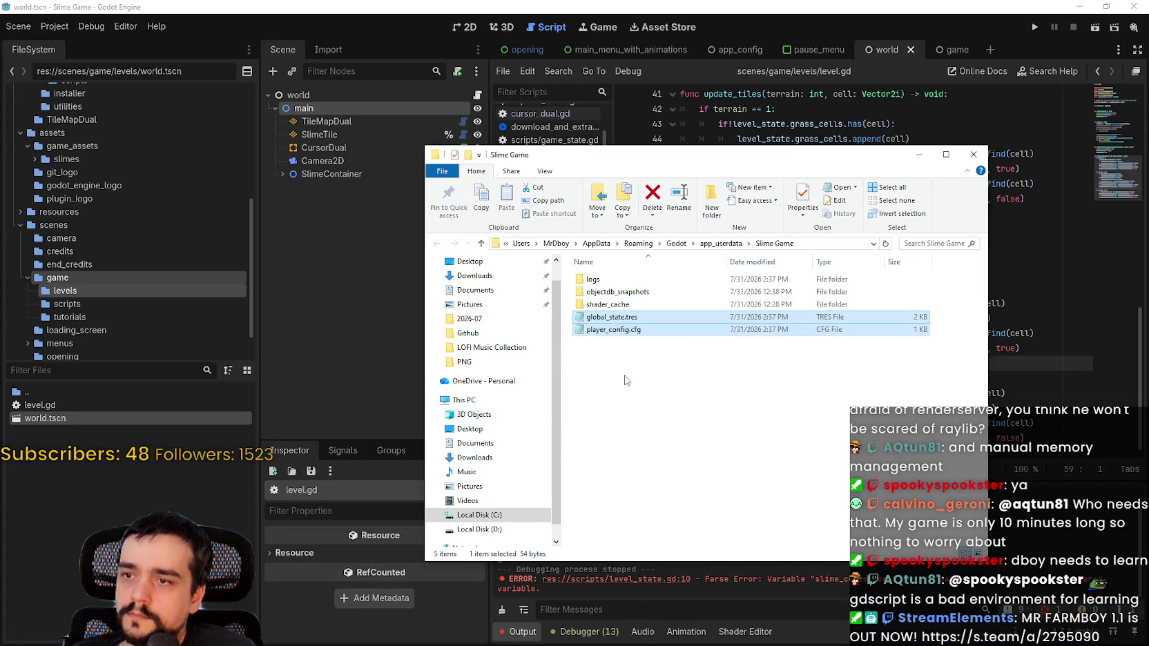
pyautogui.click(643, 536)
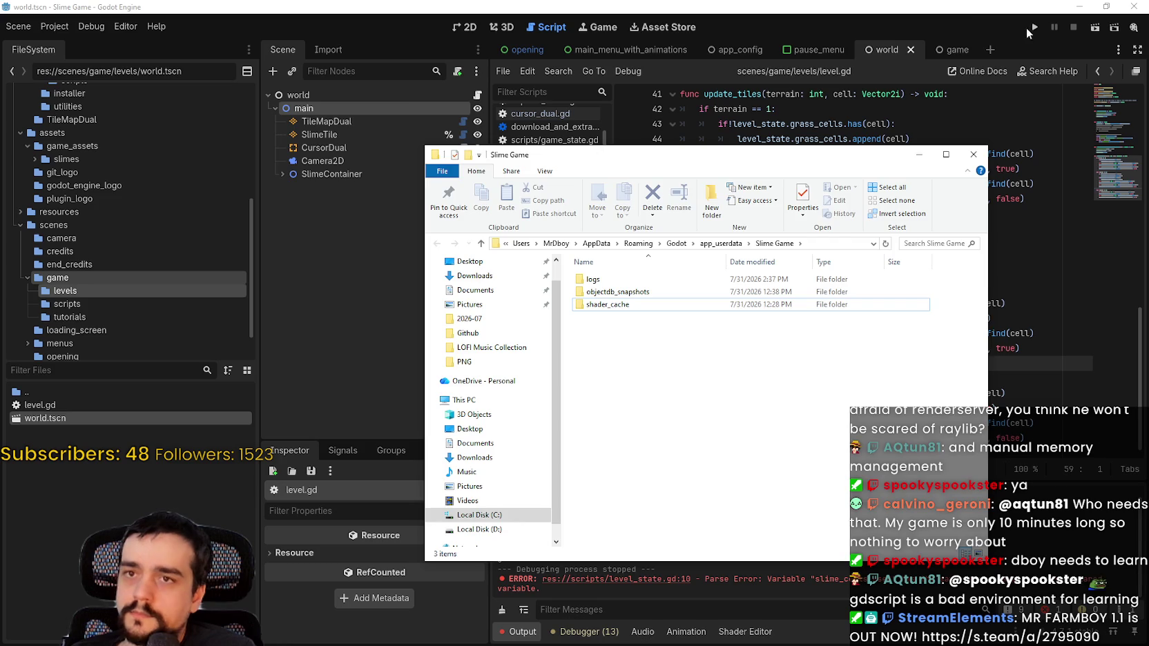
pyautogui.click(1033, 27)
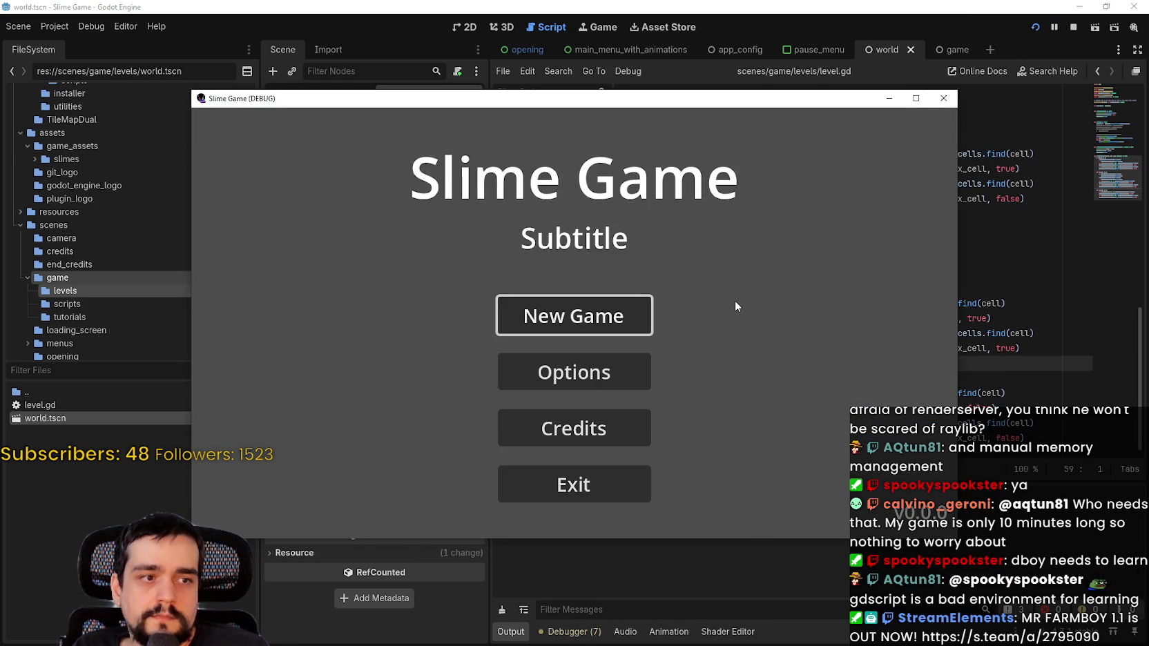
# - Start a new game, maximize the window and paint a long grass strip
pyautogui.click(636, 319)
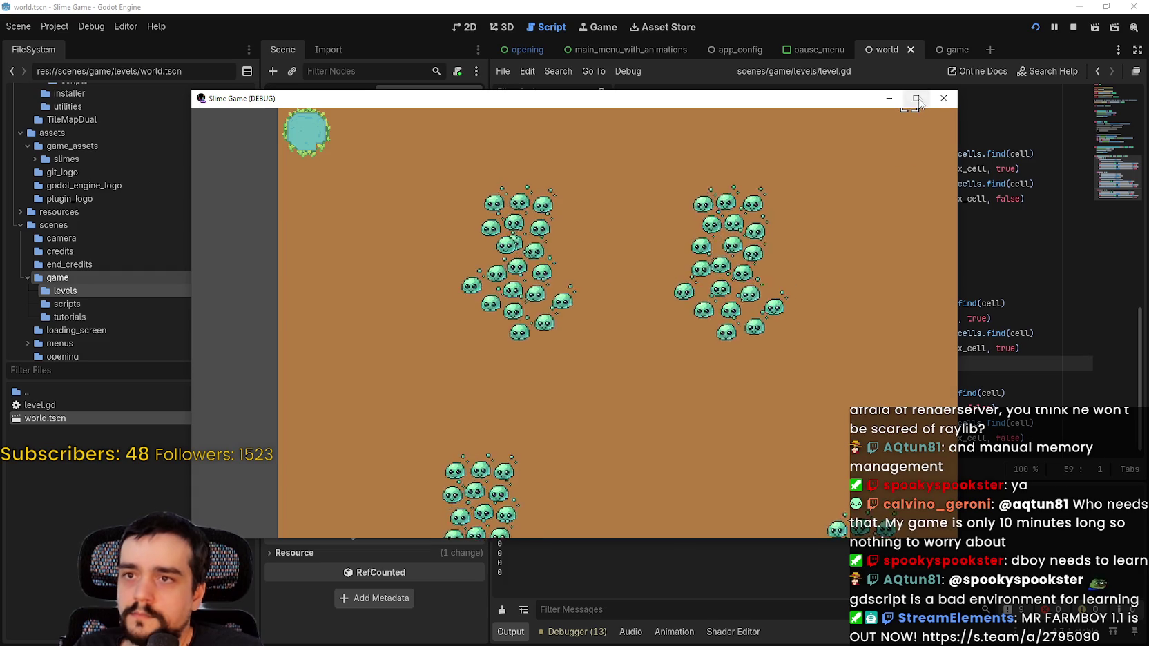
pyautogui.click(916, 98)
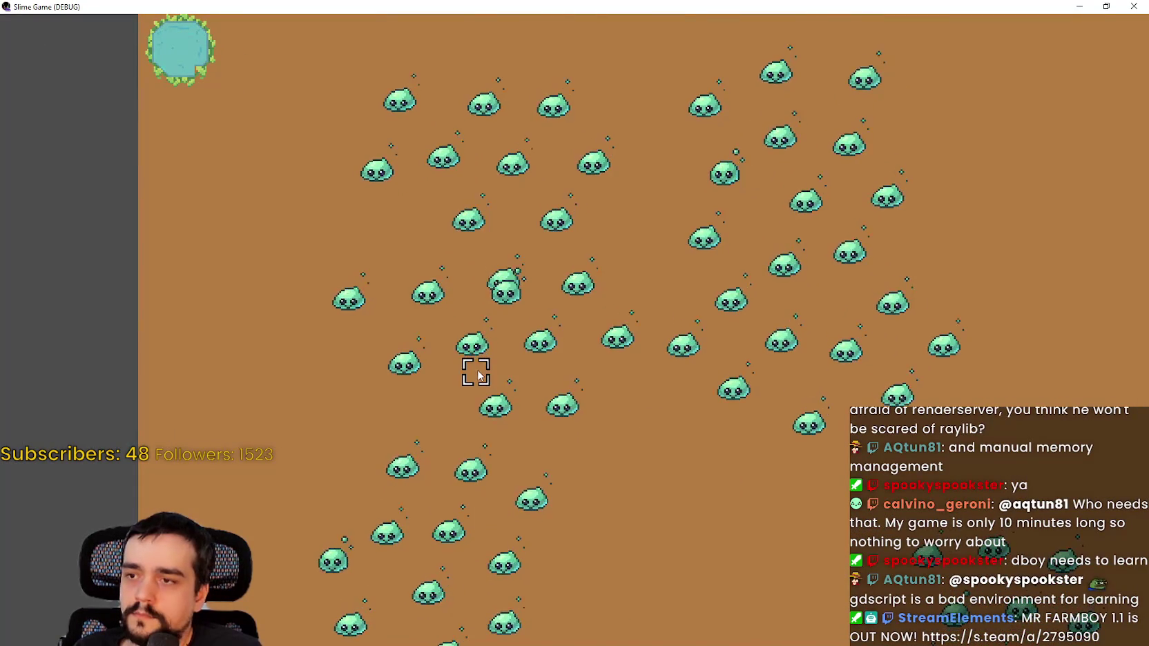
pyautogui.click(519, 367)
pyautogui.moveTo(521, 375); pyautogui.dragTo(839, 380)
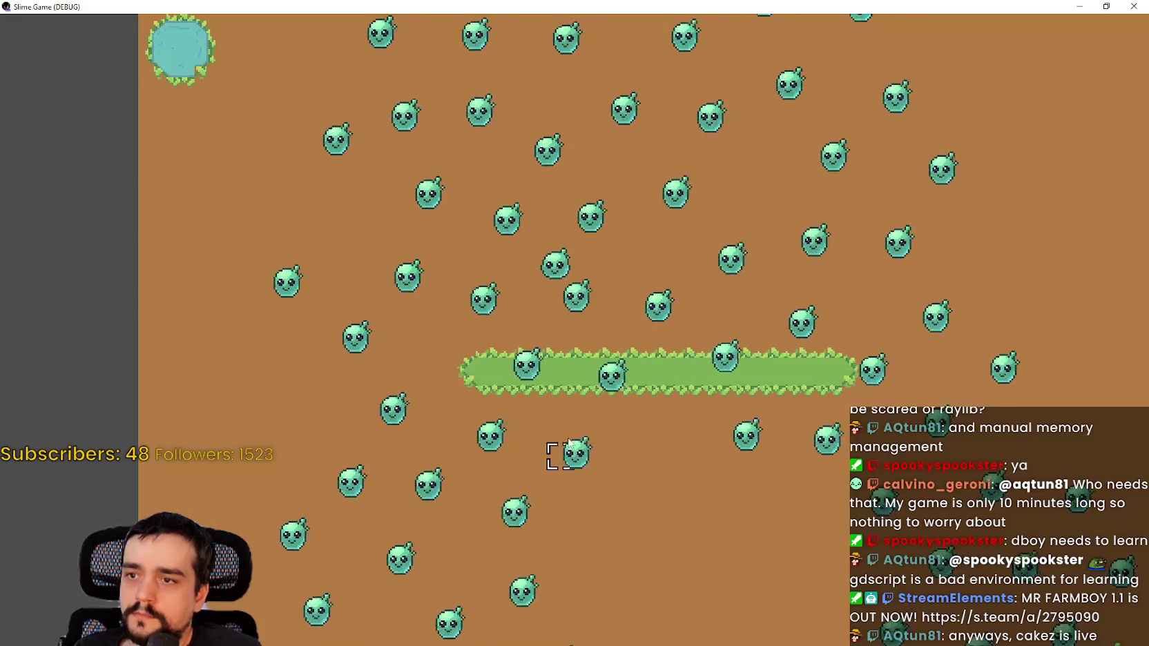
# - Place three slime tiles on the grass strip, extend it right, and erase one tile near its end
pyautogui.click(672, 370)
pyautogui.click(784, 372)
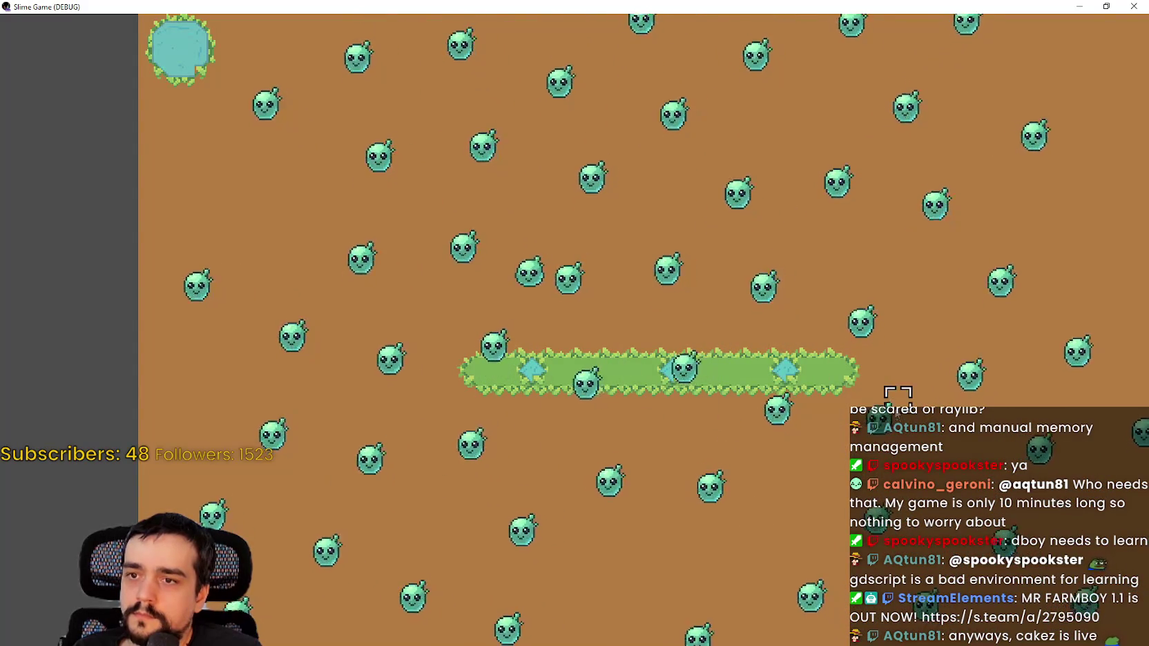
pyautogui.moveTo(868, 372)
pyautogui.mouseDown()
pyautogui.moveTo(1001, 371)
pyautogui.moveTo(983, 371)
pyautogui.mouseUp()
pyautogui.click(897, 371)
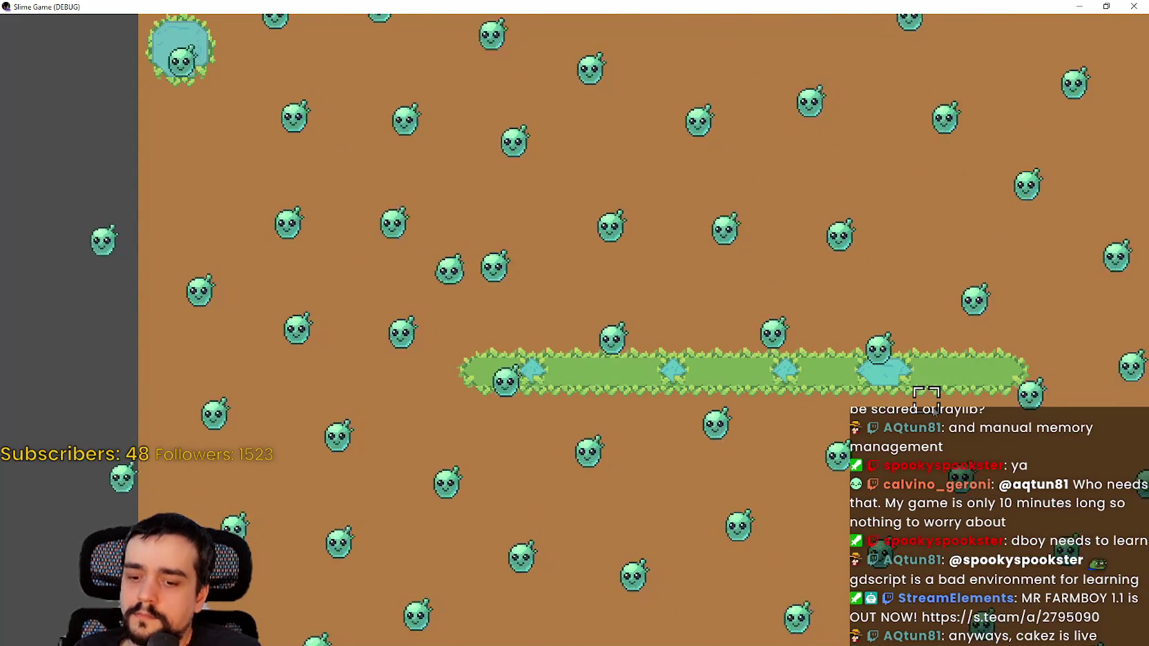
pyautogui.rightClick(965, 372)
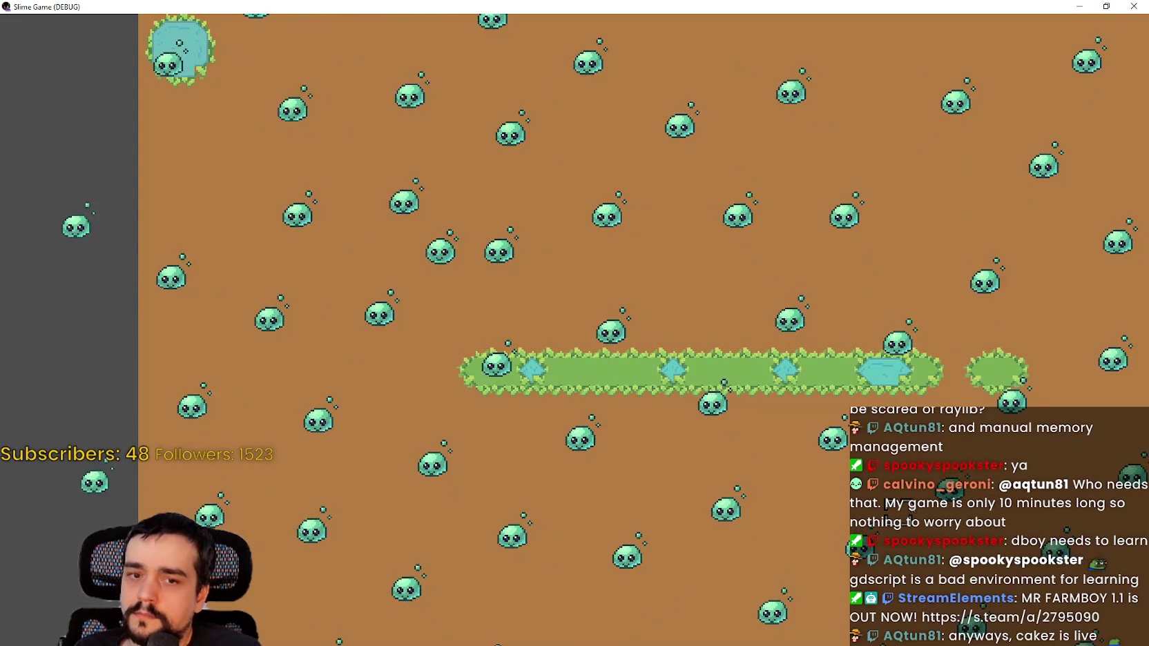
# - Pause the game and exit, confirming the exit
pyautogui.press('Escape')
pyautogui.click(606, 526)
pyautogui.click(641, 385)
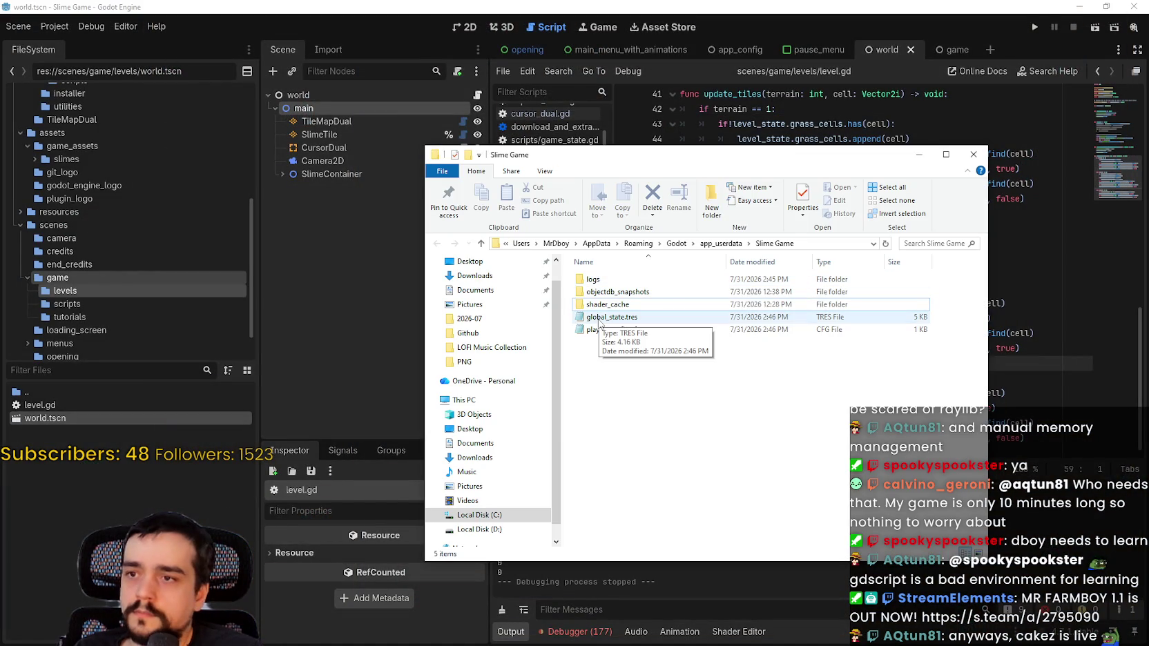
# - Open global_state.tres in Notepad and move the window to the top of the screen
pyautogui.doubleClick(599, 317)
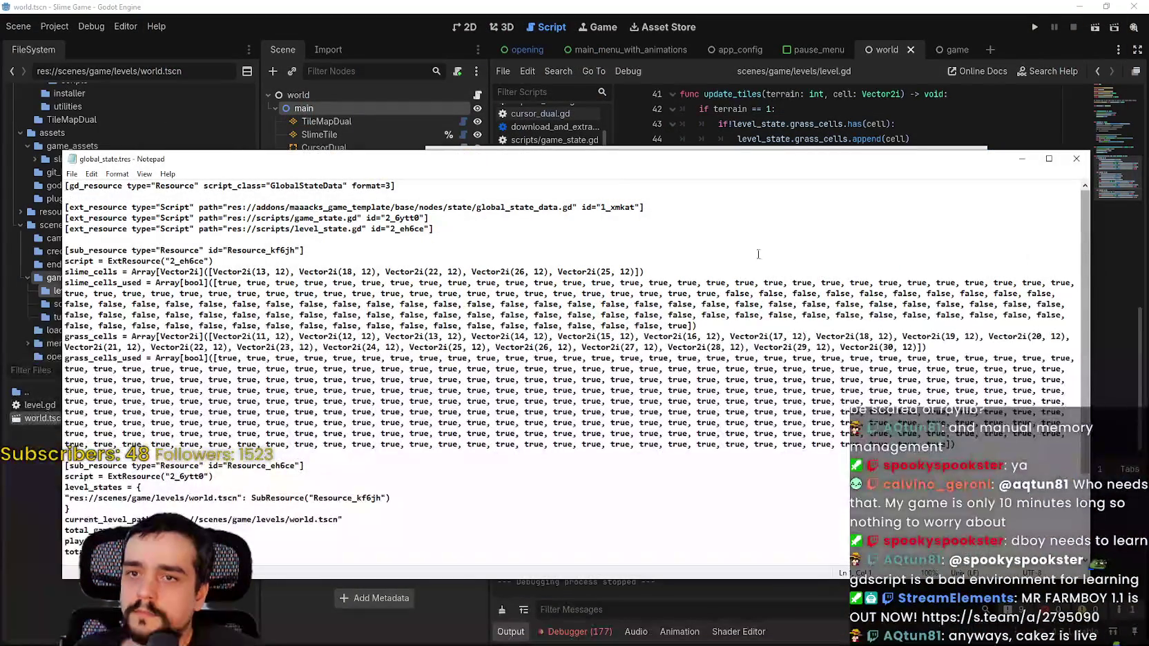
pyautogui.moveTo(416, 169); pyautogui.dragTo(463, 30)
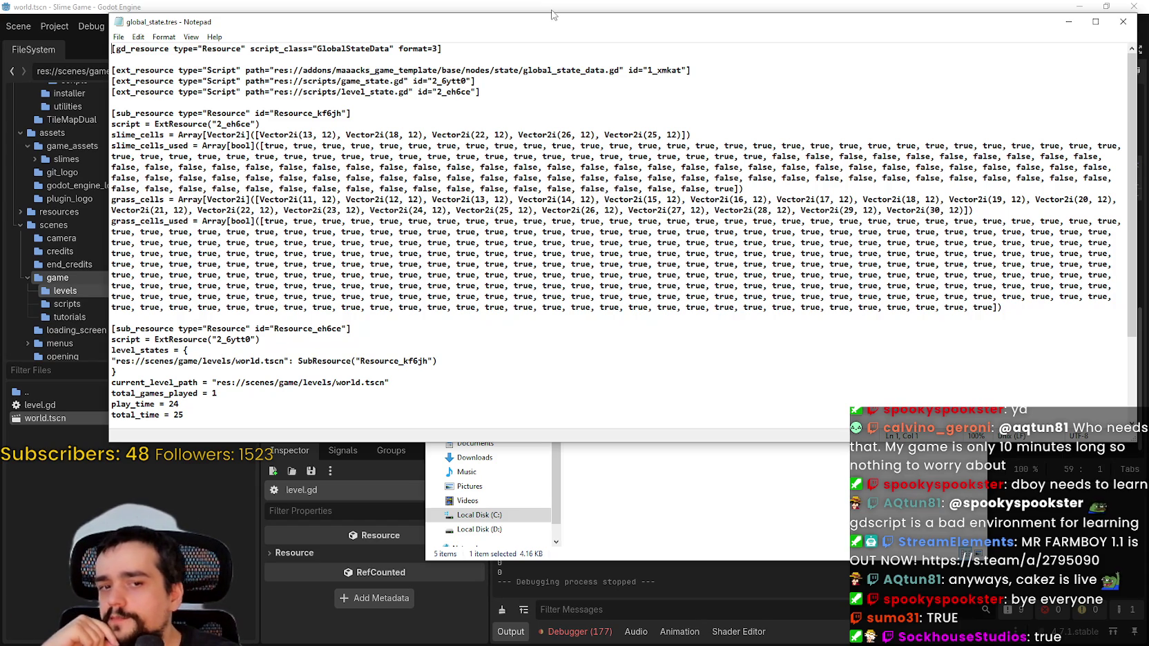
# - Run the game with F5, maximize it, continue the saved game, then close it
pyautogui.click(540, 5)
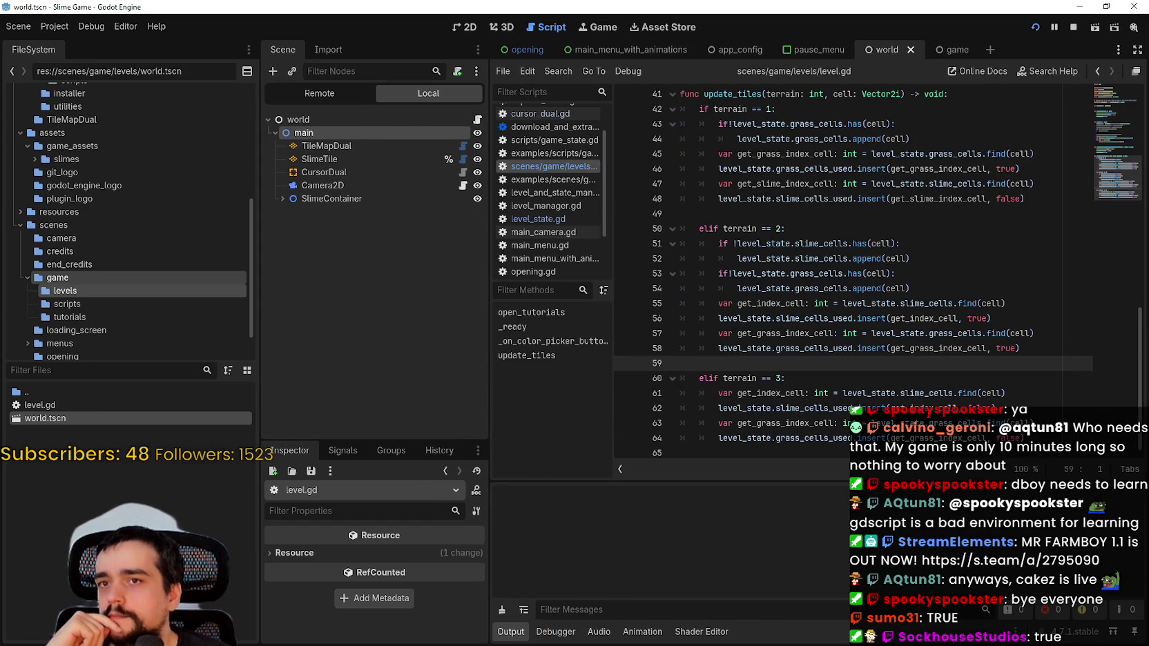
pyautogui.press('F5')
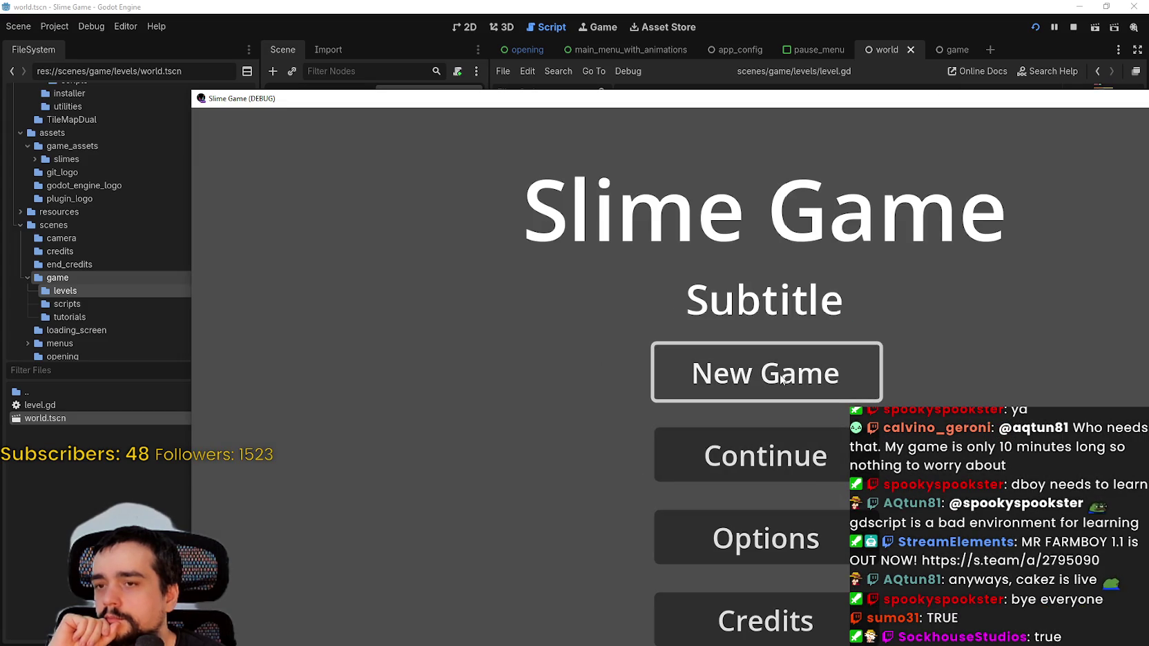
pyautogui.doubleClick(778, 104)
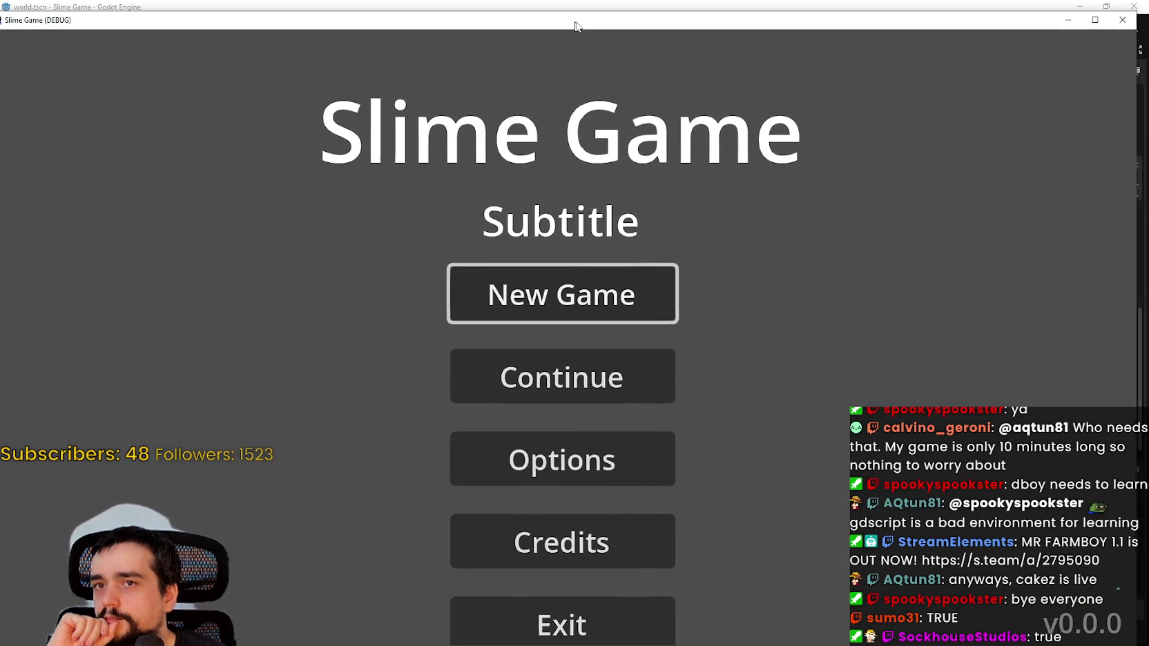
pyautogui.click(602, 377)
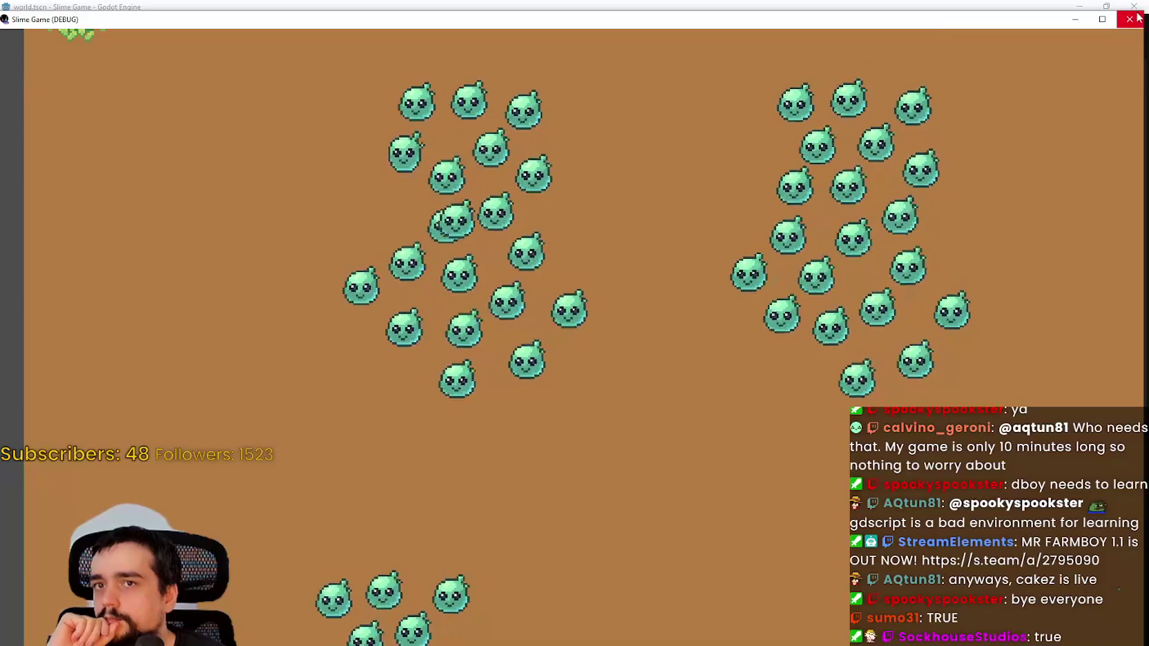
pyautogui.click(1130, 20)
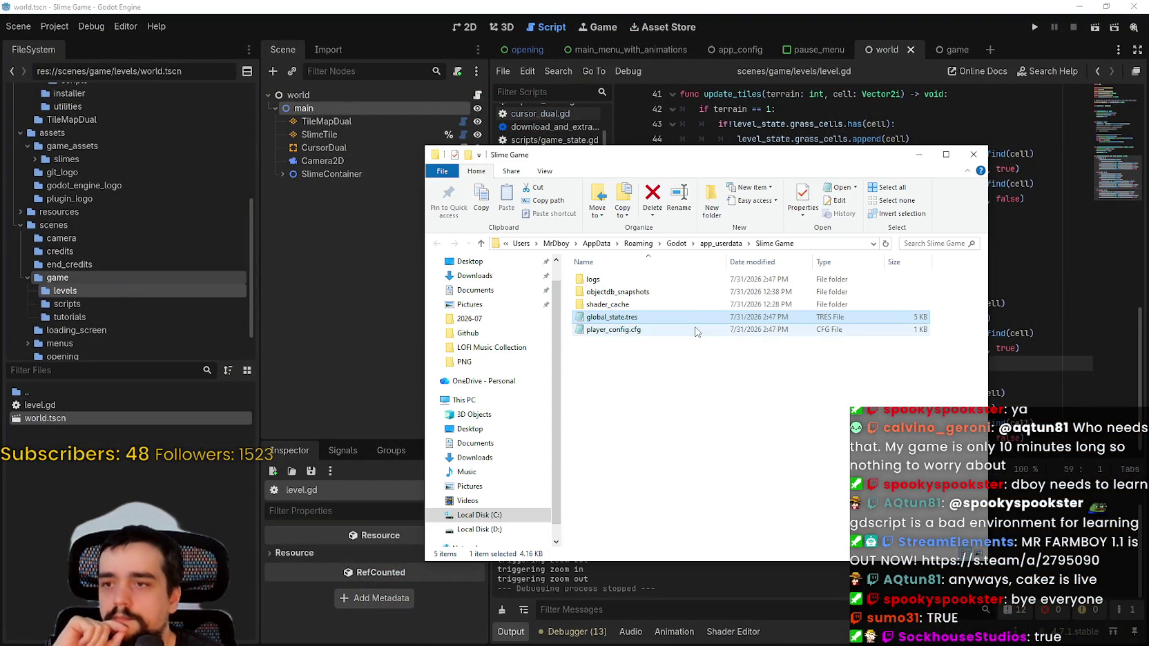
# - Open global_state.tres in Notepad, close it, and reopen it
pyautogui.doubleClick(695, 323)
pyautogui.click(1075, 158)
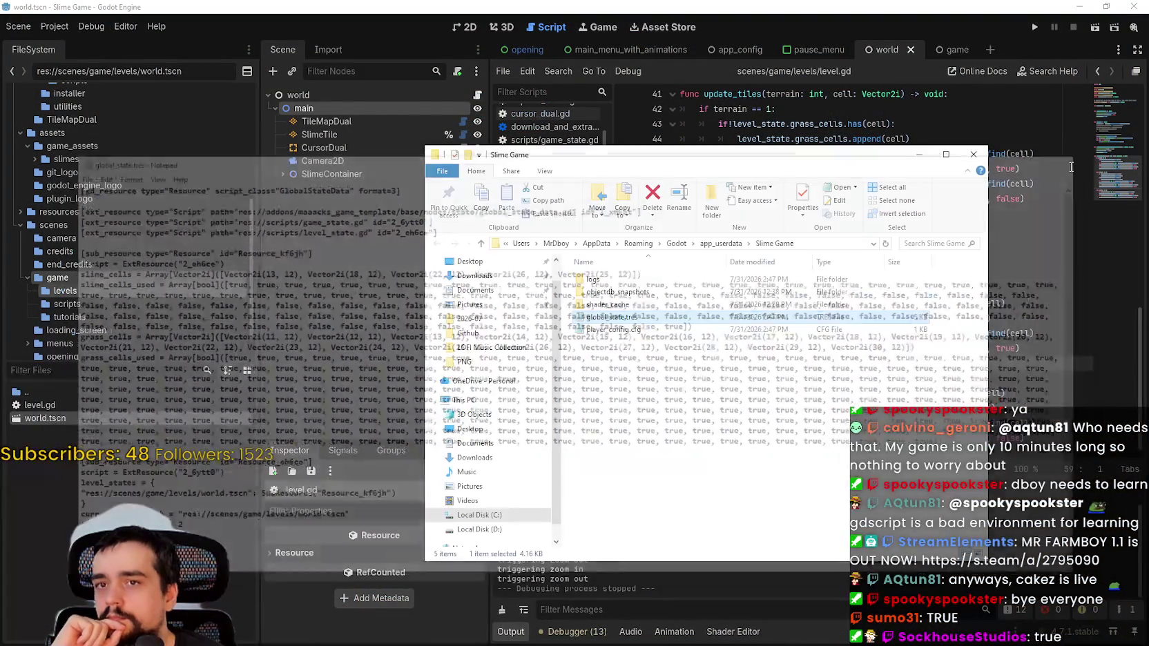
pyautogui.click(918, 156)
pyautogui.click(820, 288)
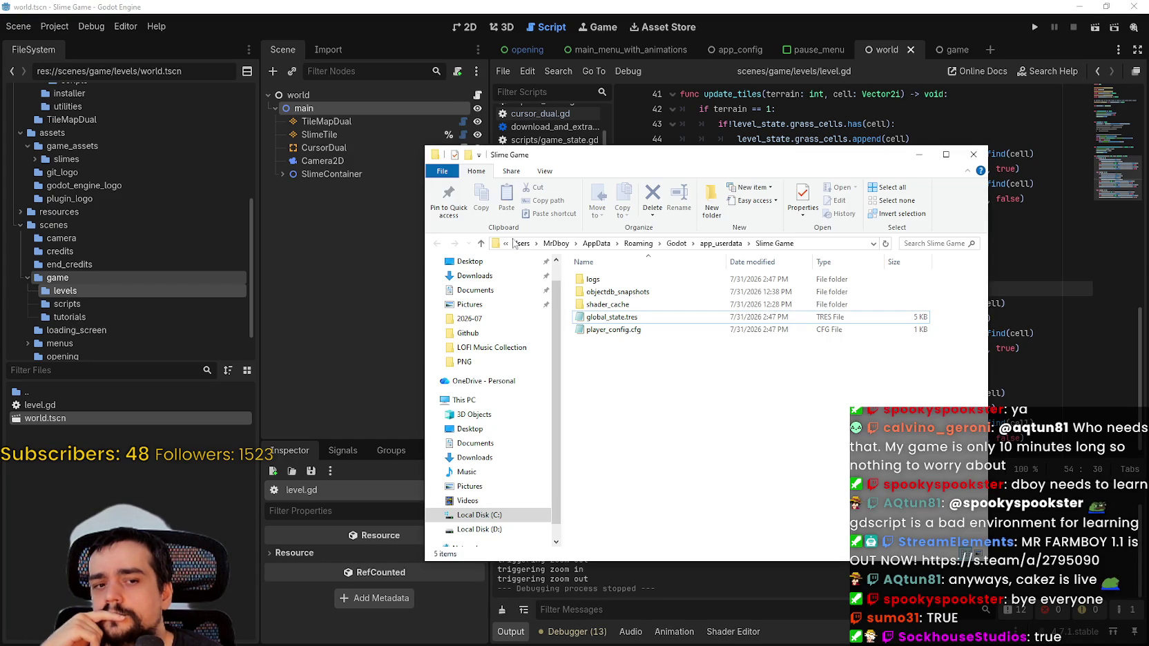
pyautogui.doubleClick(649, 320)
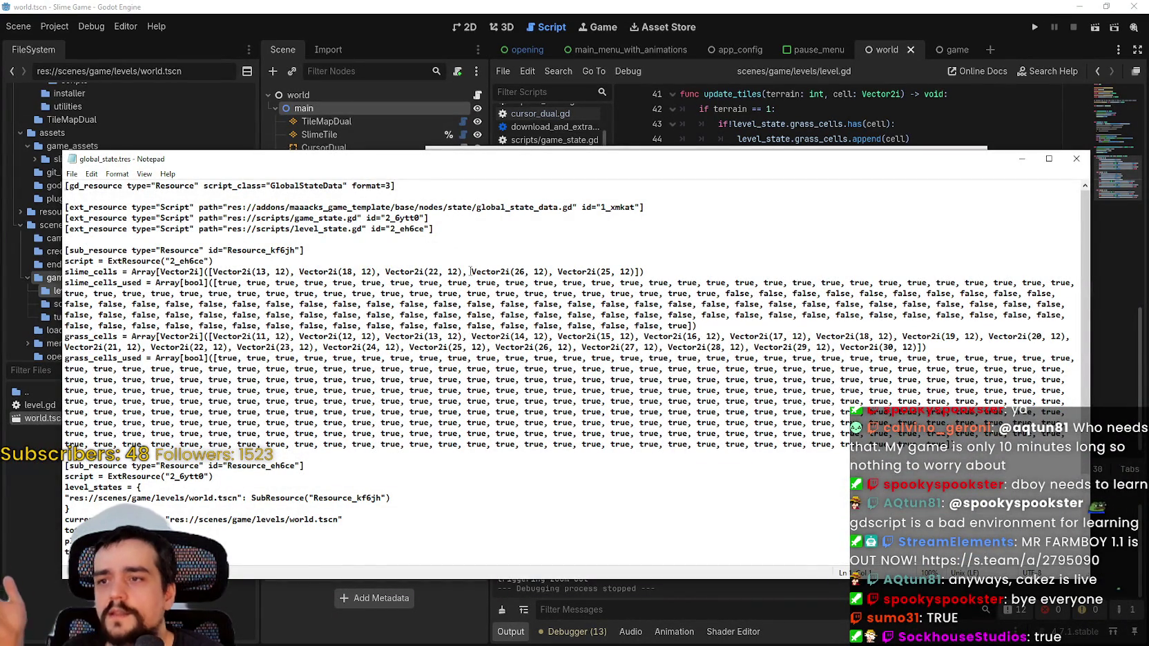
# - Inspect the saved slime_cells coordinates, the slime_cells_used values and the last cell Vector2i(25, 12)
pyautogui.moveTo(637, 272)
pyautogui.mouseDown()
pyautogui.moveTo(66, 273)
pyautogui.moveTo(218, 271)
pyautogui.mouseUp()
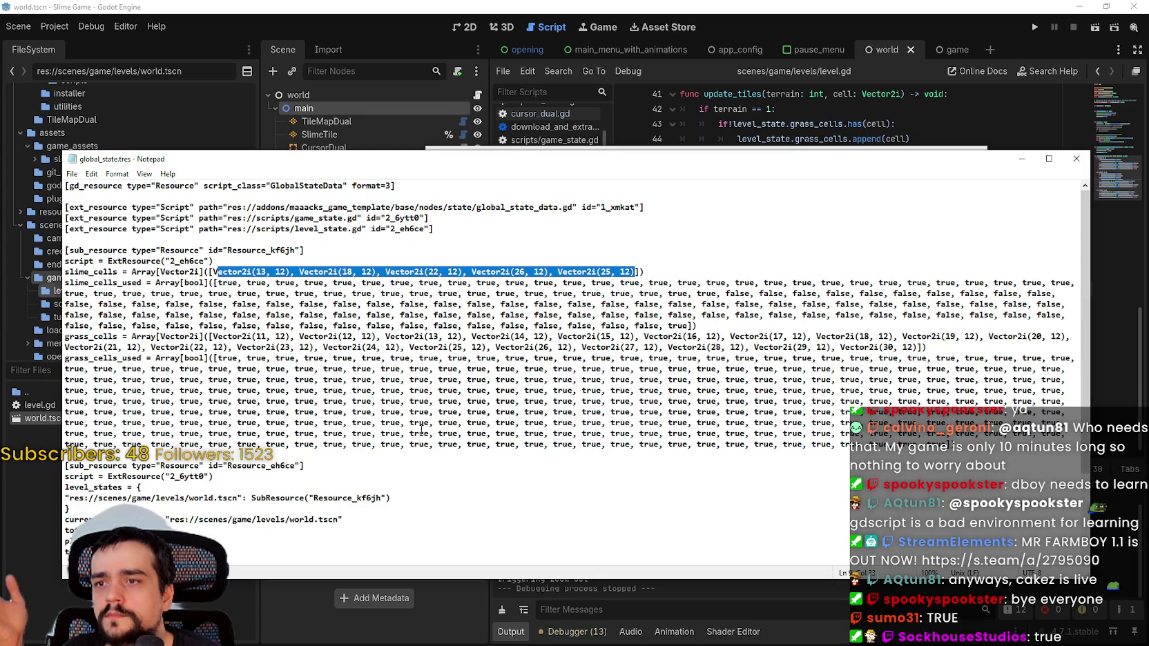
pyautogui.click(134, 283)
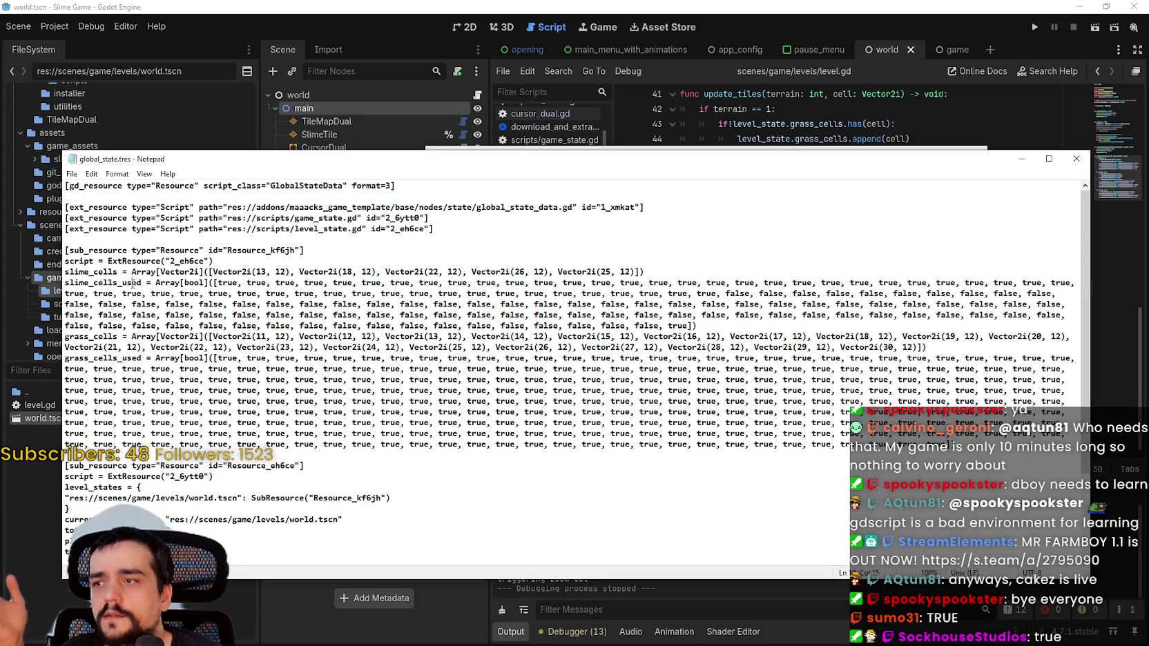
pyautogui.doubleClick(133, 283)
pyautogui.moveTo(217, 283)
pyautogui.mouseDown()
pyautogui.moveTo(281, 307)
pyautogui.moveTo(730, 323)
pyautogui.mouseUp()
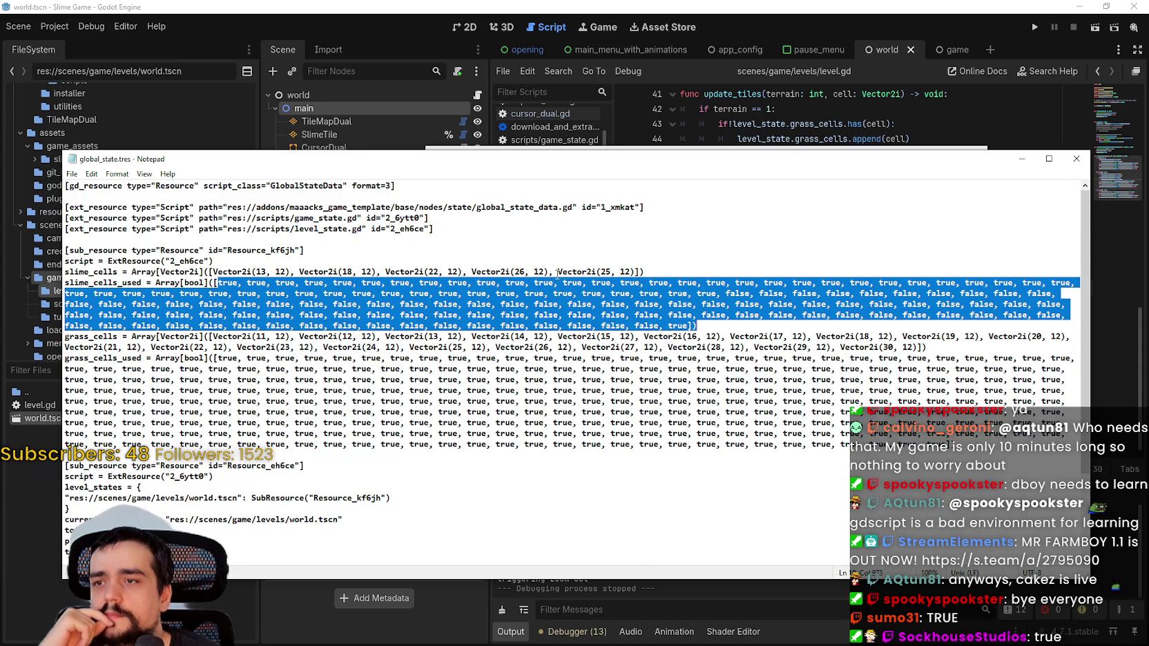
pyautogui.moveTo(640, 272)
pyautogui.mouseDown()
pyautogui.moveTo(346, 261)
pyautogui.moveTo(250, 263)
pyautogui.moveTo(250, 275)
pyautogui.mouseUp()
pyautogui.doubleClick(215, 273)
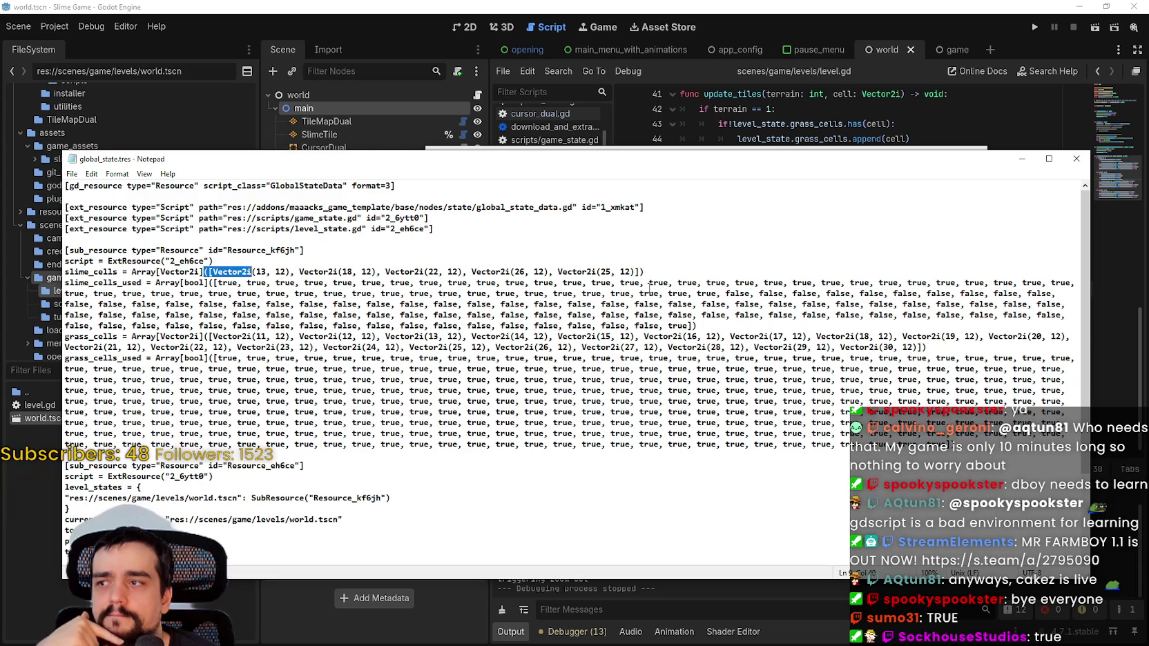
pyautogui.moveTo(635, 272); pyautogui.dragTo(559, 272)
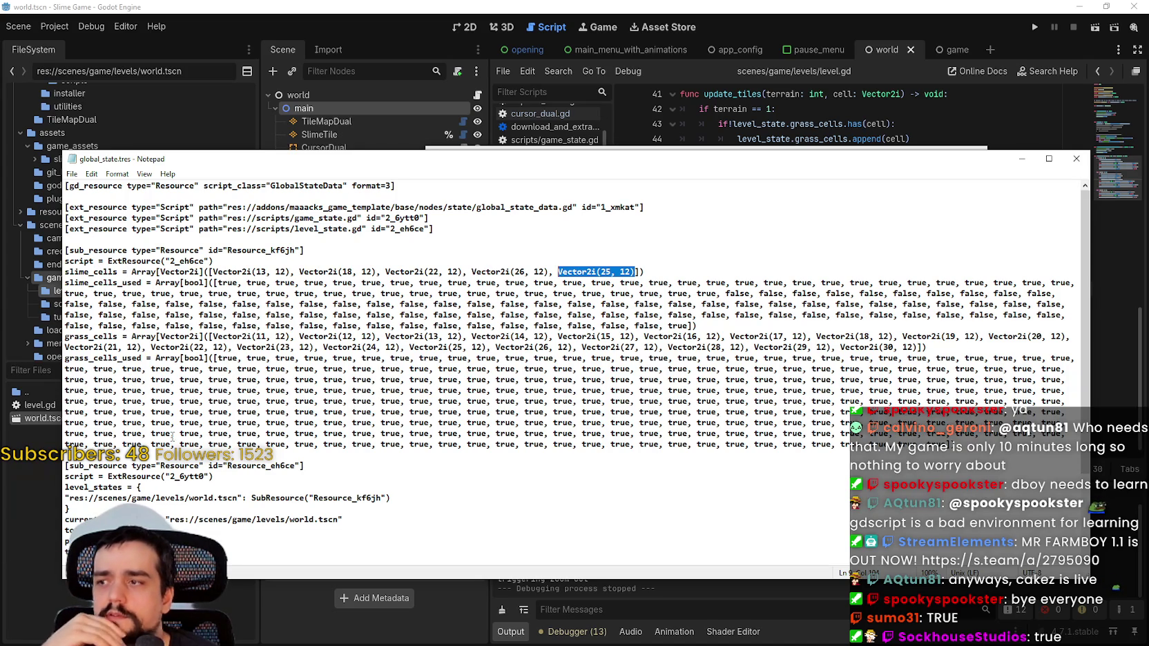
# - Point out the grass_cells entry and the slime_cells name
pyautogui.doubleClick(90, 336)
pyautogui.moveTo(118, 336); pyautogui.dragTo(65, 337)
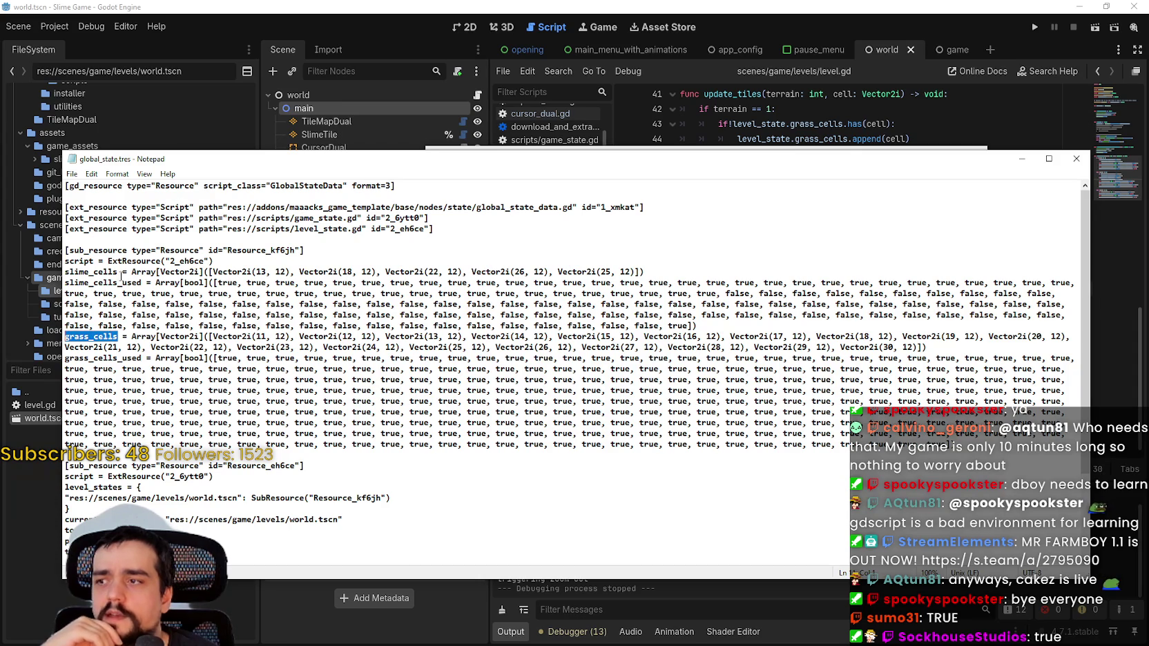
pyautogui.moveTo(118, 272)
pyautogui.mouseDown()
pyautogui.moveTo(65, 261)
pyautogui.moveTo(52, 272)
pyautogui.mouseUp()
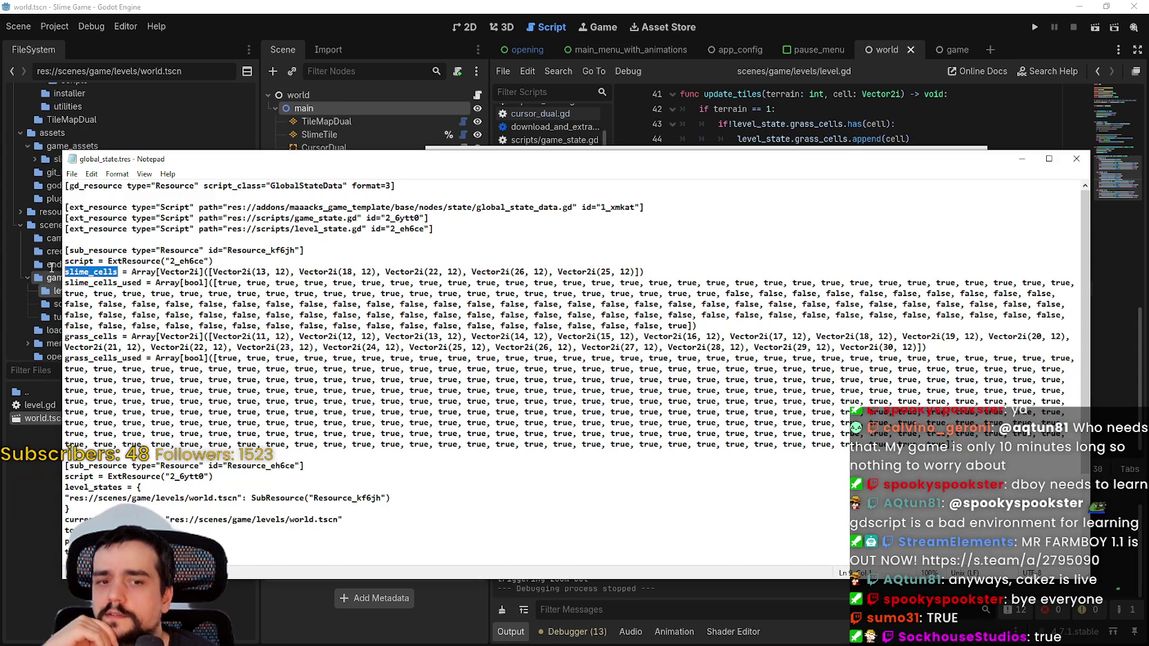
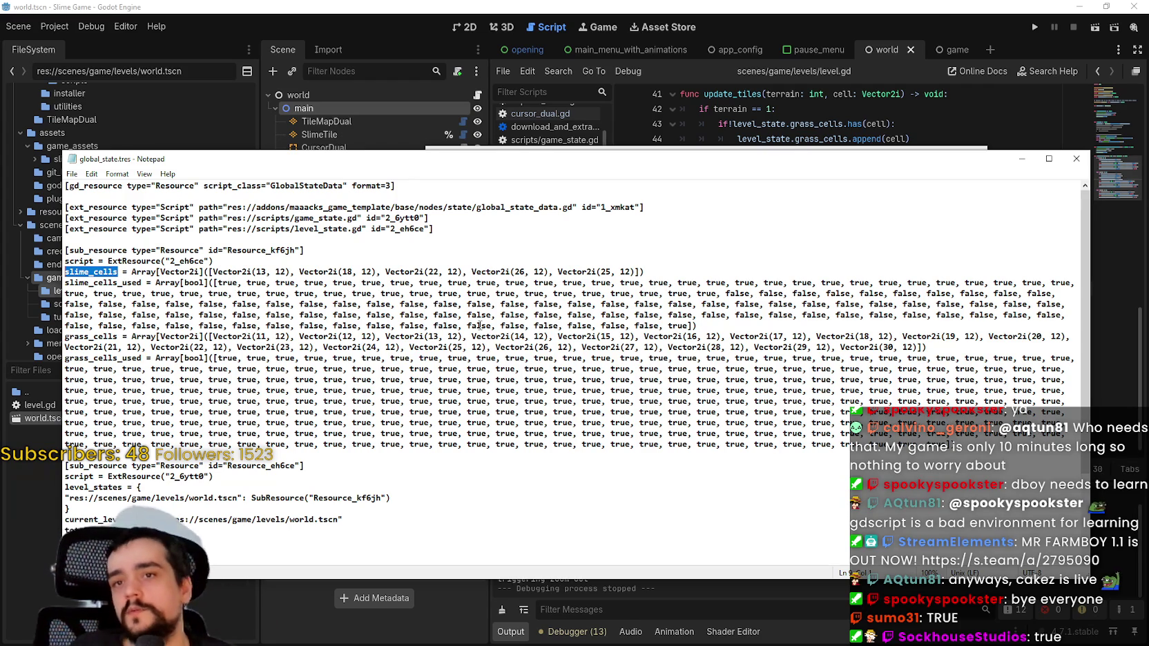
# - Bring Godot forward and jump to the level_state declaration in level.gd with Lookup Symbol
pyautogui.click(980, 95)
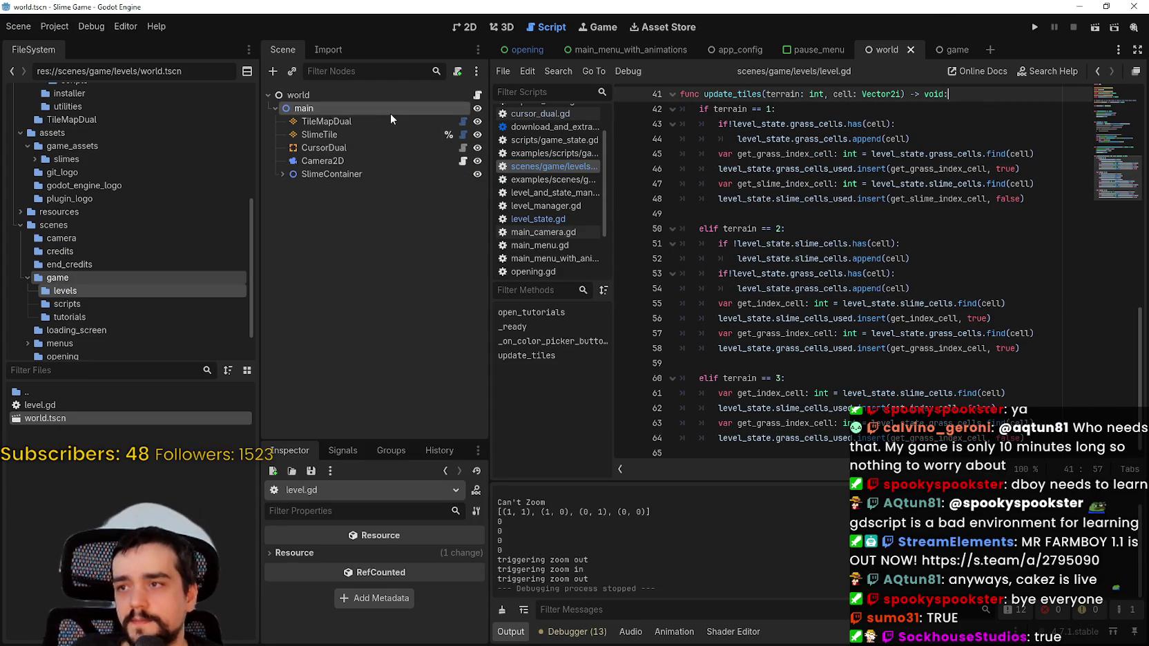
pyautogui.scroll(4, 805, 195)
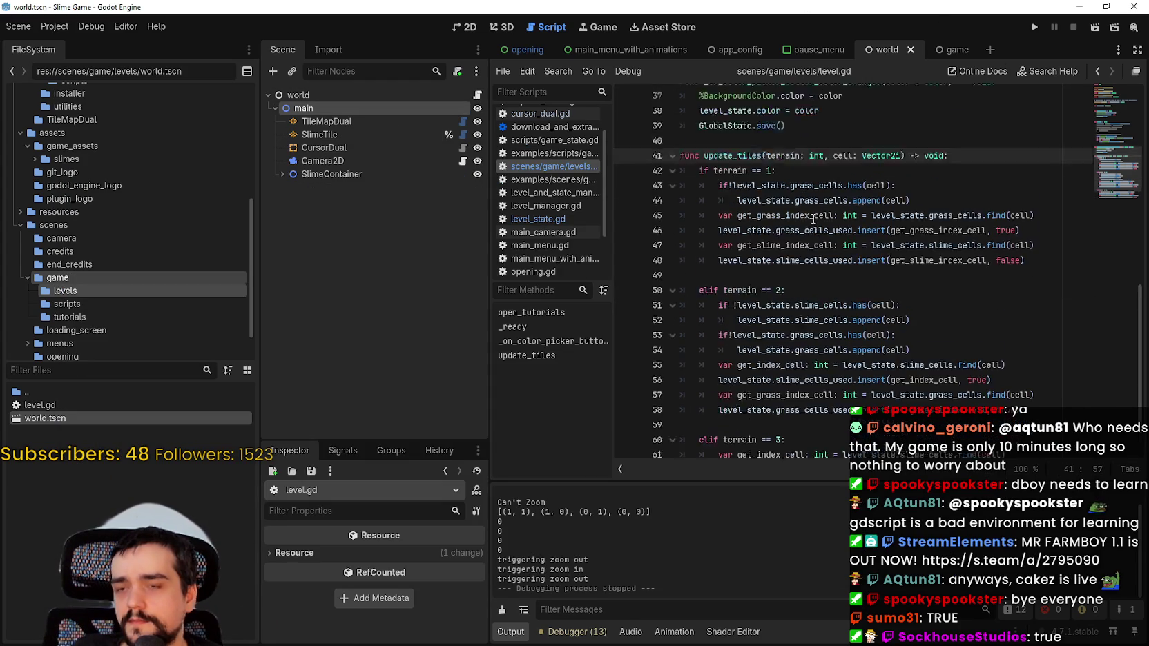
pyautogui.scroll(3, 762, 245)
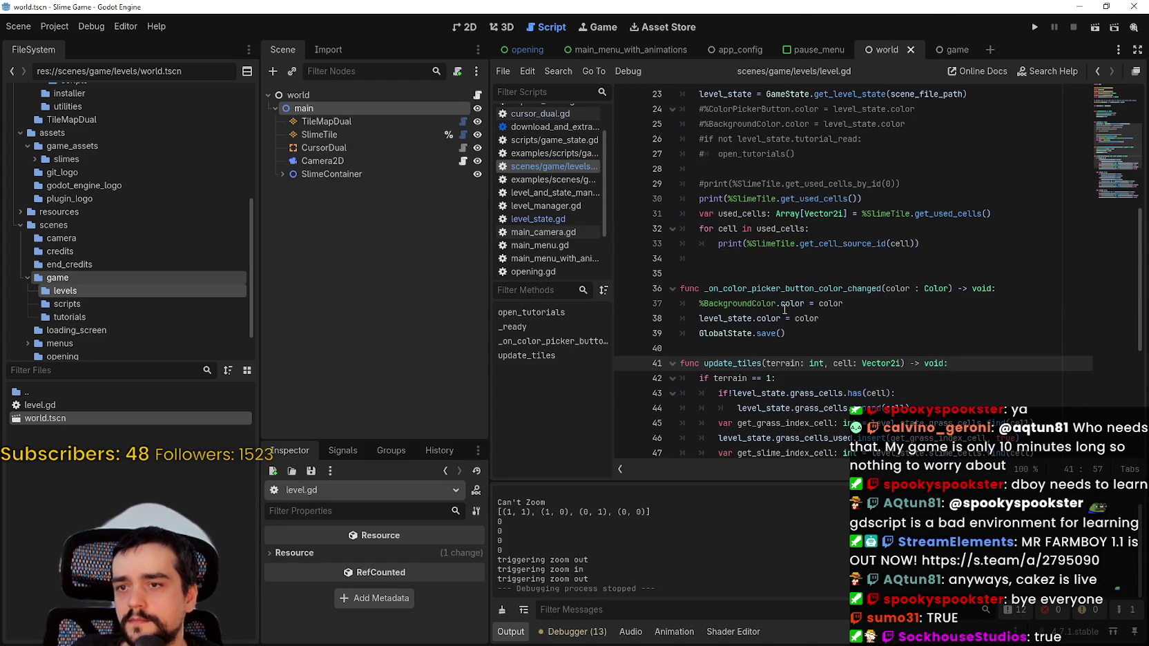
pyautogui.scroll(1, 786, 118)
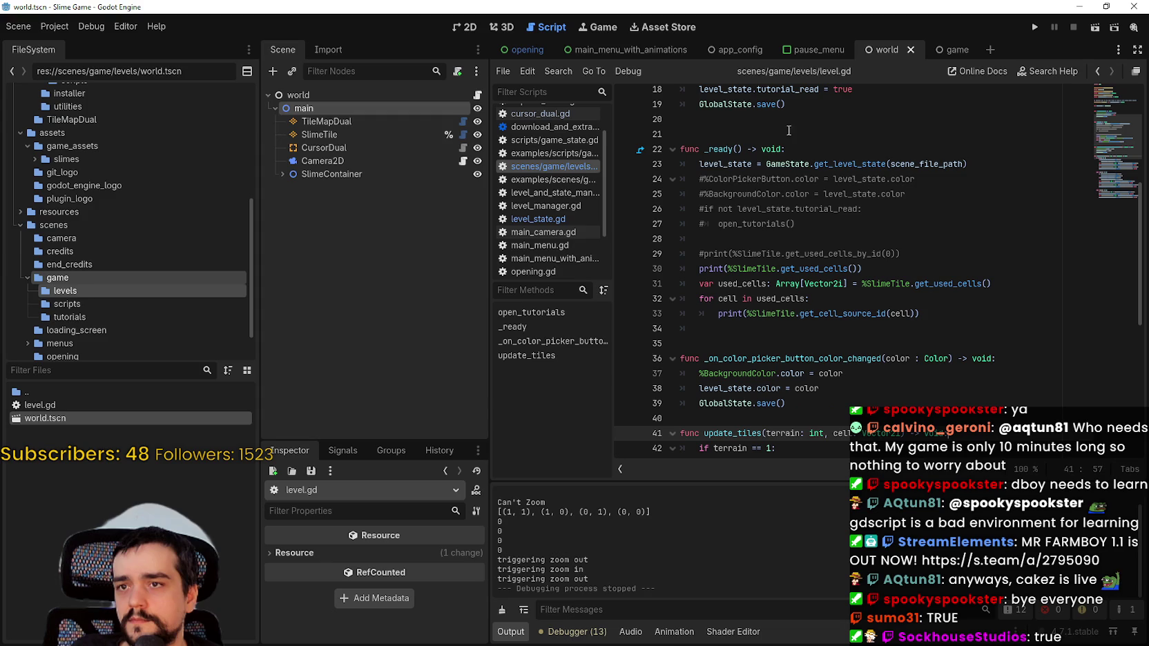
pyautogui.rightClick(768, 163)
pyautogui.press('Escape')
pyautogui.rightClick(737, 163)
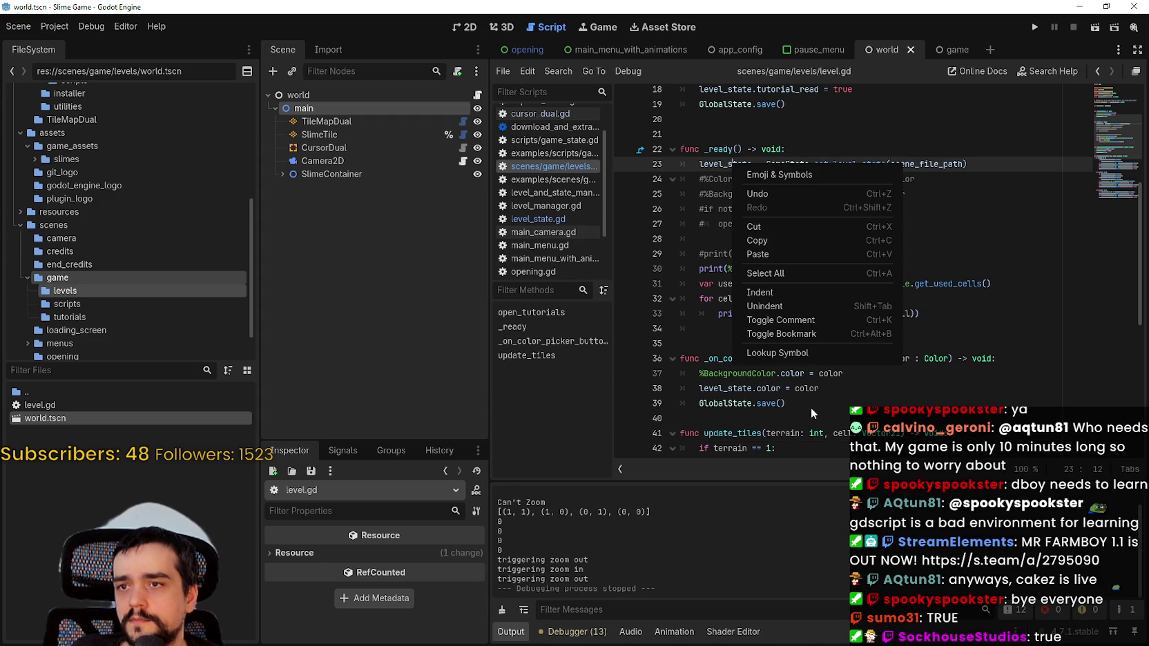
pyautogui.click(804, 350)
# - Look up the LevelState type on the level_state declaration to open level_state.gd
pyautogui.scroll(-2, 804, 345)
pyautogui.scroll(2, 793, 339)
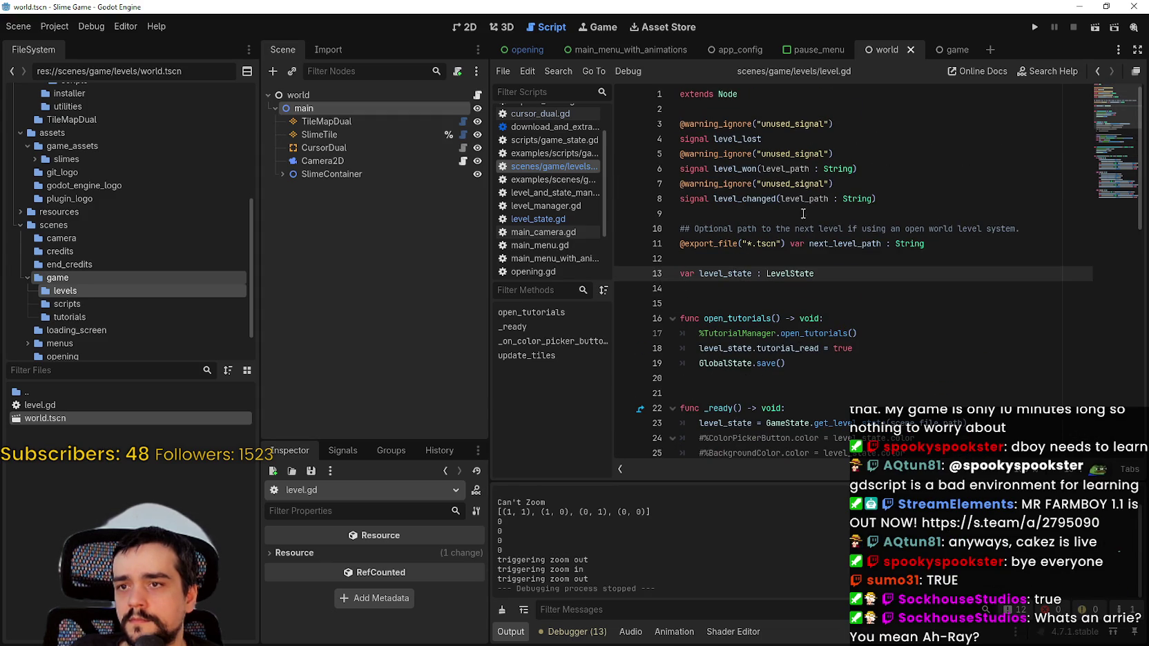
pyautogui.scroll(-7, 752, 359)
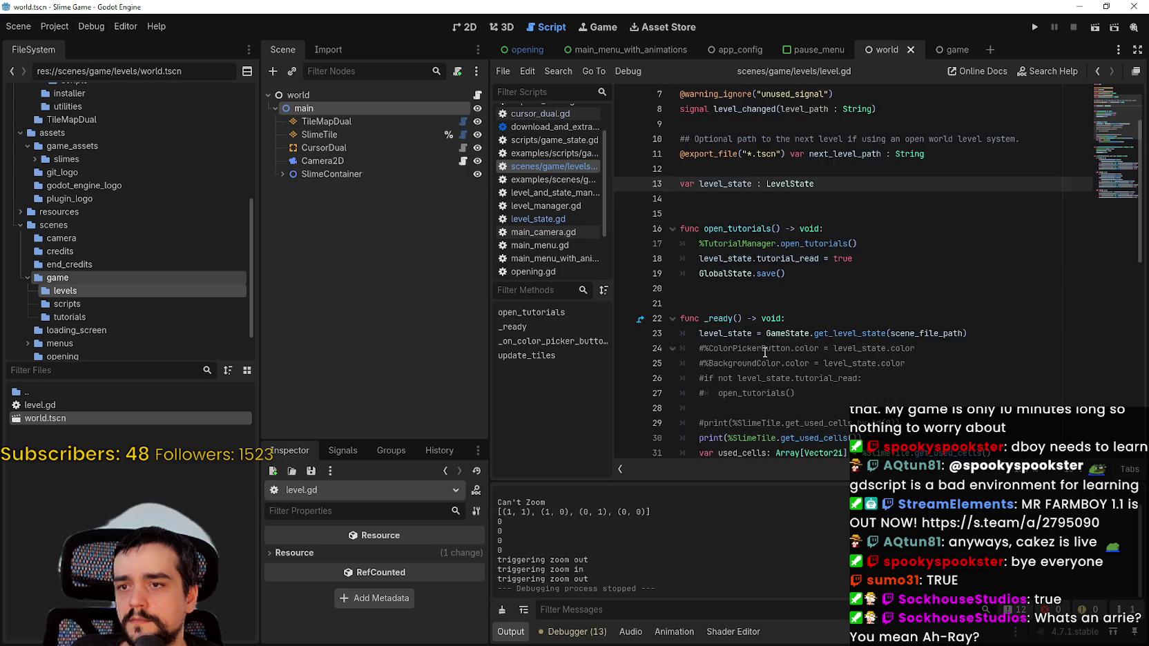
pyautogui.scroll(-6, 765, 352)
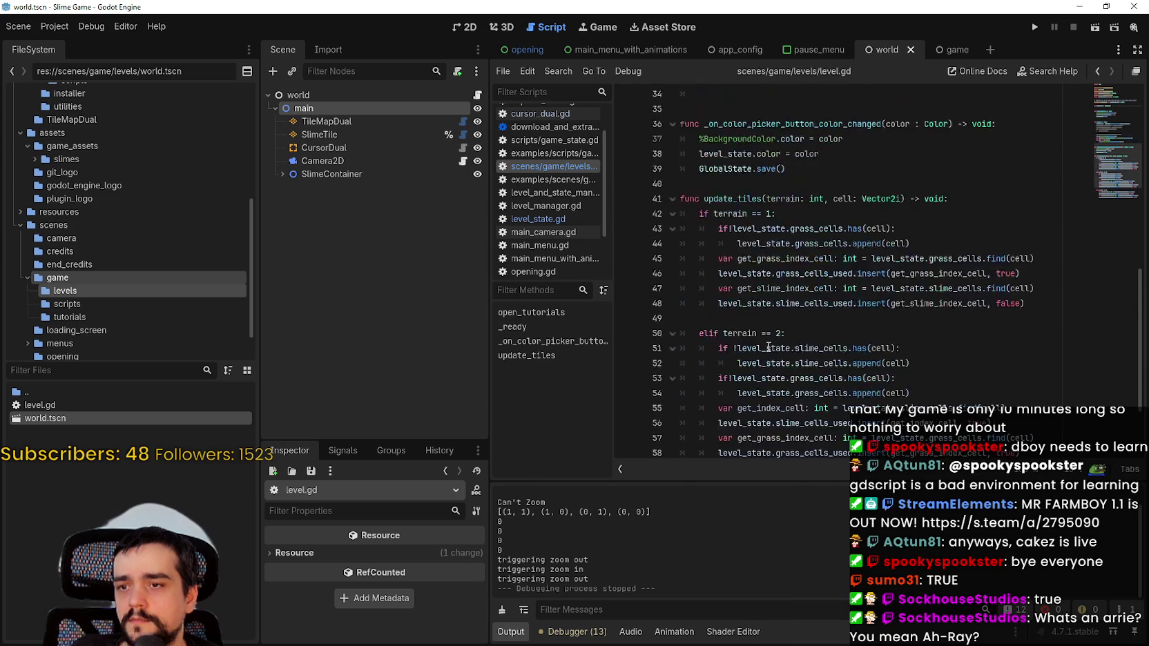
pyautogui.scroll(4, 768, 345)
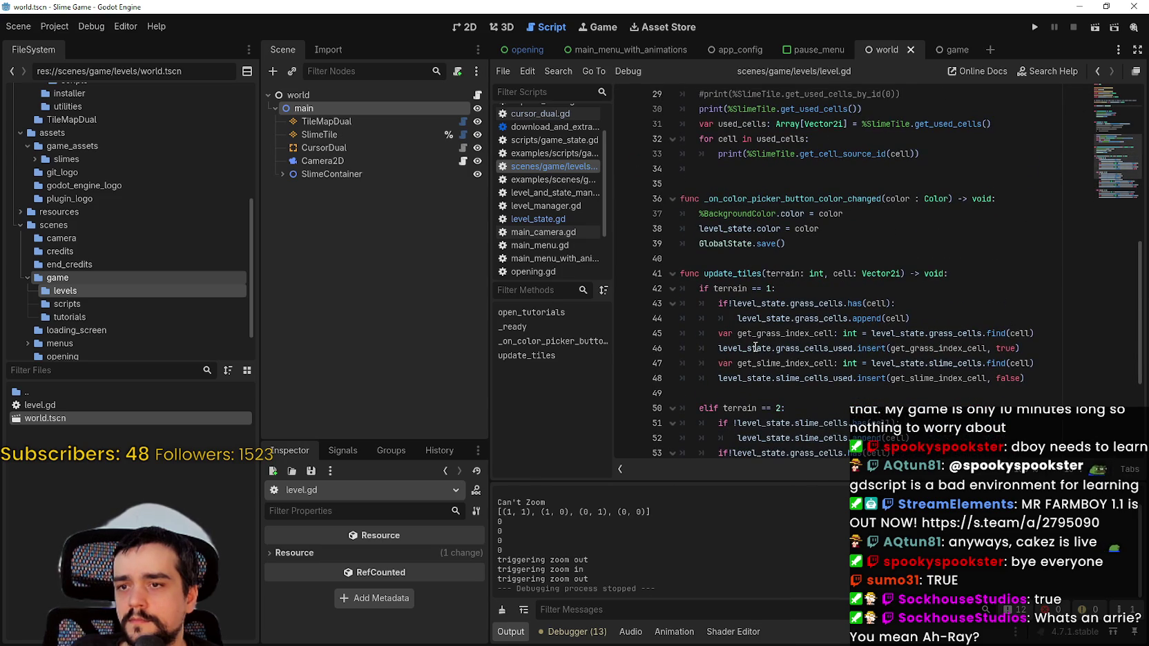
pyautogui.rightClick(758, 348)
pyautogui.click(830, 535)
pyautogui.rightClick(787, 273)
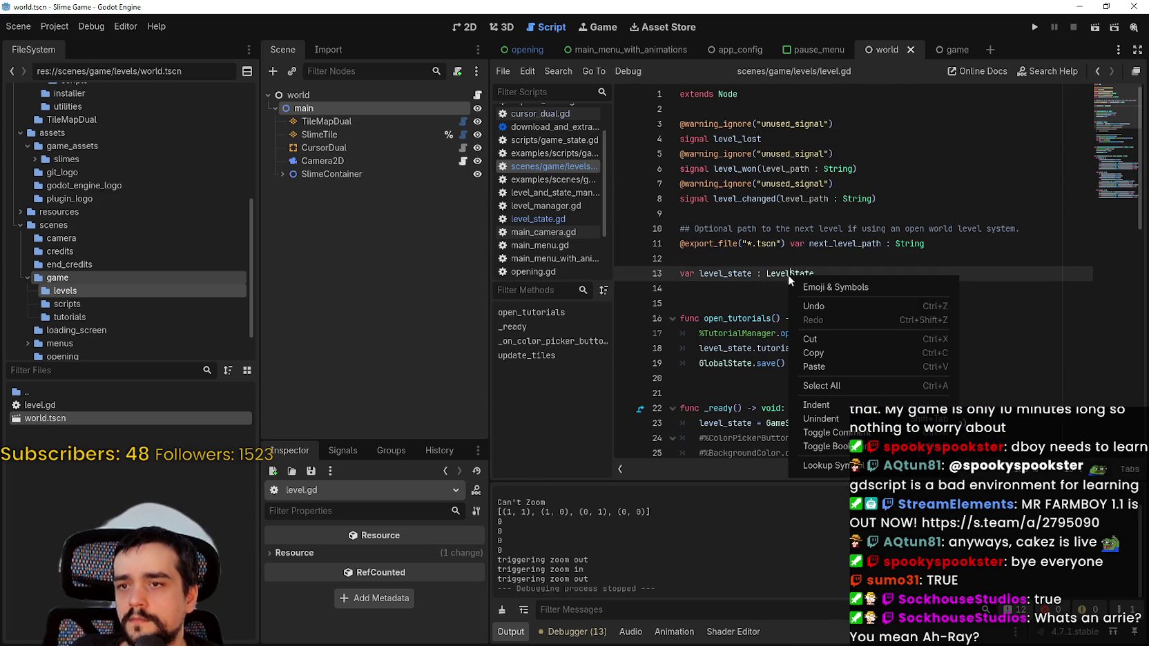
pyautogui.click(839, 472)
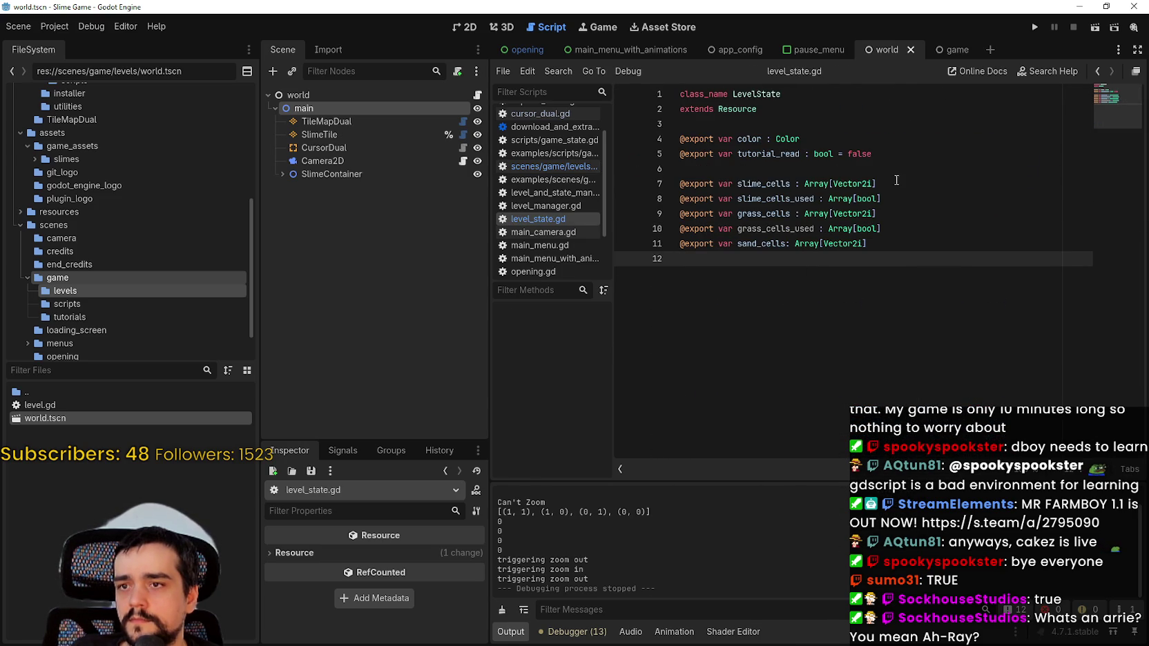
# - Rename the slime_cells export to used_cells_vectors
pyautogui.click(919, 185)
pyautogui.doubleClick(762, 185)
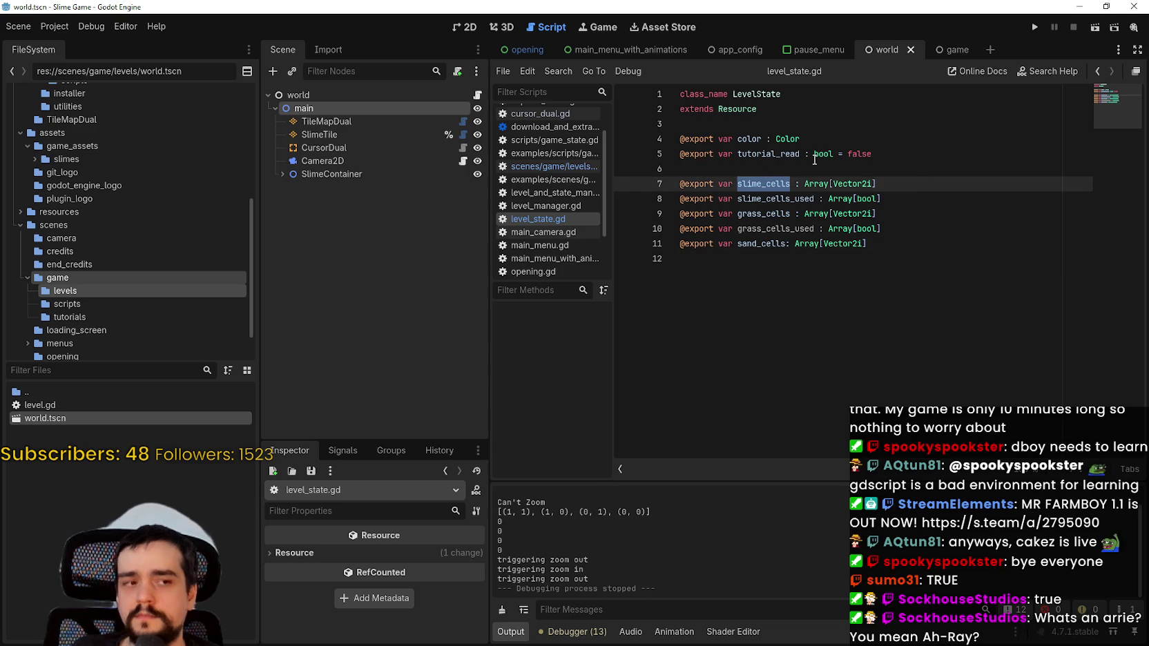
pyautogui.moveTo(815, 159)
pyautogui.write('used_cells')
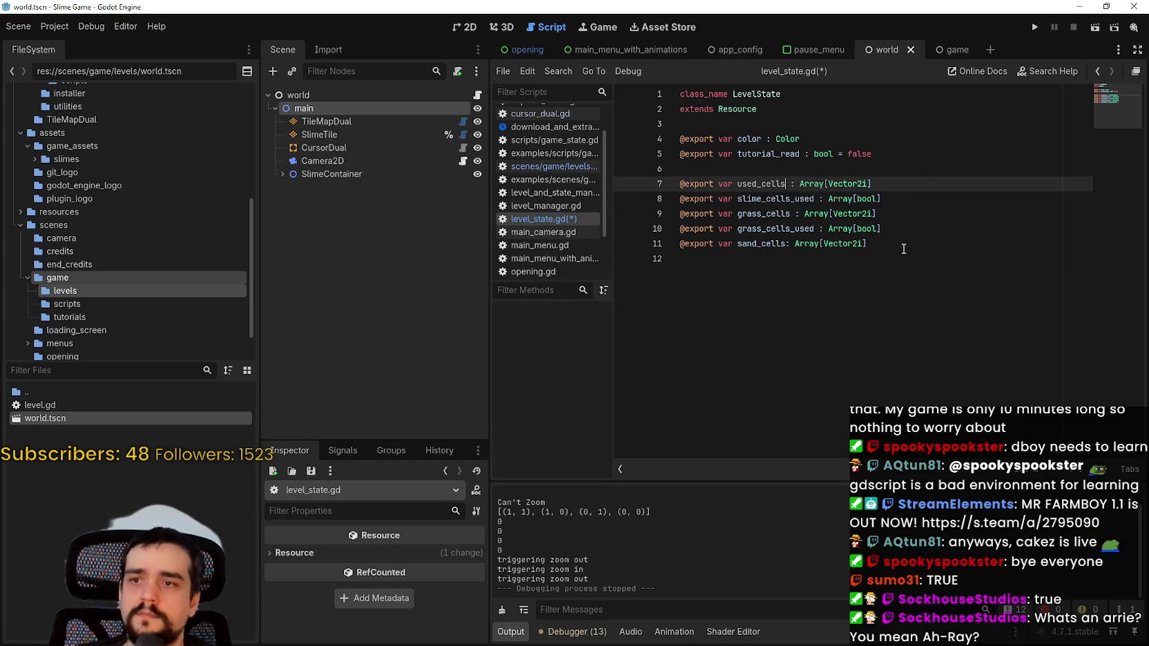
pyautogui.write('_vectors')
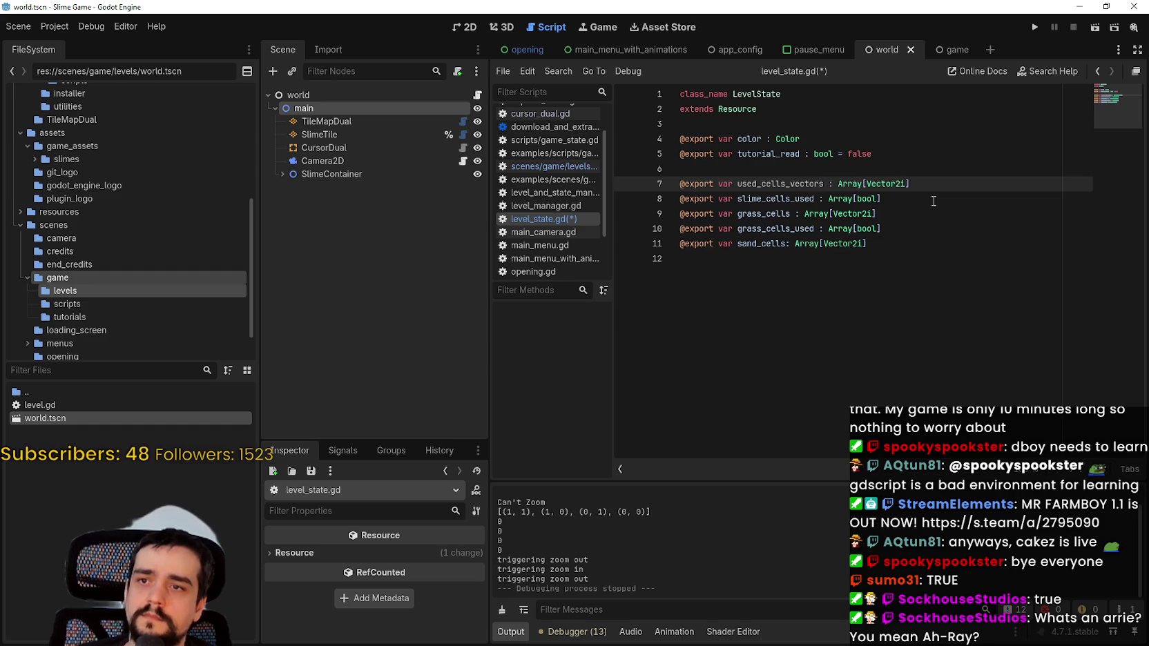
pyautogui.doubleClick(801, 183)
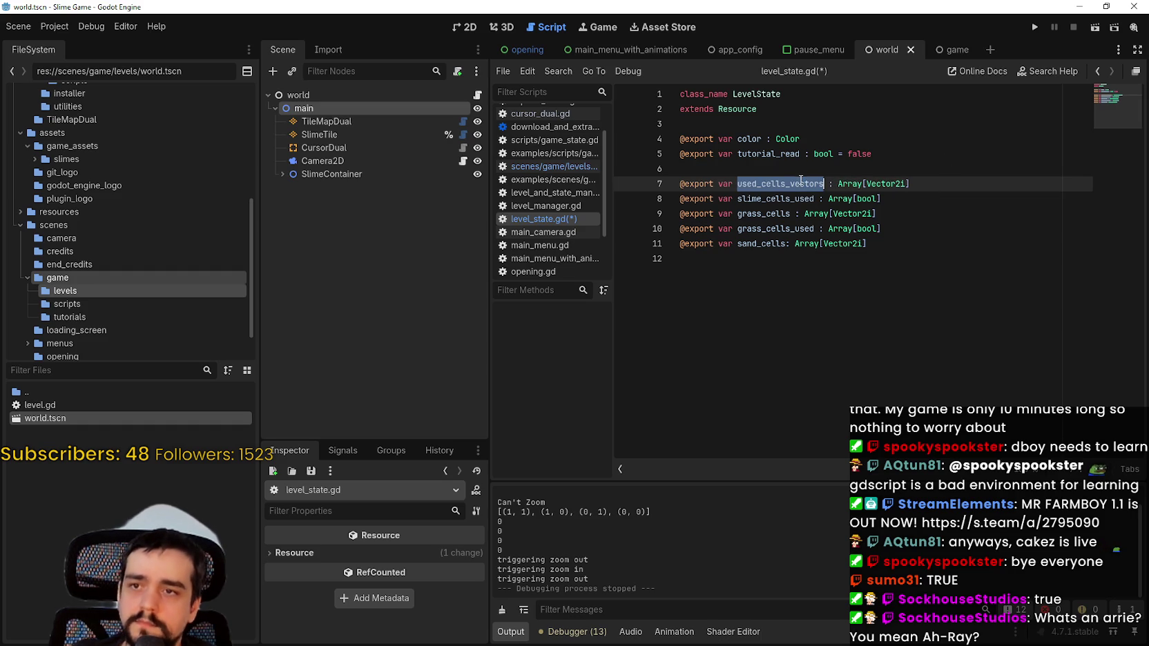
# - Delete the grass_cells and sand_cells export lines and save level_state.gd
pyautogui.click(919, 213)
pyautogui.hotkey('shift', 'Home')
pyautogui.press('BackSpace')
pyautogui.press('BackSpace')
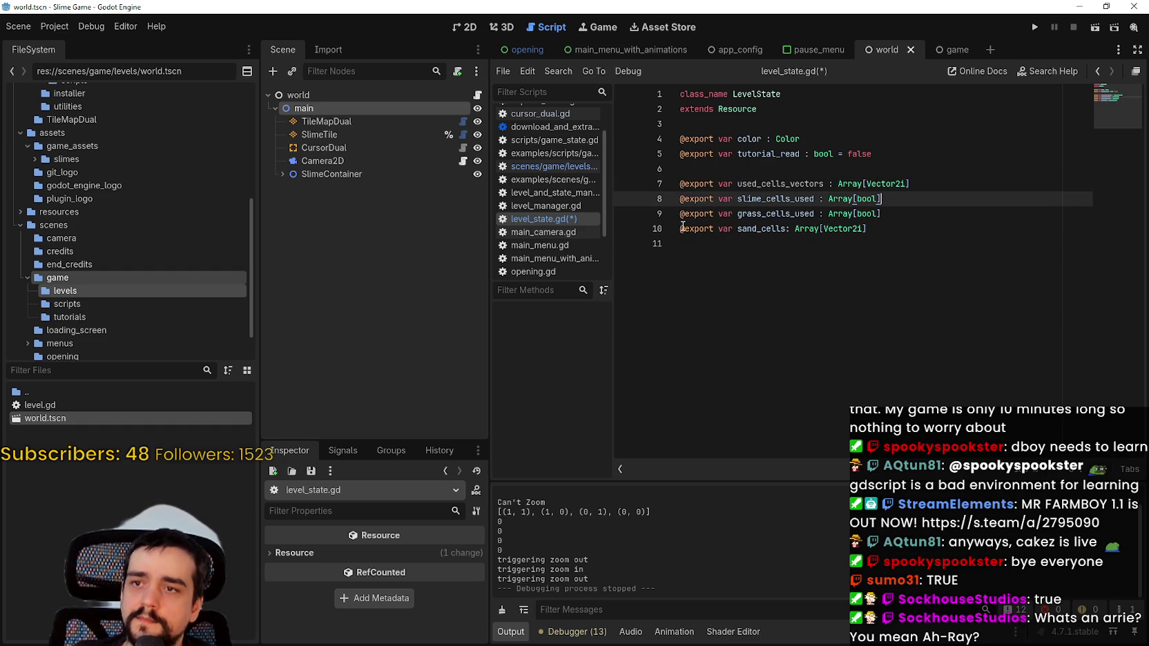
pyautogui.click(900, 229)
pyautogui.hotkey('shift', 'Home')
pyautogui.press('BackSpace')
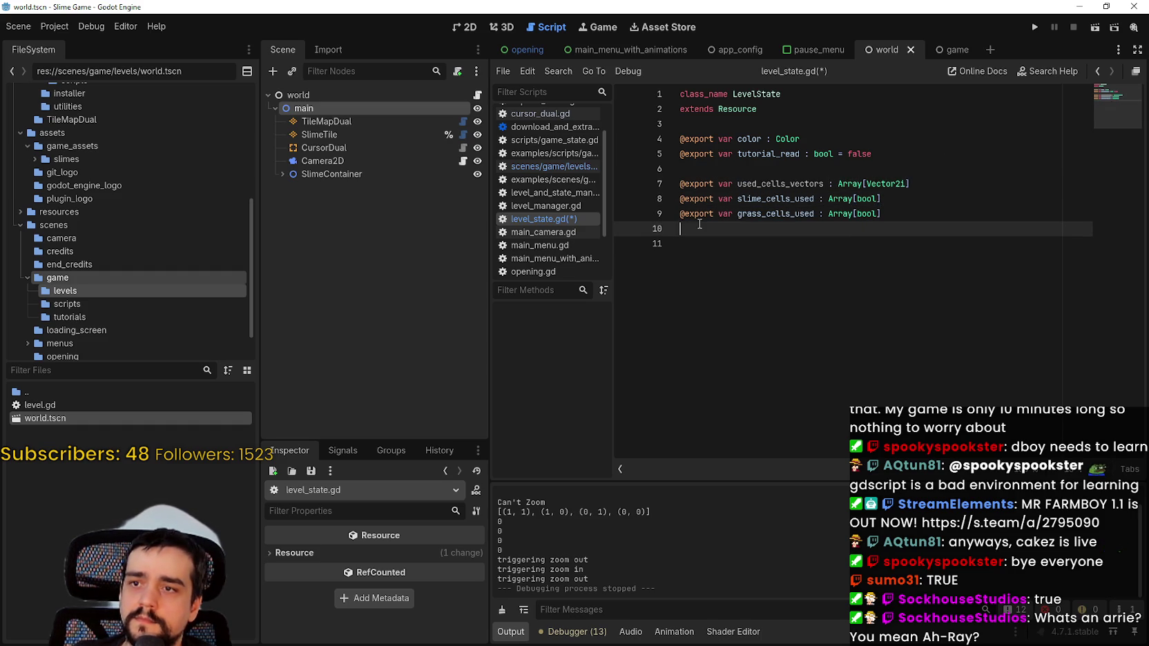
pyautogui.press('BackSpace')
pyautogui.hotkey('ctrl', 's')
pyautogui.doubleClick(794, 183)
pyautogui.hotkey('ctrl', 'c')
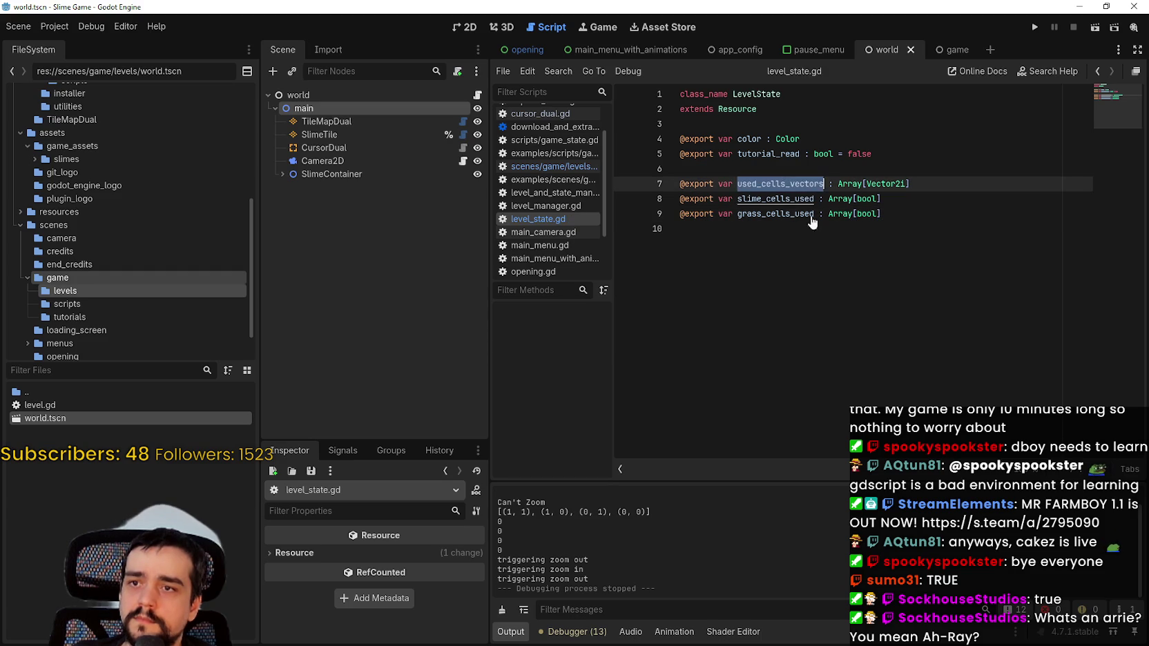
pyautogui.click(827, 234)
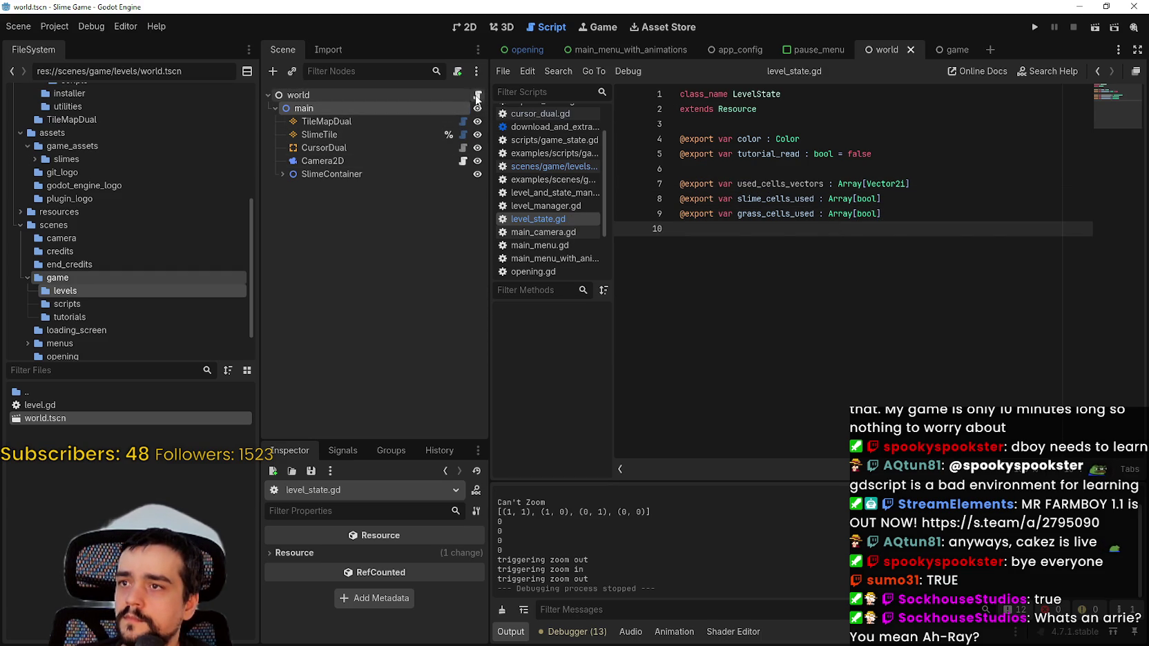
# - In level.gd, replace grass_cells with used_cells_vectors in terrain 1's has and append lines
pyautogui.click(476, 96)
pyautogui.scroll(-10, 824, 284)
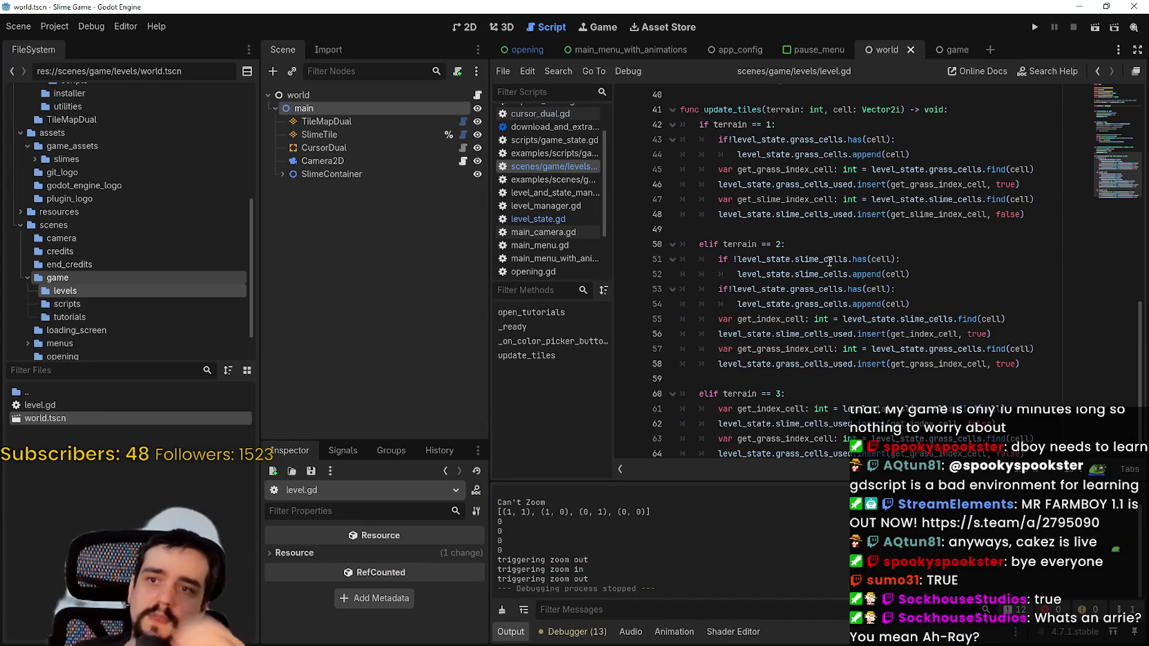
pyautogui.scroll(1, 846, 257)
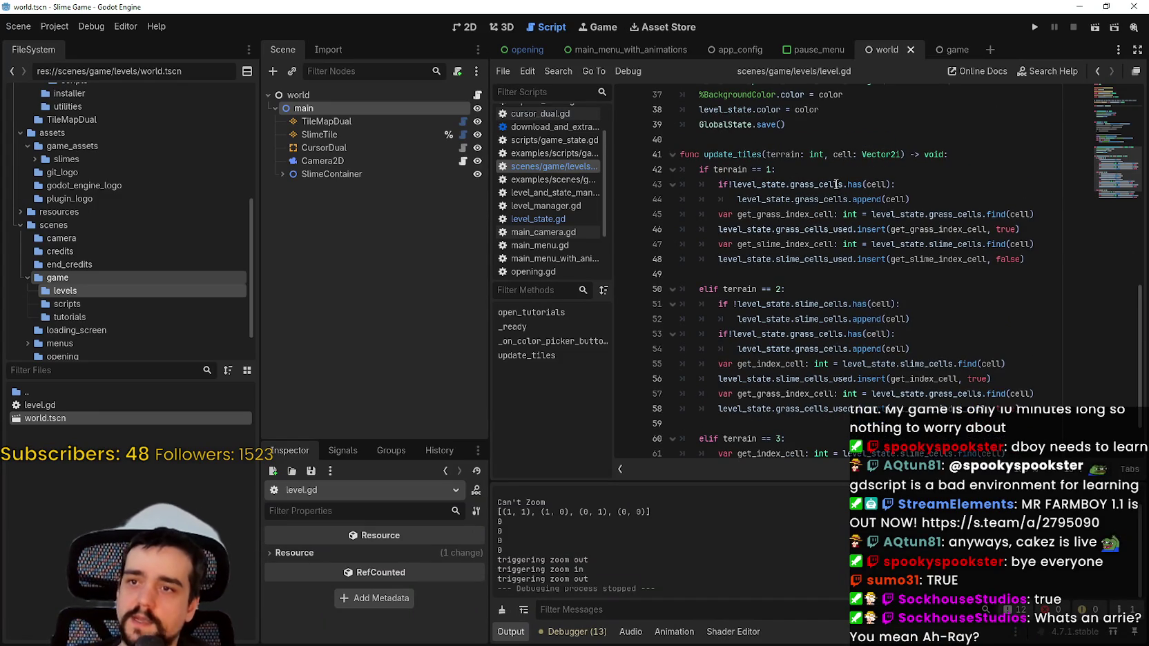
pyautogui.doubleClick(805, 184)
pyautogui.write('used_cells_vectors')
pyautogui.doubleClick(818, 199)
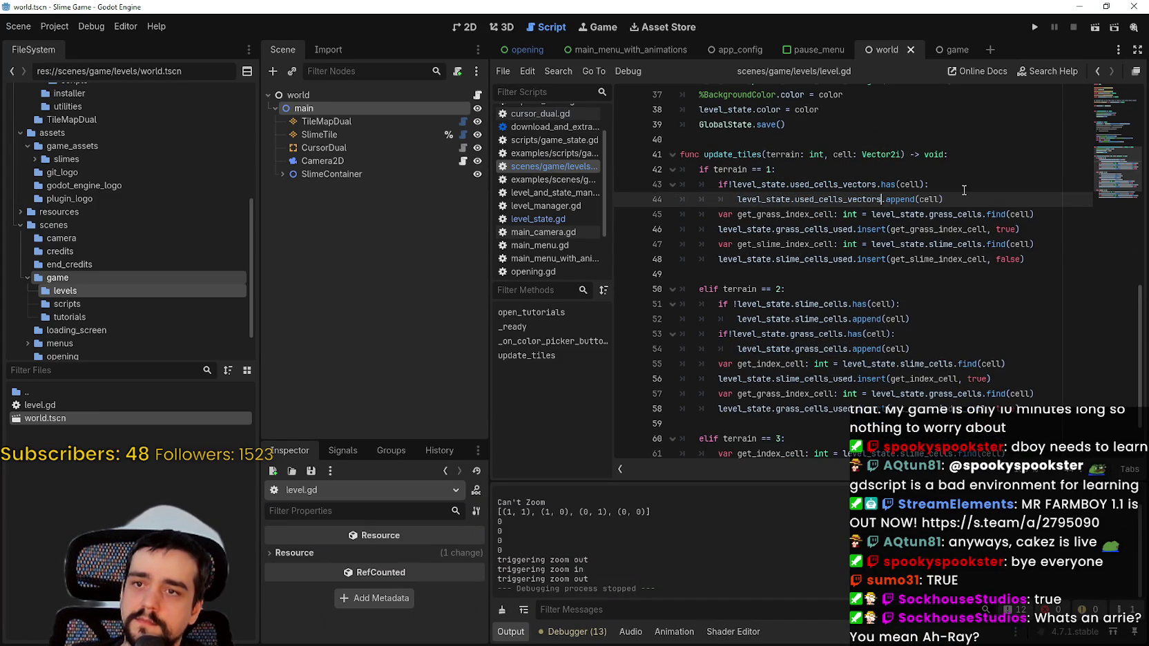
pyautogui.hotkey('ctrl', 'v')
# - Copy the terrain 1 used_cells_vectors lines over terrain 2's four checks and save
pyautogui.moveTo(972, 201); pyautogui.dragTo(641, 181)
pyautogui.hotkey('ctrl', 'c')
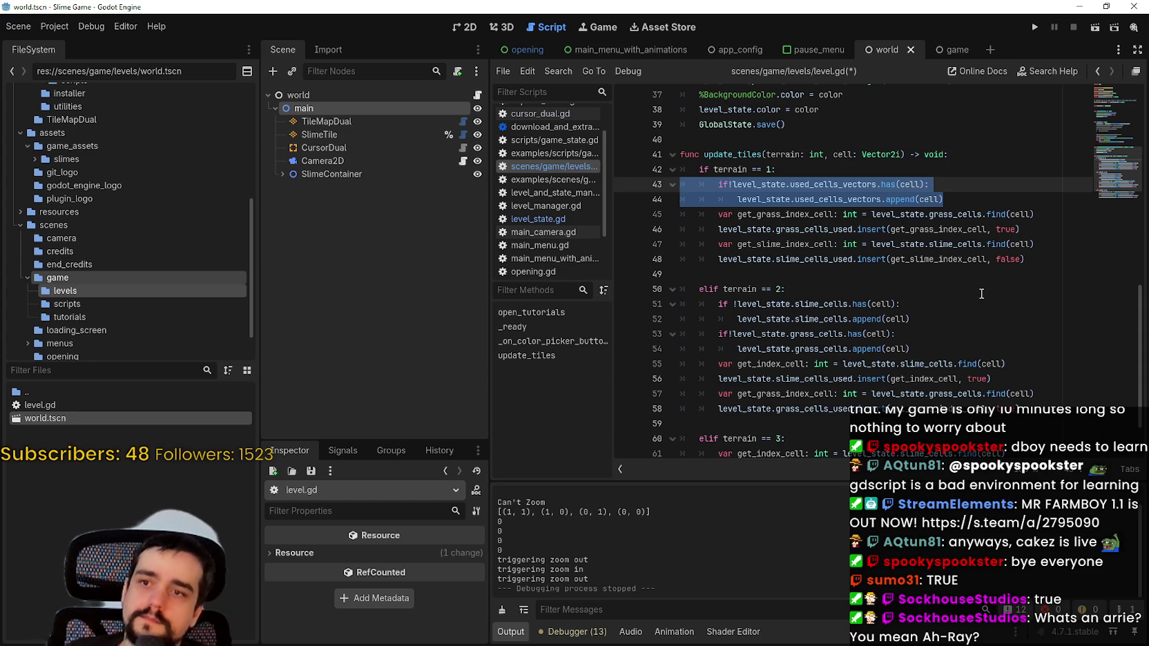
pyautogui.scroll(-2, 927, 254)
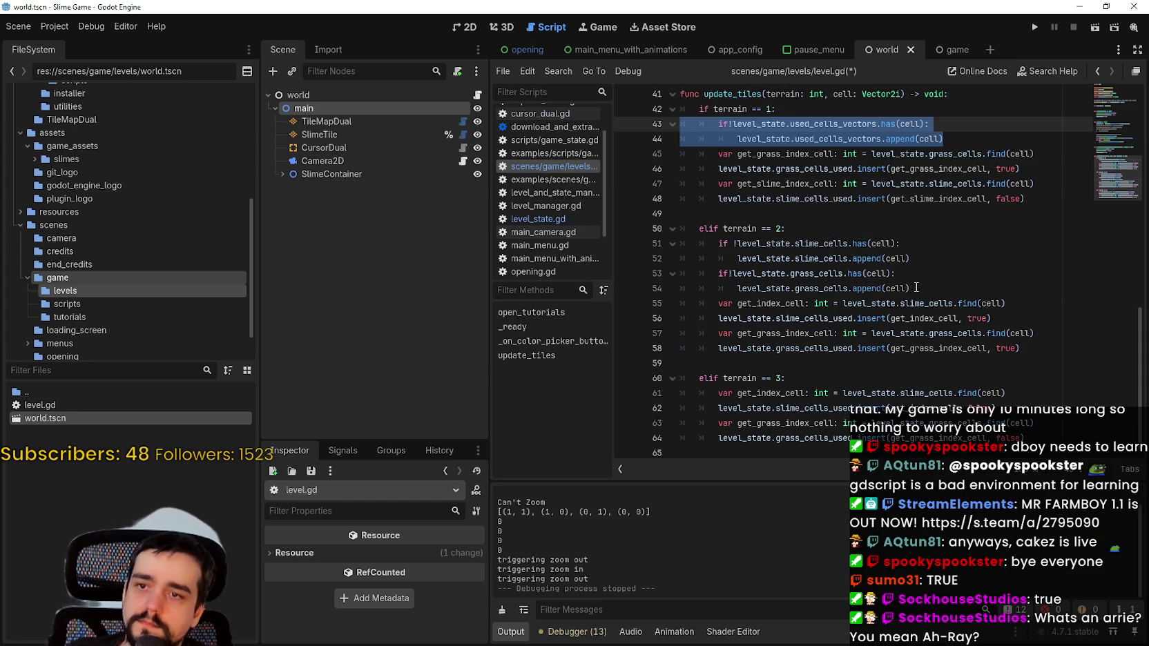
pyautogui.moveTo(916, 288); pyautogui.dragTo(718, 244)
pyautogui.hotkey('ctrl', 'v')
pyautogui.hotkey('ctrl', 's')
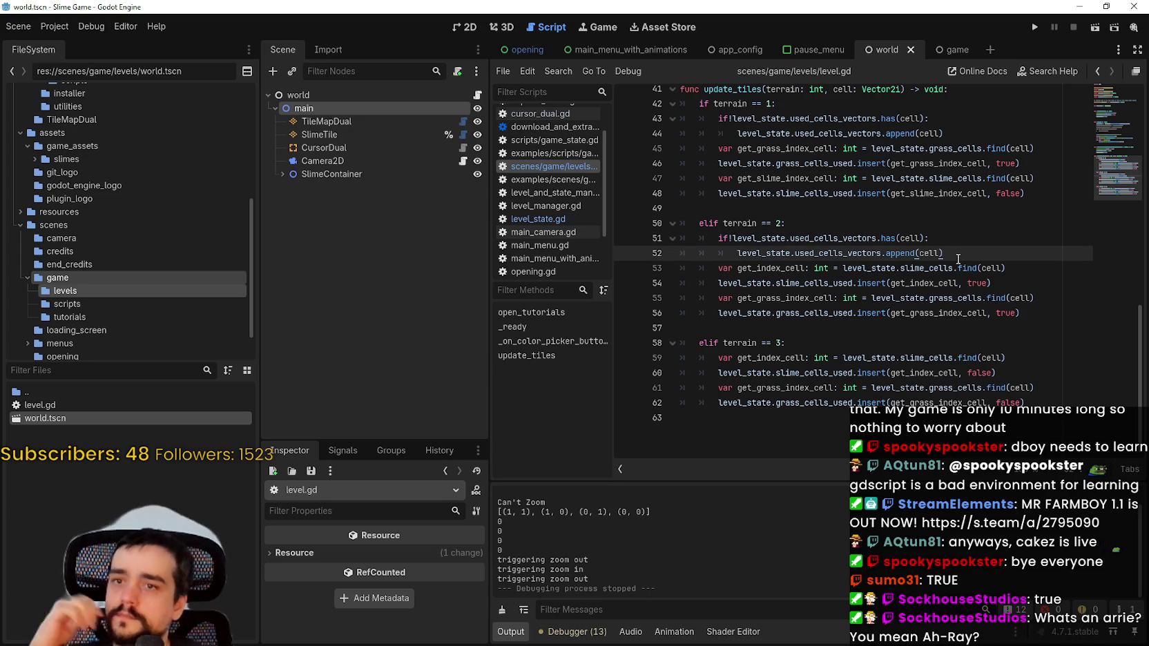
pyautogui.tripleClick(998, 268)
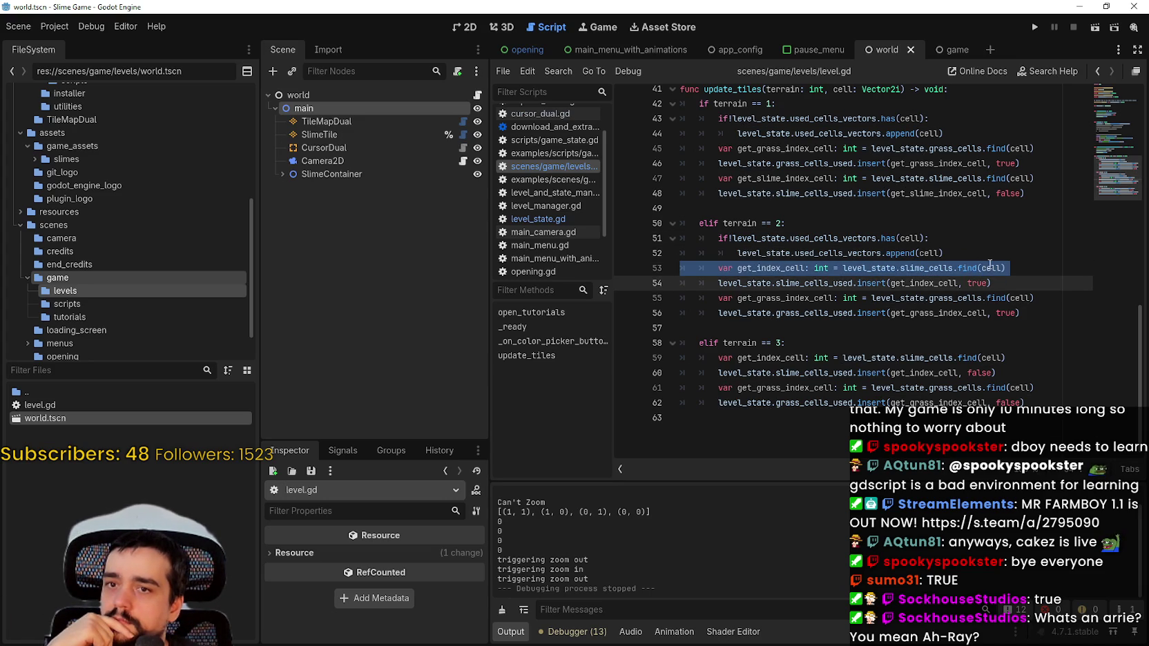
pyautogui.doubleClick(1018, 299)
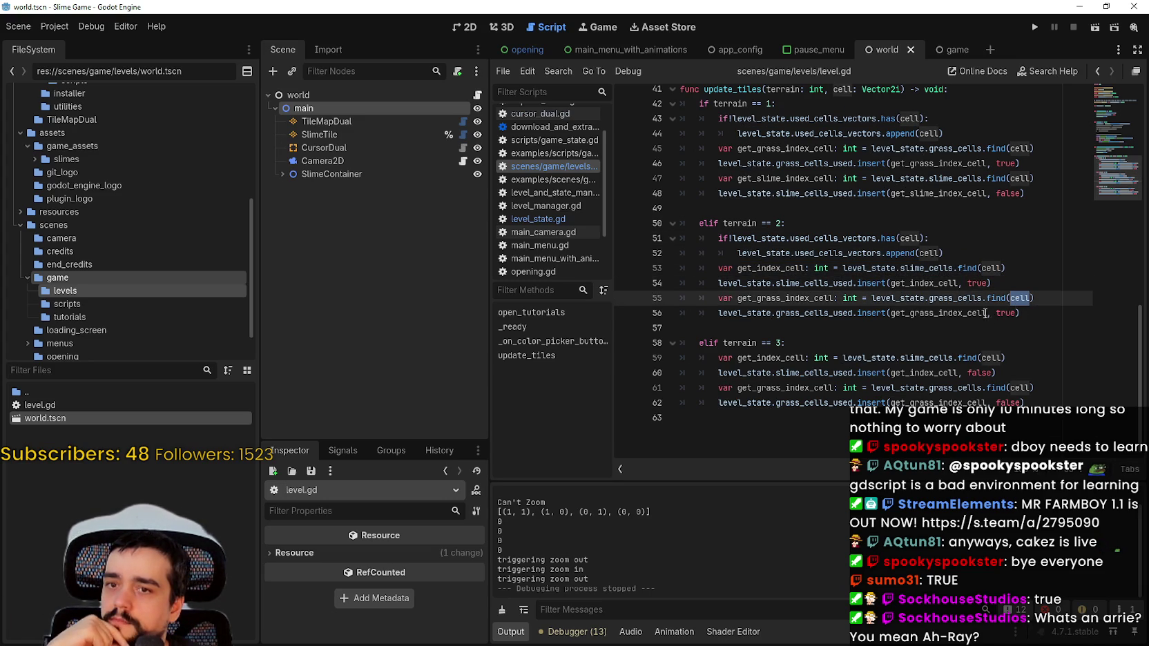
pyautogui.doubleClick(983, 313)
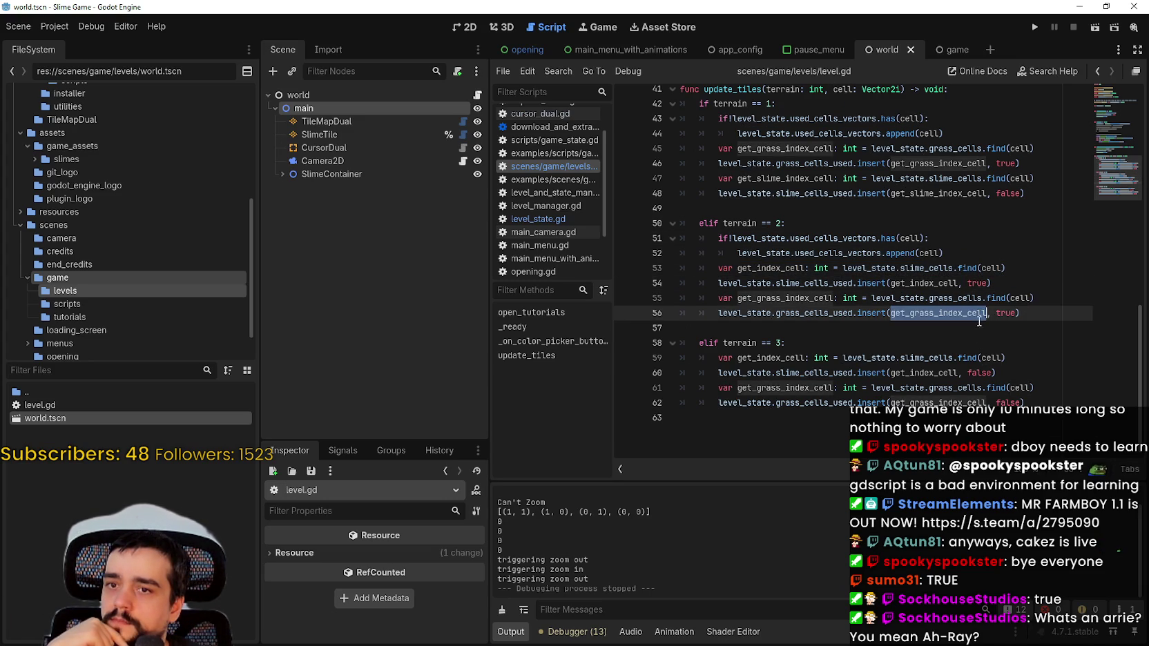
pyautogui.click(888, 344)
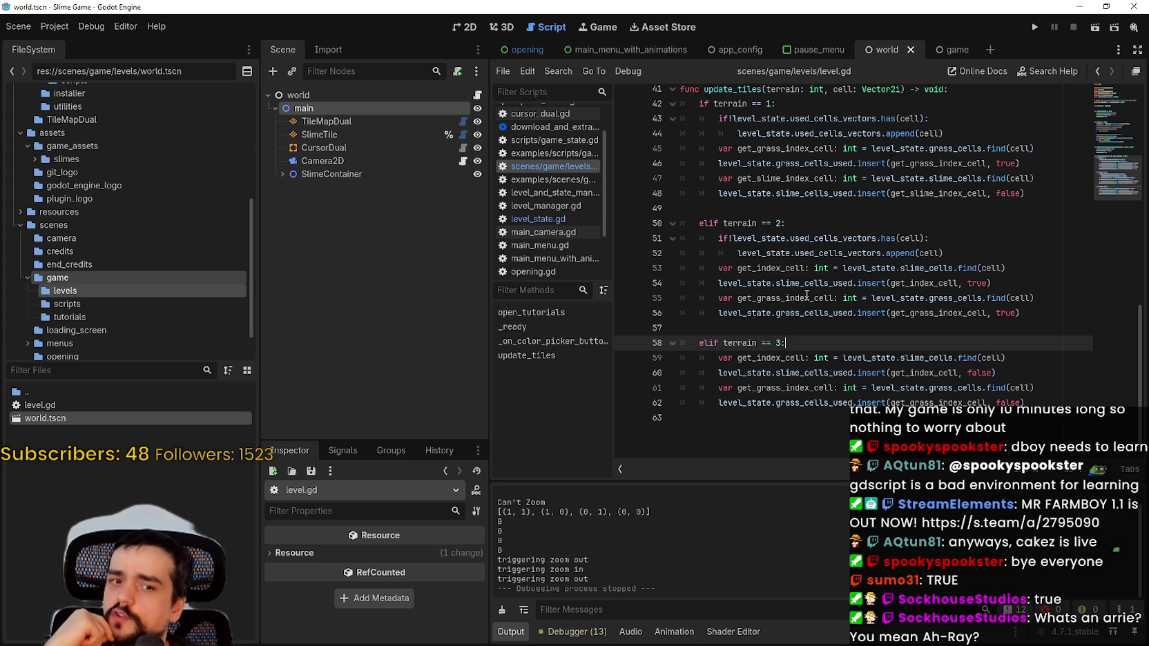
# - Look over the terrain branches in update_tiles and save the world scene with Ctrl+S
pyautogui.click(784, 324)
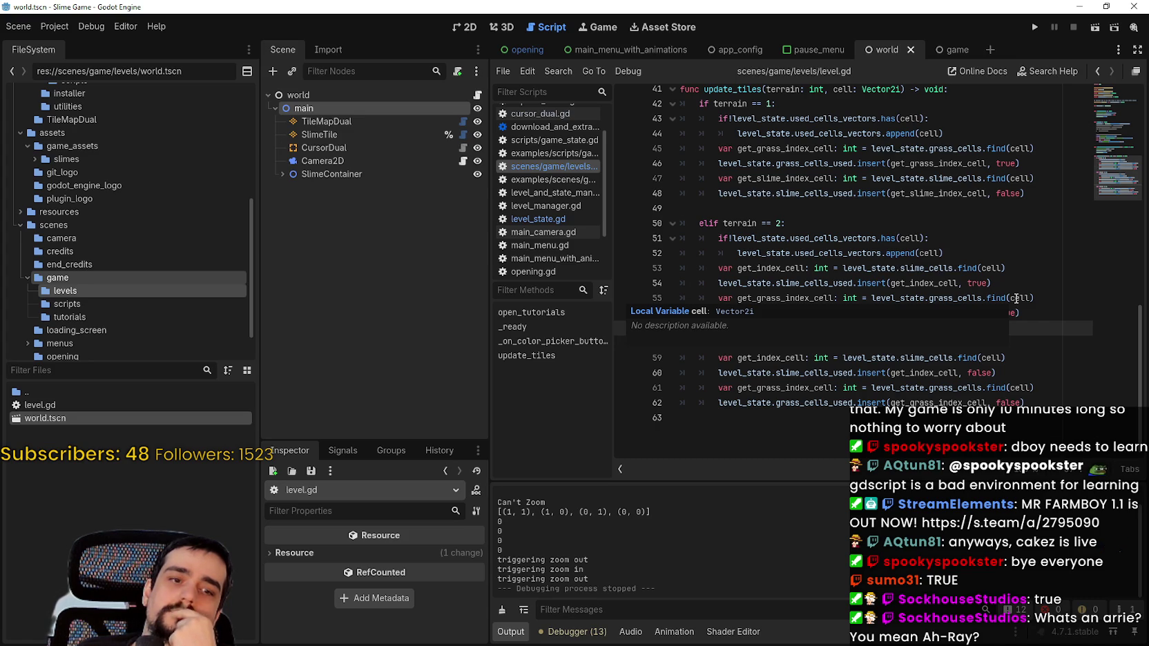
pyautogui.hotkey('ctrl', 's')
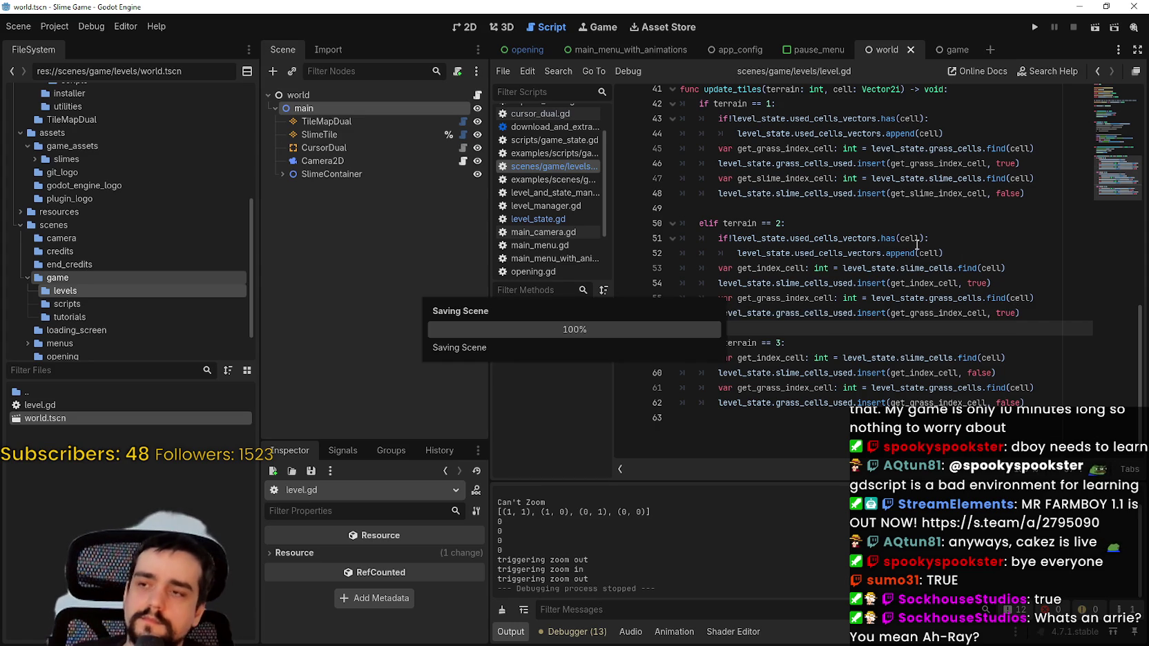
# - Delete the two saved game files from the Slime Game user-data folder
pyautogui.click(857, 209)
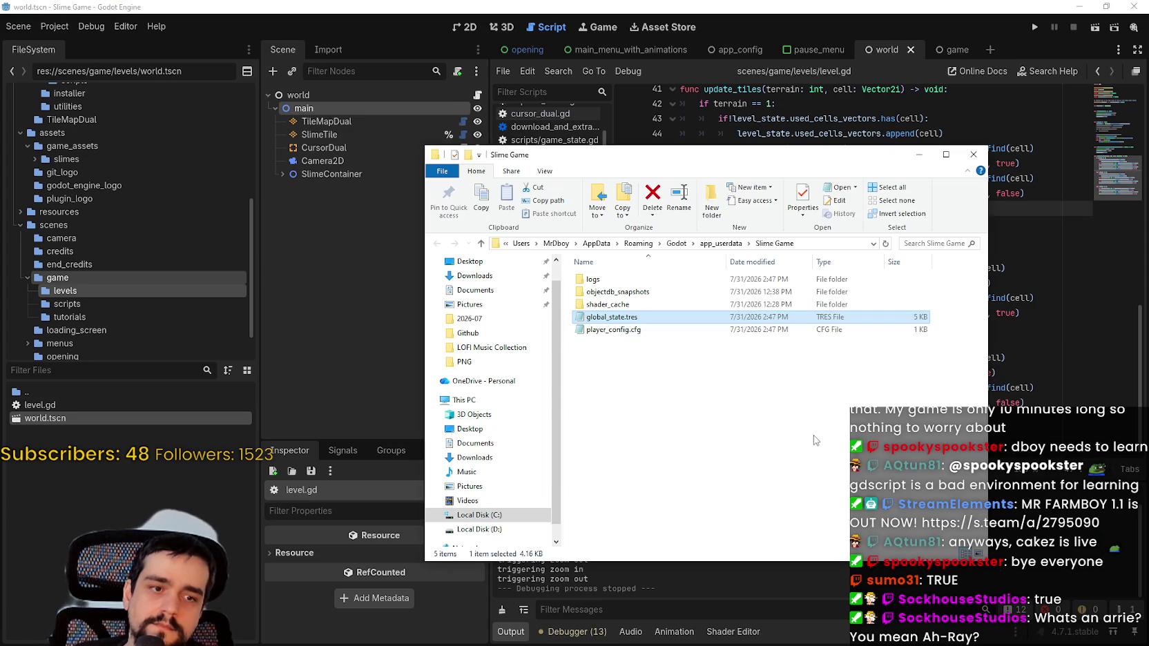
pyautogui.moveTo(756, 442); pyautogui.dragTo(646, 321)
pyautogui.rightClick(620, 315)
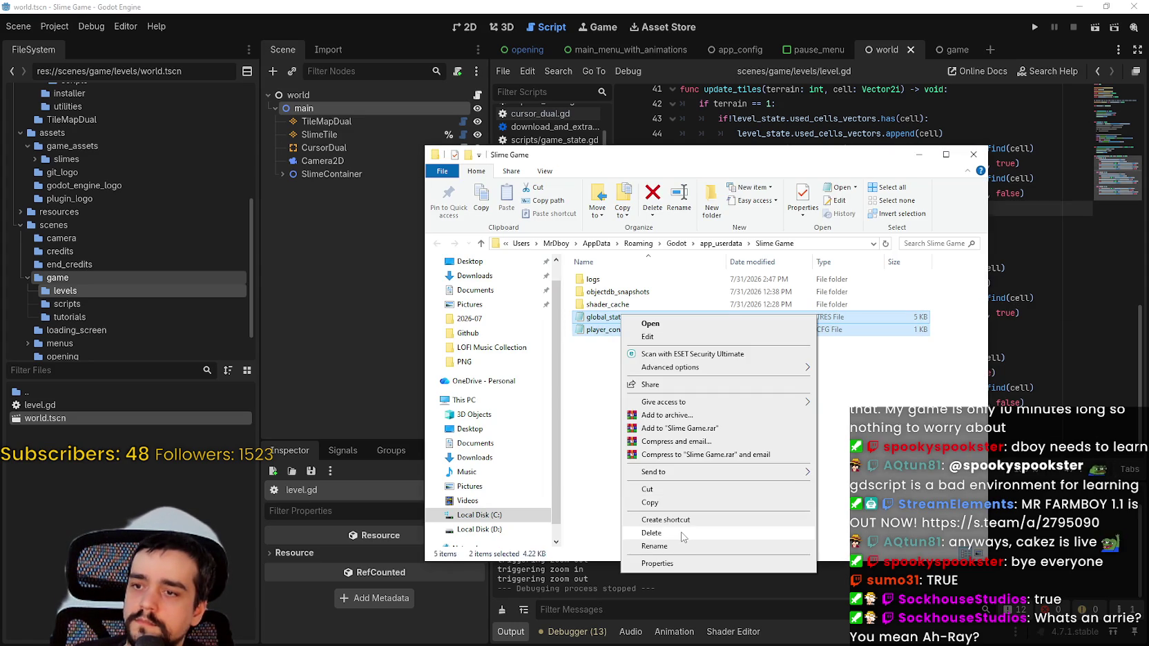
pyautogui.click(698, 504)
# - Run the project, start a New Game, and place a tile in the level
pyautogui.click(1031, 29)
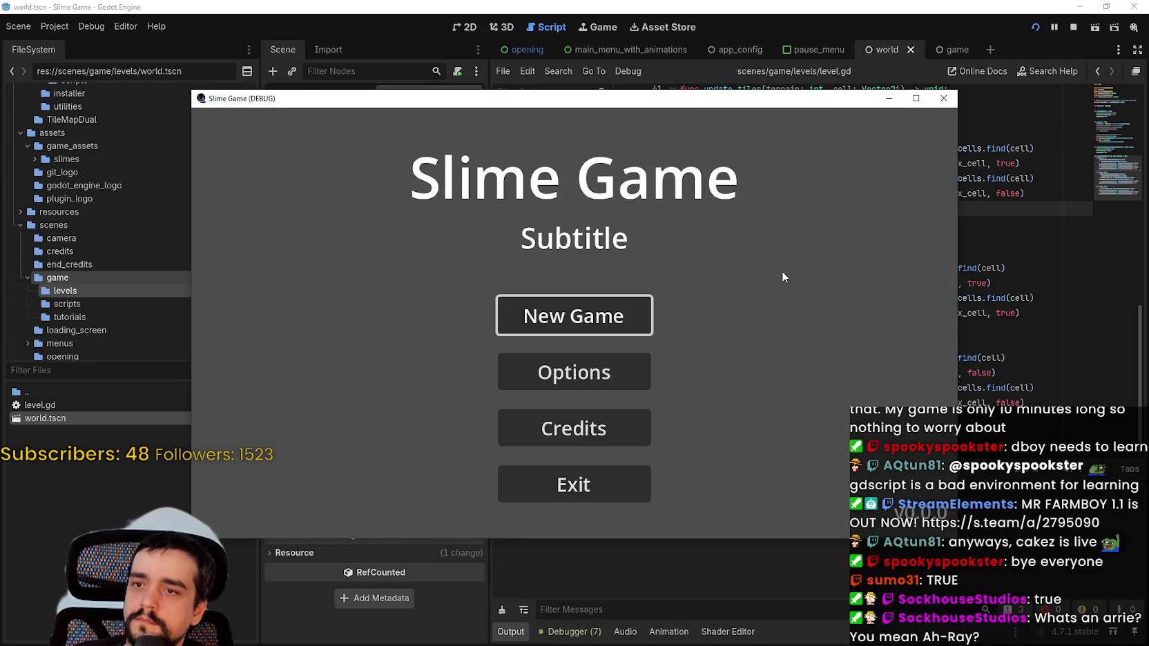
pyautogui.click(618, 321)
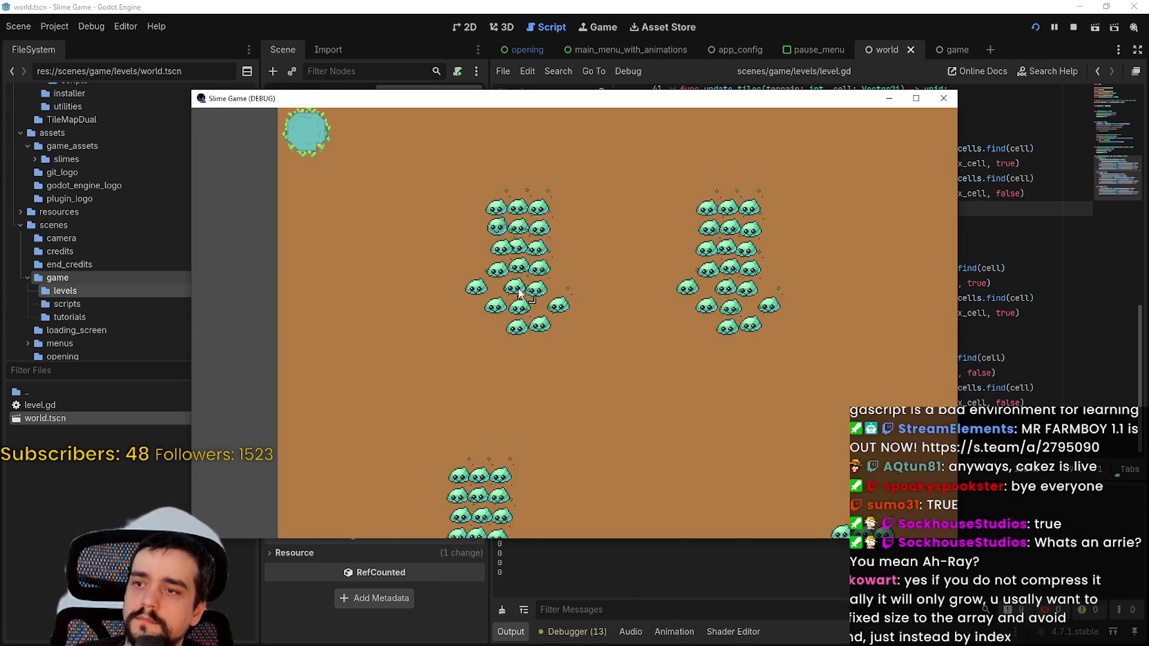
pyautogui.click(463, 246)
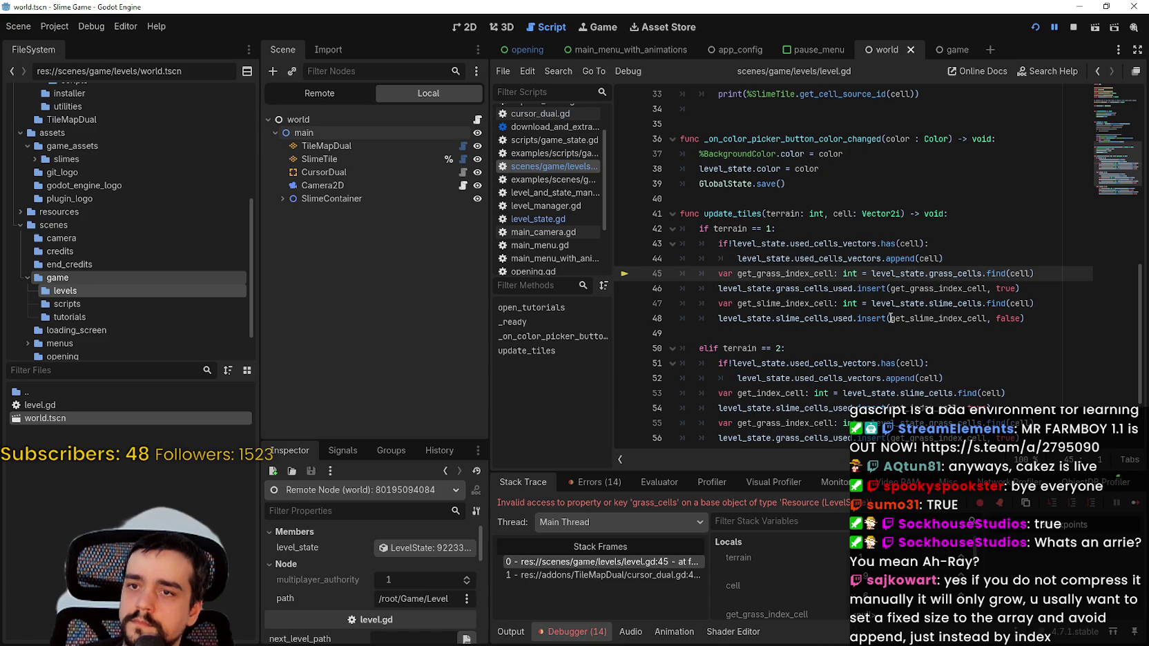
# - Rename the index variable to get_used_cell_index and make its find() search used_cells_vectors
pyautogui.doubleClick(968, 273)
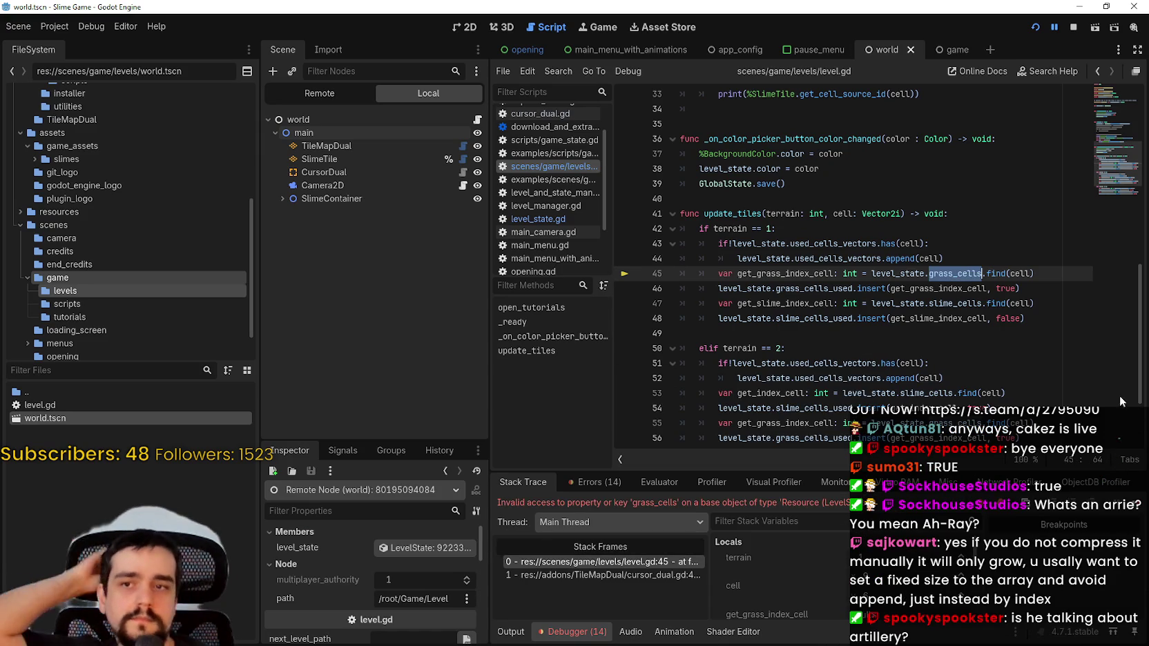
pyautogui.doubleClick(806, 275)
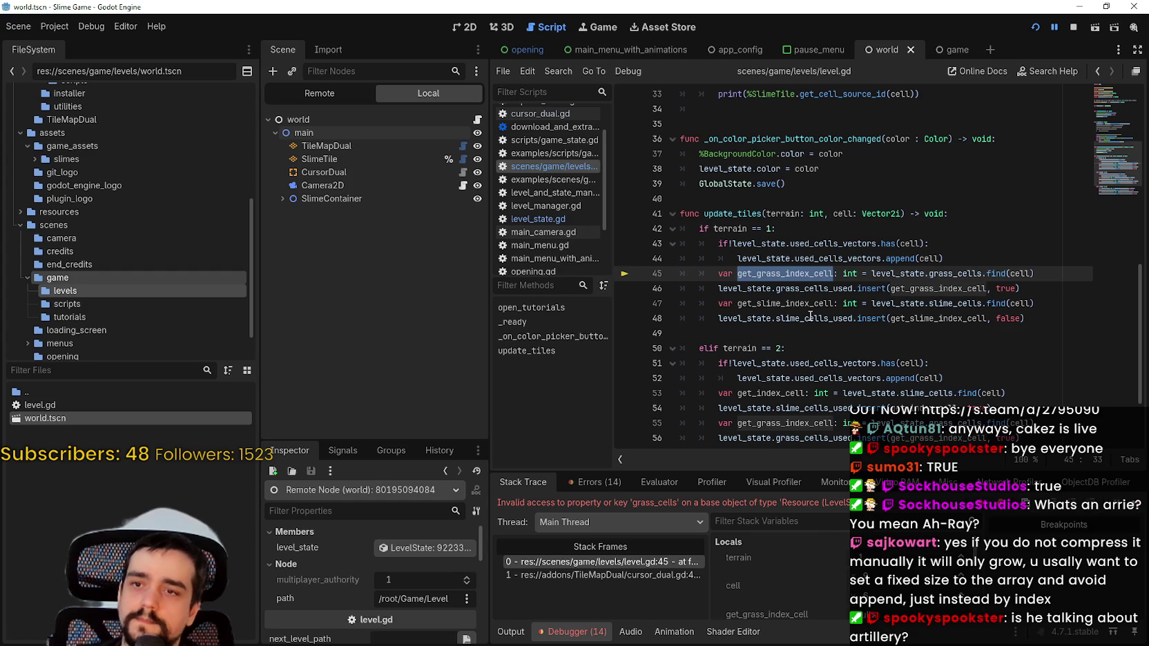
pyautogui.moveTo(809, 302)
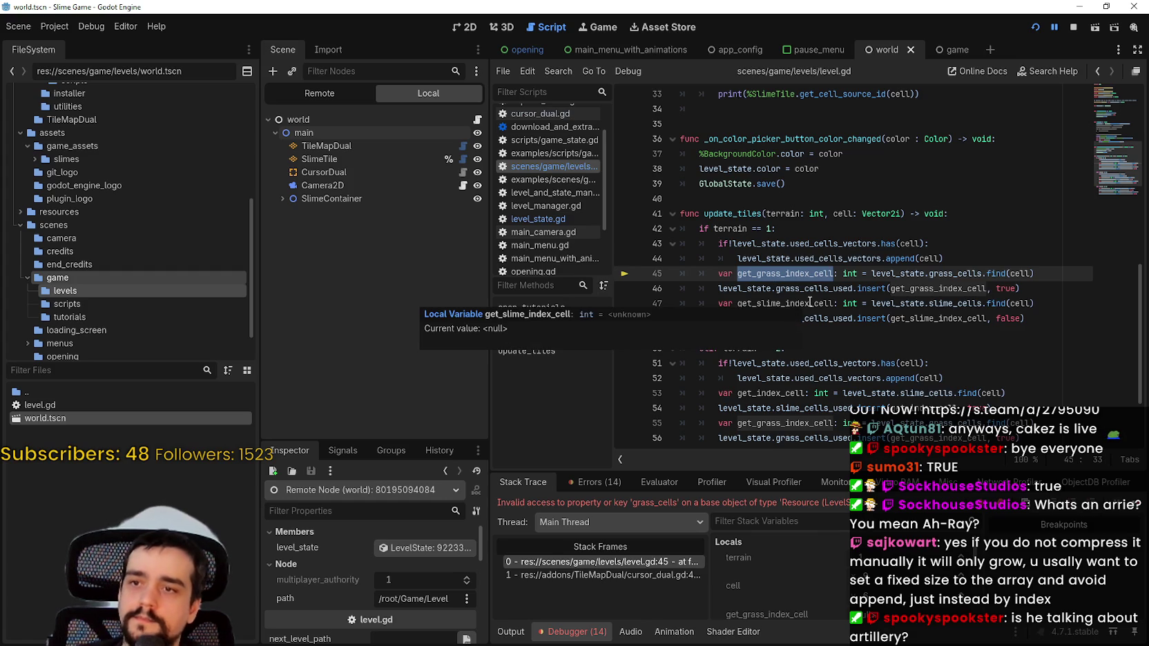
pyautogui.write('get_use')
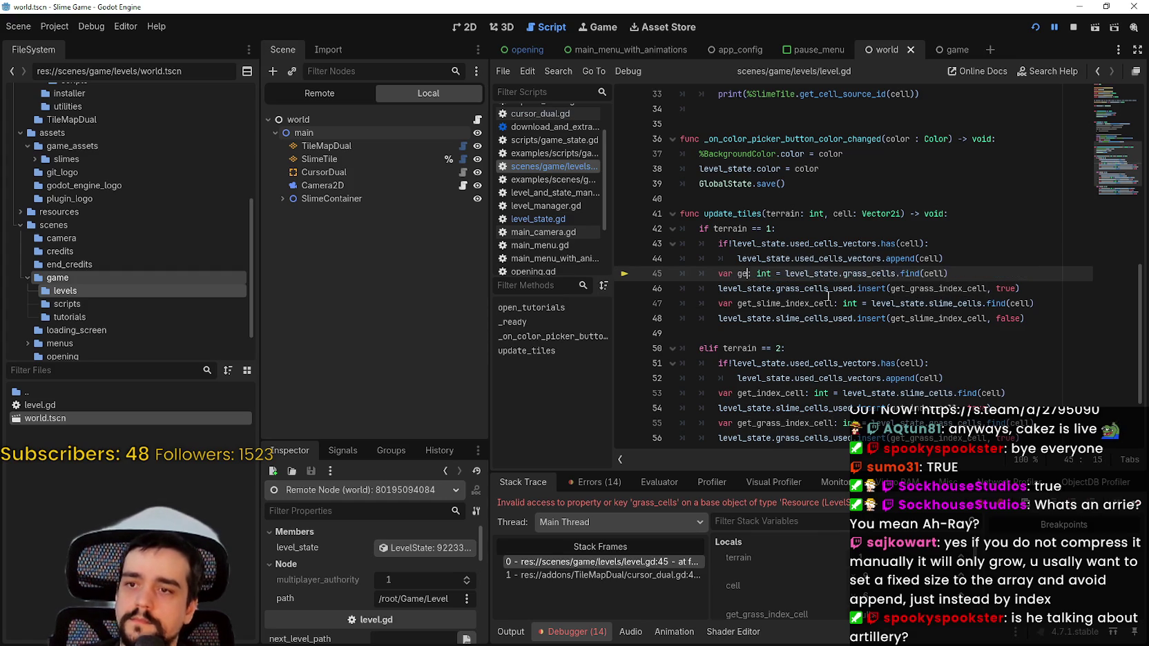
pyautogui.write('d_cell_inde')
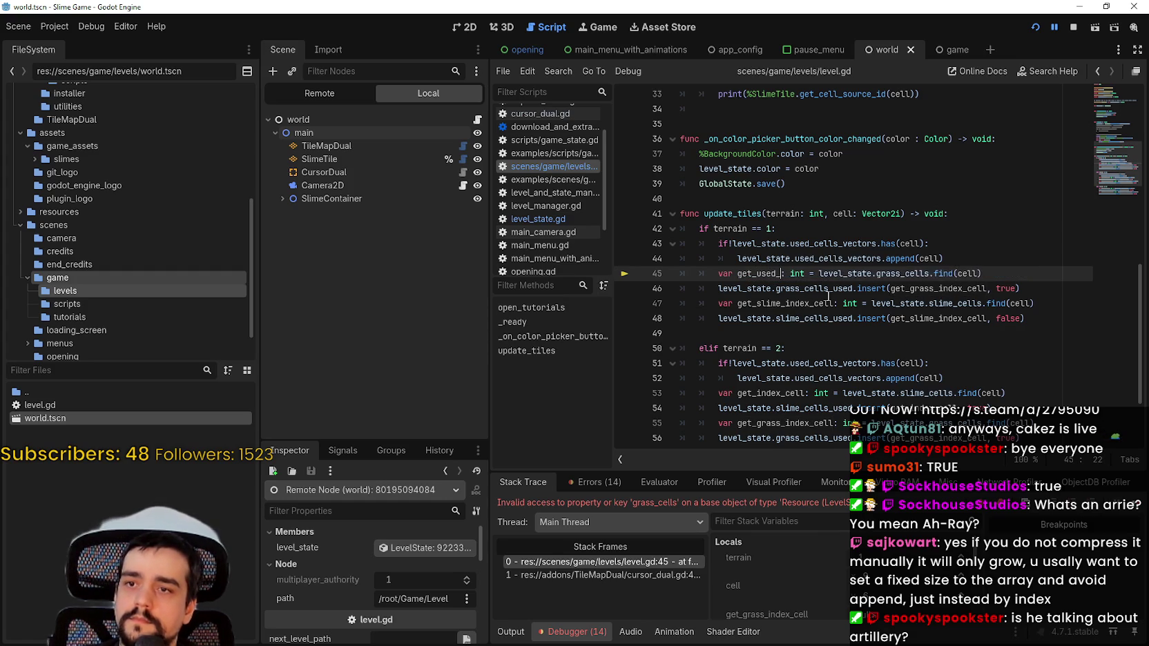
pyautogui.write('x')
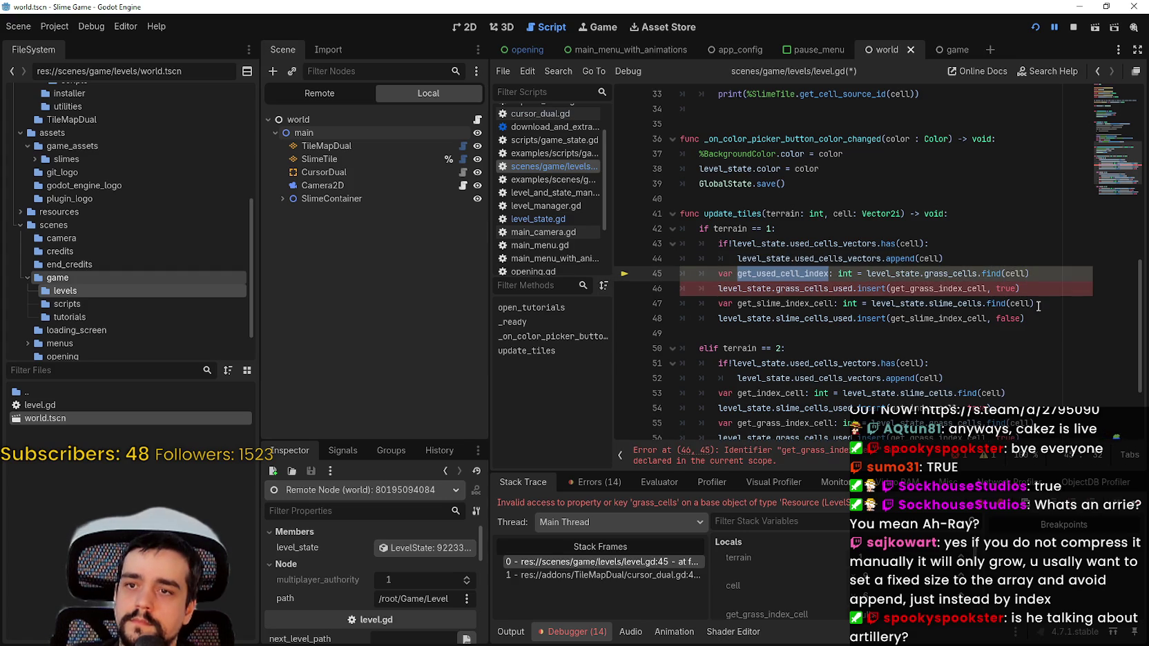
pyautogui.doubleClick(836, 258)
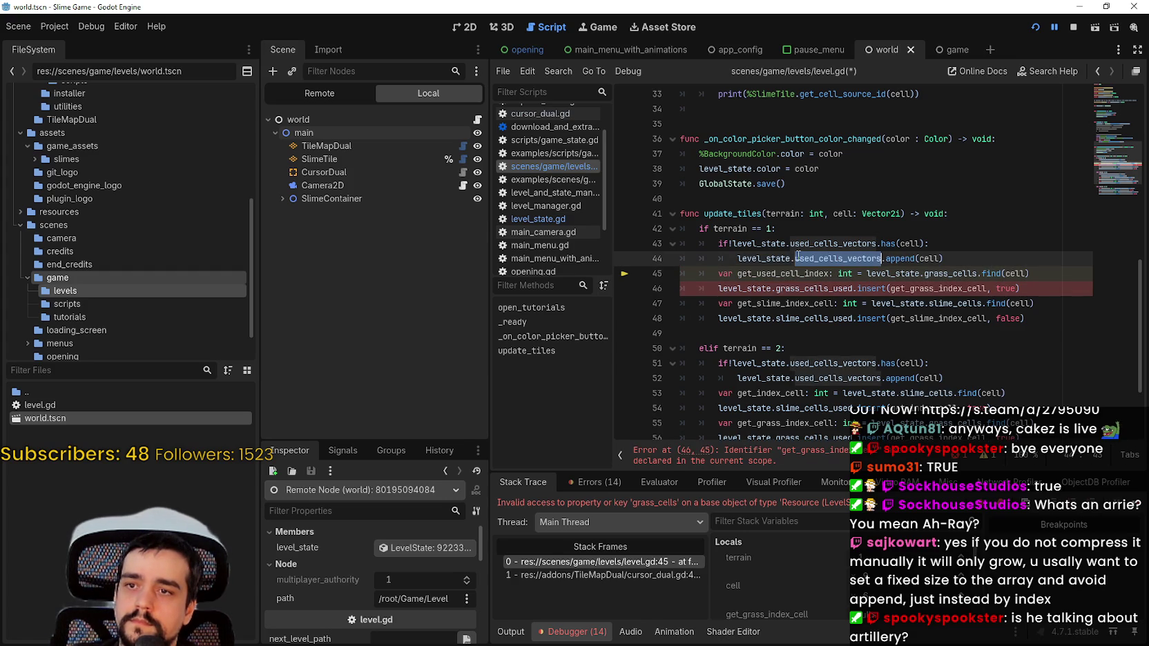
pyautogui.moveTo(800, 255); pyautogui.dragTo(786, 260)
pyautogui.hotkey('ctrl', 'c')
pyautogui.moveTo(948, 274); pyautogui.dragTo(868, 274)
pyautogui.hotkey('ctrl', 'v')
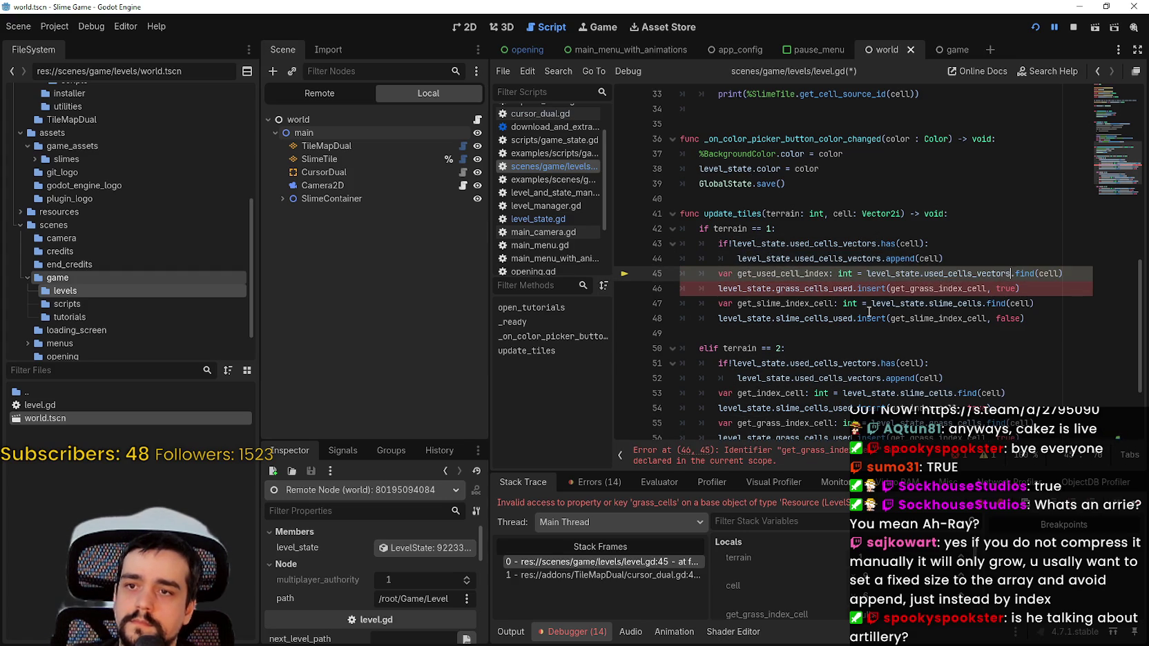
# - Delete the slime index lookup and use get_used_cell_index in both grass and slime inserts
pyautogui.doubleClick(765, 275)
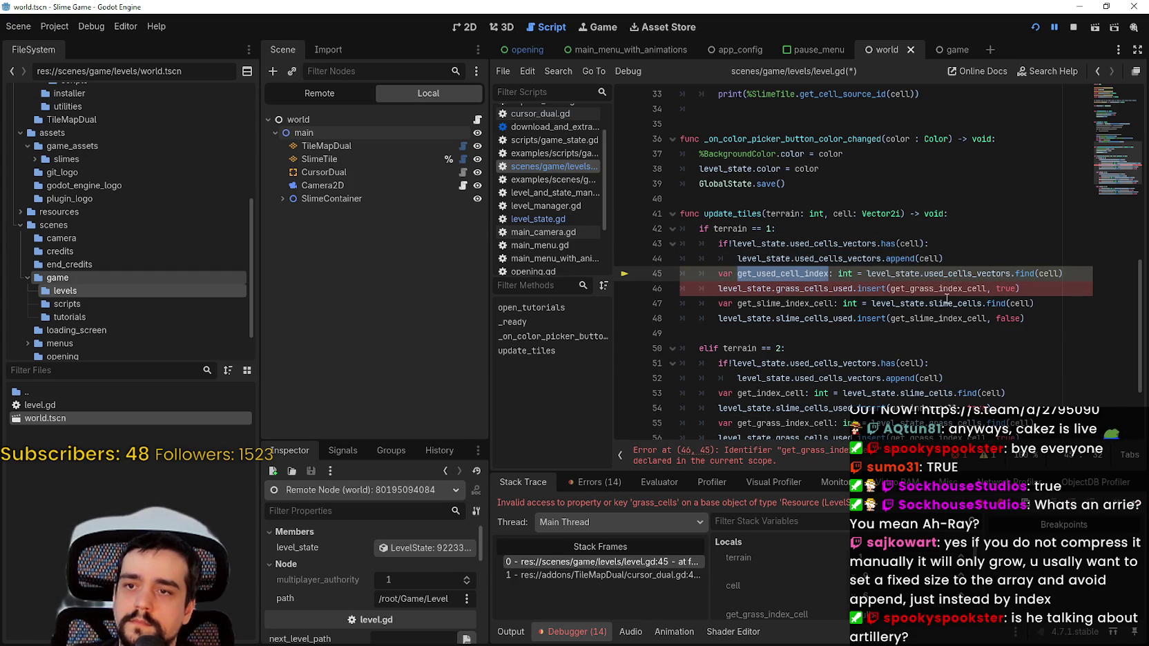
pyautogui.doubleClick(967, 290)
pyautogui.hotkey('ctrl', 'v')
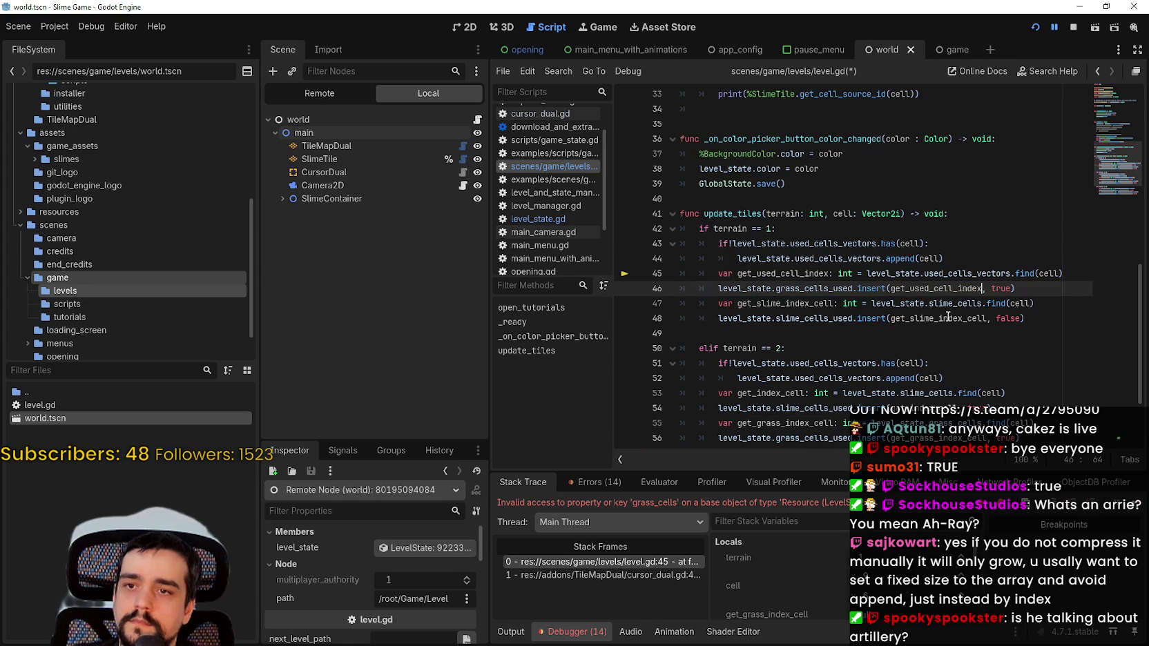
pyautogui.moveTo(1036, 304)
pyautogui.mouseDown()
pyautogui.moveTo(828, 288)
pyautogui.moveTo(671, 301)
pyautogui.mouseUp()
pyautogui.press('BackSpace')
pyautogui.press('BackSpace')
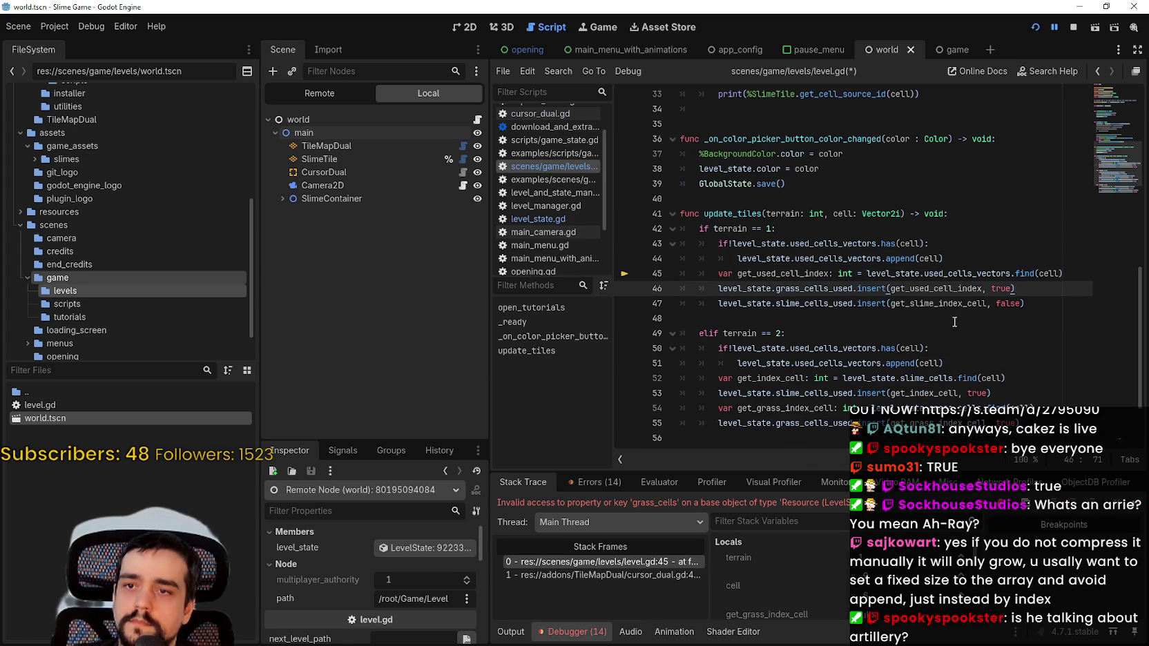
pyautogui.doubleClick(954, 304)
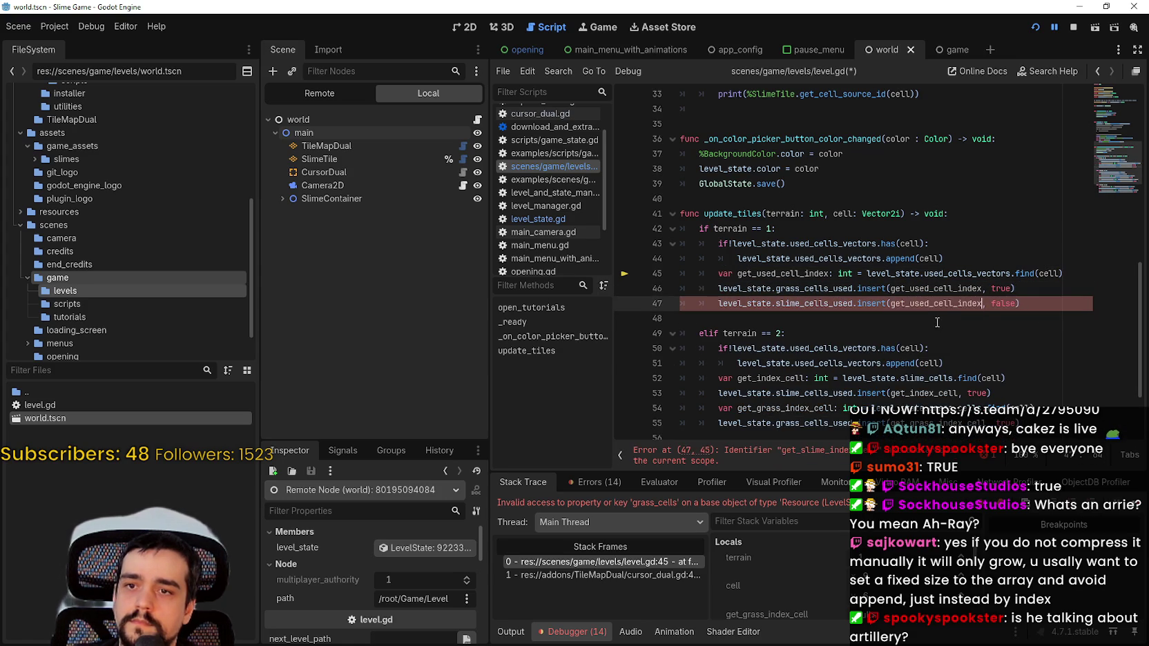
pyautogui.hotkey('ctrl', 'v')
pyautogui.click(937, 320)
pyautogui.scroll(-3, 943, 350)
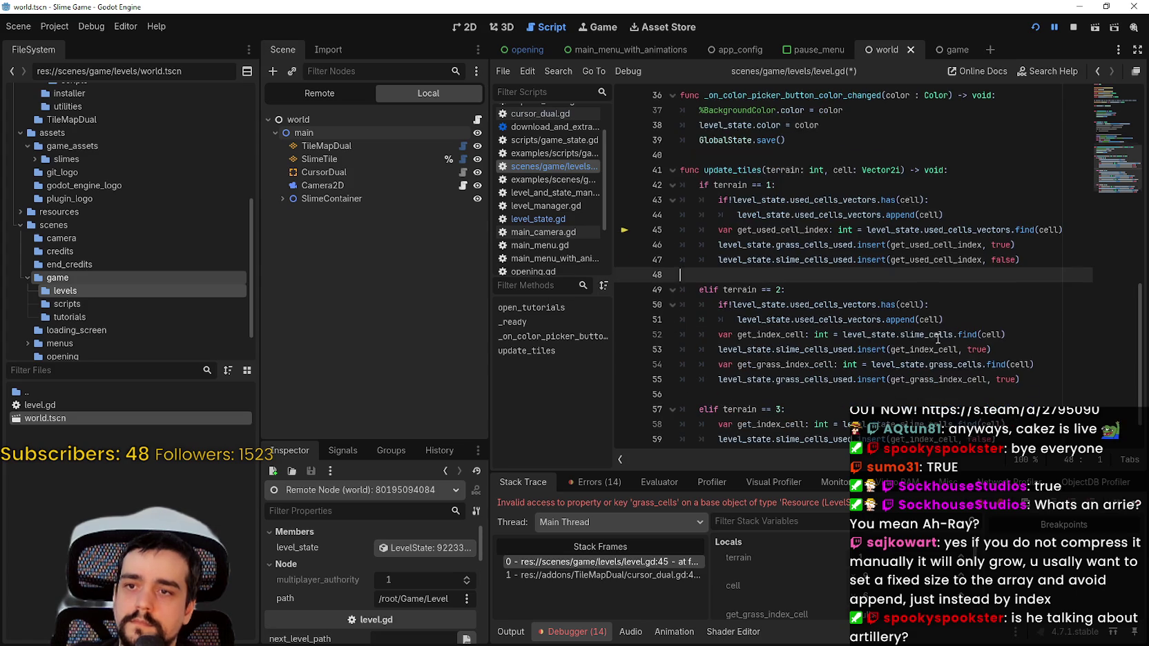
pyautogui.moveTo(1040, 219); pyautogui.dragTo(649, 183)
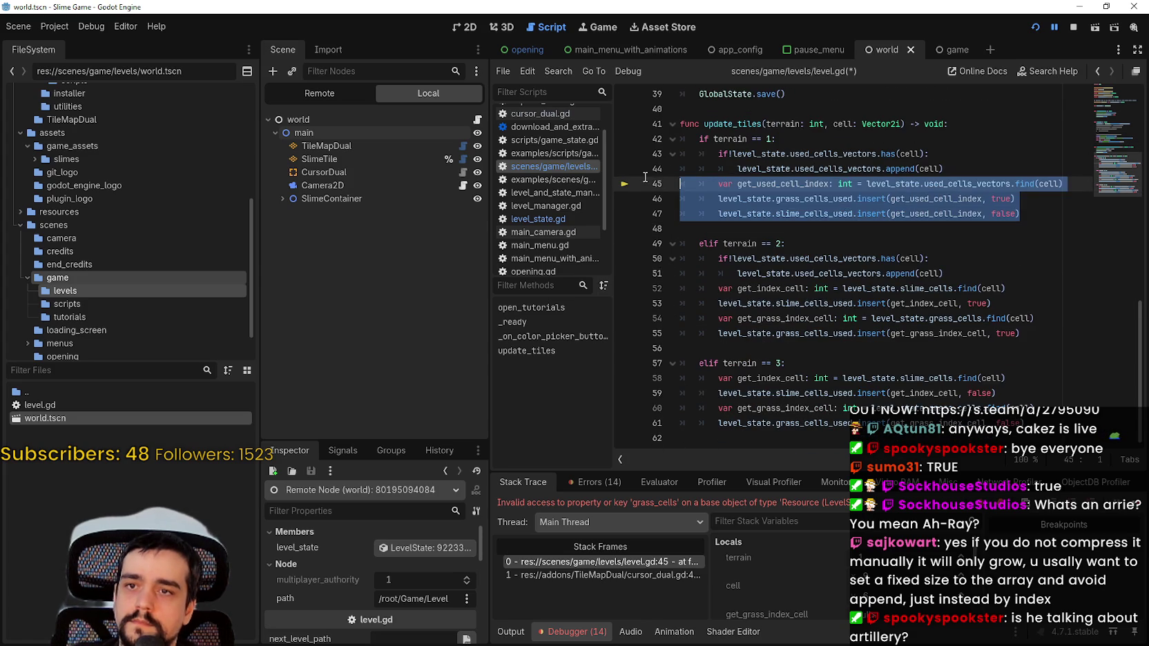
# - Paste the shared index code into terrain 2 and set its slime insert flag to true
pyautogui.moveTo(1021, 333)
pyautogui.mouseDown()
pyautogui.moveTo(686, 298)
pyautogui.moveTo(677, 287)
pyautogui.mouseUp()
pyautogui.hotkey('ctrl', 'v')
pyautogui.doubleClick(1003, 318)
pyautogui.write('true')
pyautogui.click(952, 271)
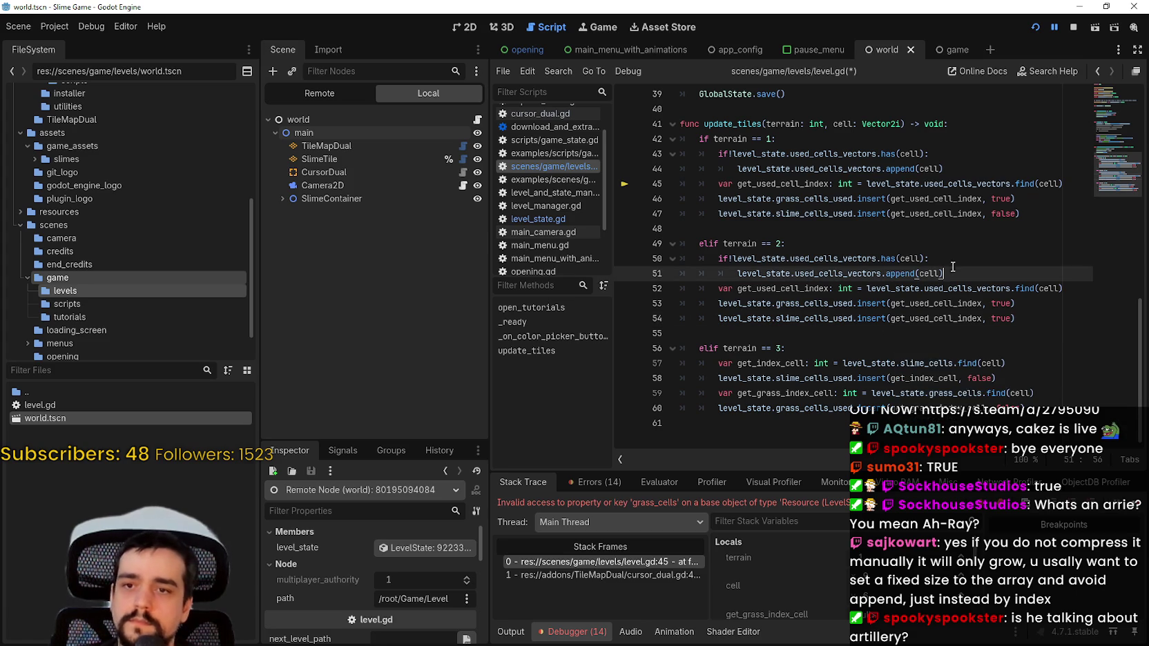
# - Paste the shared code into terrain 3 with the grass flag false, save, and stop the game
pyautogui.click(1044, 409)
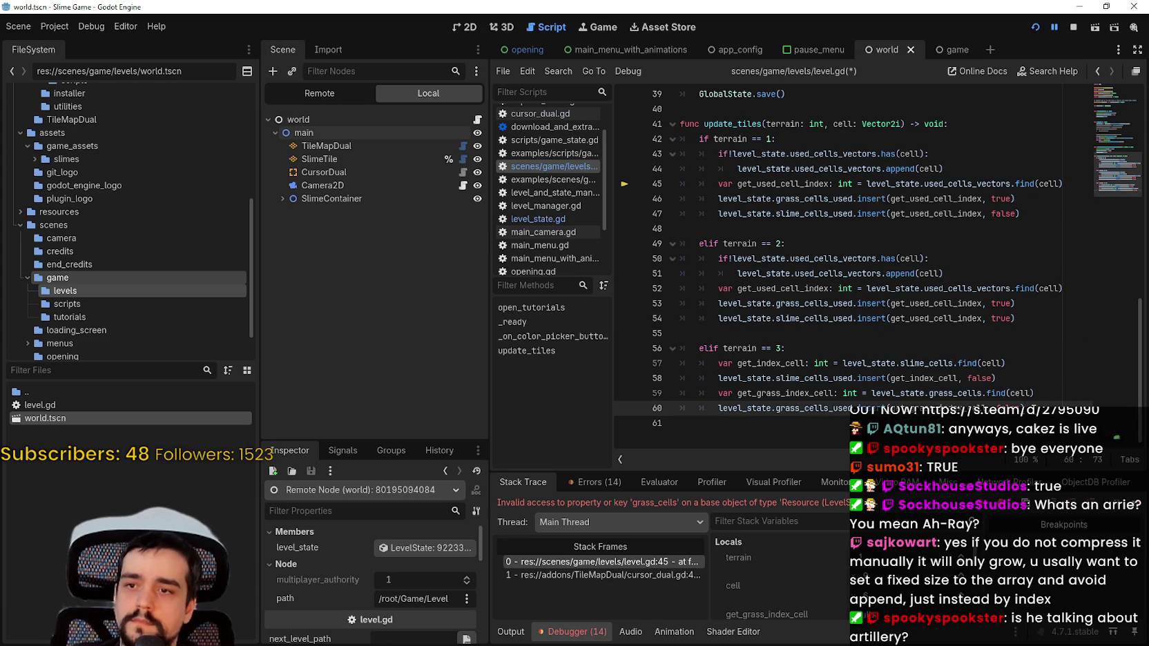
pyautogui.moveTo(1044, 409); pyautogui.dragTo(624, 369)
pyautogui.hotkey('ctrl', 'v')
pyautogui.click(1005, 379)
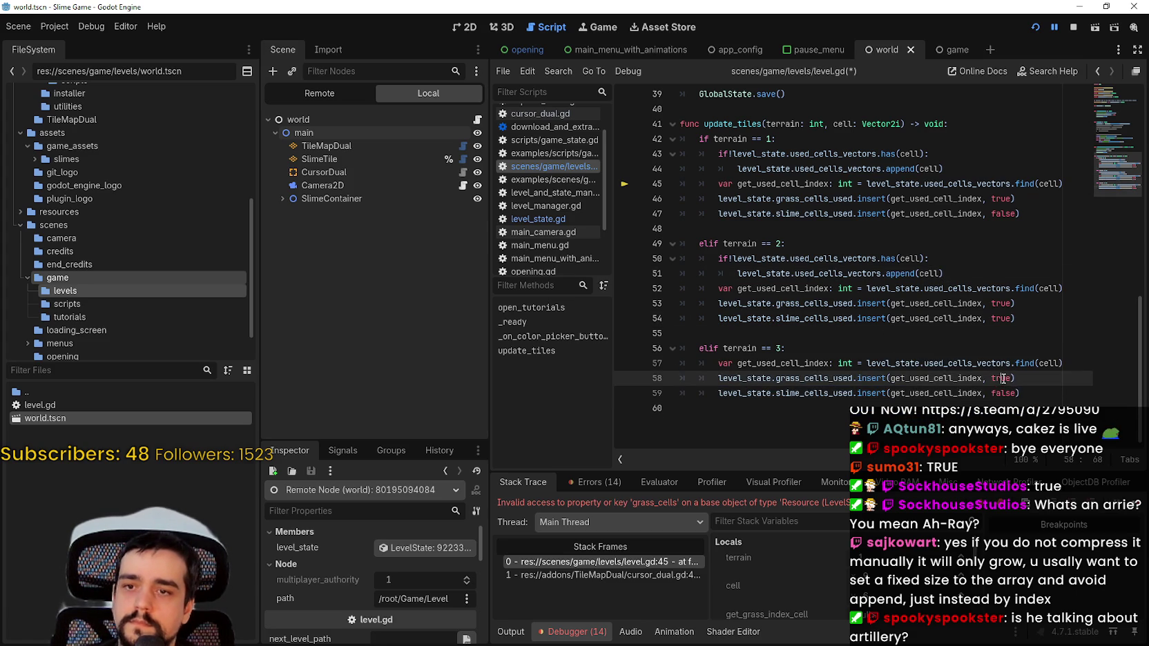
pyautogui.doubleClick(1005, 378)
pyautogui.write('false')
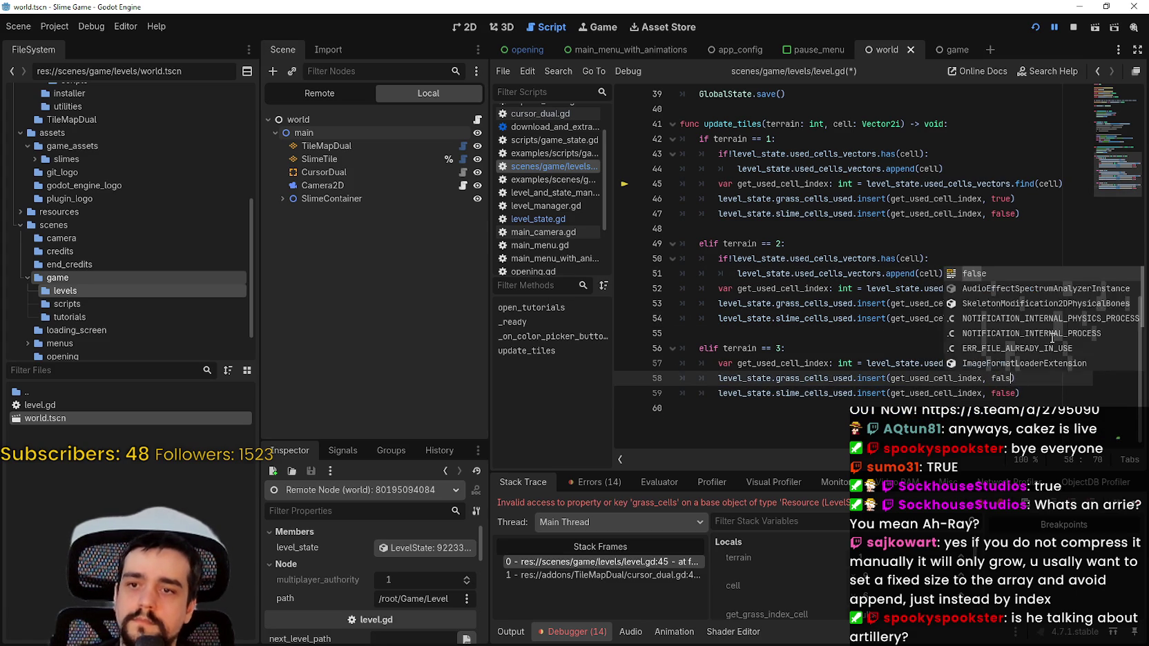
pyautogui.click(981, 411)
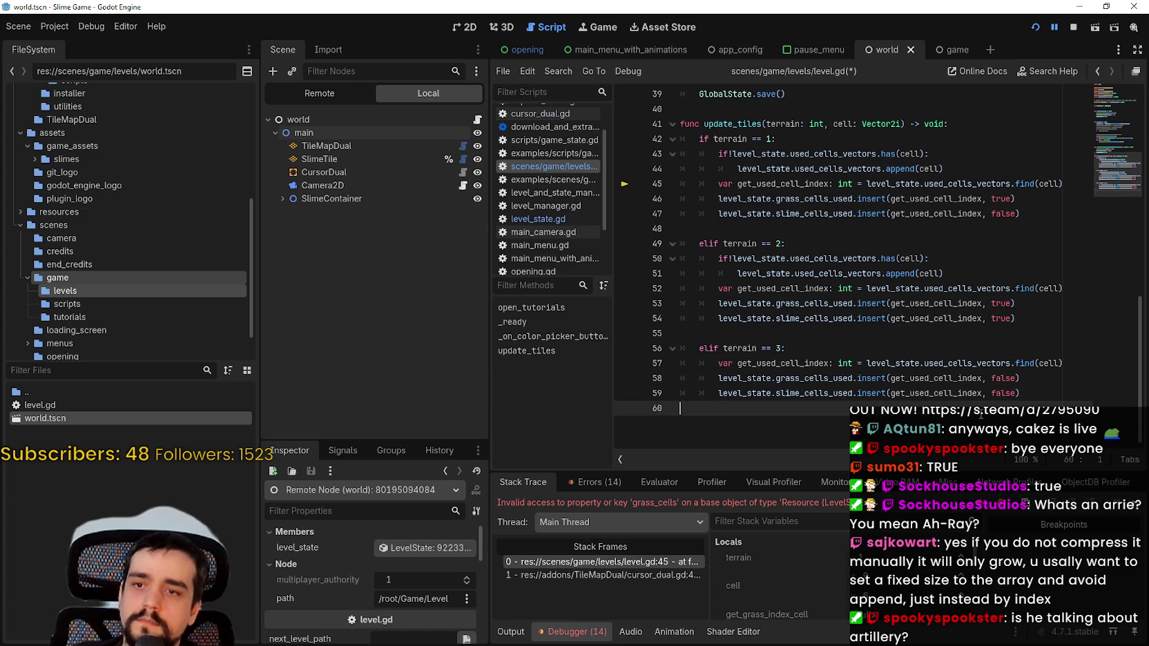
pyautogui.hotkey('ctrl', 's')
pyautogui.click(1039, 392)
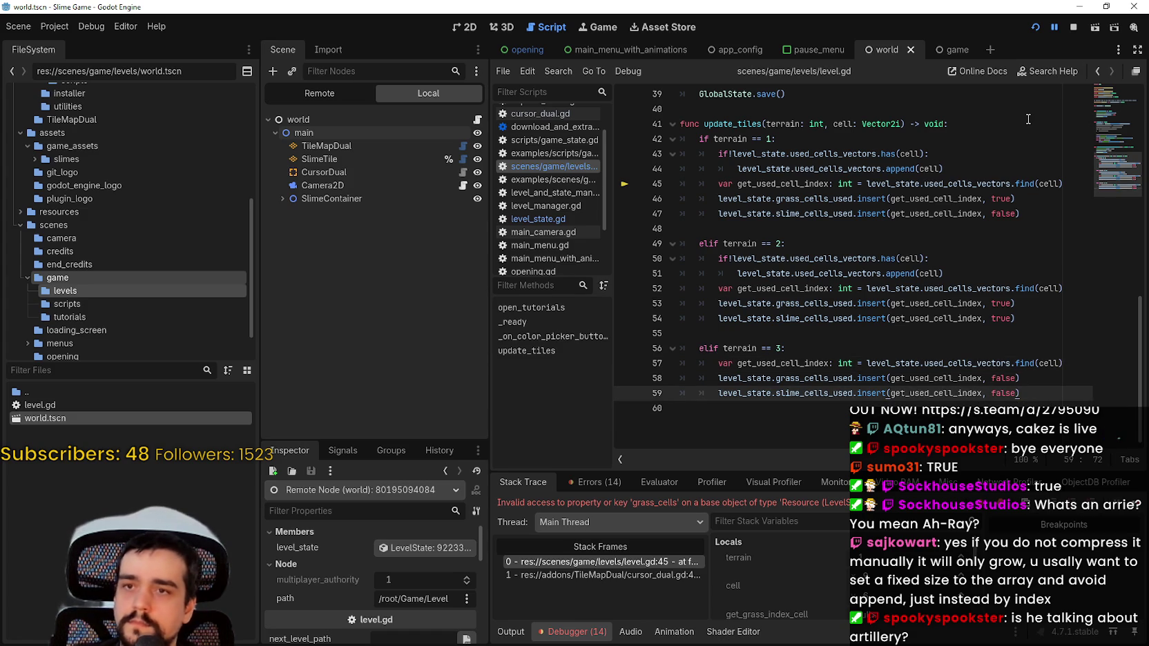
pyautogui.click(1076, 27)
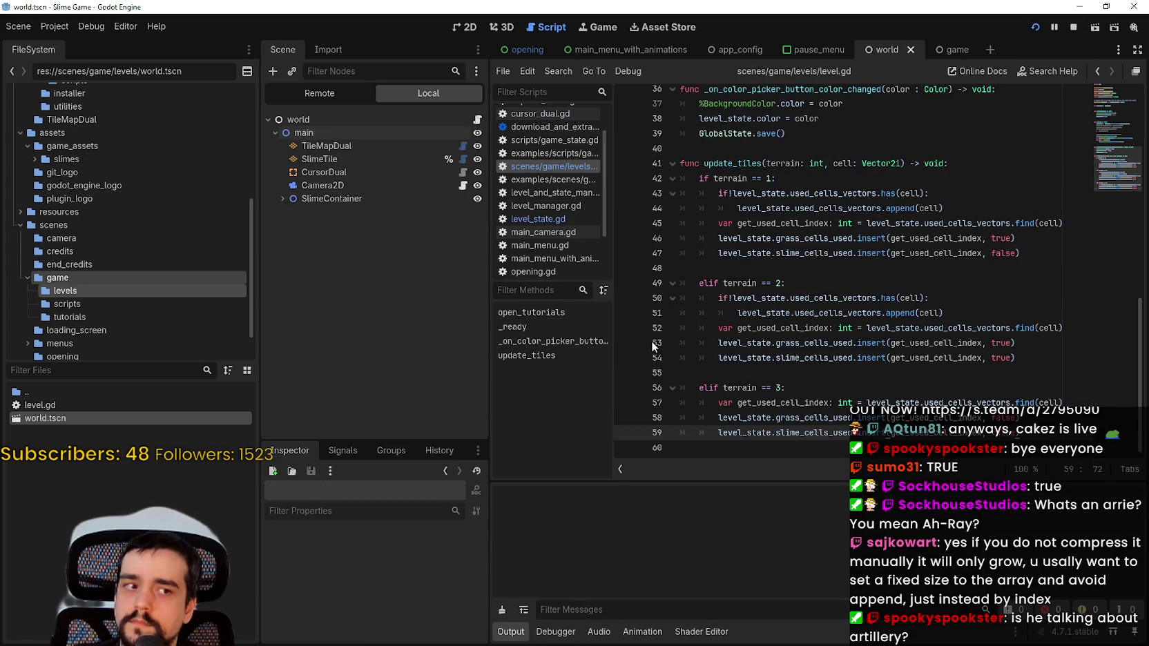
# - Relaunch the game with F5, reposition its window, and confirm a New Game
pyautogui.press('F5')
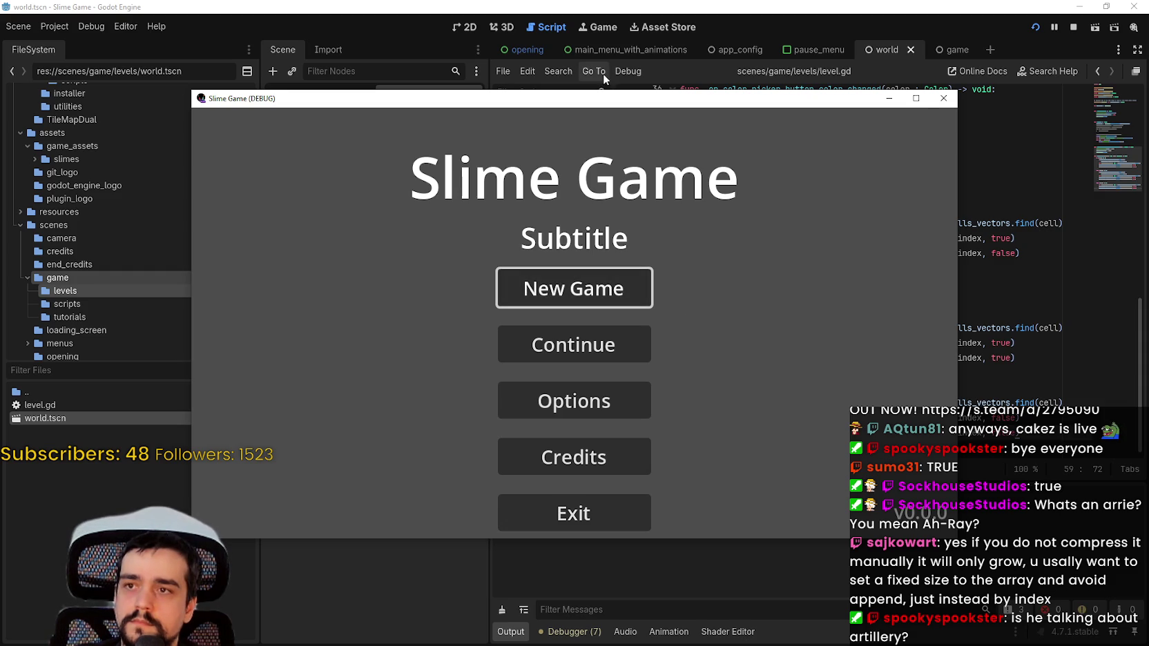
pyautogui.moveTo(612, 102); pyautogui.dragTo(480, 85)
pyautogui.click(488, 283)
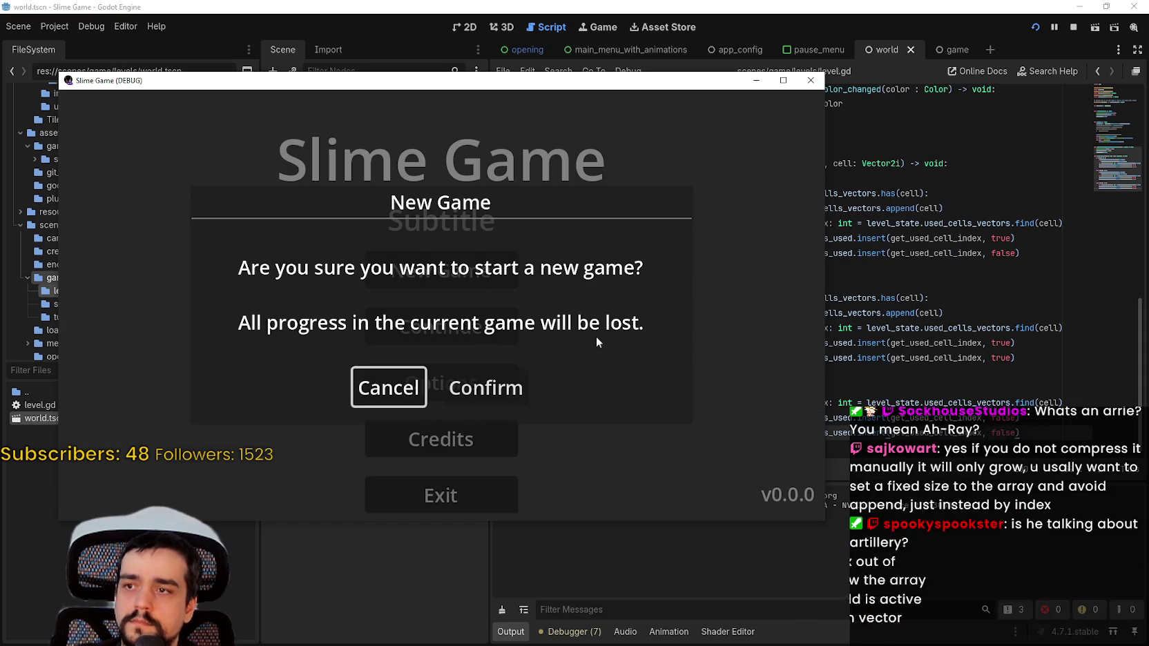
pyautogui.click(472, 386)
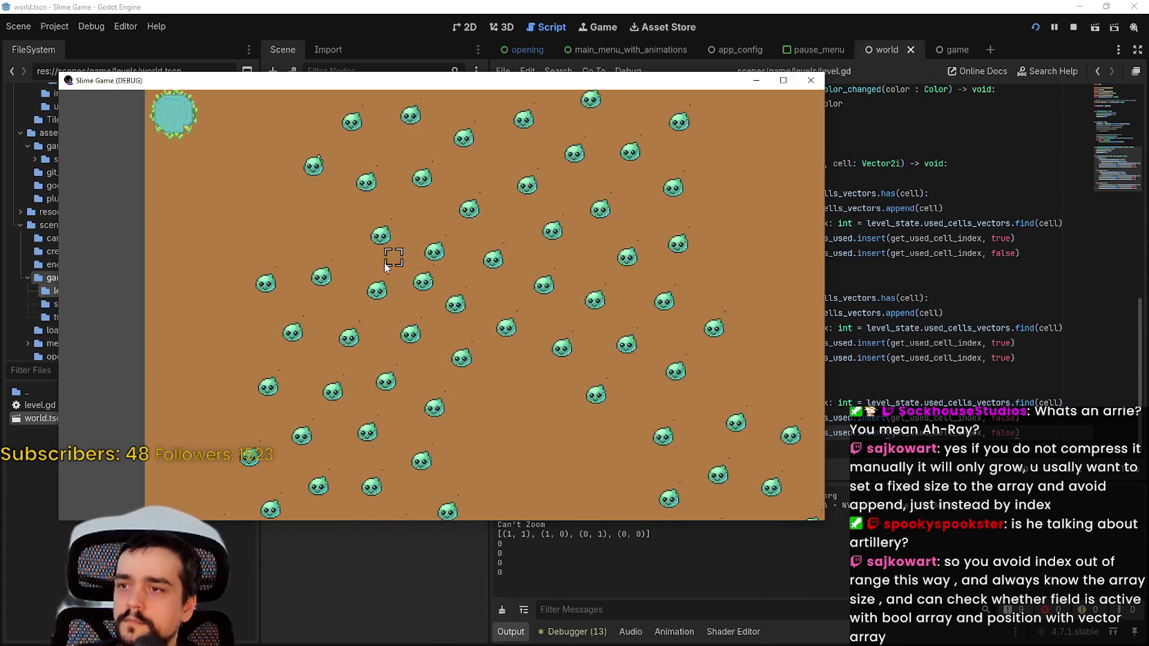
# - Paint water and grass strips across the level, converting some tiles and erasing others to dirt
pyautogui.moveTo(380, 273)
pyautogui.mouseDown()
pyautogui.moveTo(566, 276)
pyautogui.moveTo(625, 256)
pyautogui.mouseUp()
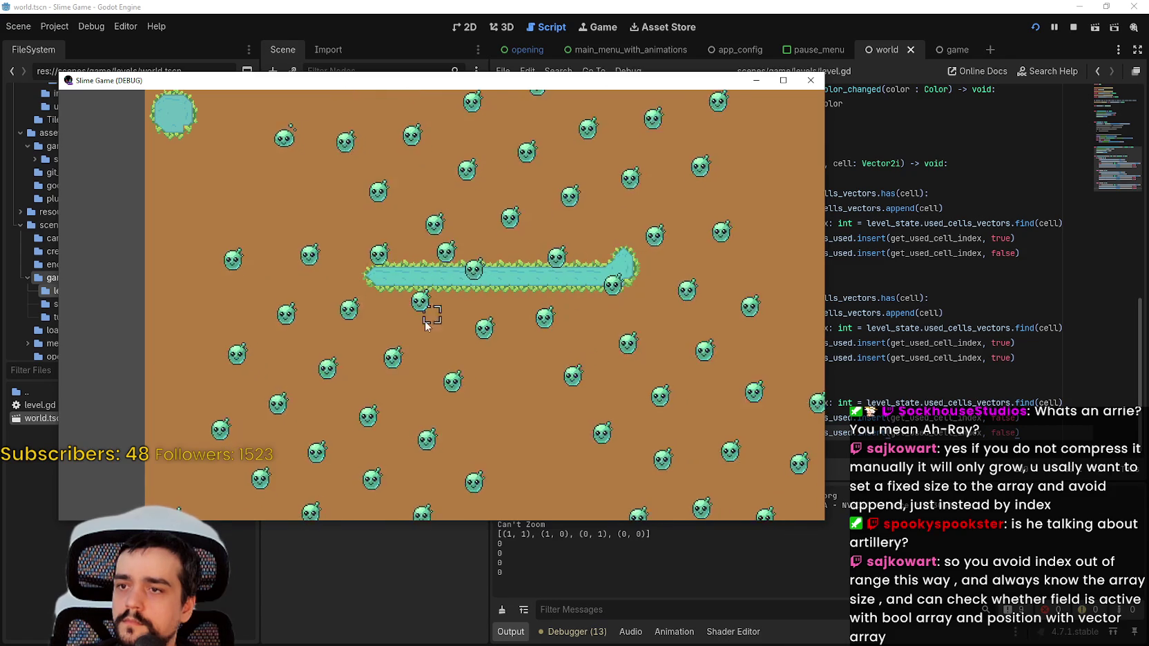
pyautogui.moveTo(383, 343); pyautogui.dragTo(754, 330)
pyautogui.moveTo(660, 274); pyautogui.dragTo(755, 278)
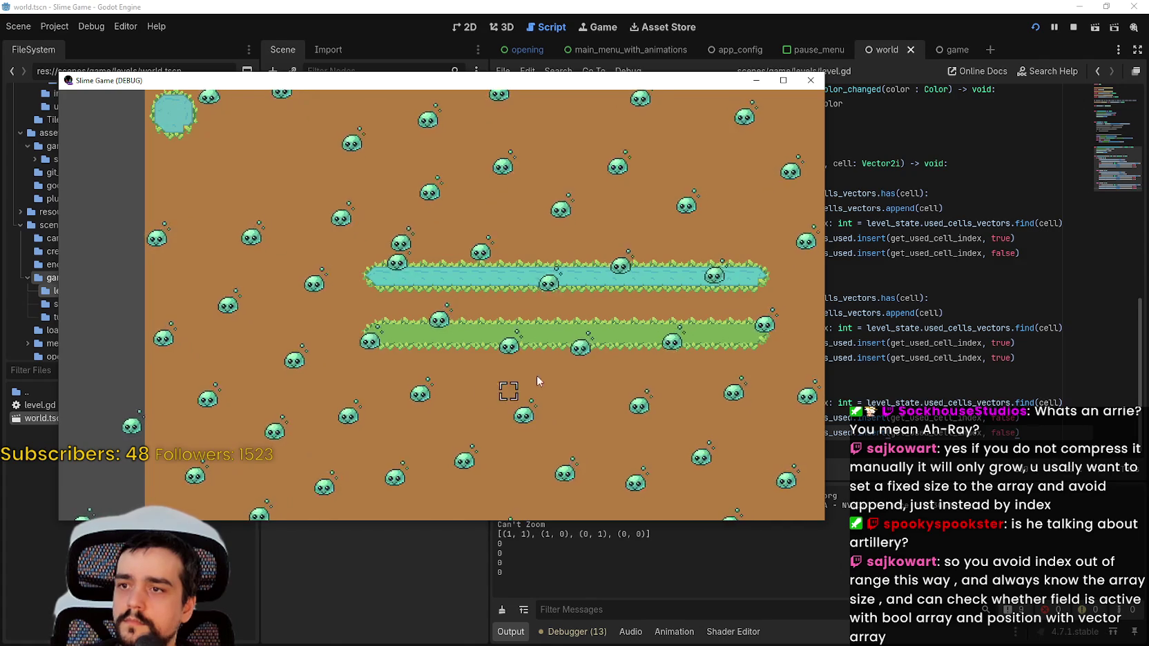
pyautogui.click(680, 277)
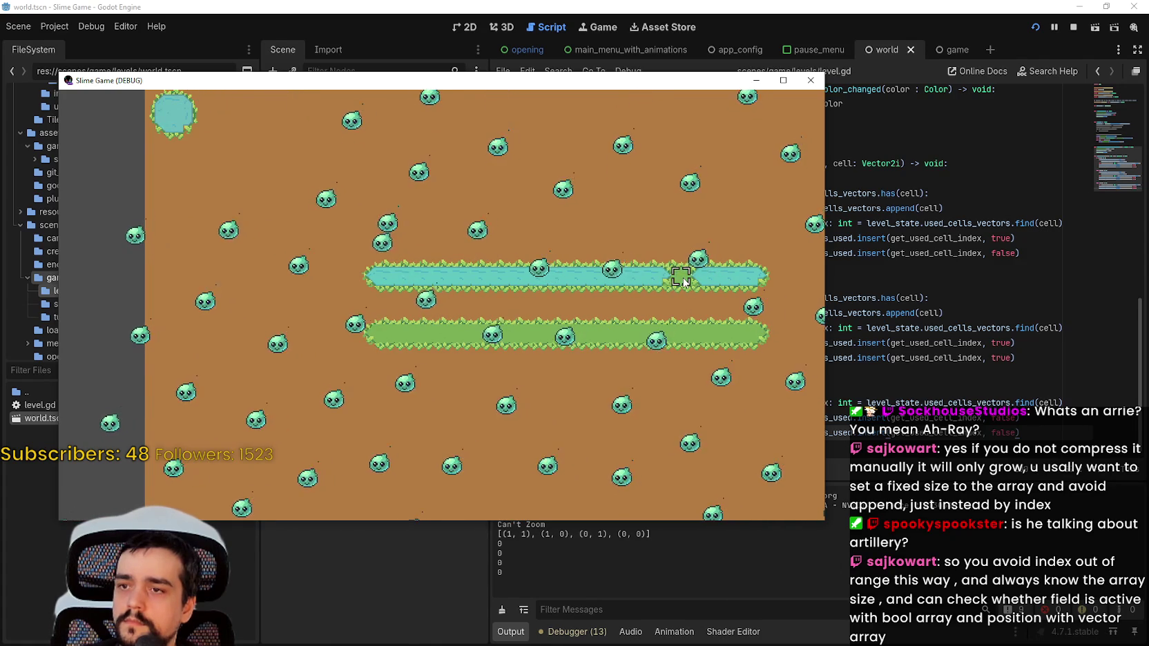
pyautogui.click(507, 275)
pyautogui.click(585, 295)
pyautogui.click(432, 280)
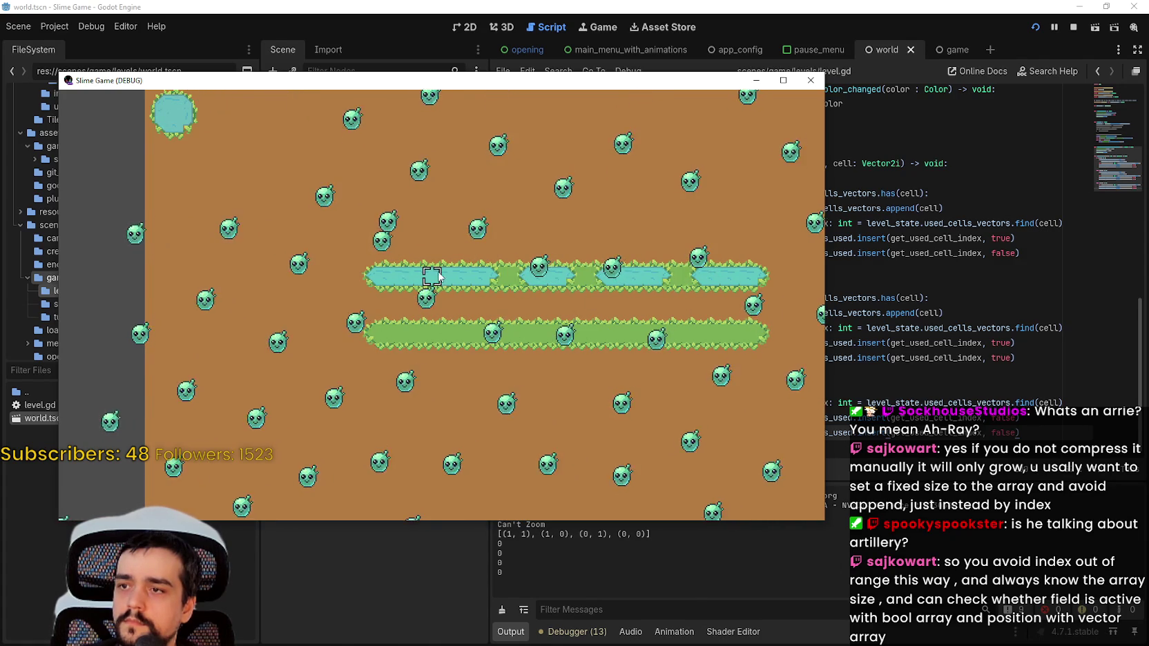
pyautogui.moveTo(430, 334); pyautogui.dragTo(526, 334)
pyautogui.rightClick(700, 334)
pyautogui.rightClick(664, 334)
pyautogui.moveTo(580, 334); pyautogui.dragTo(601, 332)
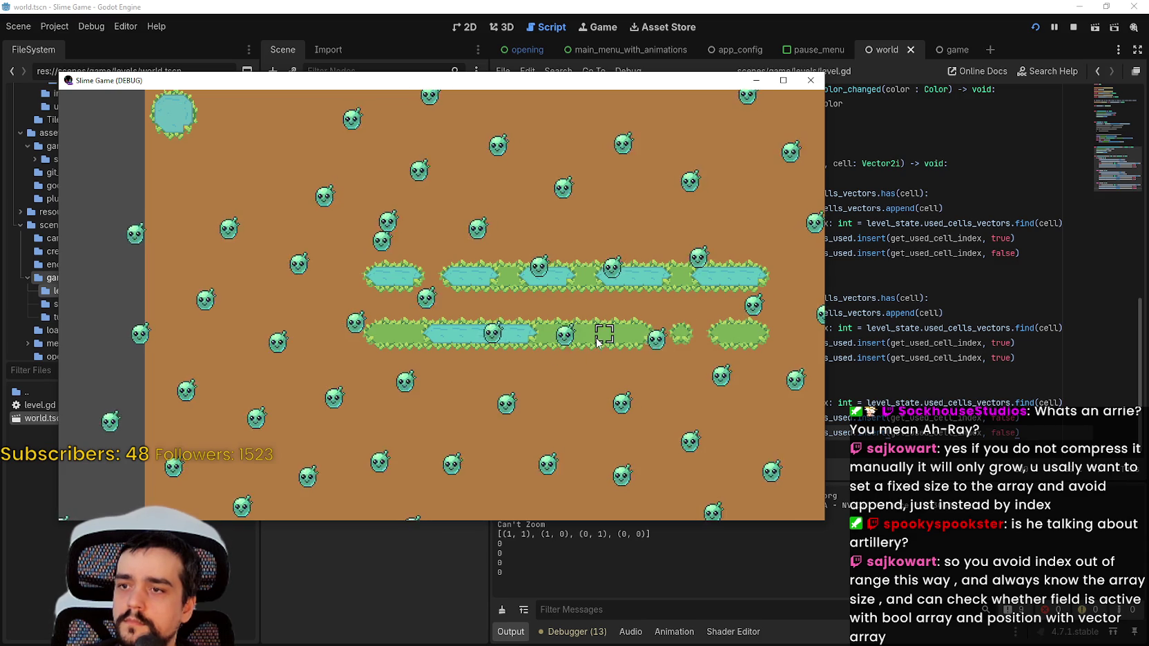
# - Exit the game from the pause menu and confirm
pyautogui.press('Escape')
pyautogui.click(503, 423)
pyautogui.click(508, 338)
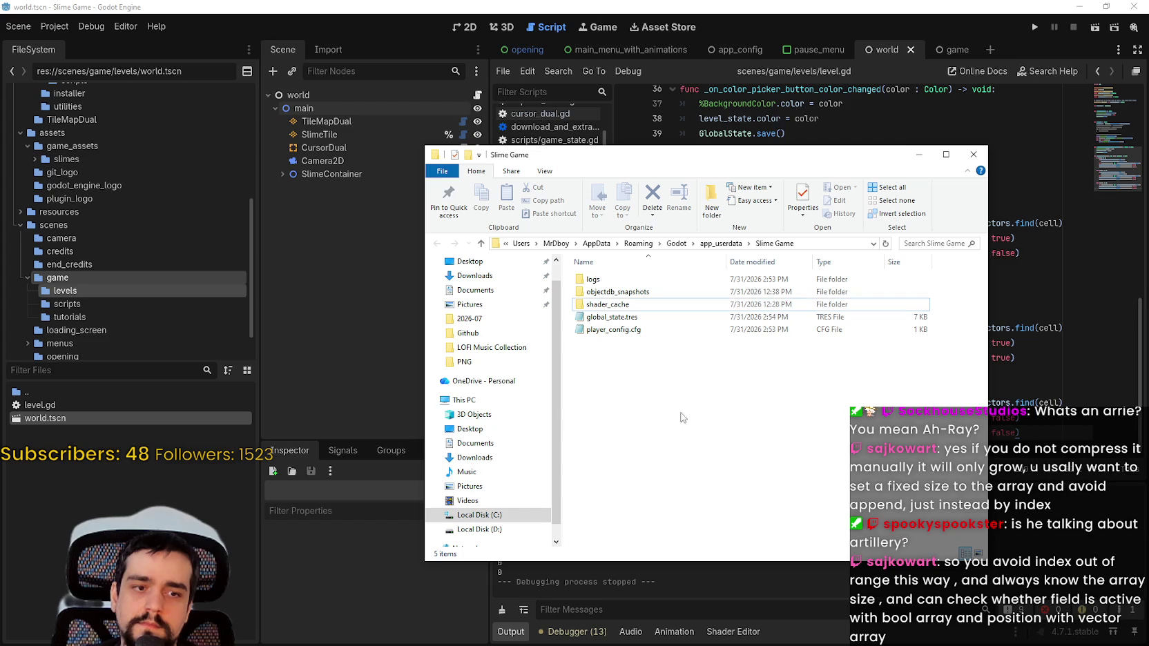
# - Open global_state.tres in Notepad to inspect used_cells_vectors and the grass/slime used arrays
pyautogui.click(667, 328)
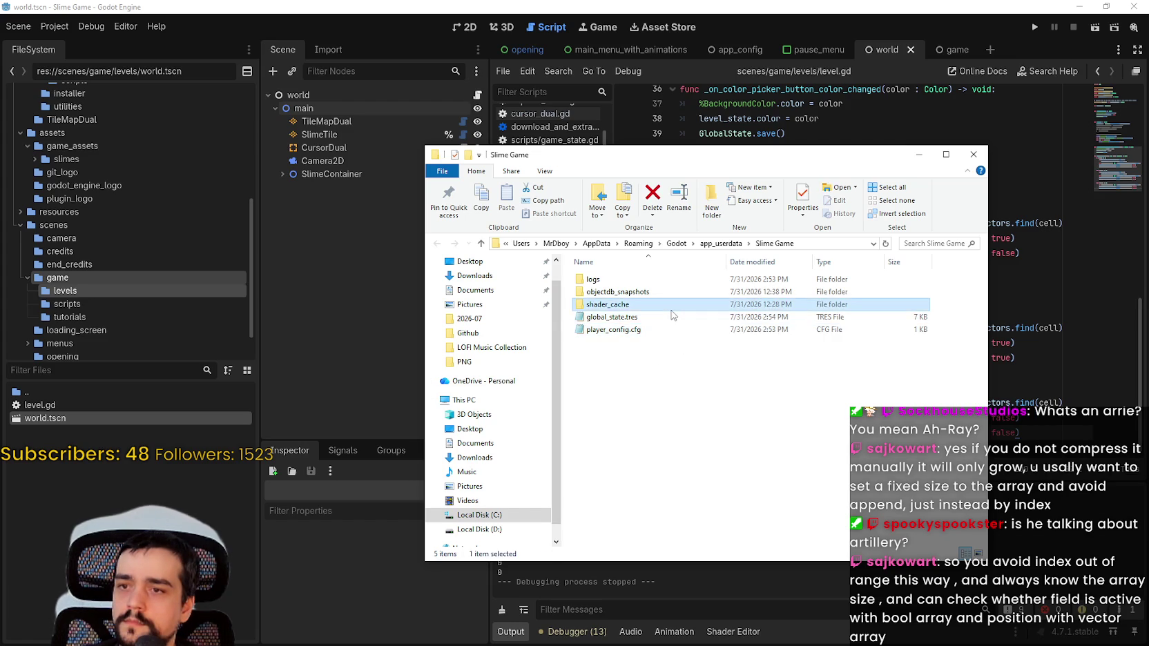
pyautogui.doubleClick(608, 303)
pyautogui.click(437, 245)
pyautogui.doubleClick(621, 316)
pyautogui.scroll(-2, 697, 419)
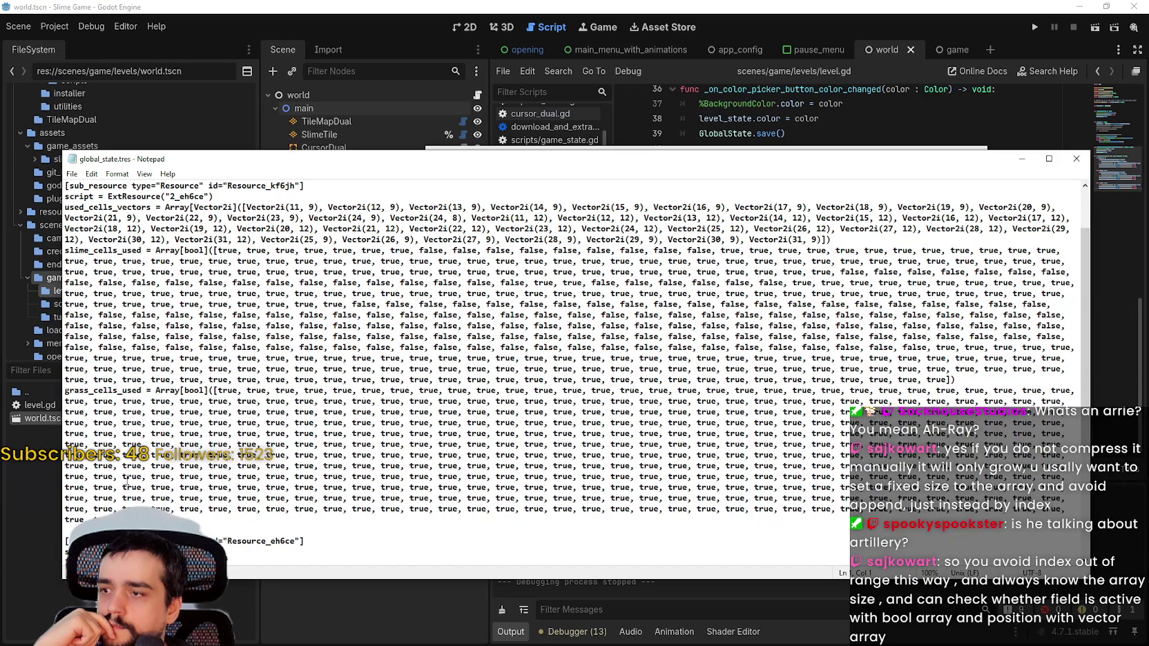
# - Search the saved grass_cells_used data in Notepad downward for 'false'; none is found
pyautogui.click(372, 391)
pyautogui.hotkey('ctrl', 'f')
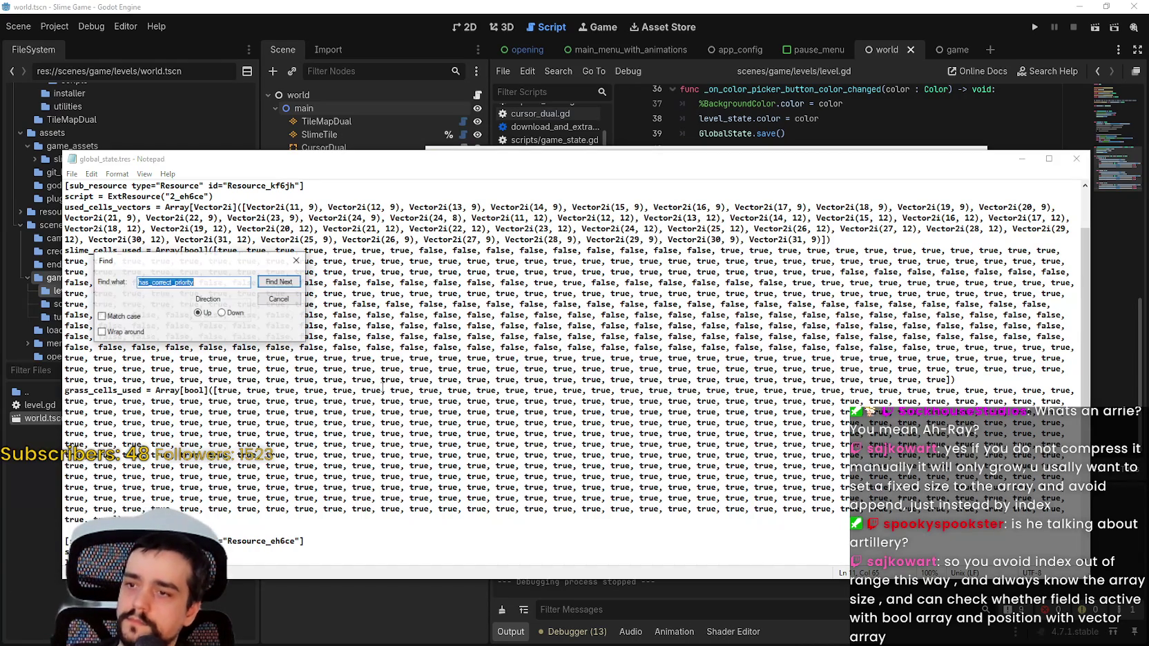
pyautogui.write('false')
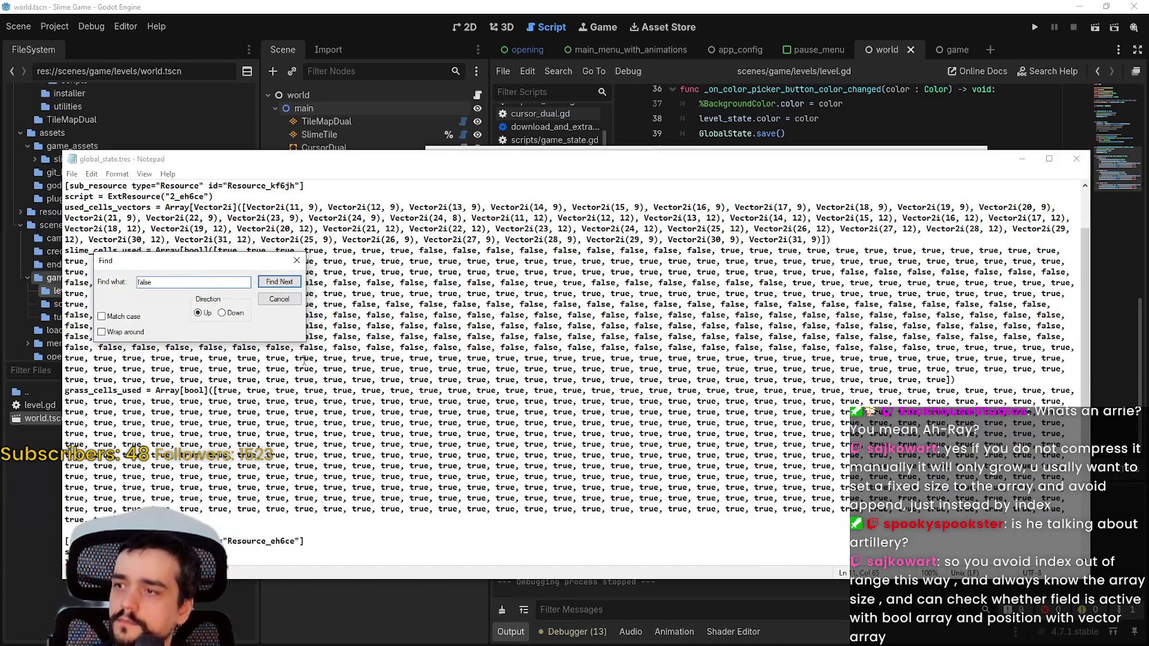
pyautogui.click(238, 312)
pyautogui.click(263, 286)
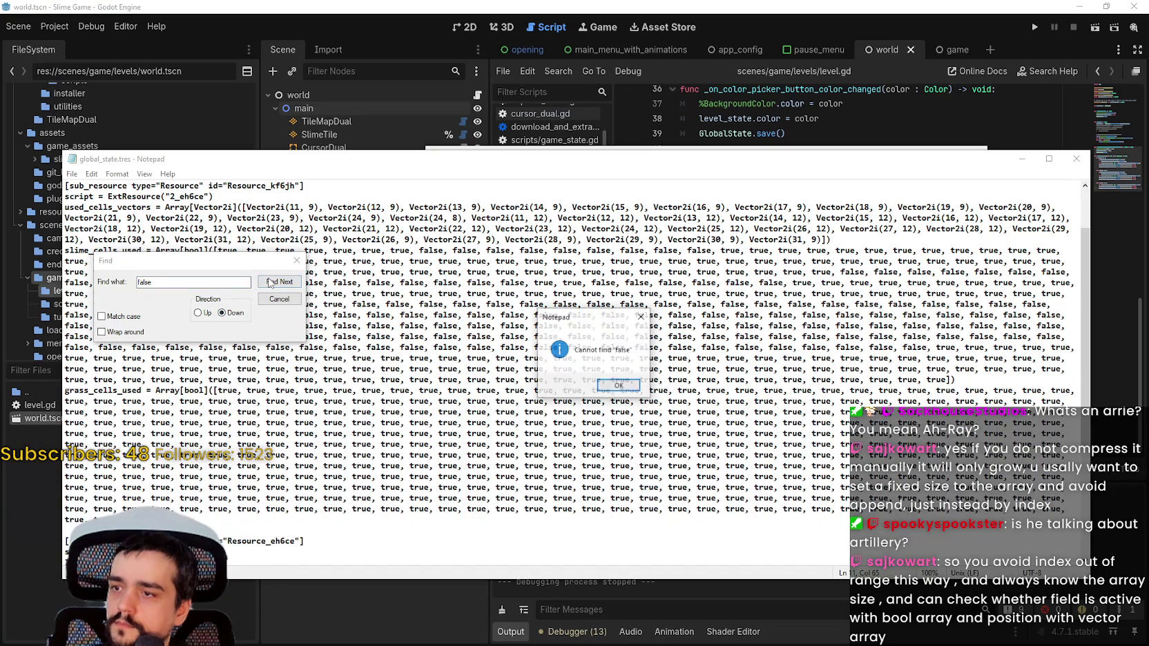
pyautogui.click(621, 388)
# - Inspect runs of grass_cells_used and slime_cells_used values, then return to level.gd in Godot
pyautogui.moveTo(701, 423)
pyautogui.mouseDown()
pyautogui.moveTo(966, 456)
pyautogui.moveTo(1029, 499)
pyautogui.moveTo(969, 477)
pyautogui.moveTo(969, 511)
pyautogui.moveTo(970, 498)
pyautogui.mouseUp()
pyautogui.scroll(1, 446, 514)
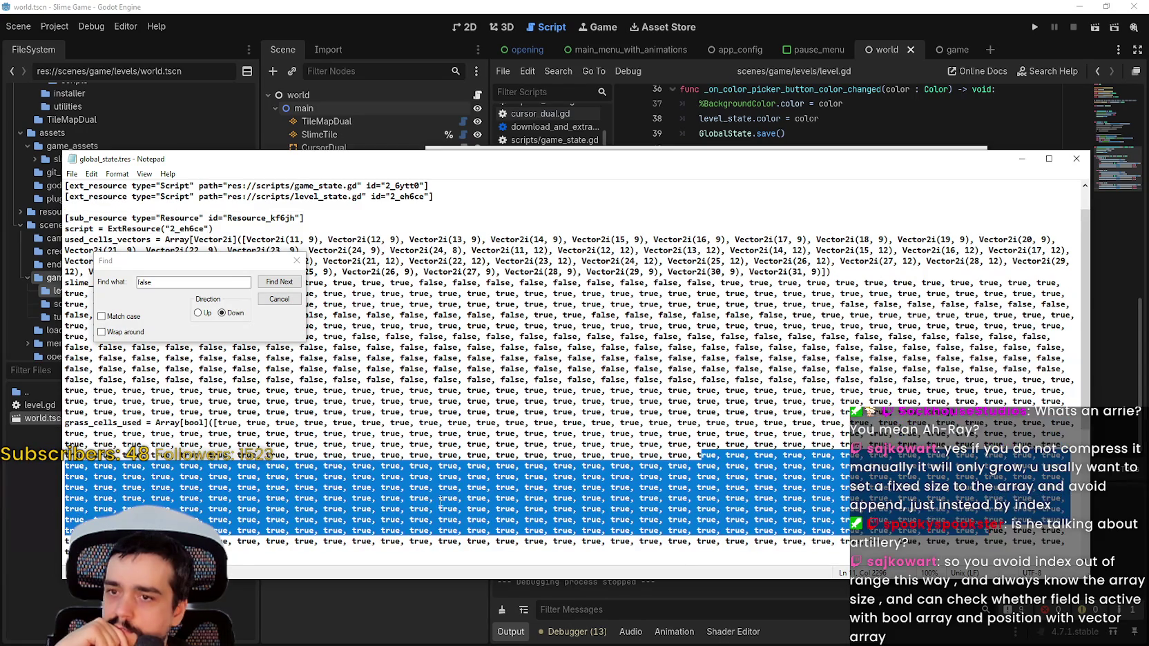
pyautogui.moveTo(279, 422)
pyautogui.mouseDown()
pyautogui.moveTo(414, 444)
pyautogui.moveTo(404, 476)
pyautogui.mouseUp()
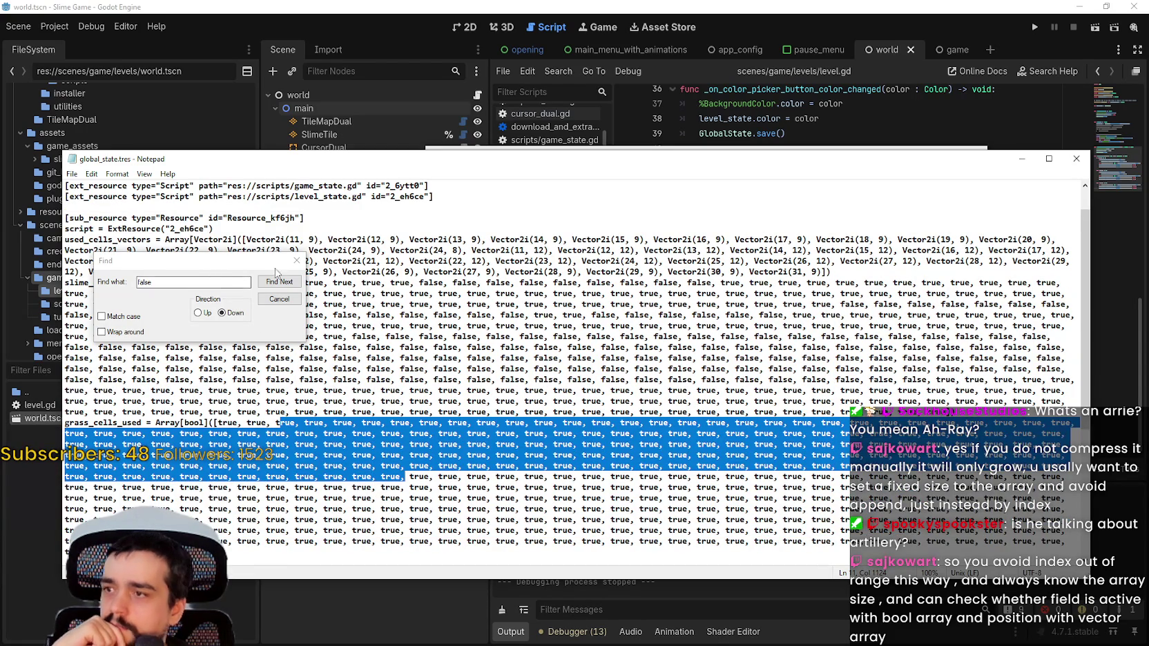
pyautogui.click(297, 260)
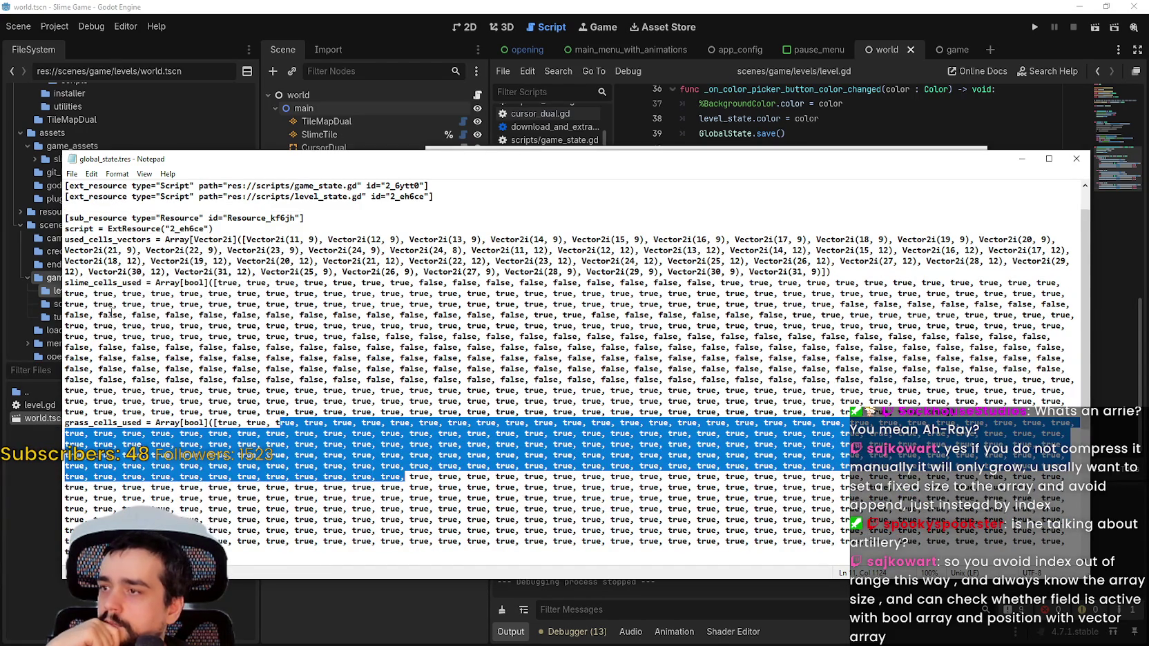
pyautogui.moveTo(275, 282)
pyautogui.mouseDown()
pyautogui.moveTo(635, 294)
pyautogui.moveTo(951, 283)
pyautogui.moveTo(897, 318)
pyautogui.moveTo(1002, 348)
pyautogui.moveTo(1001, 403)
pyautogui.mouseUp()
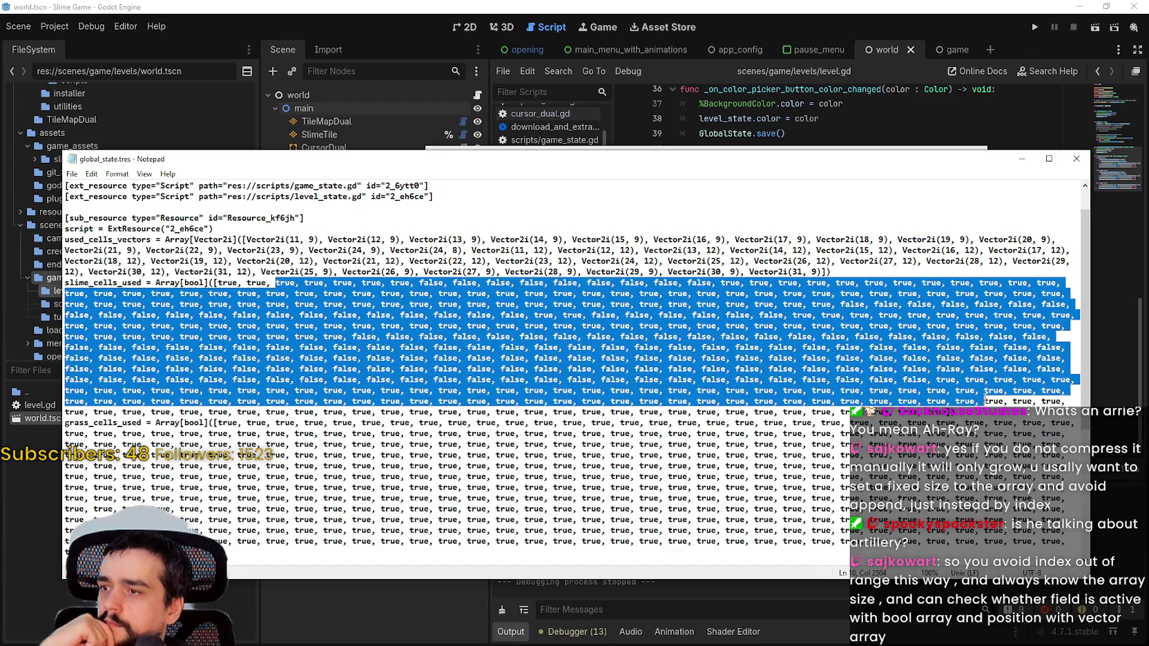
pyautogui.hotkey('alt', 'Tab')
pyautogui.scroll(-1, 926, 381)
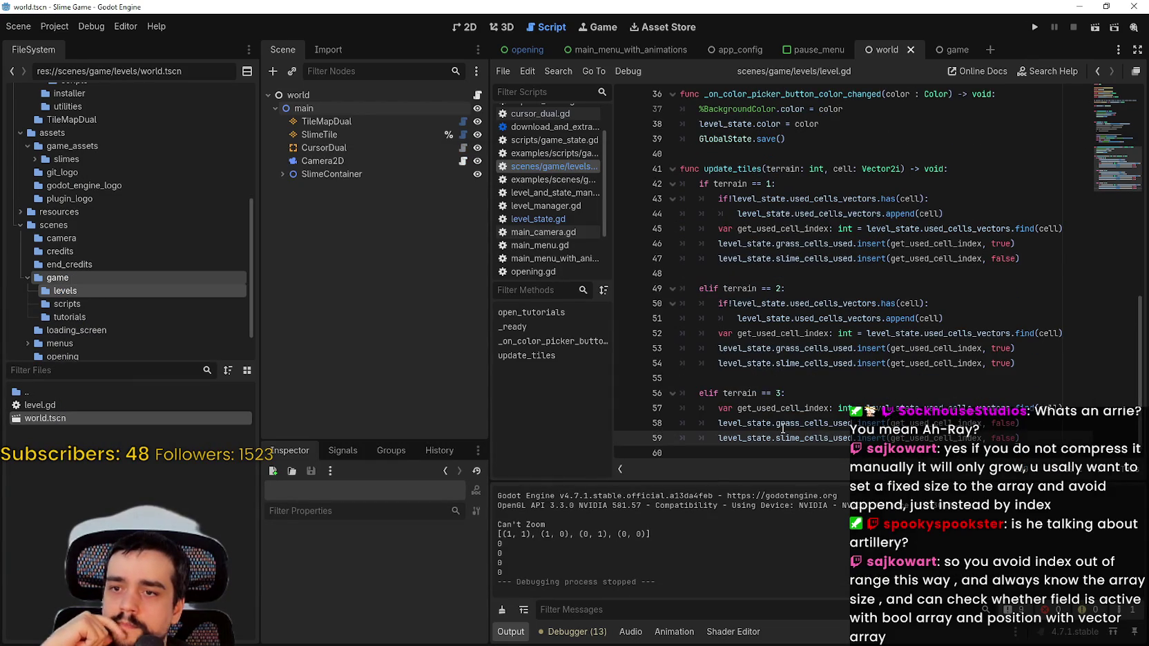
# - Review the get_used_cell_index and grass_cells_used lines 47–59 of update_tiles
pyautogui.doubleClick(818, 423)
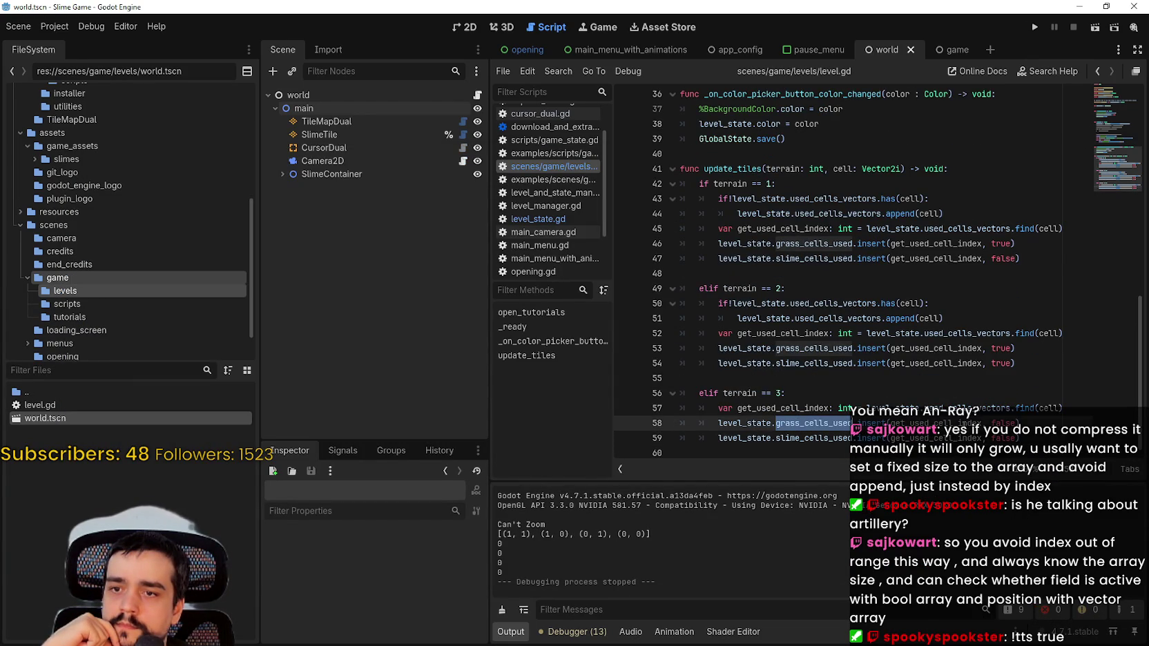
pyautogui.moveTo(918, 423)
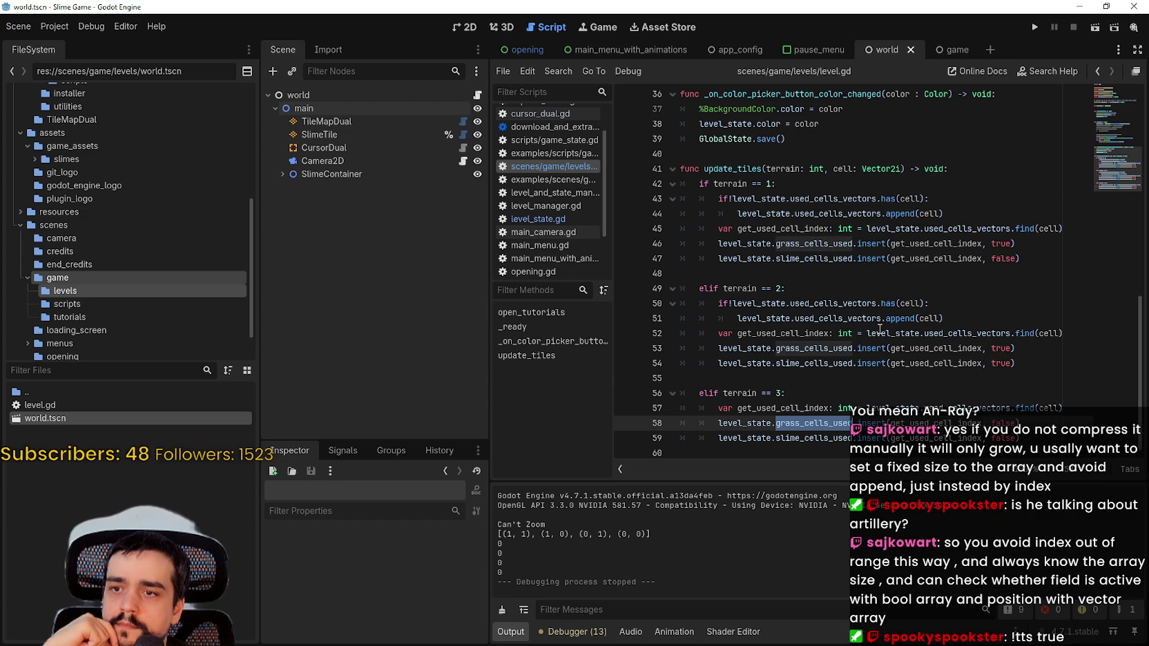
pyautogui.click(979, 423)
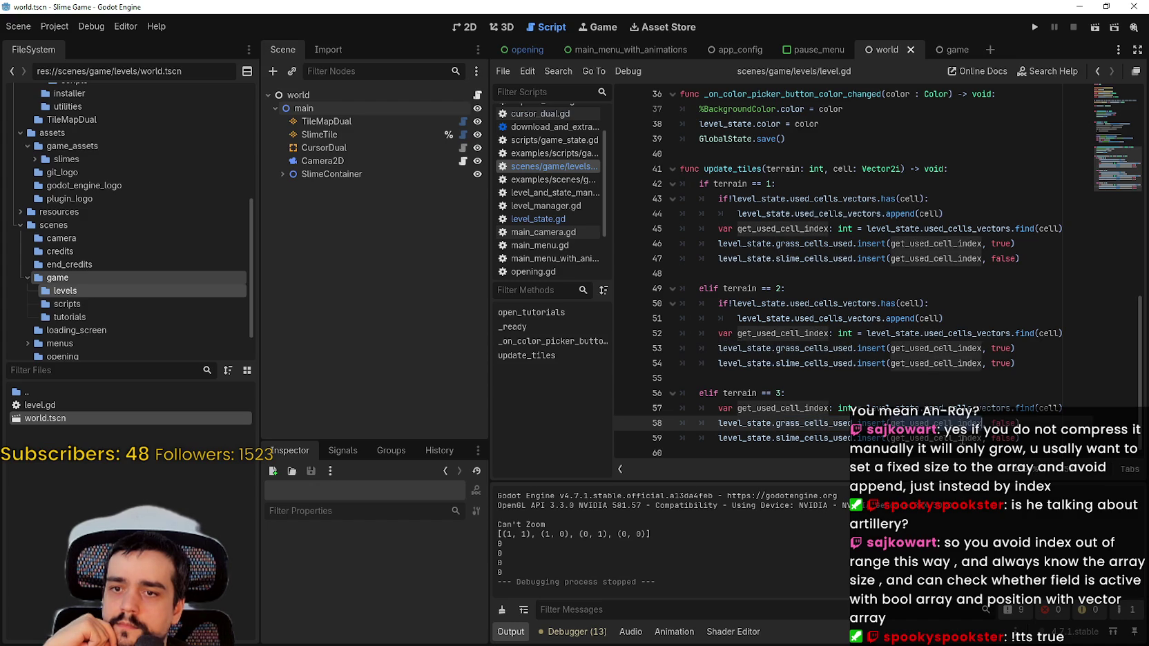
pyautogui.press('Down')
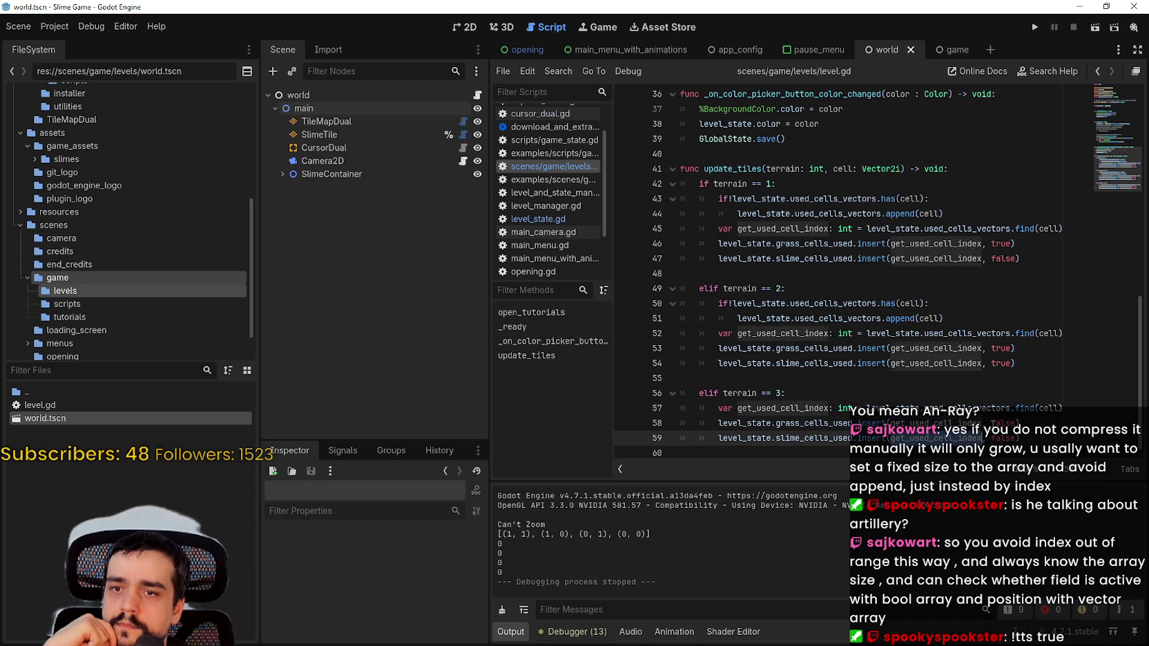
pyautogui.doubleClick(1003, 437)
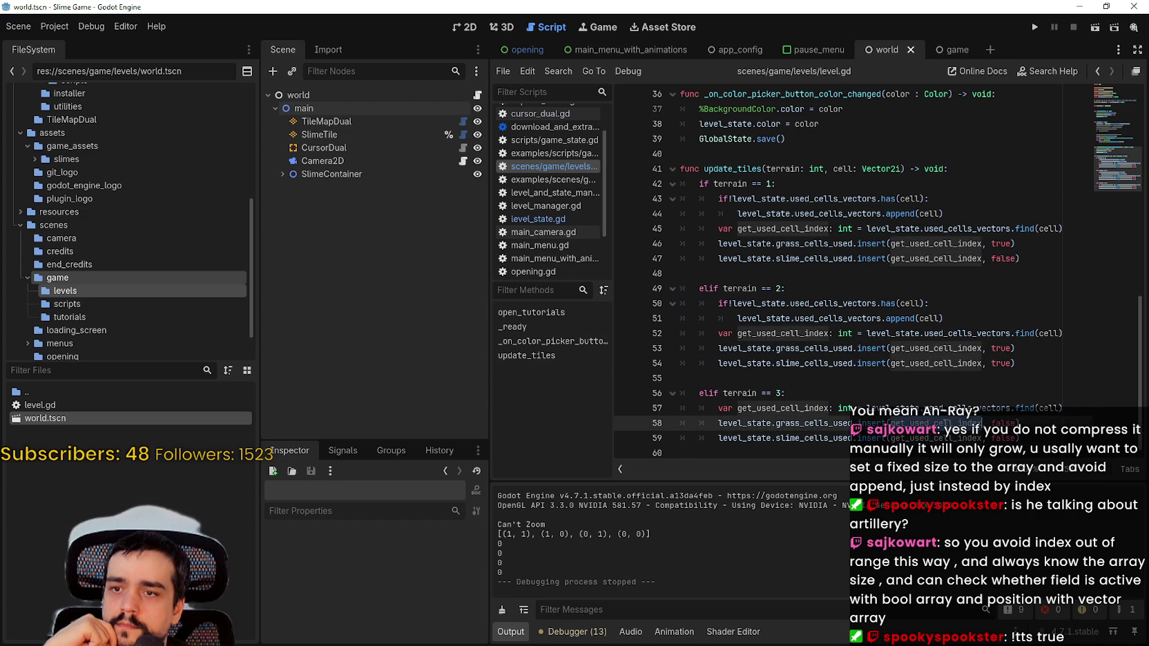
pyautogui.doubleClick(965, 349)
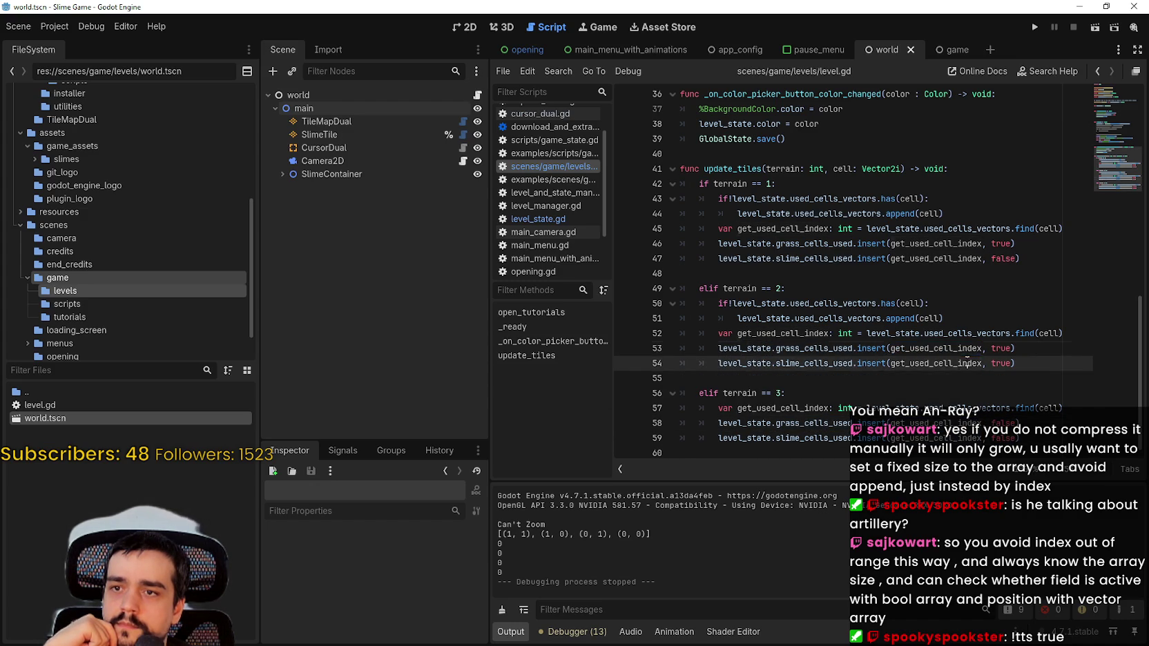
pyautogui.doubleClick(958, 258)
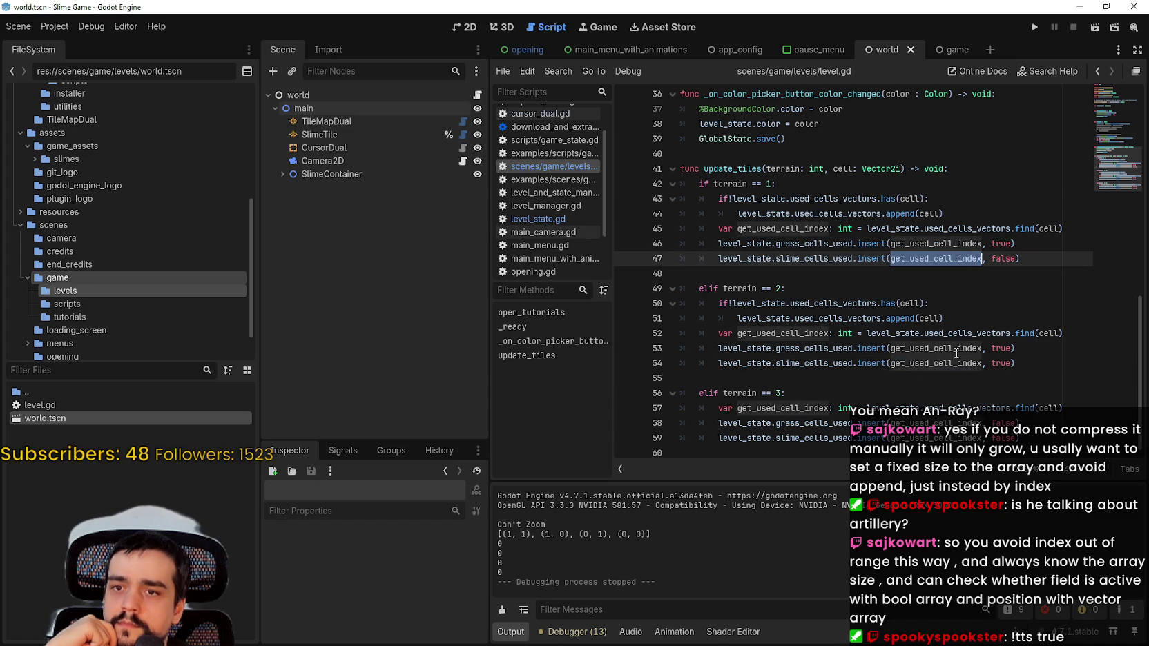
pyautogui.click(945, 423)
pyautogui.click(1051, 439)
pyautogui.moveTo(1051, 439); pyautogui.dragTo(667, 429)
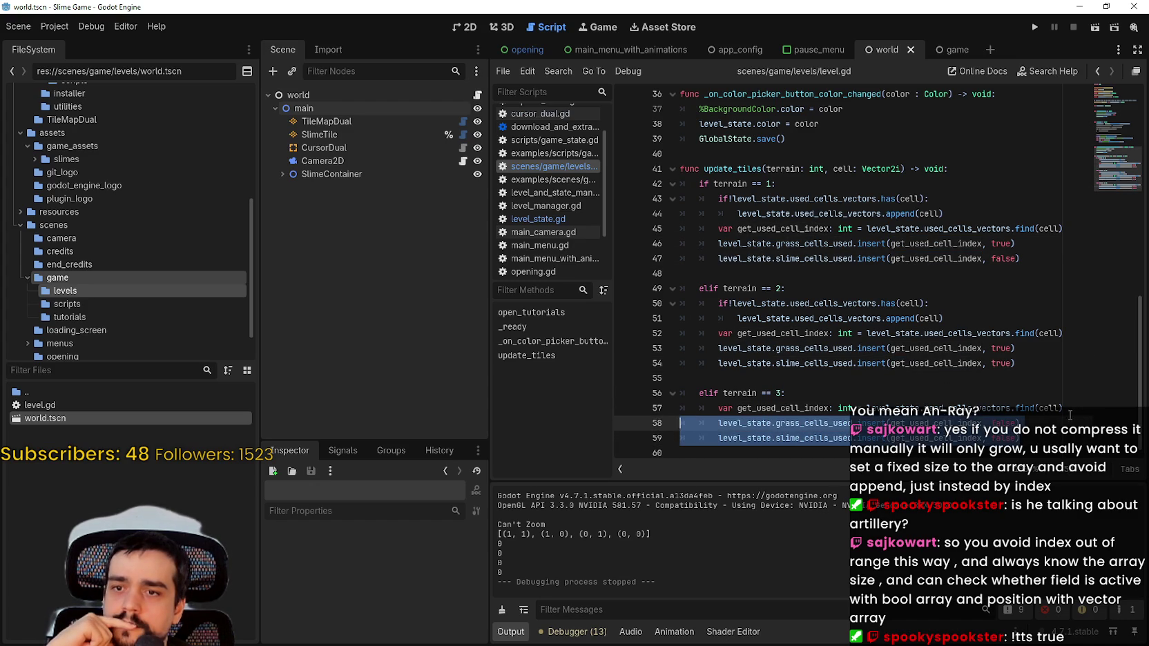
pyautogui.doubleClick(1049, 409)
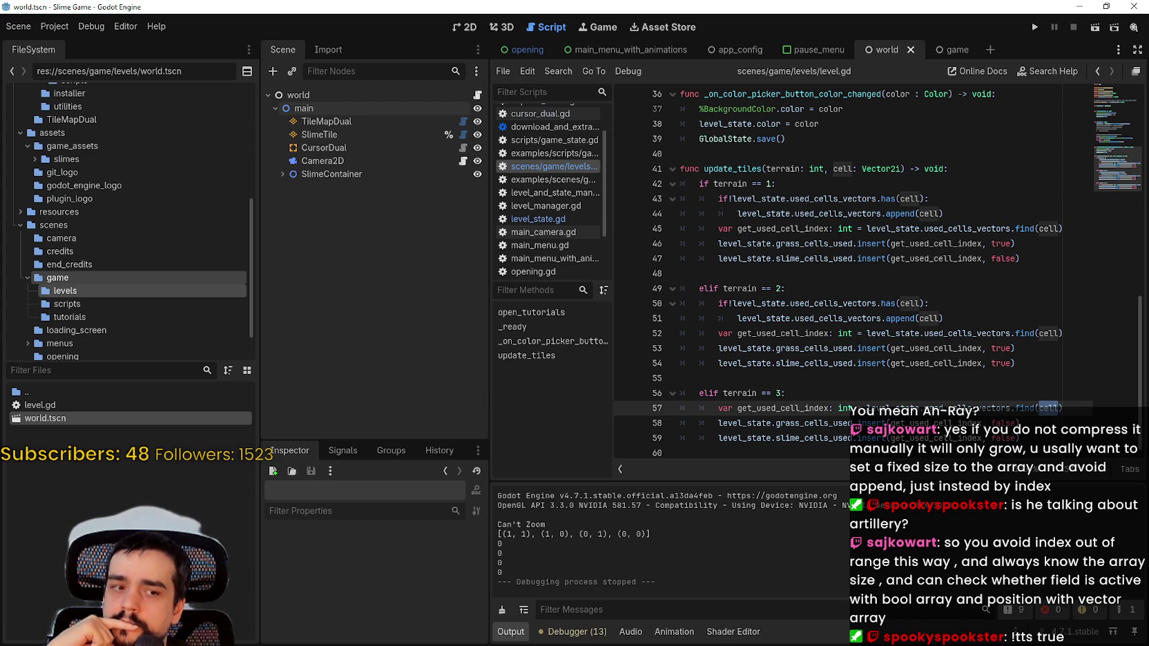
# - Change 'elif terrain == 3' on line 56 to 'elif terrain == 0' and save level.gd
pyautogui.click(782, 393)
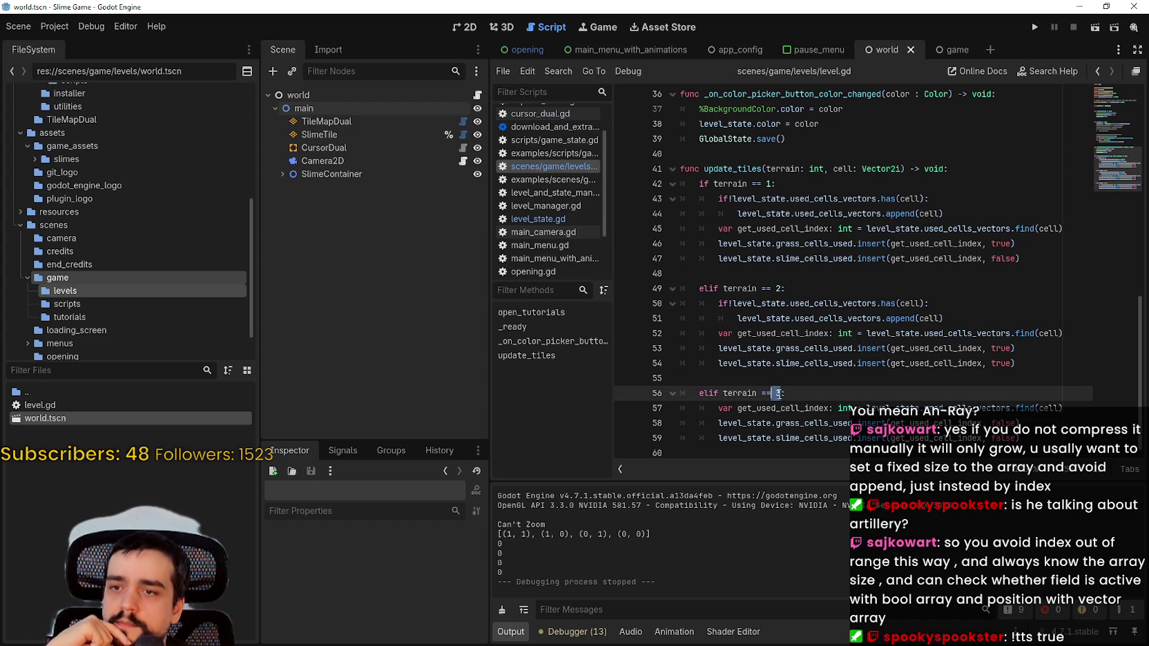
pyautogui.doubleClick(777, 394)
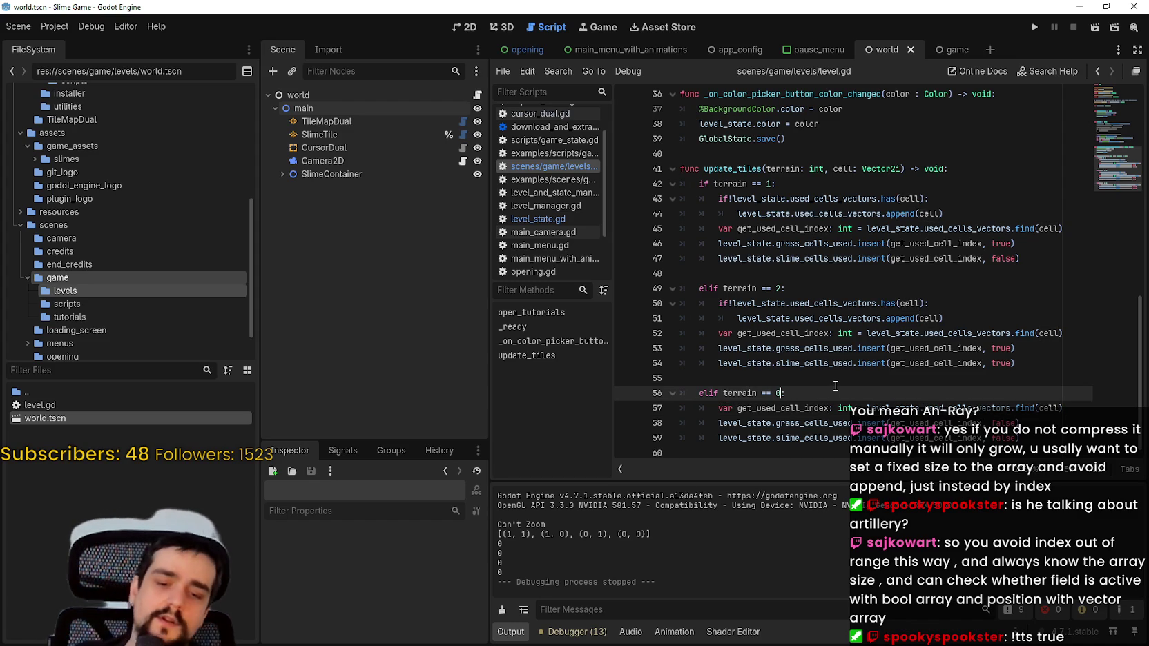
pyautogui.write('0')
pyautogui.click(776, 376)
pyautogui.hotkey('ctrl', 's')
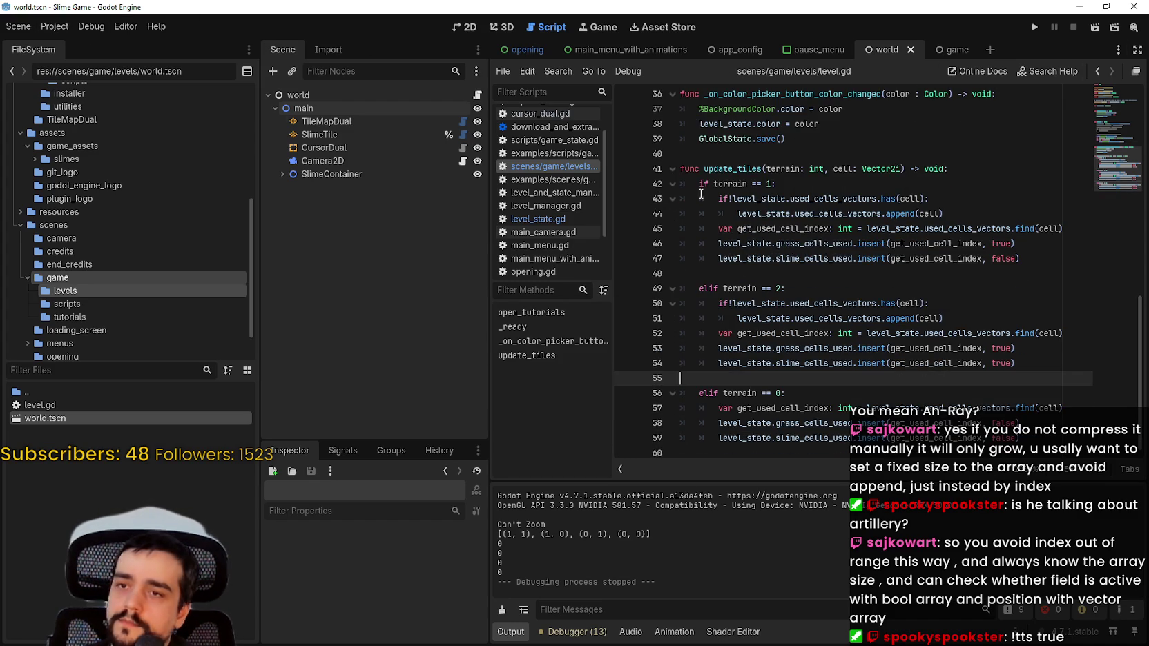
pyautogui.click(1033, 28)
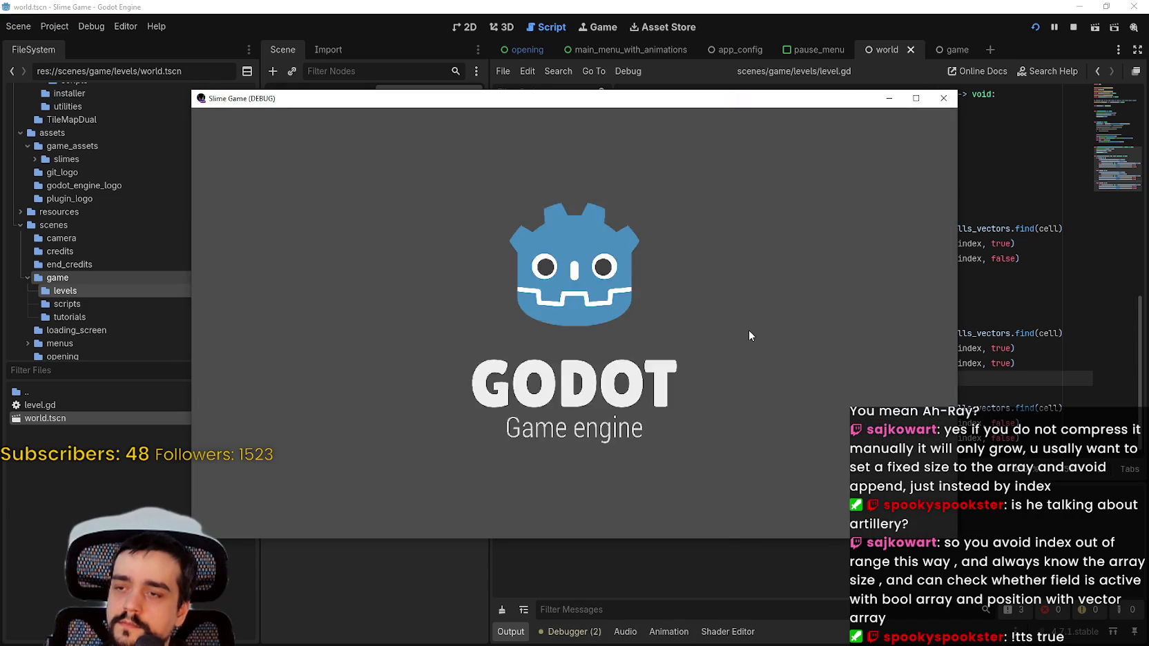
# - Start a new game and paint a grass strip with a water strip below it
pyautogui.click(568, 304)
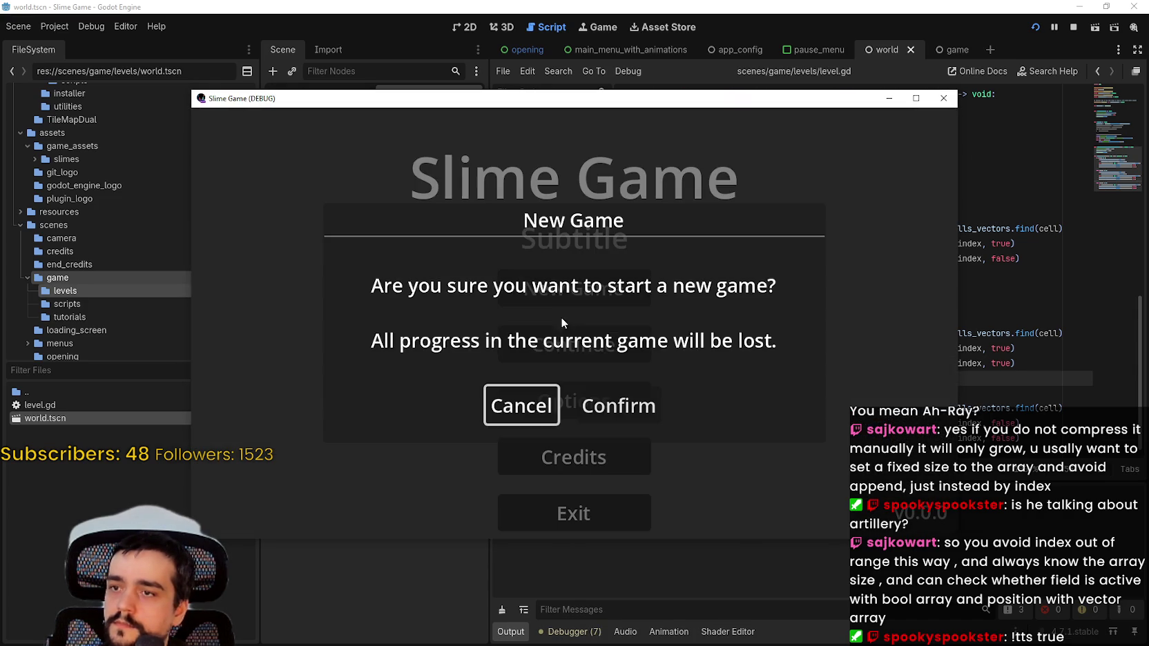
pyautogui.click(597, 405)
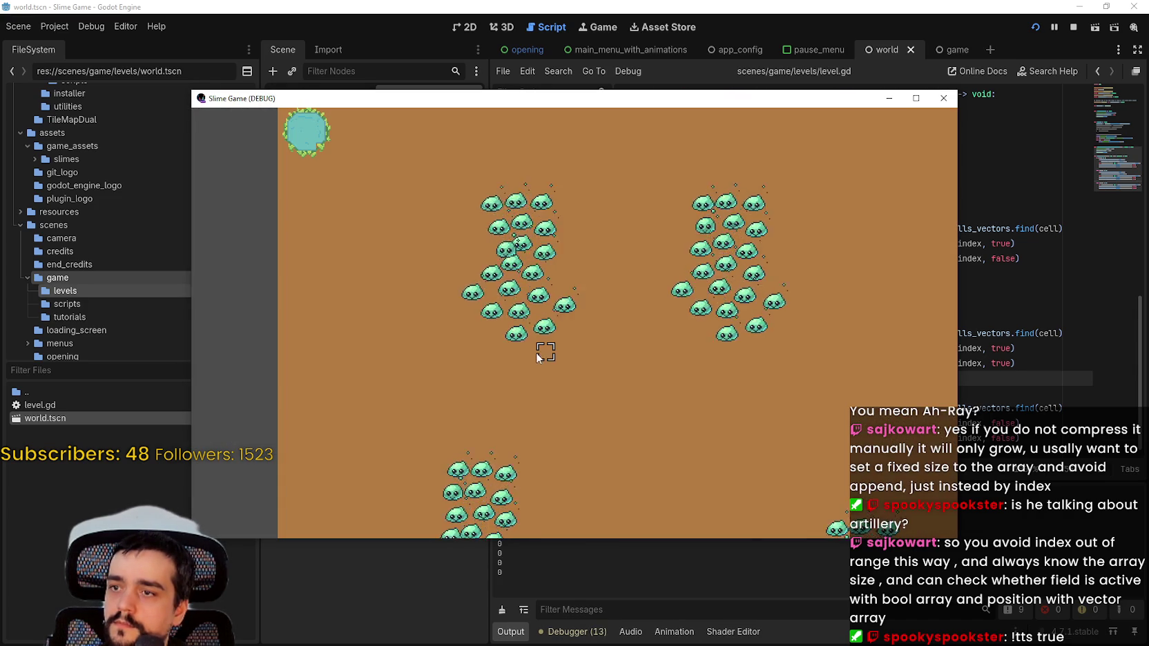
pyautogui.moveTo(483, 296); pyautogui.dragTo(822, 295)
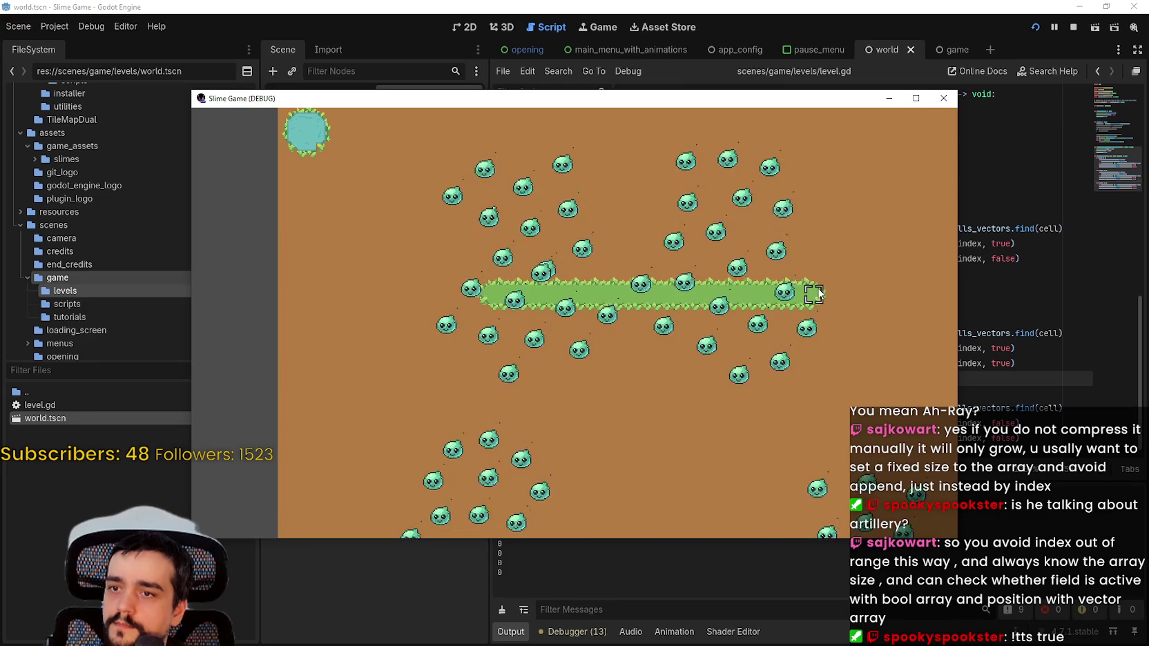
pyautogui.moveTo(489, 373); pyautogui.dragTo(818, 377)
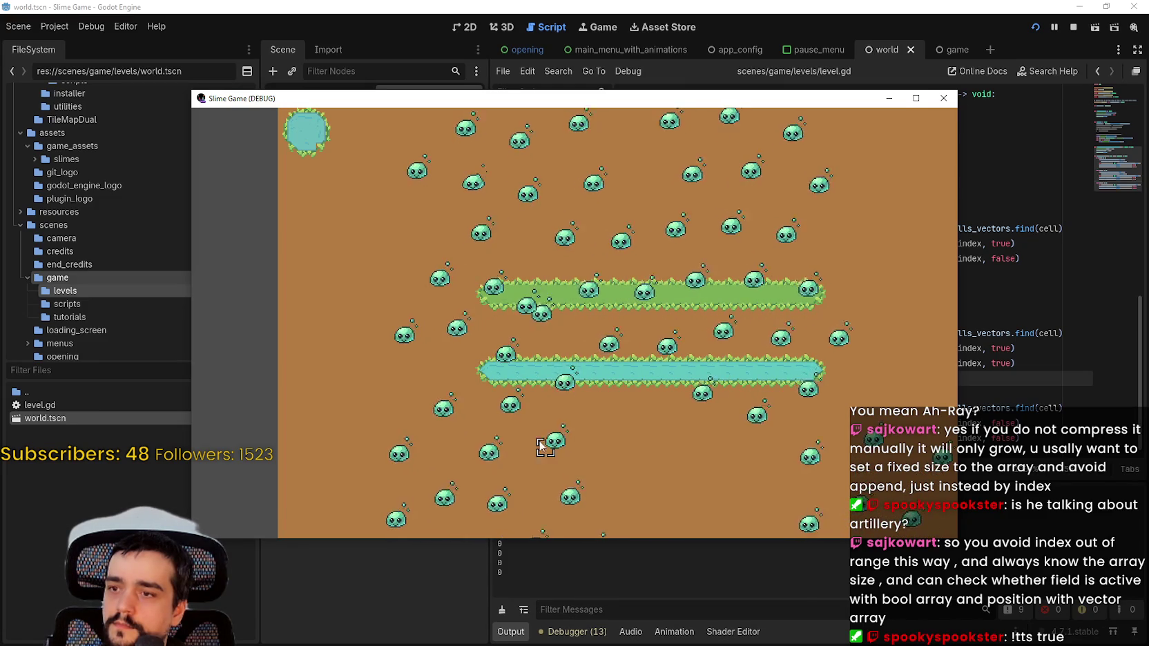
# - Break the strips into segments by placing water tiles, erasing tiles and repainting some grass
pyautogui.click(553, 297)
pyautogui.click(742, 295)
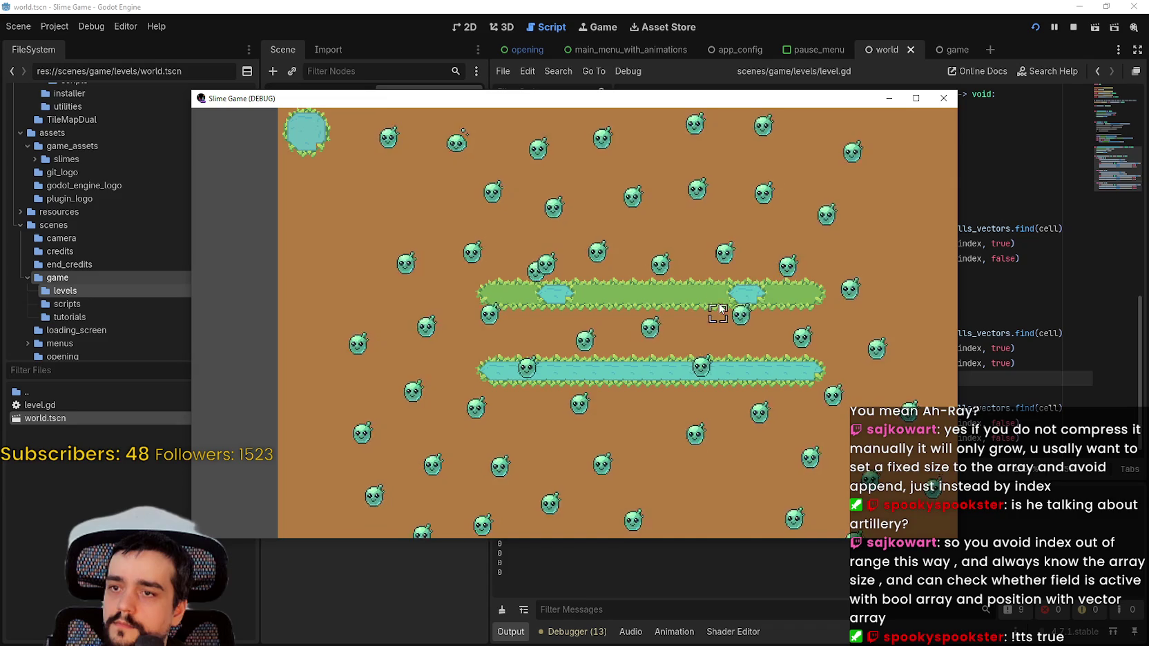
pyautogui.rightClick(641, 294)
pyautogui.rightClick(660, 294)
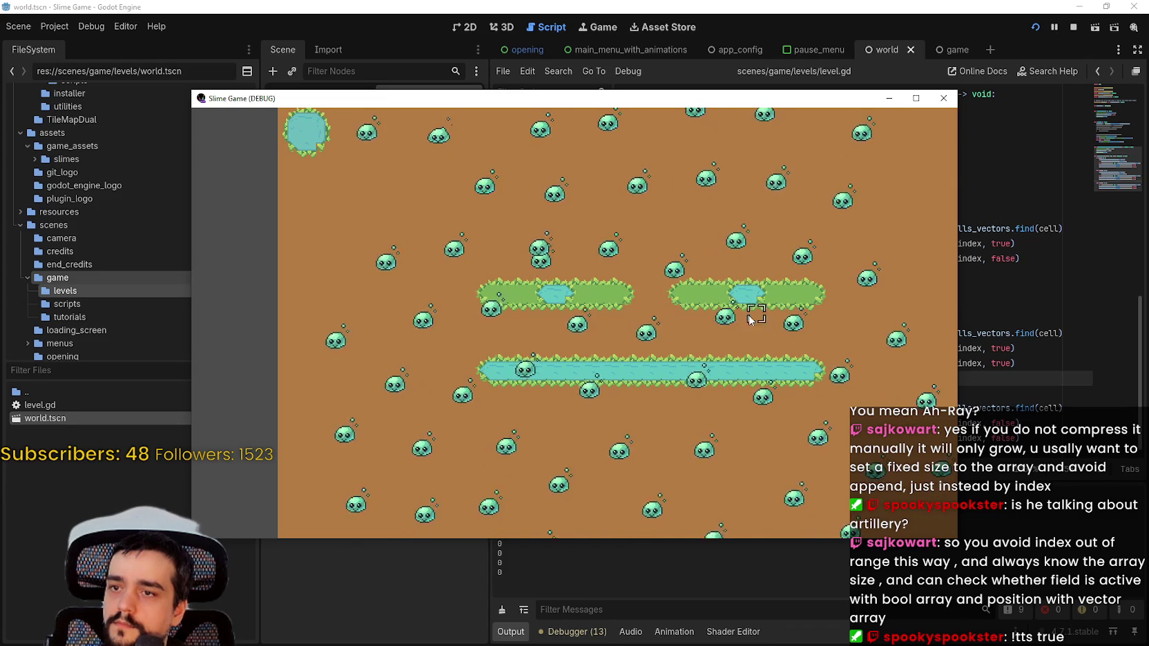
pyautogui.rightClick(708, 372)
pyautogui.moveTo(587, 373); pyautogui.dragTo(543, 373)
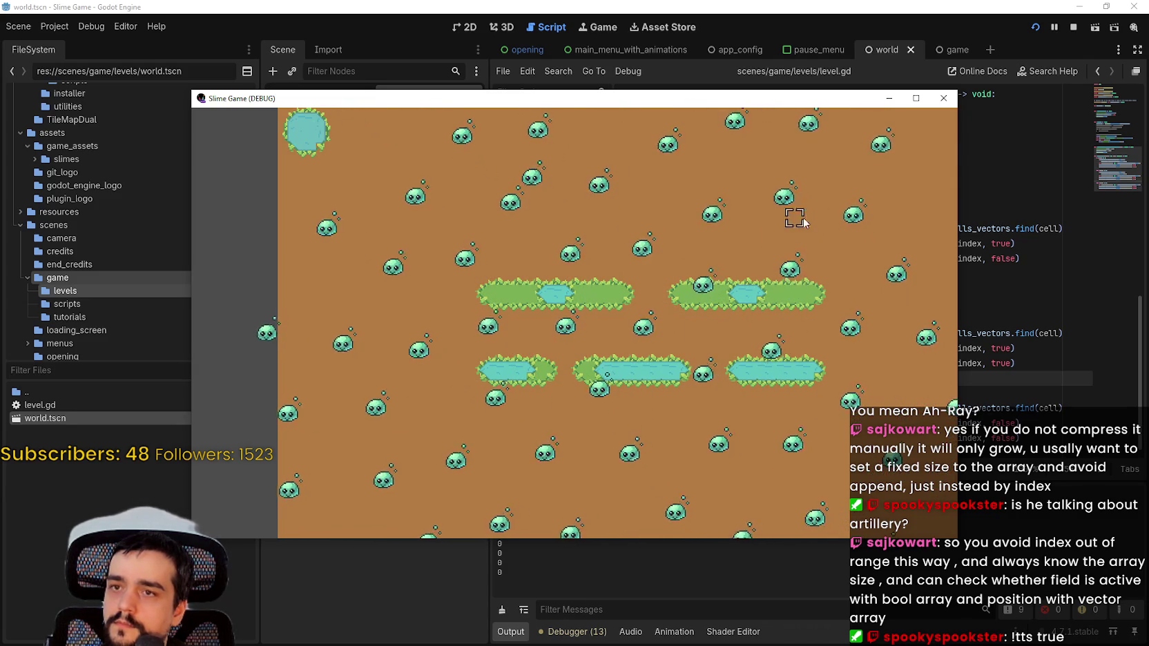
# - Pause the game and exit it, confirming the exit
pyautogui.press('Escape')
pyautogui.click(590, 466)
pyautogui.click(624, 366)
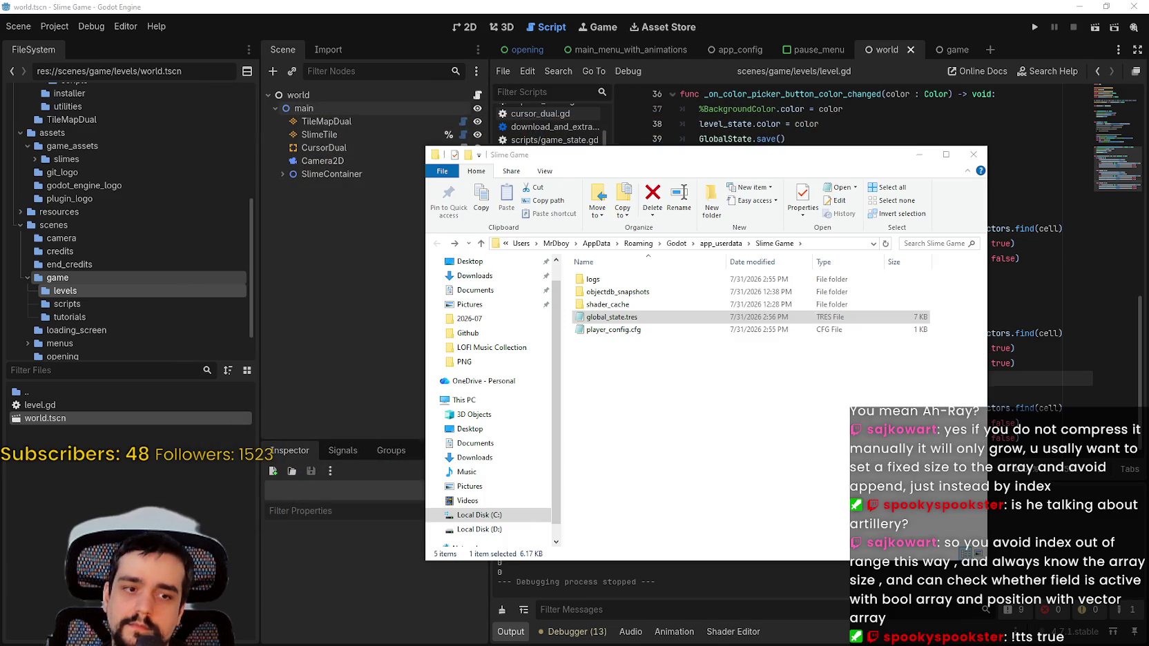
pyautogui.click(614, 317)
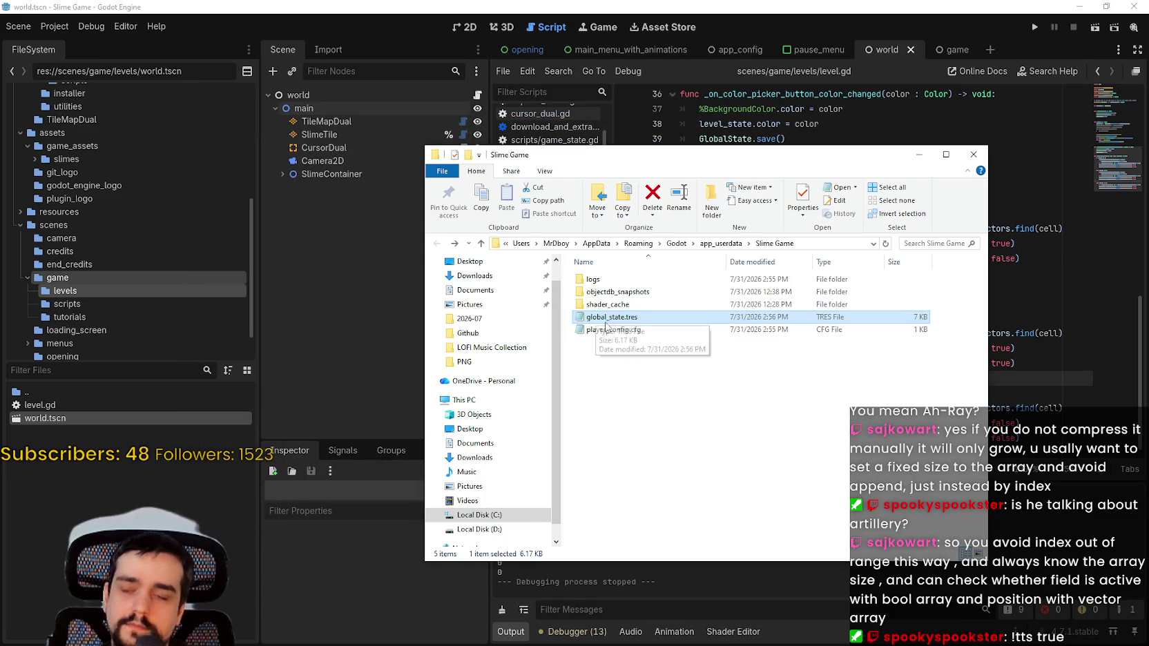
pyautogui.doubleClick(619, 322)
pyautogui.scroll(-2, 605, 399)
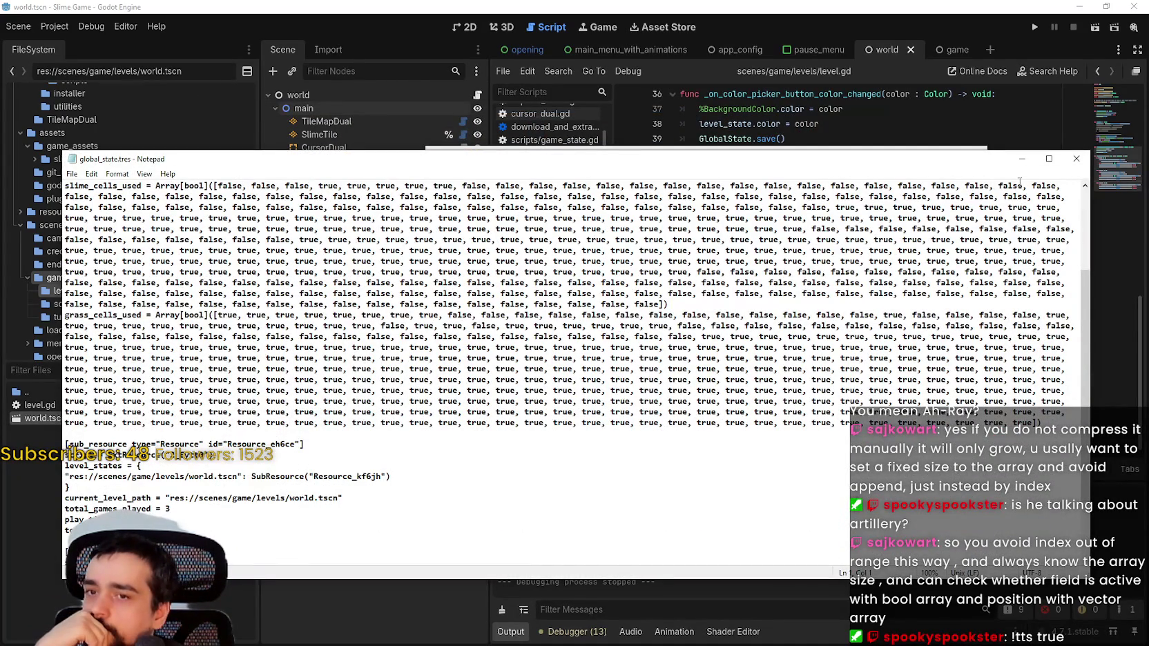
pyautogui.click(1076, 158)
pyautogui.click(925, 153)
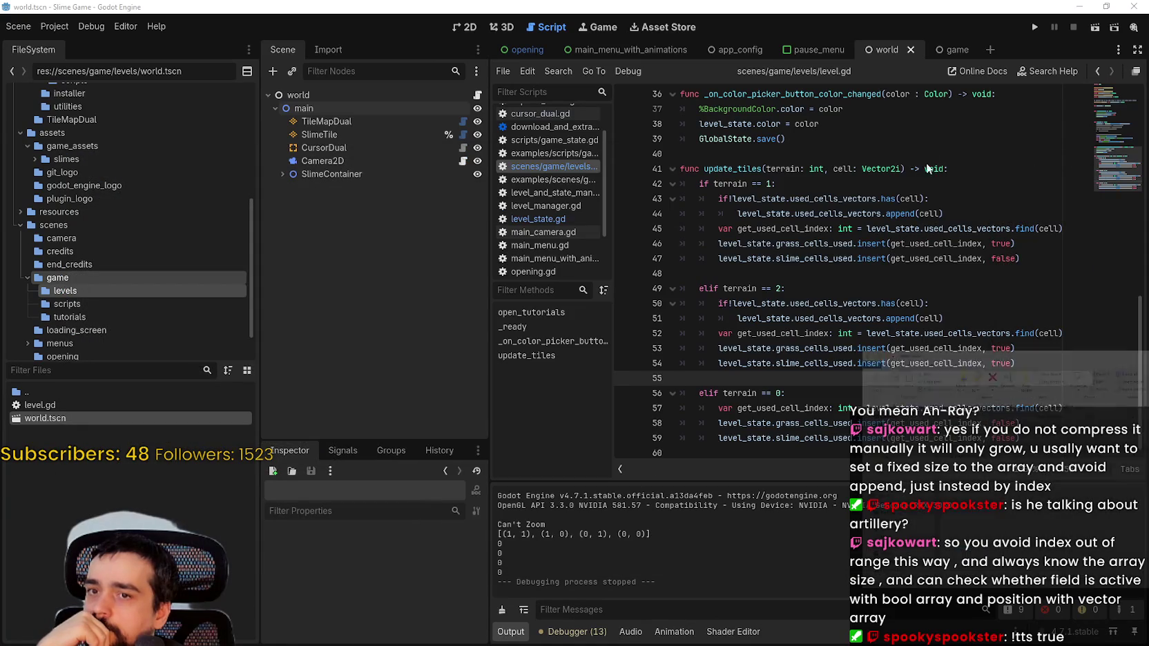
pyautogui.click(1021, 438)
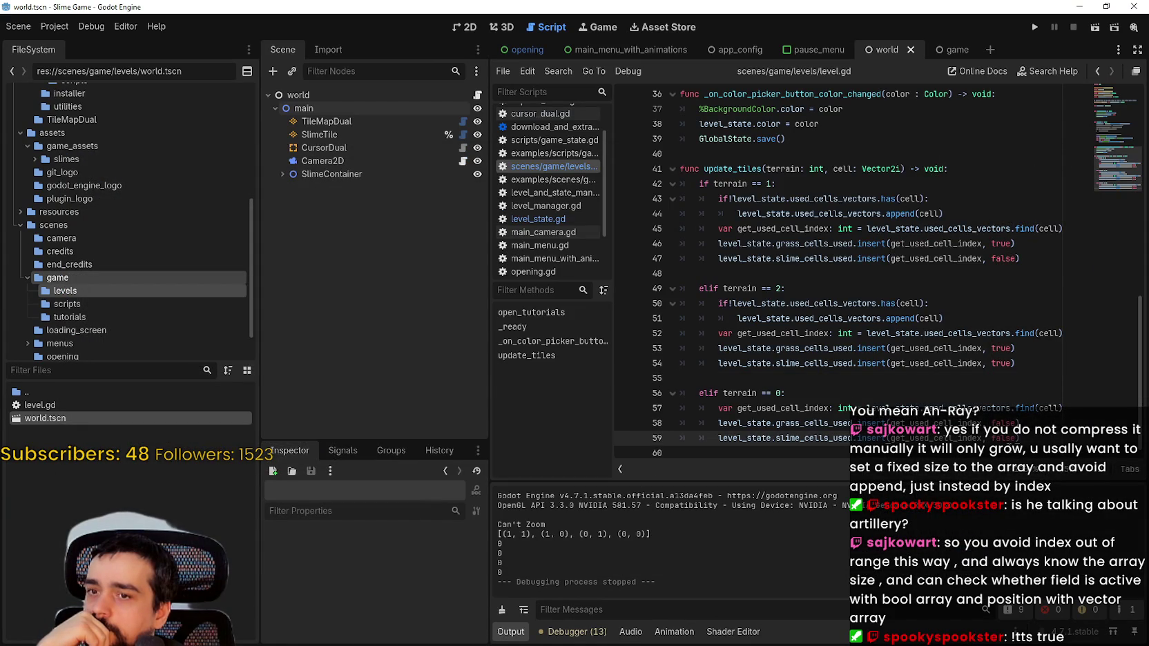
pyautogui.scroll(1, 990, 432)
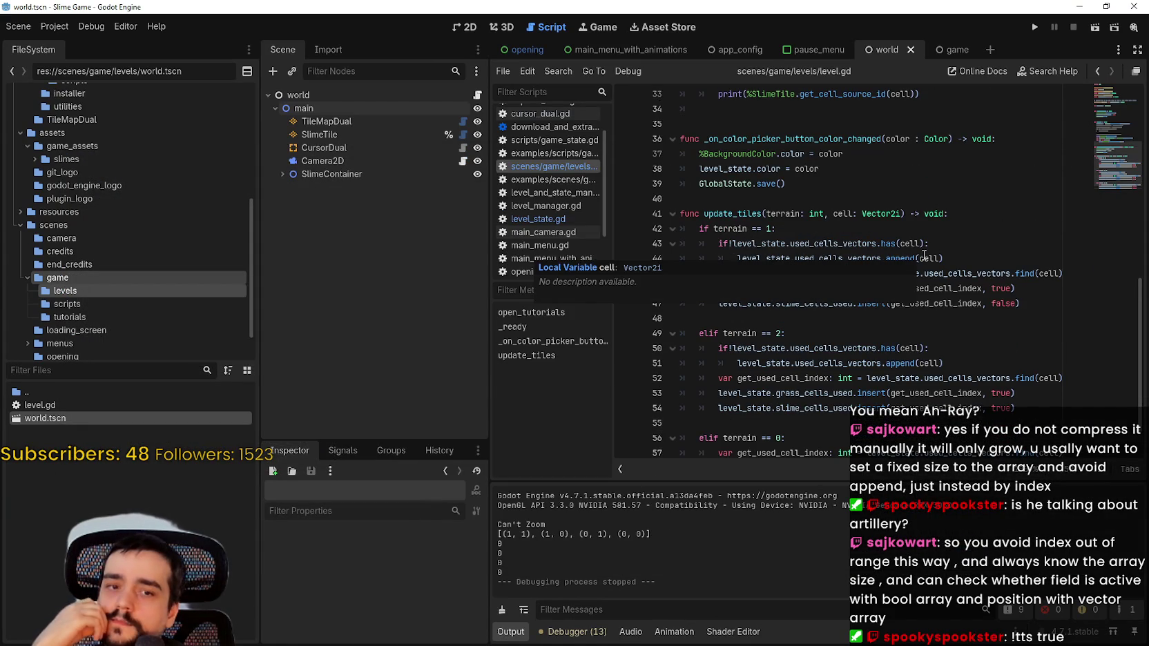
pyautogui.scroll(-1, 965, 231)
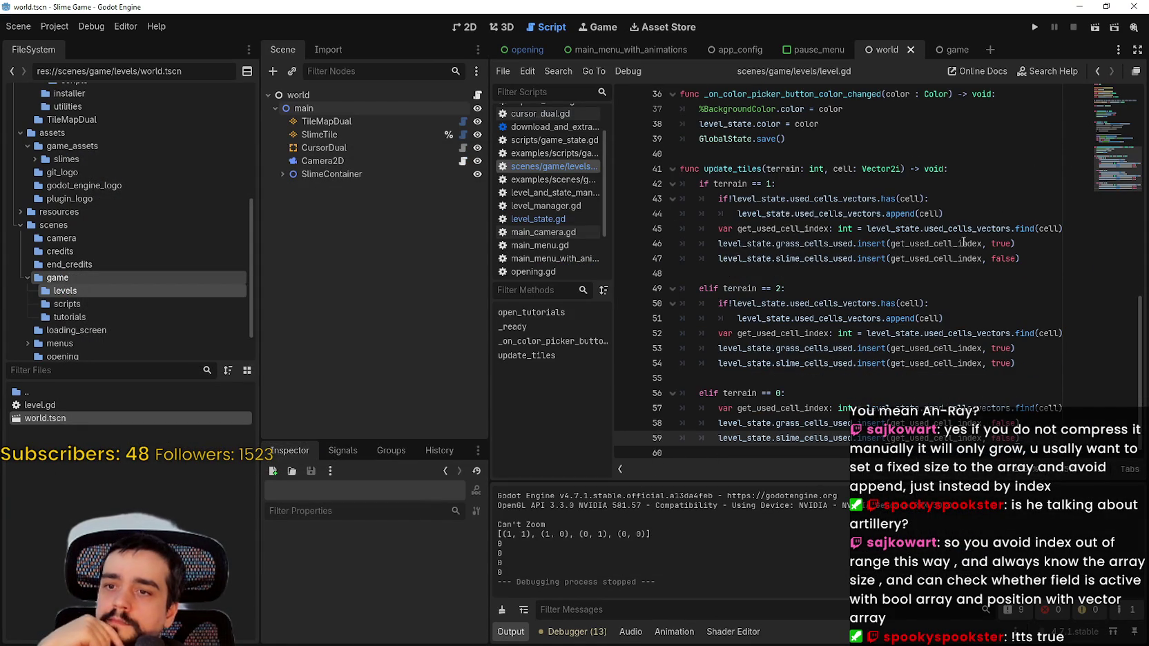
pyautogui.scroll(3, 959, 276)
pyautogui.click(953, 334)
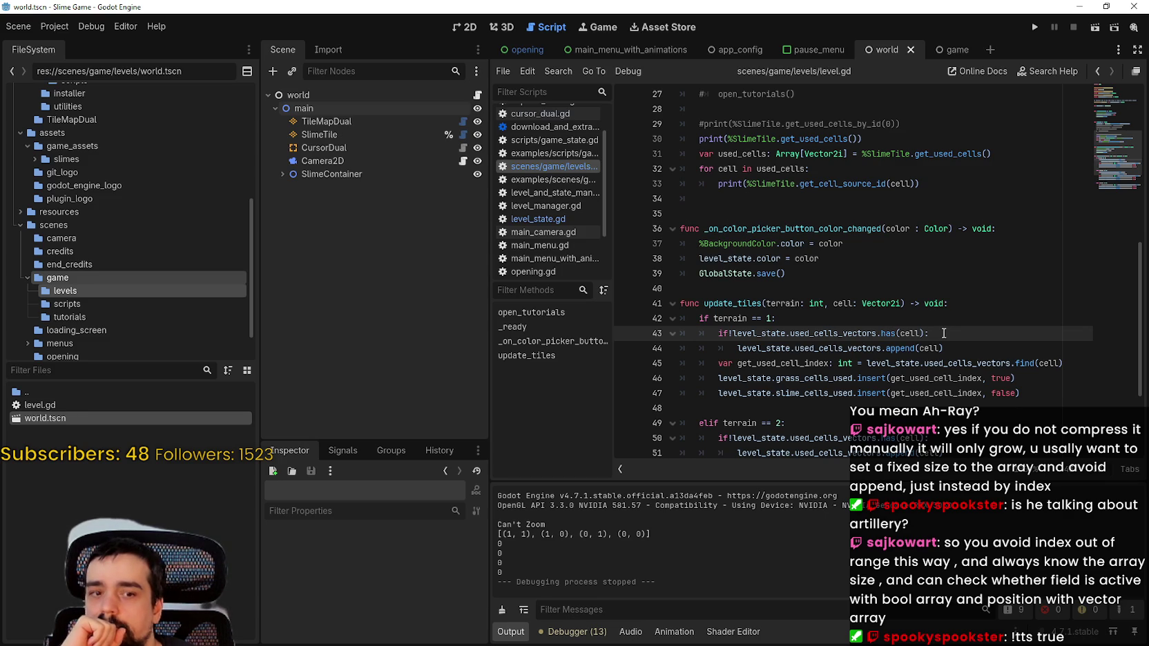
pyautogui.click(1034, 27)
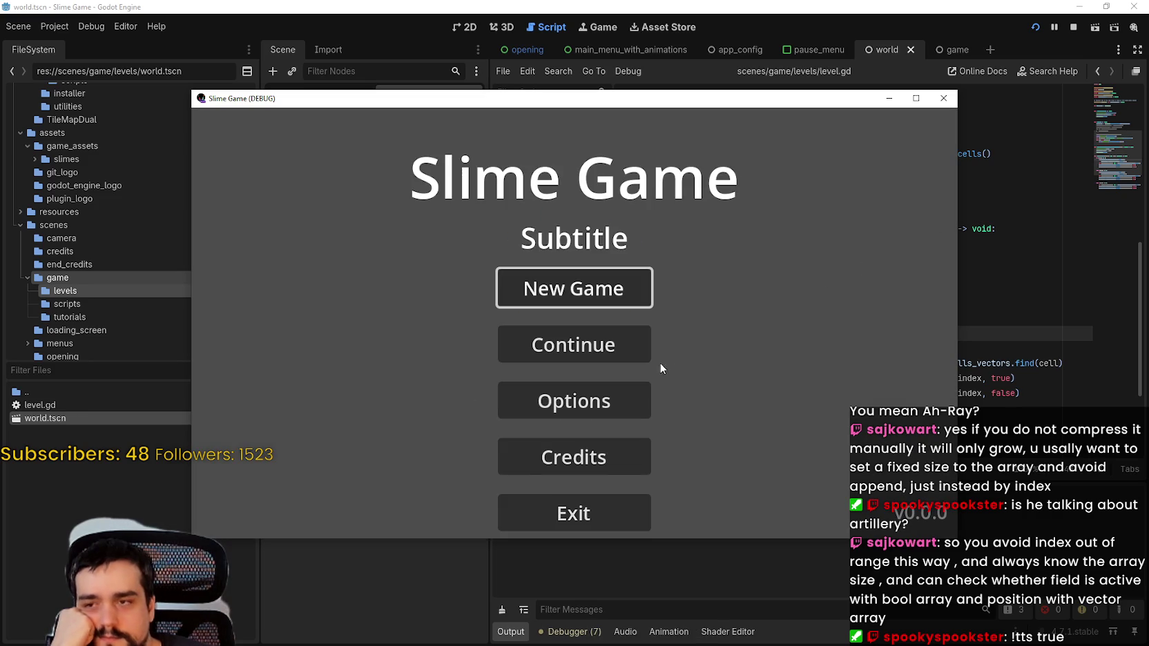
# - Continue the saved game and shift the game window slightly left
pyautogui.click(591, 350)
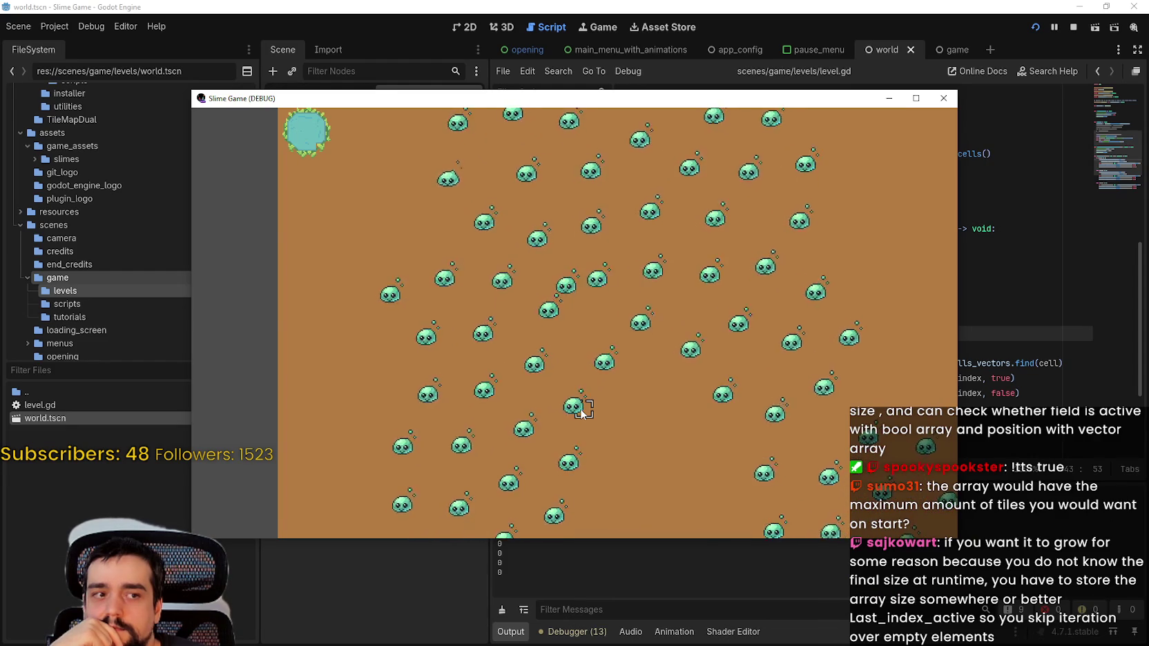
pyautogui.scroll(1, 583, 410)
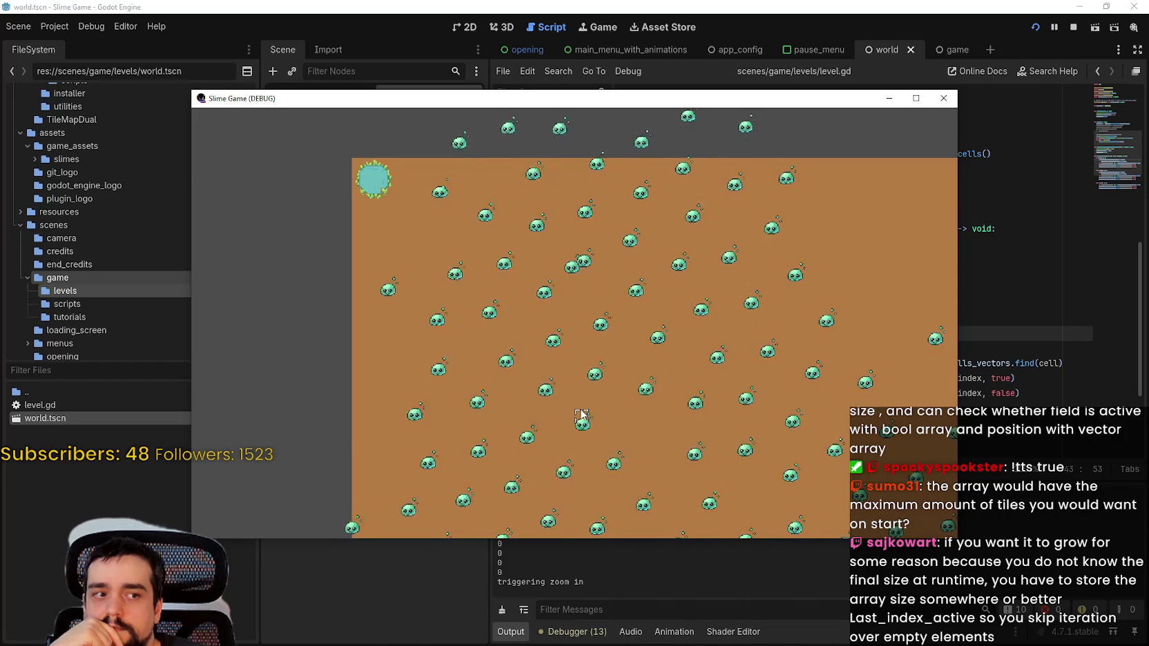
pyautogui.scroll(-1, 581, 414)
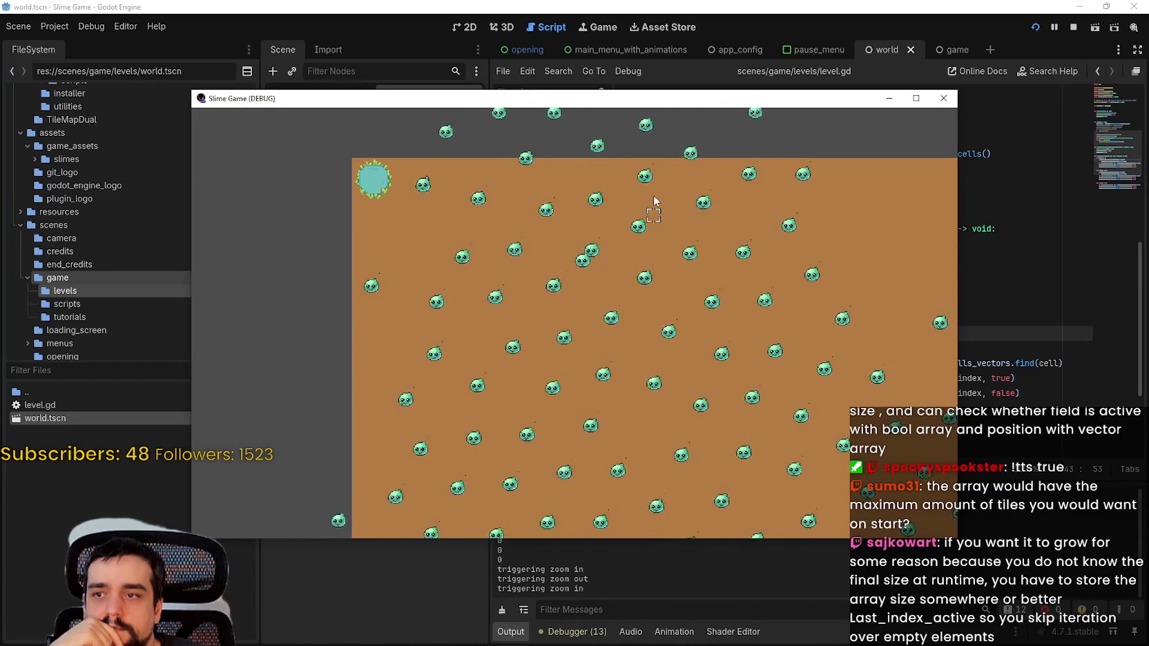
pyautogui.moveTo(683, 107); pyautogui.dragTo(645, 105)
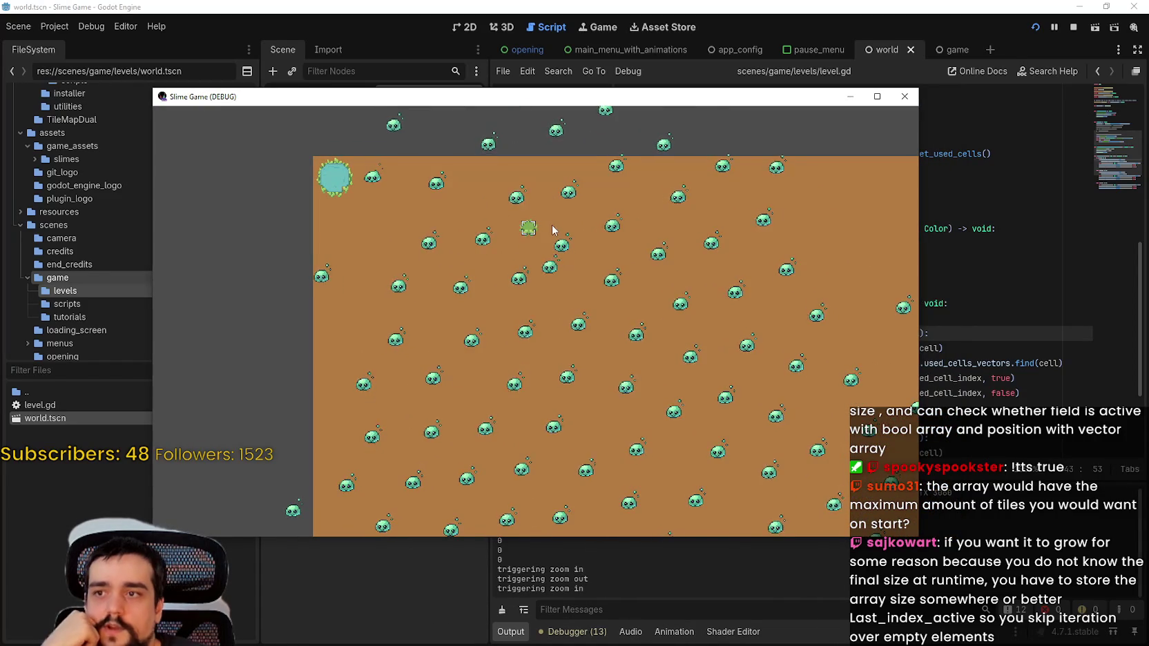
# - Paint grass extending the existing patch rightward and joining the blobs into one strip
pyautogui.click(611, 219)
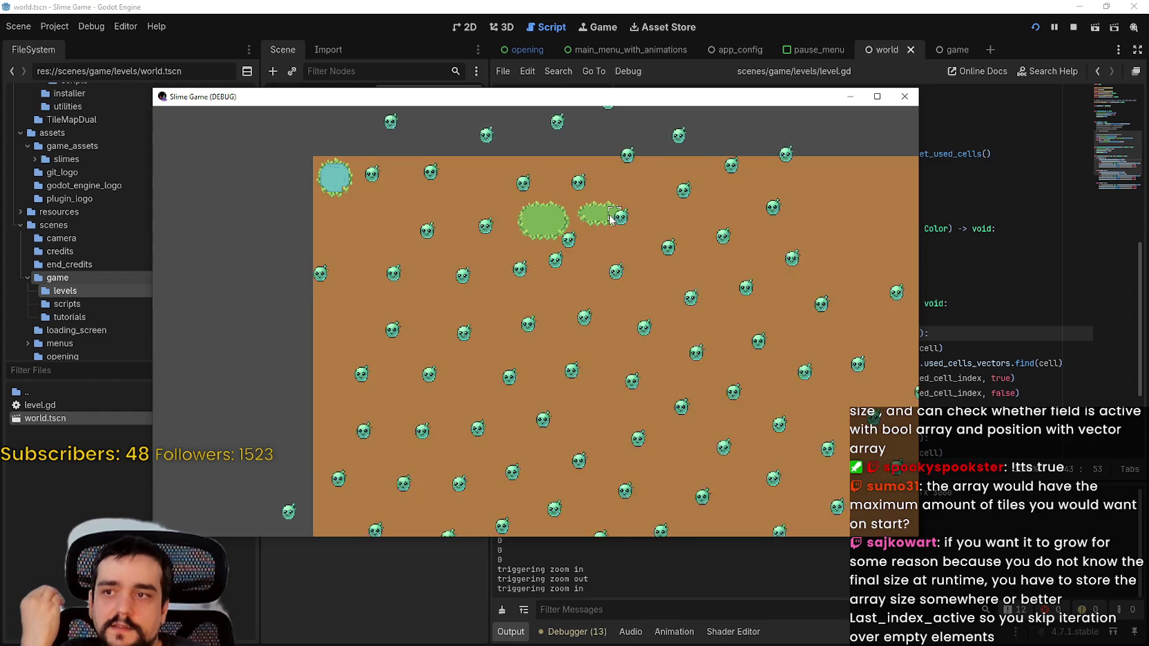
pyautogui.scroll(1, 572, 229)
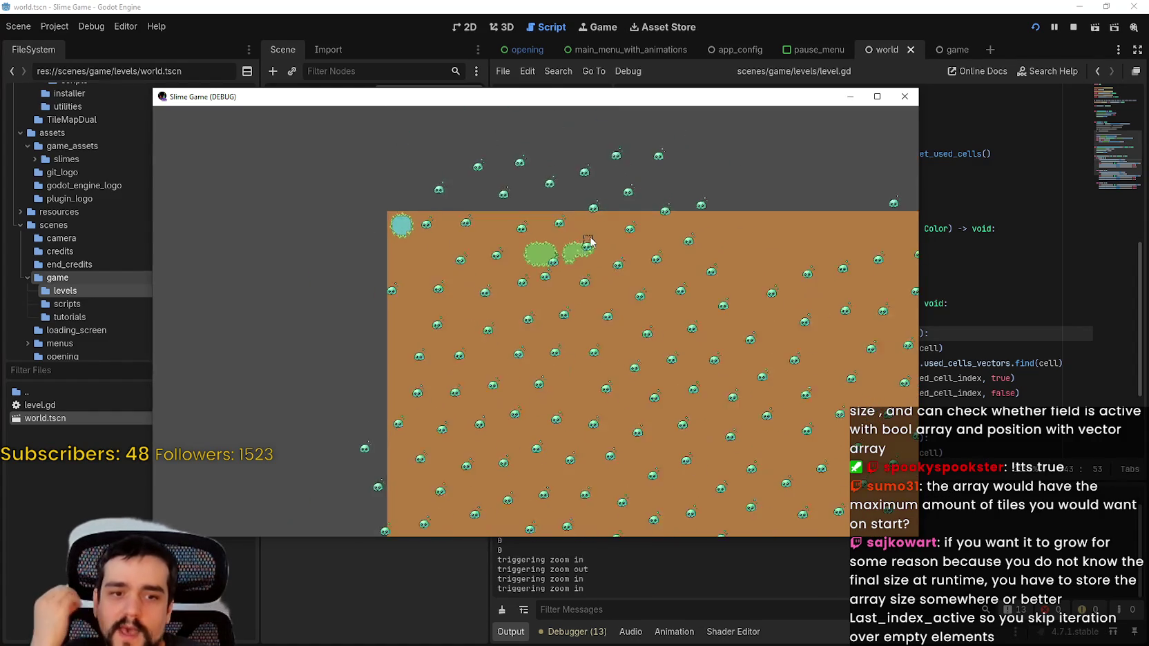
pyautogui.scroll(-2, 553, 254)
pyautogui.click(621, 235)
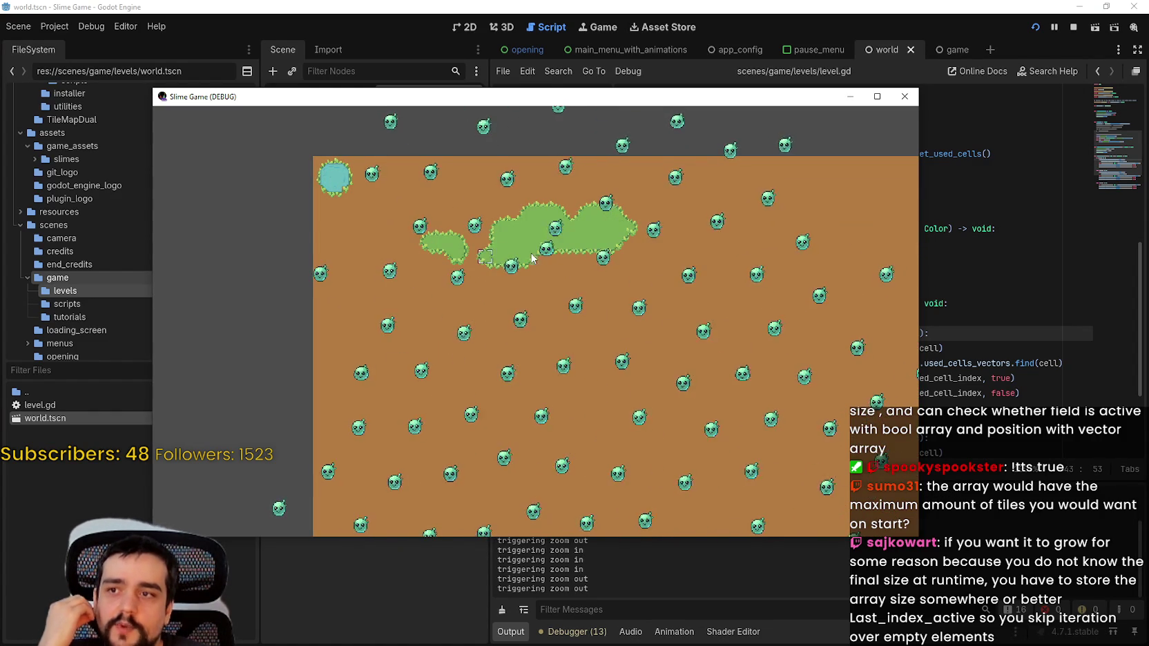
pyautogui.moveTo(486, 256); pyautogui.dragTo(700, 245)
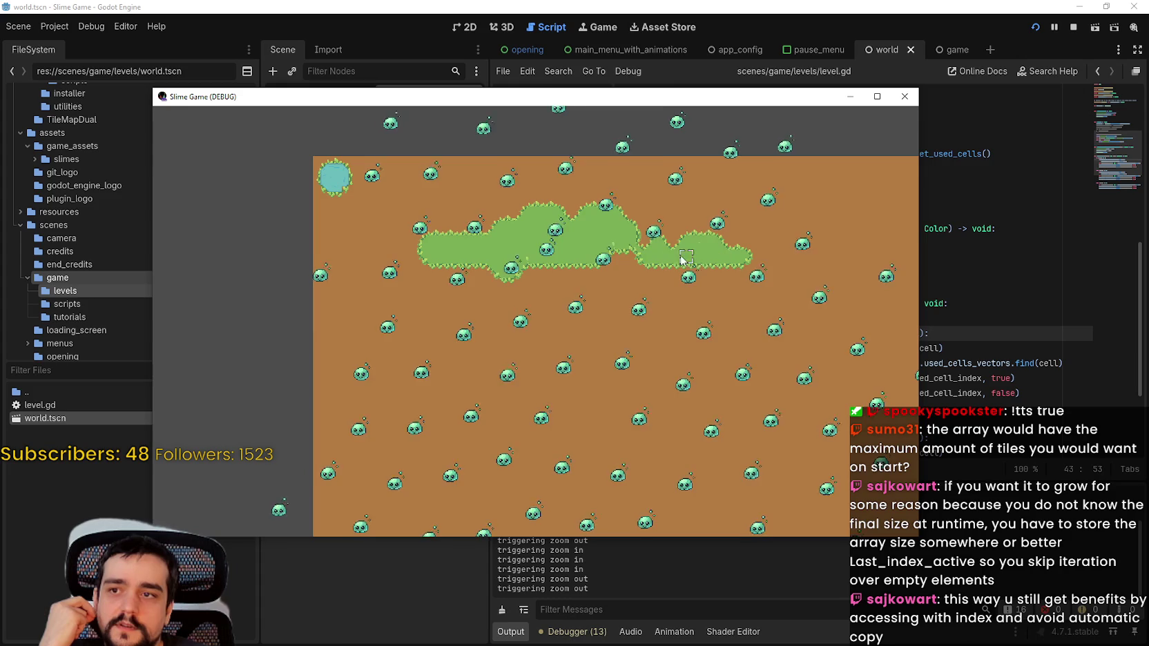
pyautogui.moveTo(532, 280); pyautogui.dragTo(773, 273)
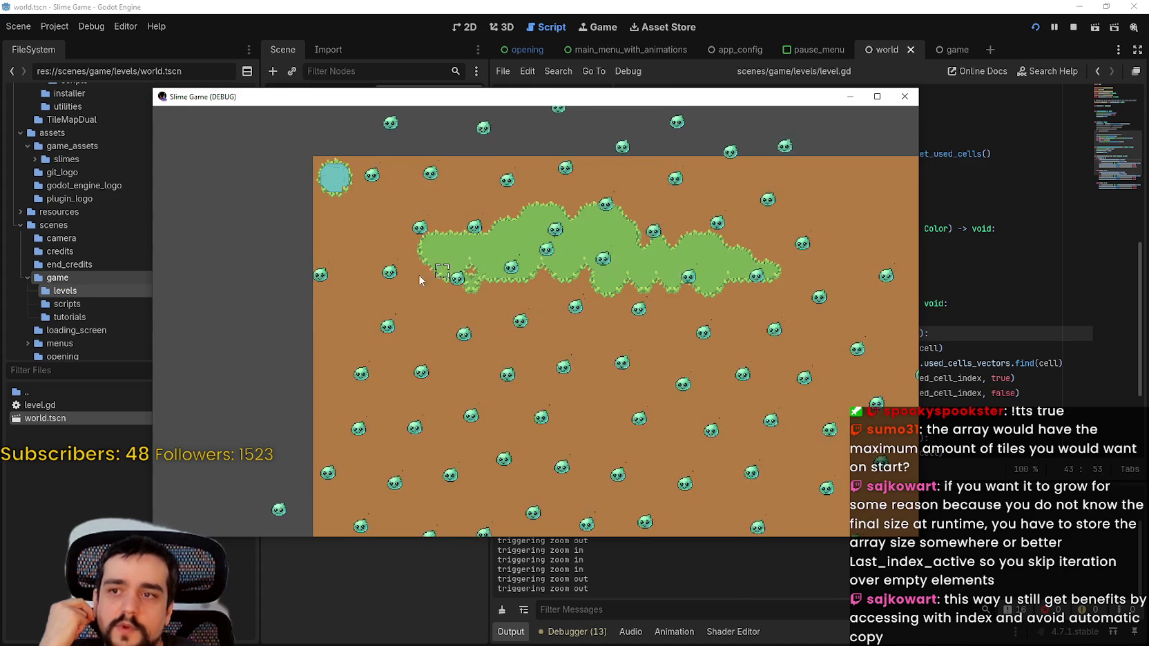
pyautogui.moveTo(532, 274); pyautogui.dragTo(771, 299)
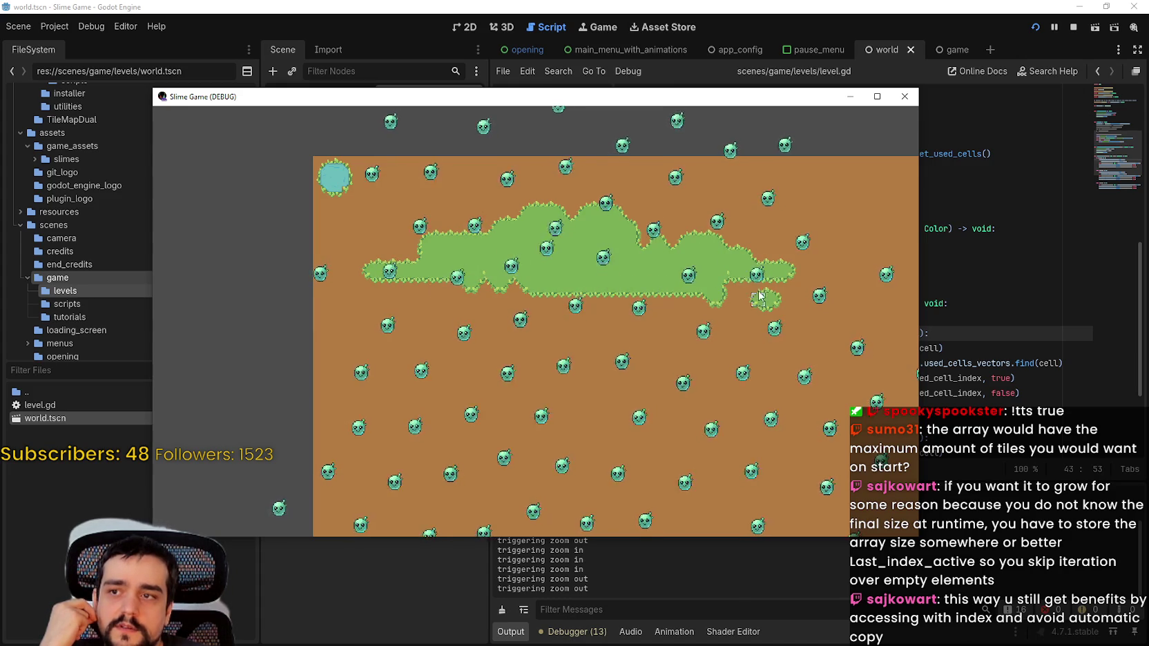
pyautogui.moveTo(283, 300); pyautogui.dragTo(812, 314)
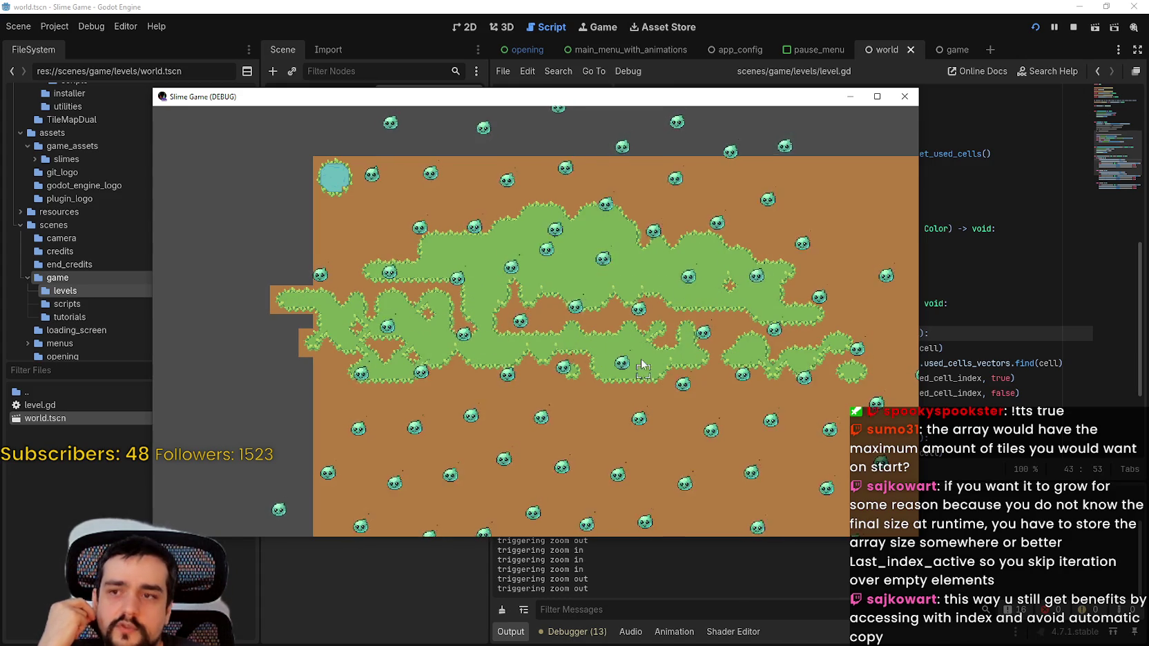
pyautogui.moveTo(643, 373); pyautogui.dragTo(745, 327)
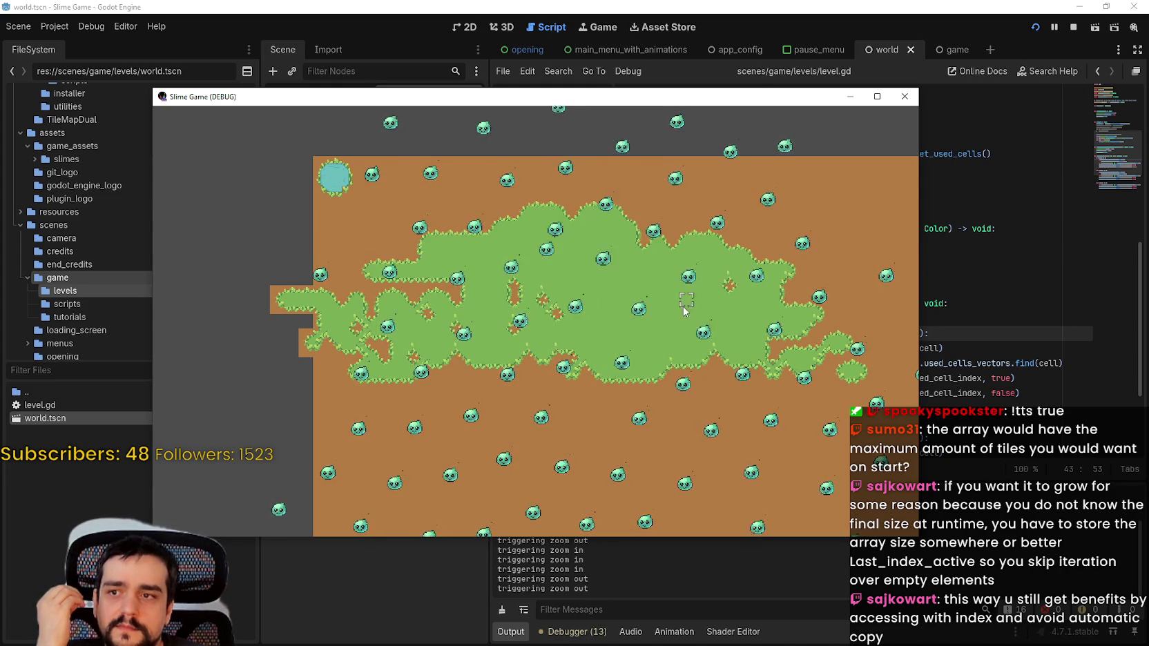
pyautogui.moveTo(735, 292)
pyautogui.mouseDown()
pyautogui.moveTo(787, 331)
pyautogui.moveTo(828, 324)
pyautogui.moveTo(842, 276)
pyautogui.moveTo(819, 283)
pyautogui.mouseUp()
# - Pan across the map and fill the dirt gaps on the left with grass
pyautogui.scroll(3, 774, 318)
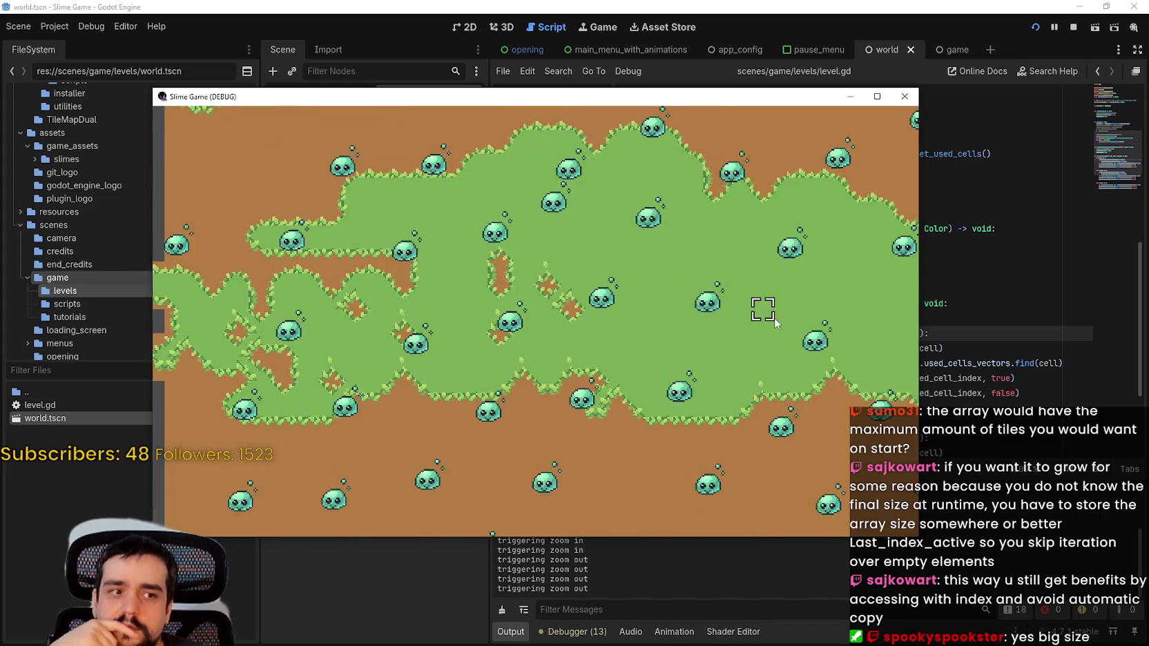
pyautogui.scroll(-2, 631, 327)
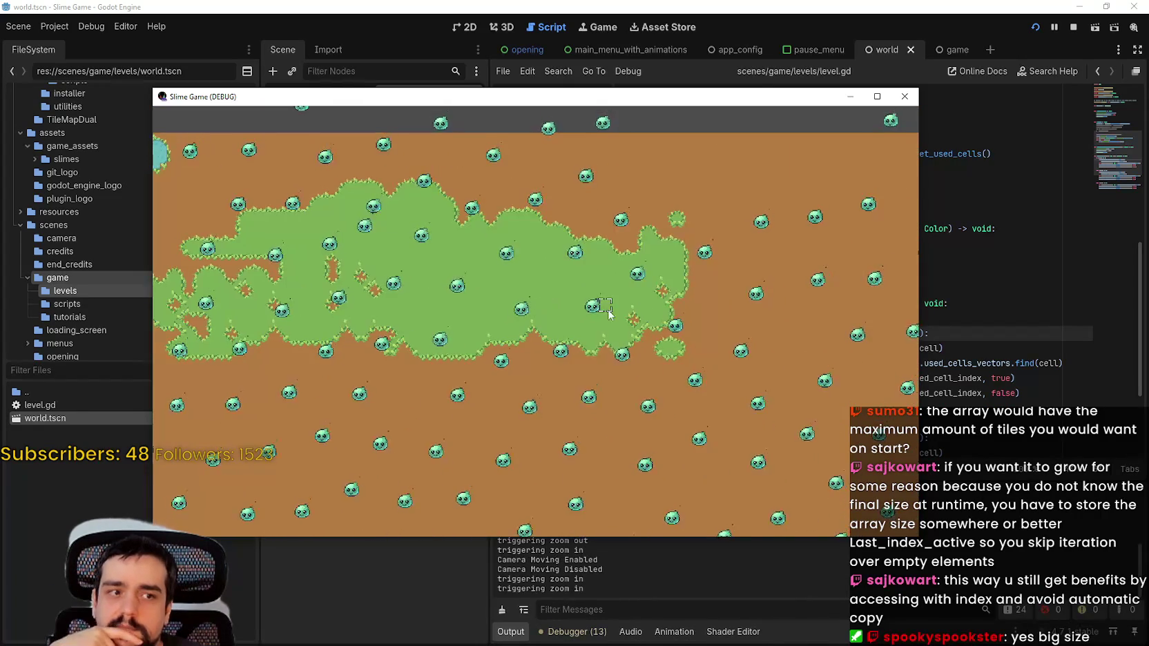
pyautogui.scroll(-1, 626, 320)
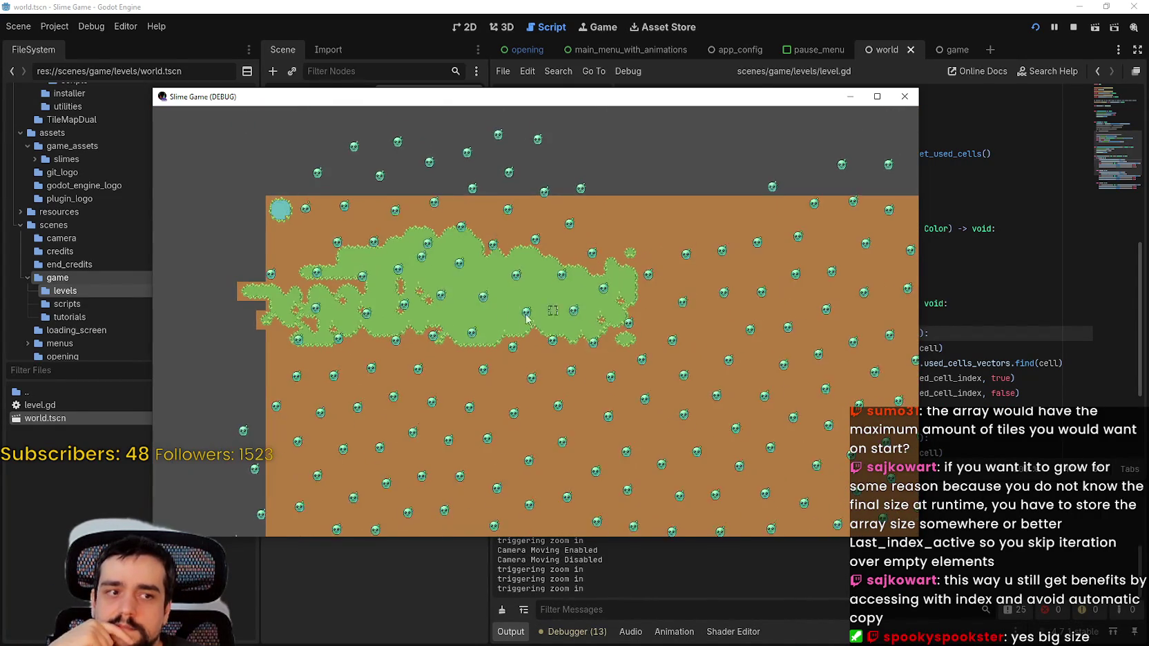
pyautogui.moveTo(531, 309); pyautogui.dragTo(587, 299)
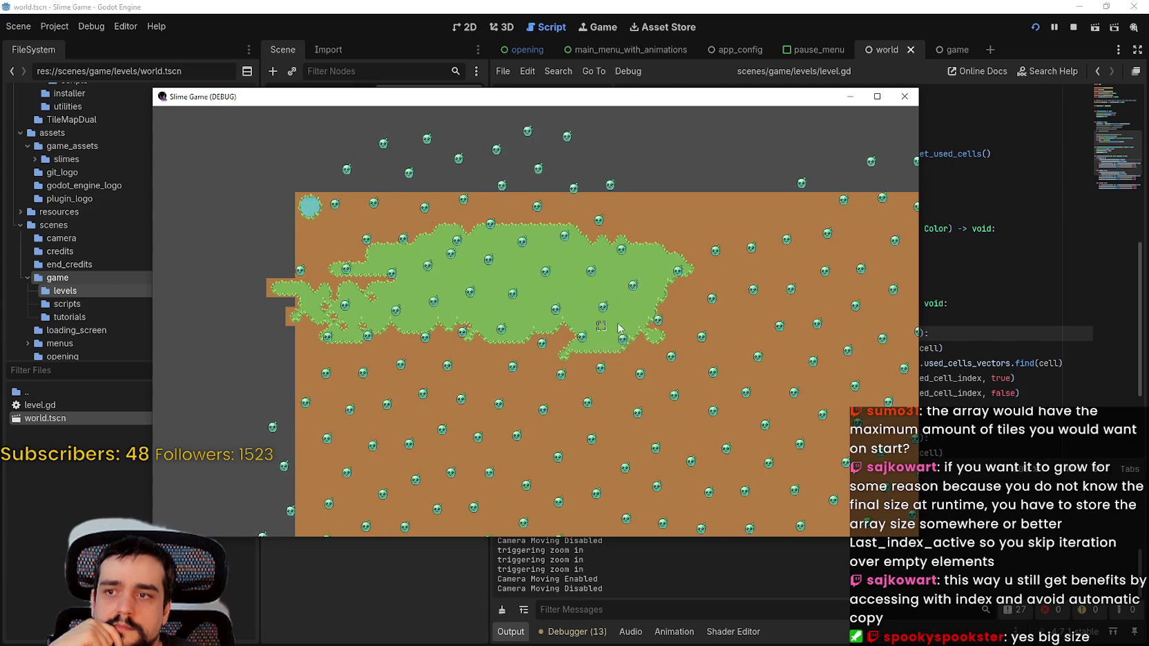
pyautogui.scroll(-2, 680, 291)
pyautogui.scroll(2, 680, 291)
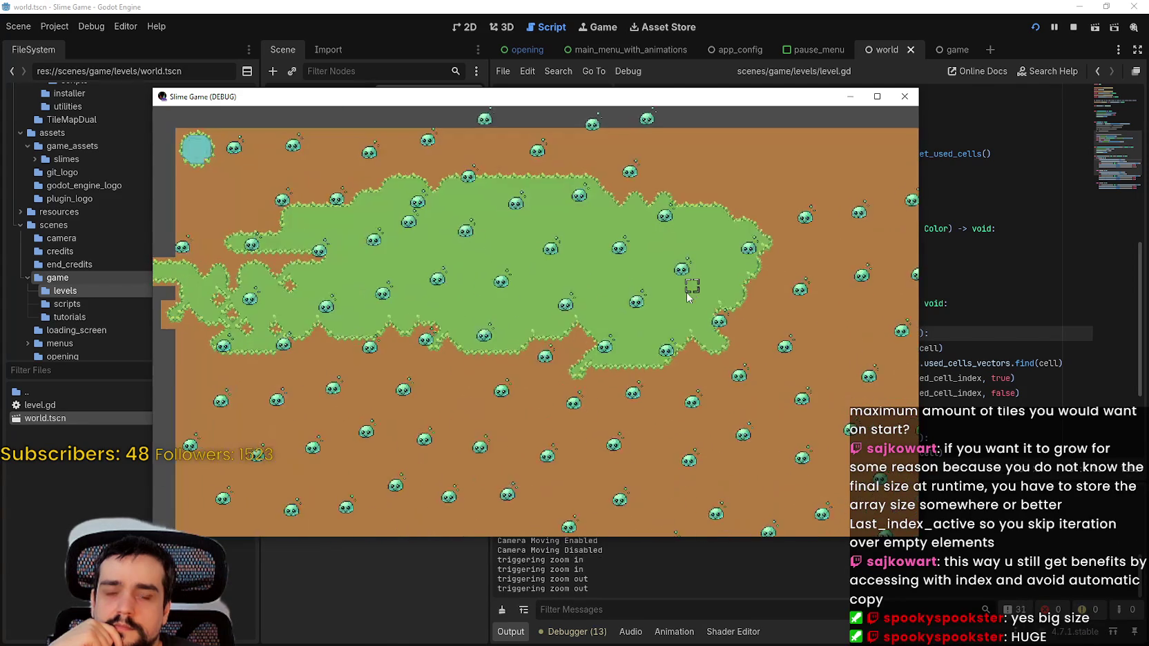
pyautogui.scroll(-3, 680, 291)
pyautogui.scroll(2, 566, 331)
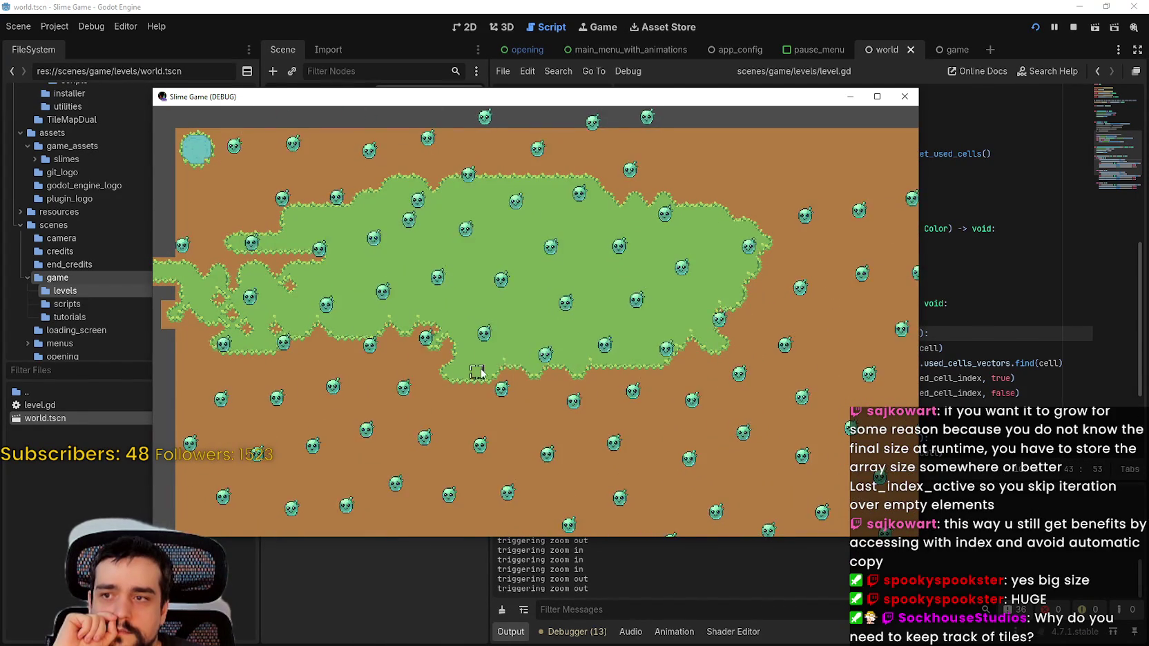
pyautogui.moveTo(539, 347)
pyautogui.mouseDown()
pyautogui.moveTo(615, 364)
pyautogui.moveTo(619, 352)
pyautogui.mouseUp()
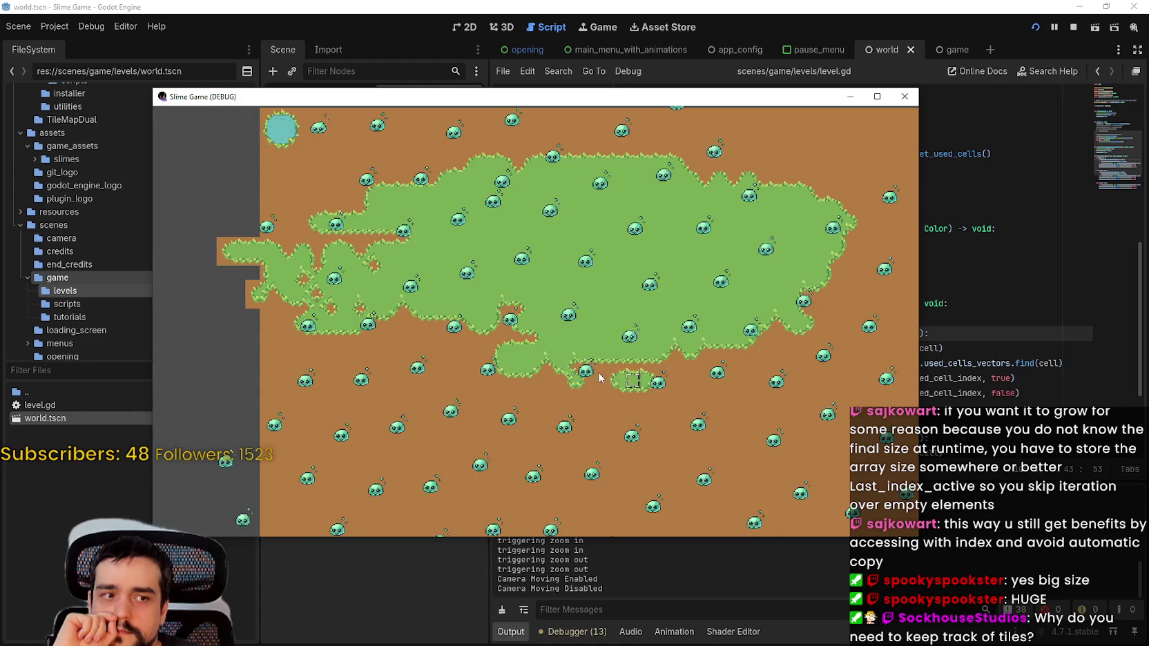
pyautogui.moveTo(482, 368); pyautogui.dragTo(518, 364)
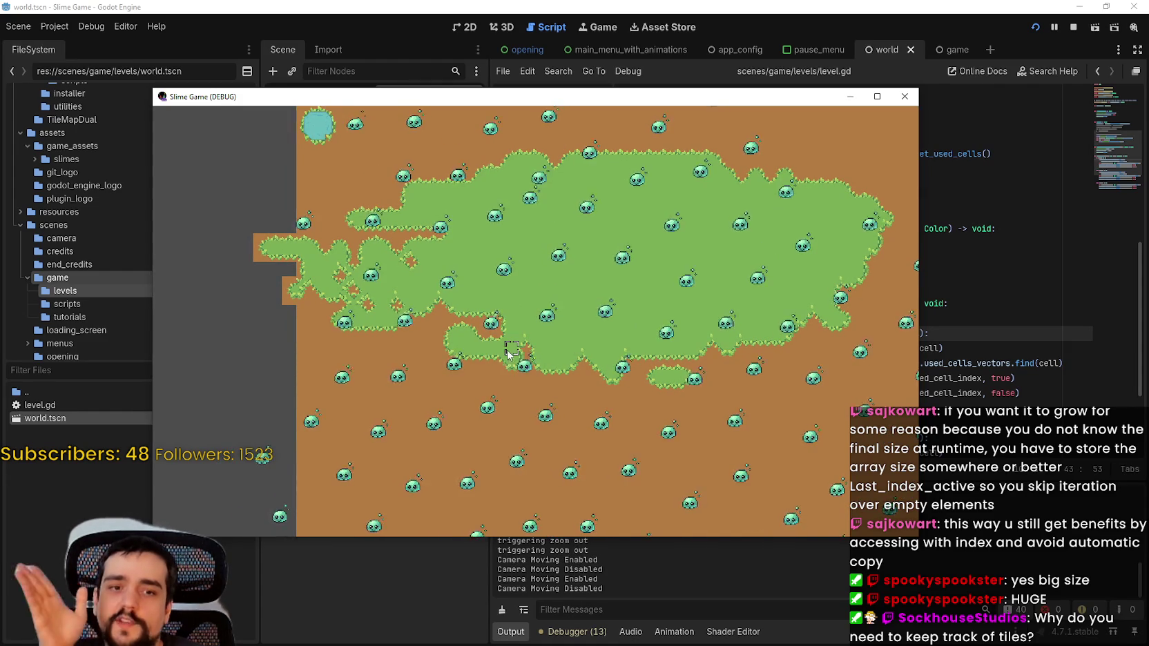
pyautogui.moveTo(461, 328)
pyautogui.mouseDown()
pyautogui.moveTo(488, 333)
pyautogui.moveTo(504, 317)
pyautogui.mouseUp()
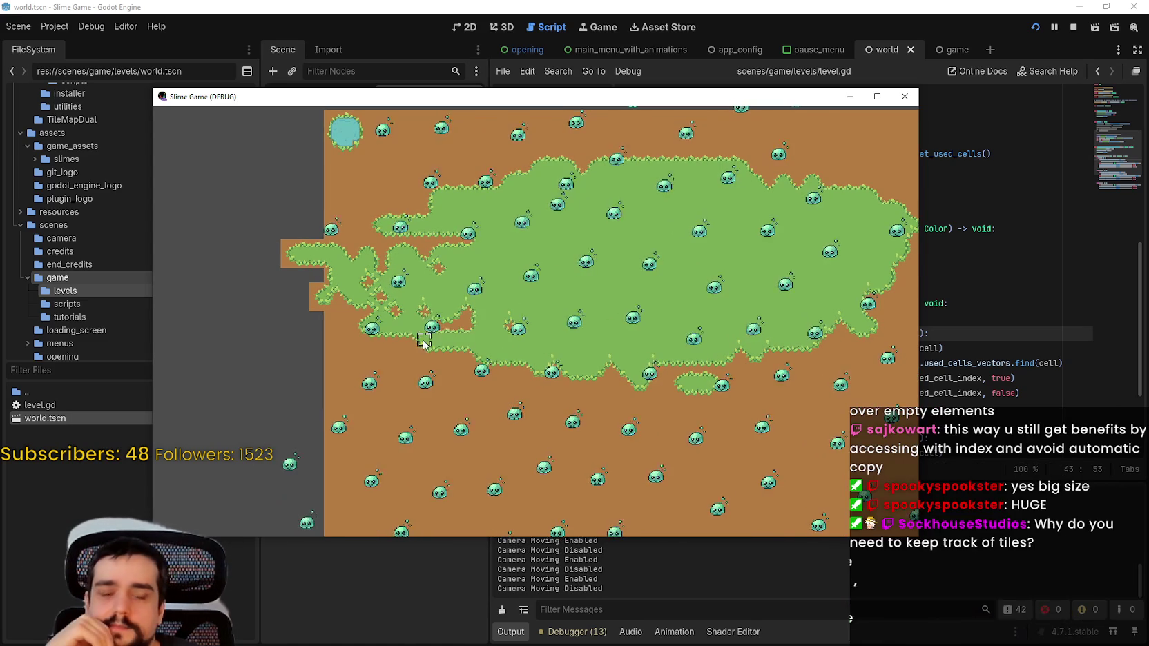
pyautogui.moveTo(597, 377); pyautogui.dragTo(644, 384)
pyautogui.moveTo(525, 318)
pyautogui.mouseDown()
pyautogui.moveTo(415, 300)
pyautogui.moveTo(422, 276)
pyautogui.moveTo(494, 256)
pyautogui.moveTo(441, 243)
pyautogui.moveTo(534, 279)
pyautogui.moveTo(491, 357)
pyautogui.moveTo(690, 345)
pyautogui.moveTo(752, 324)
pyautogui.moveTo(531, 375)
pyautogui.moveTo(752, 315)
pyautogui.moveTo(610, 383)
pyautogui.moveTo(709, 317)
pyautogui.moveTo(807, 274)
pyautogui.moveTo(766, 289)
pyautogui.moveTo(567, 293)
pyautogui.moveTo(608, 327)
pyautogui.moveTo(613, 316)
pyautogui.moveTo(776, 319)
pyautogui.moveTo(640, 319)
pyautogui.mouseUp()
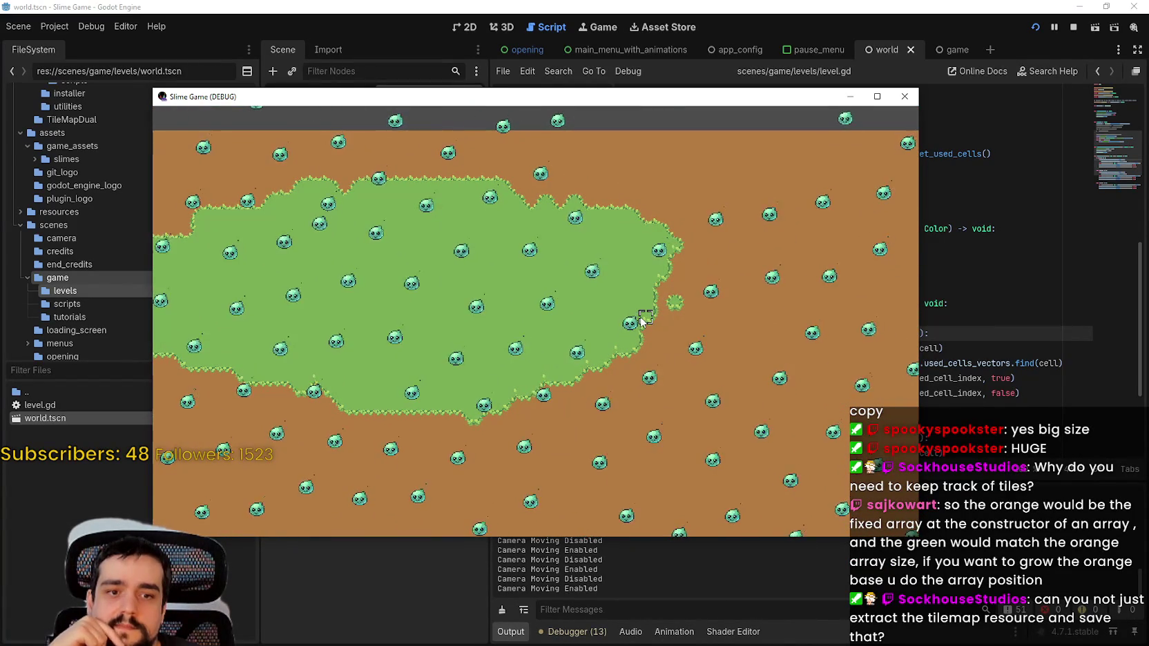
# - Extend the grass rightward, paint a row along the lower edge, then stop the game
pyautogui.moveTo(641, 319)
pyautogui.mouseDown()
pyautogui.moveTo(805, 338)
pyautogui.moveTo(638, 335)
pyautogui.moveTo(785, 367)
pyautogui.mouseUp()
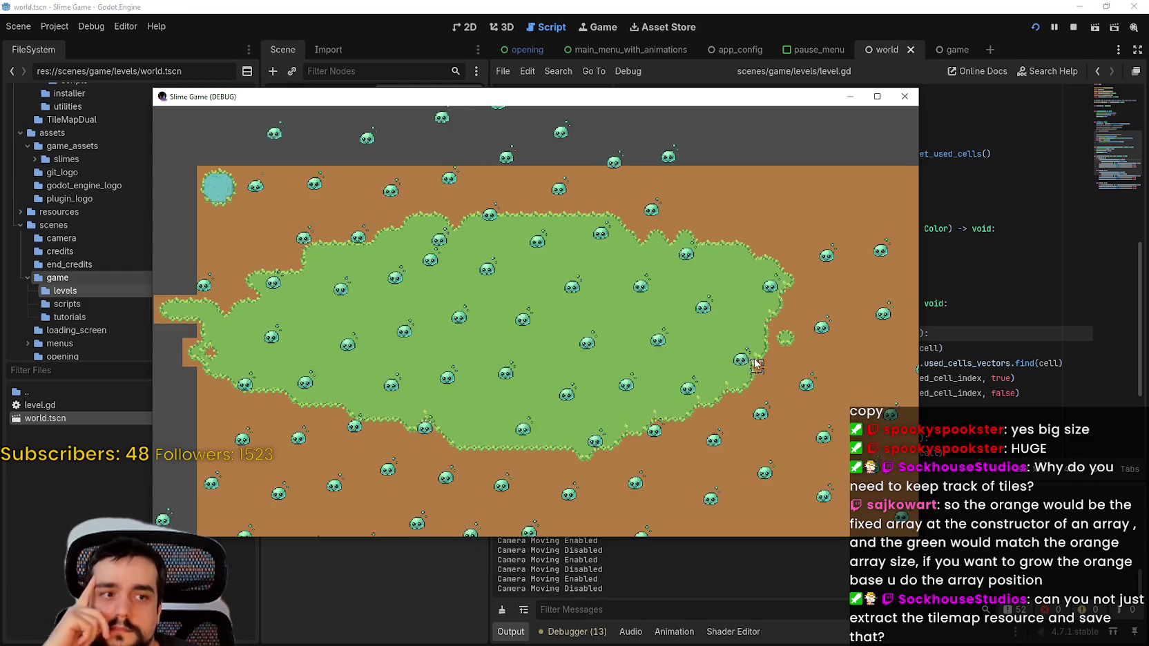
pyautogui.scroll(1, 758, 366)
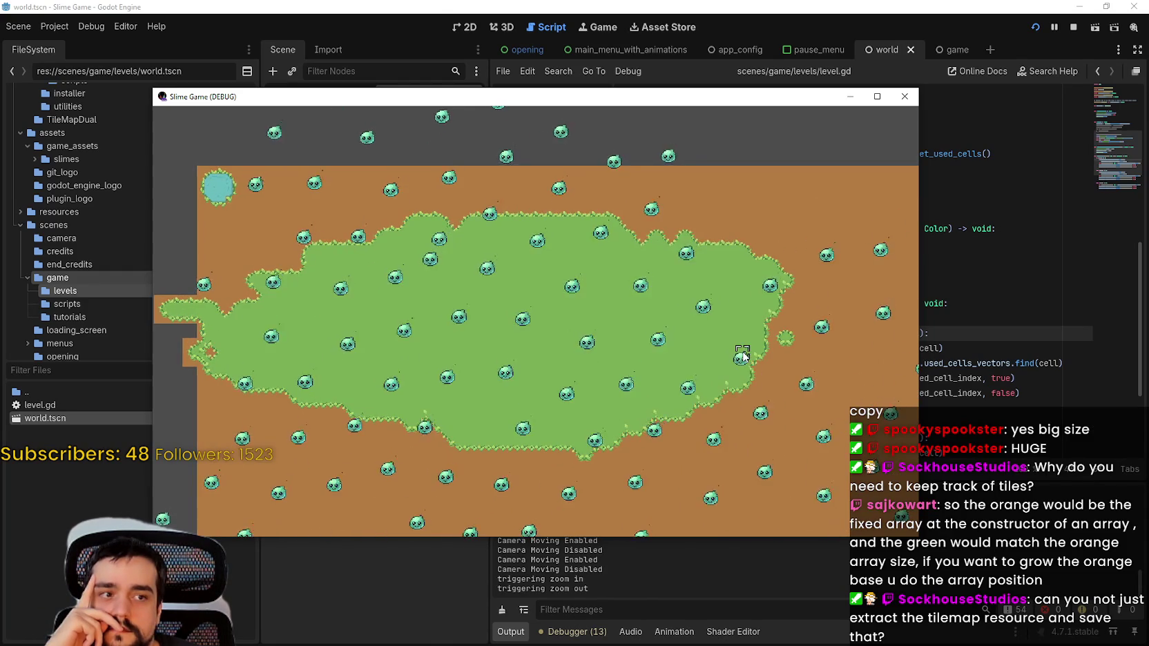
pyautogui.scroll(-1, 742, 354)
pyautogui.moveTo(645, 335)
pyautogui.mouseDown()
pyautogui.moveTo(361, 399)
pyautogui.moveTo(357, 379)
pyautogui.moveTo(445, 449)
pyautogui.mouseUp()
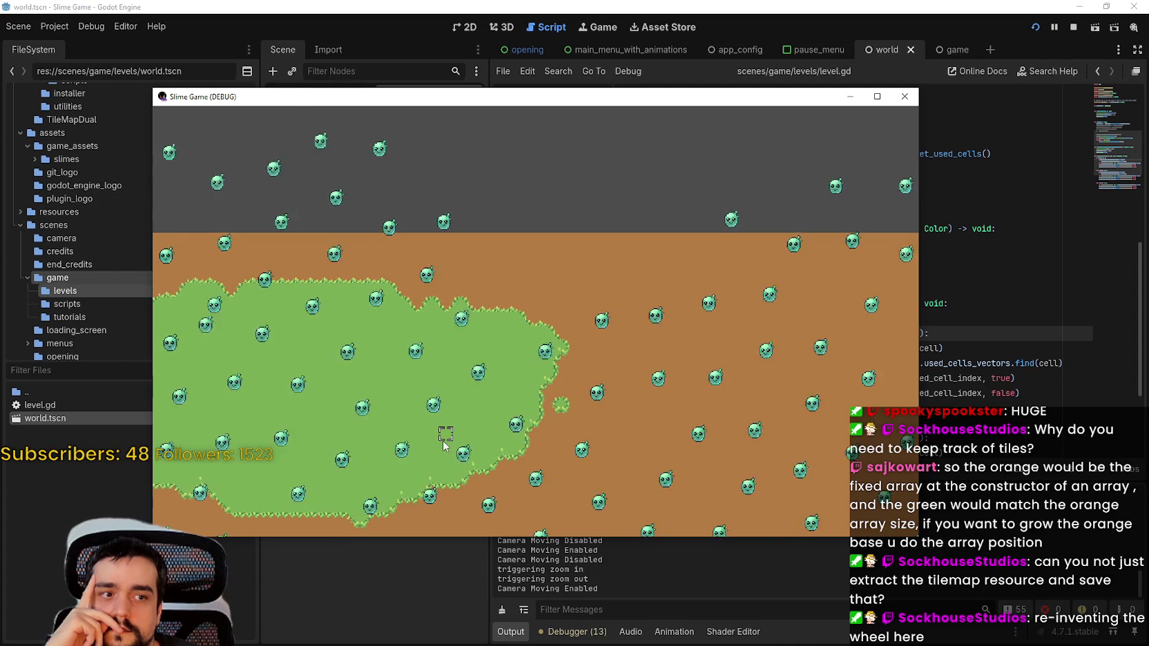
pyautogui.moveTo(444, 443); pyautogui.dragTo(473, 353)
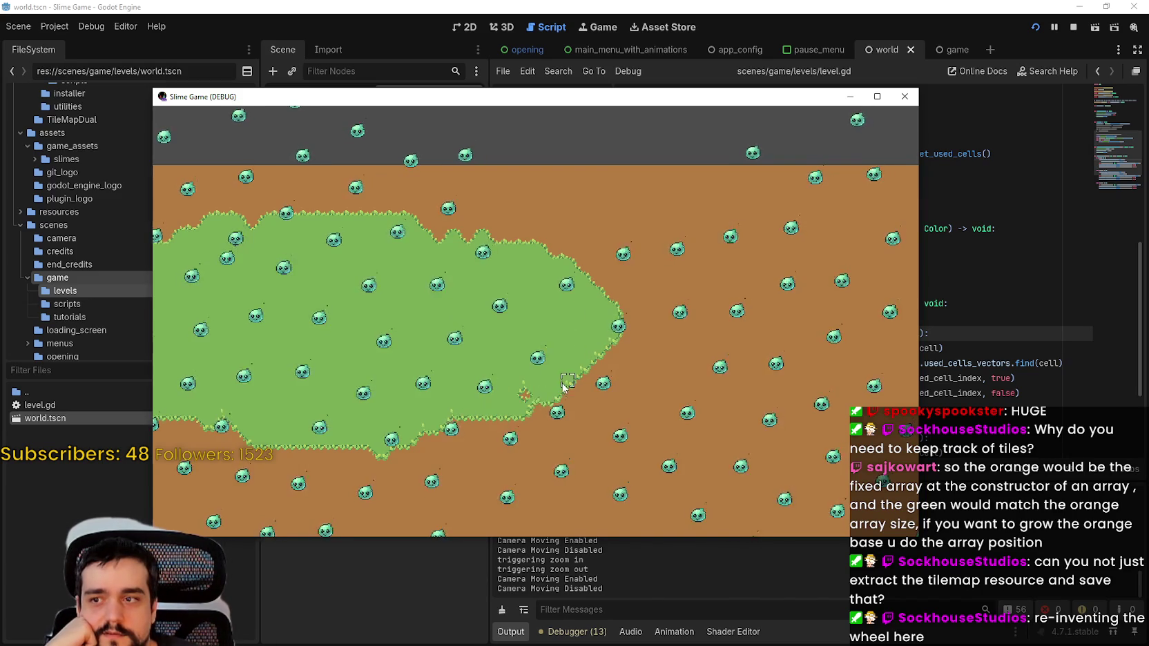
pyautogui.moveTo(513, 411); pyautogui.dragTo(600, 349)
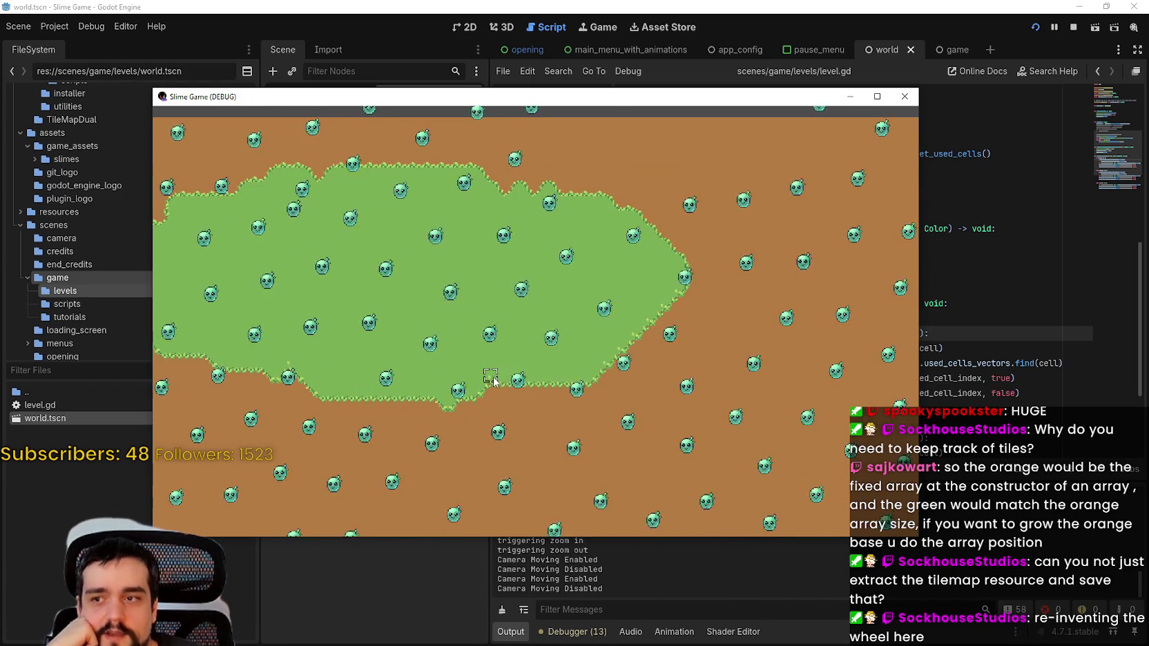
pyautogui.moveTo(517, 390)
pyautogui.mouseDown()
pyautogui.moveTo(573, 378)
pyautogui.moveTo(442, 382)
pyautogui.moveTo(348, 322)
pyautogui.moveTo(414, 390)
pyautogui.moveTo(490, 401)
pyautogui.moveTo(626, 387)
pyautogui.mouseUp()
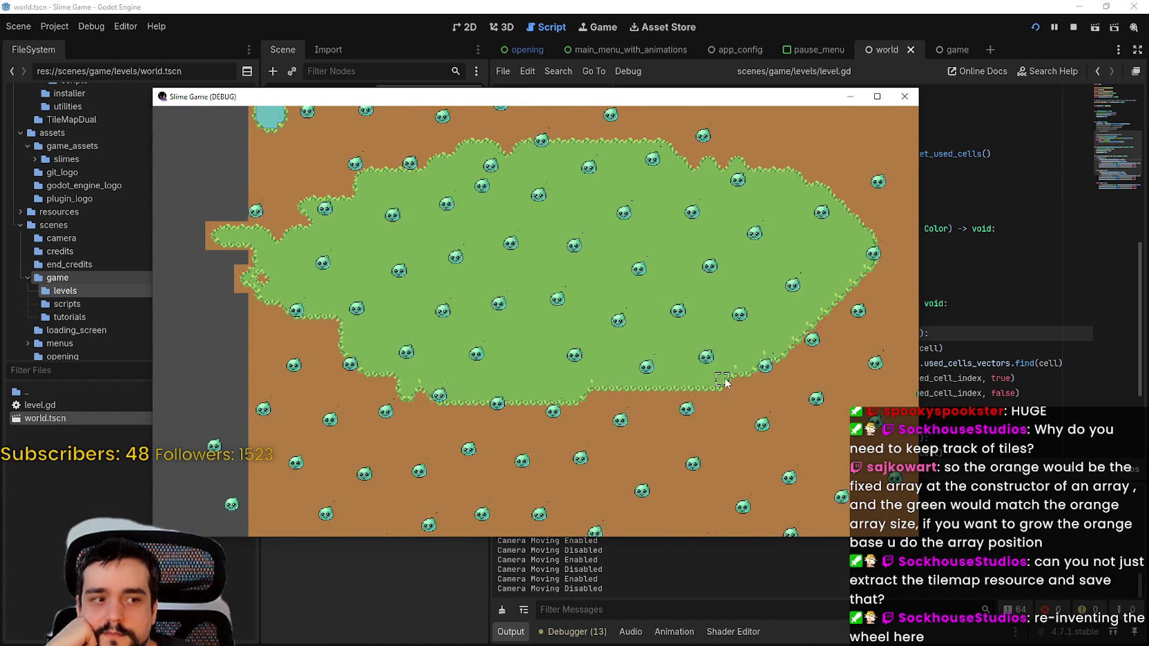
pyautogui.moveTo(722, 382)
pyautogui.mouseDown()
pyautogui.moveTo(597, 395)
pyautogui.moveTo(690, 398)
pyautogui.moveTo(785, 352)
pyautogui.moveTo(860, 264)
pyautogui.moveTo(860, 324)
pyautogui.moveTo(809, 398)
pyautogui.moveTo(848, 303)
pyautogui.moveTo(820, 397)
pyautogui.moveTo(769, 383)
pyautogui.moveTo(753, 400)
pyautogui.moveTo(759, 421)
pyautogui.moveTo(841, 412)
pyautogui.mouseUp()
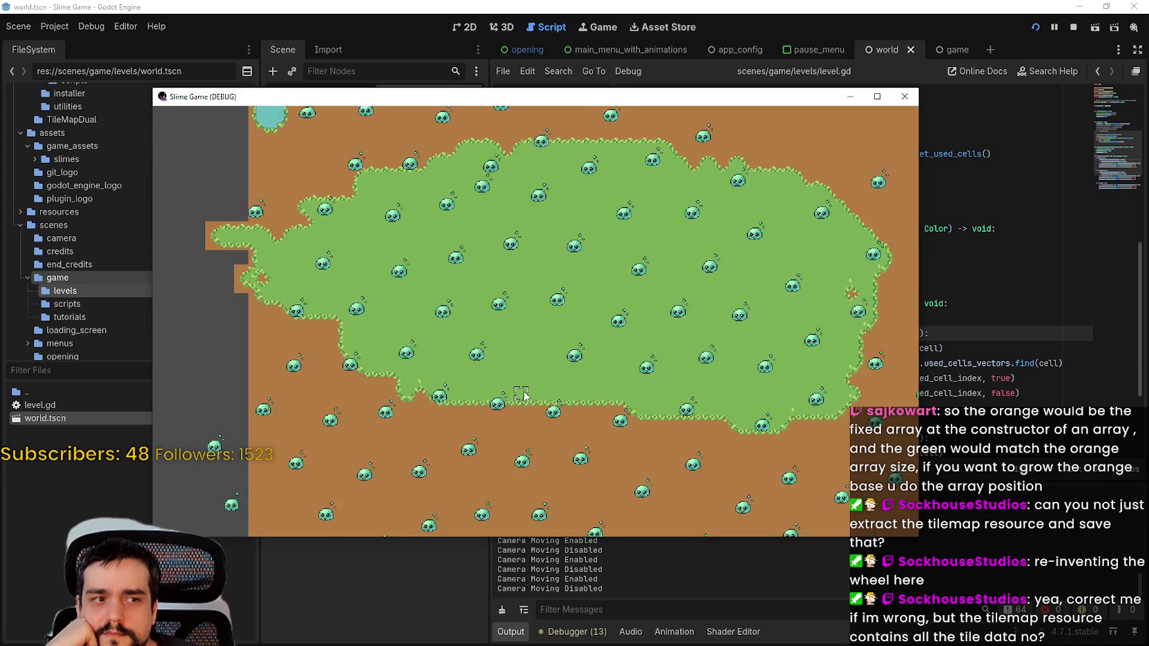
pyautogui.moveTo(533, 391); pyautogui.dragTo(571, 404)
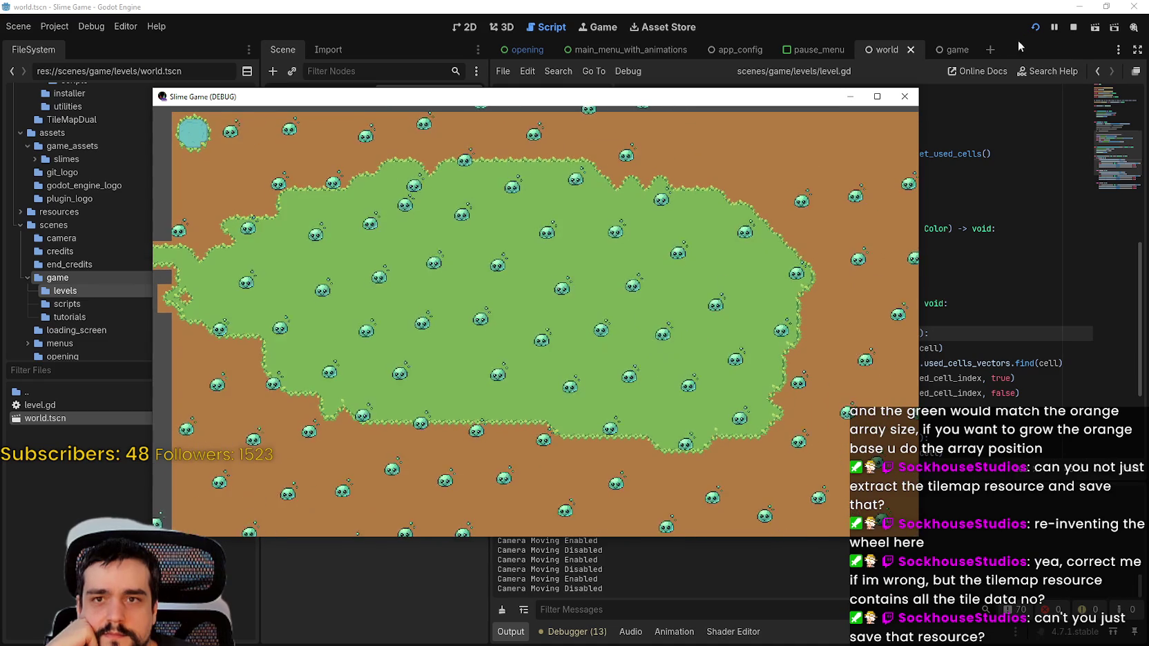
pyautogui.click(1073, 27)
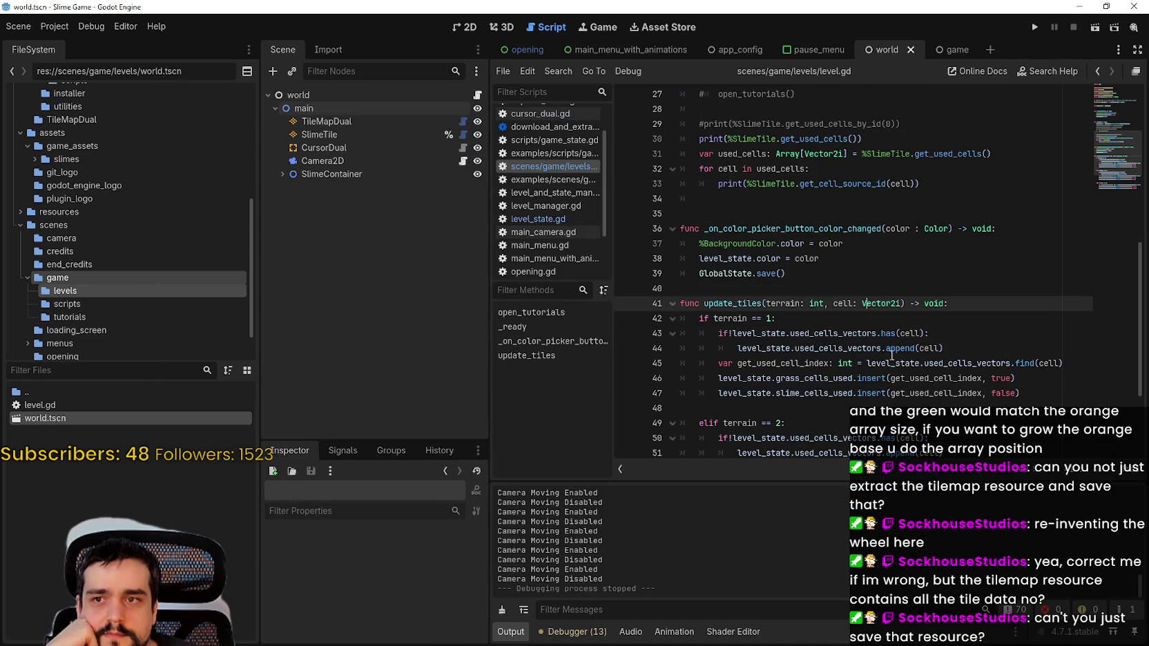
# - Jump to the level_state variable declaration using Lookup Symbol
pyautogui.click(931, 395)
pyautogui.scroll(-2, 819, 295)
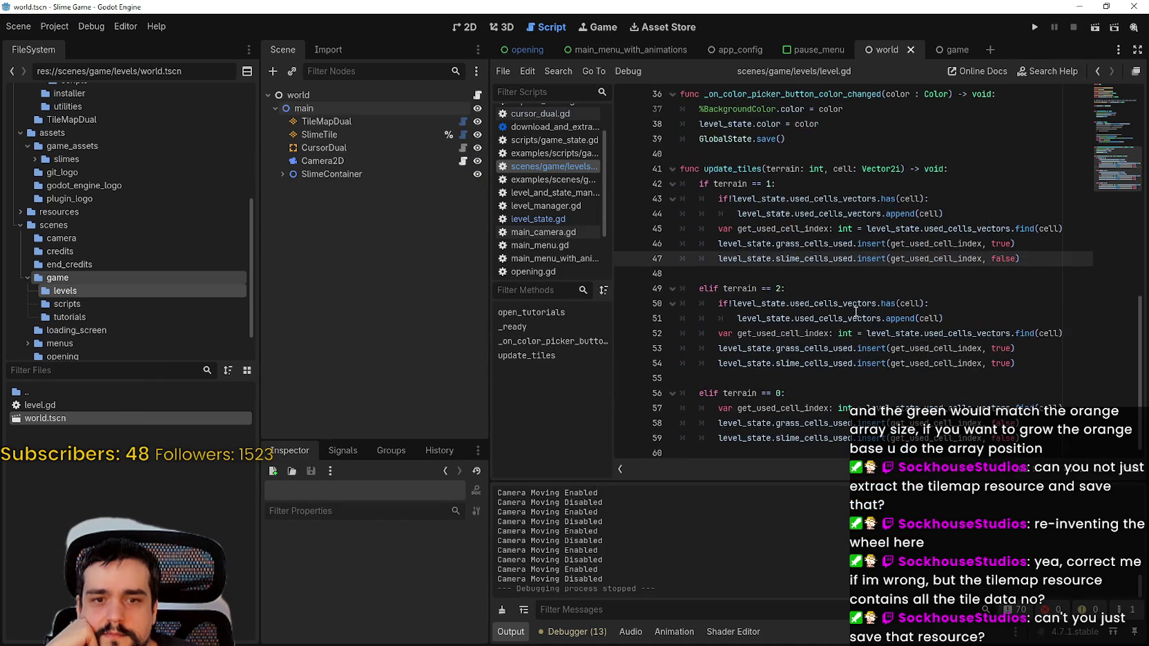
pyautogui.scroll(8, 843, 241)
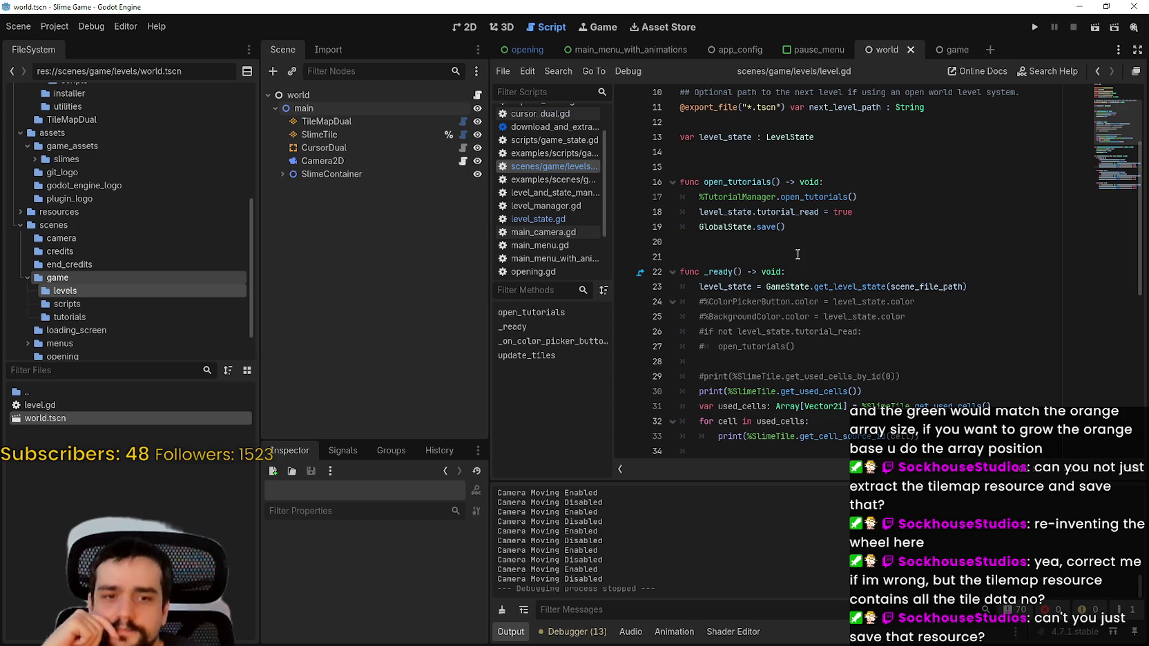
pyautogui.rightClick(726, 290)
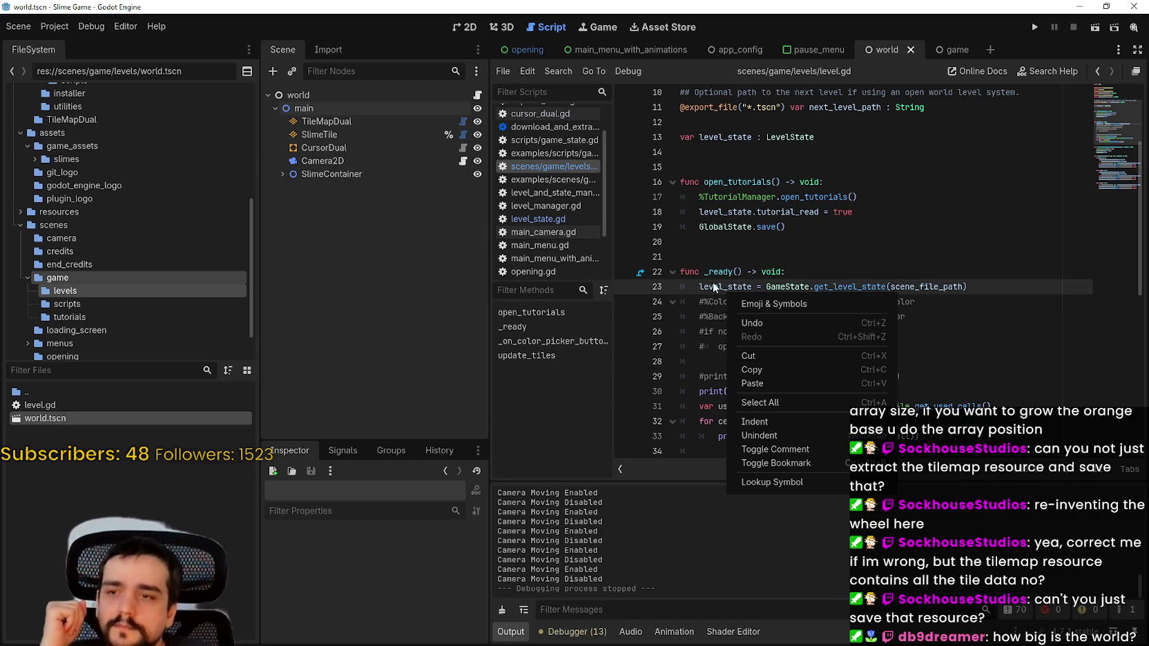
pyautogui.click(762, 481)
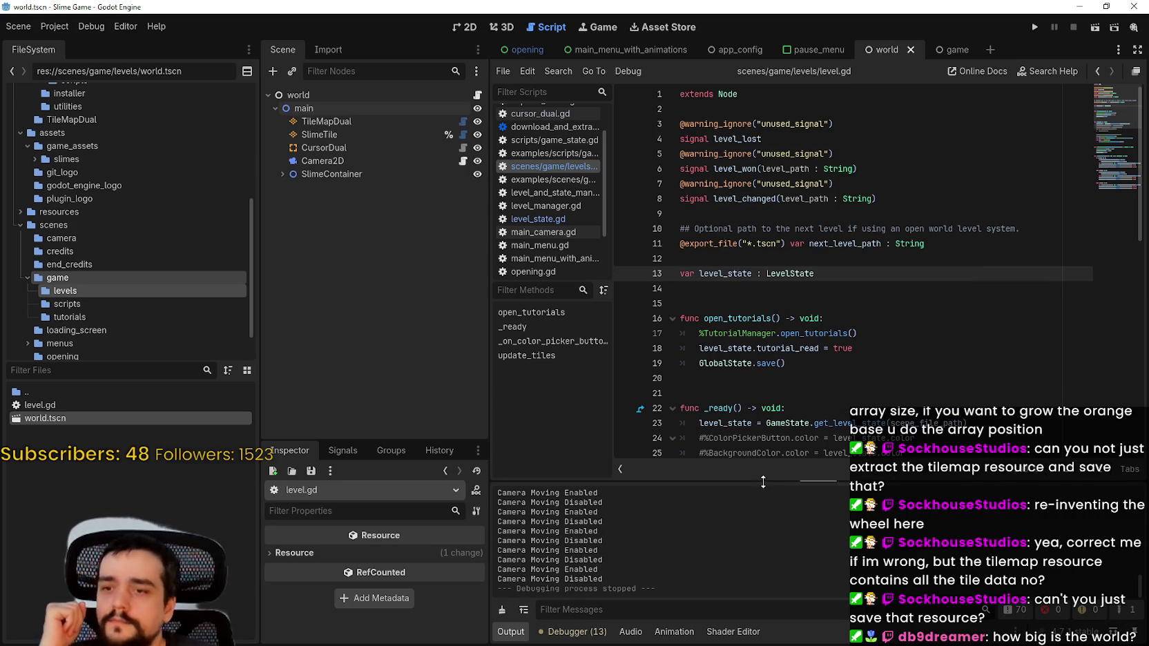
# - Look up the LevelState type to open level_state.gd
pyautogui.scroll(-3, 842, 273)
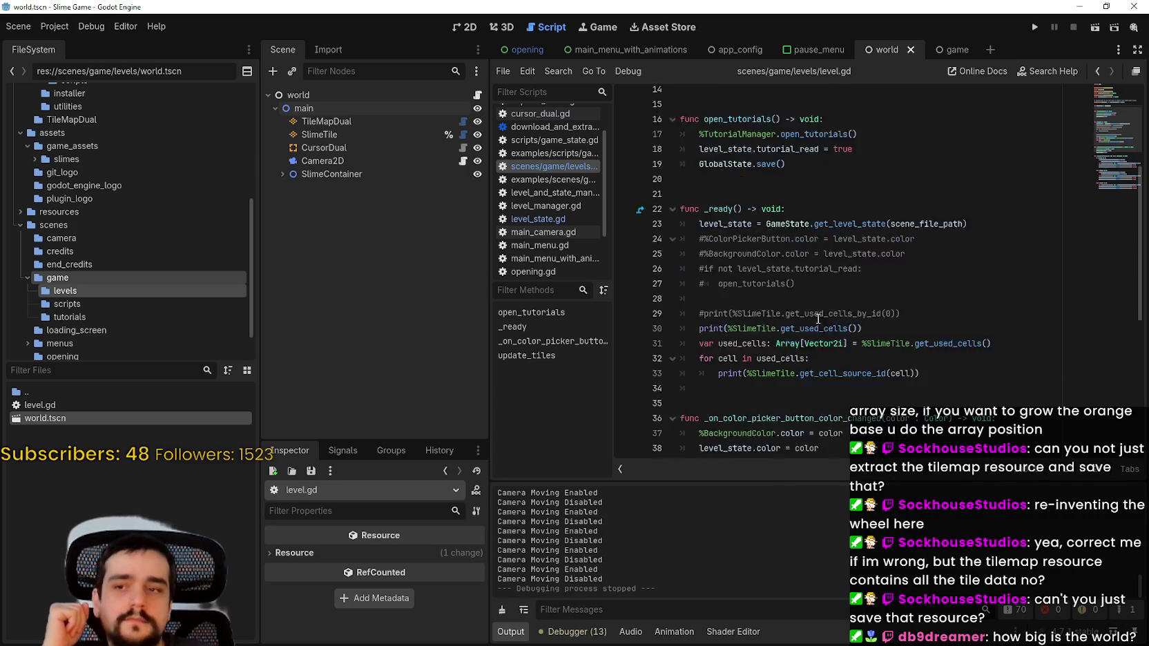
pyautogui.scroll(1, 799, 156)
pyautogui.rightClick(797, 181)
pyautogui.click(823, 368)
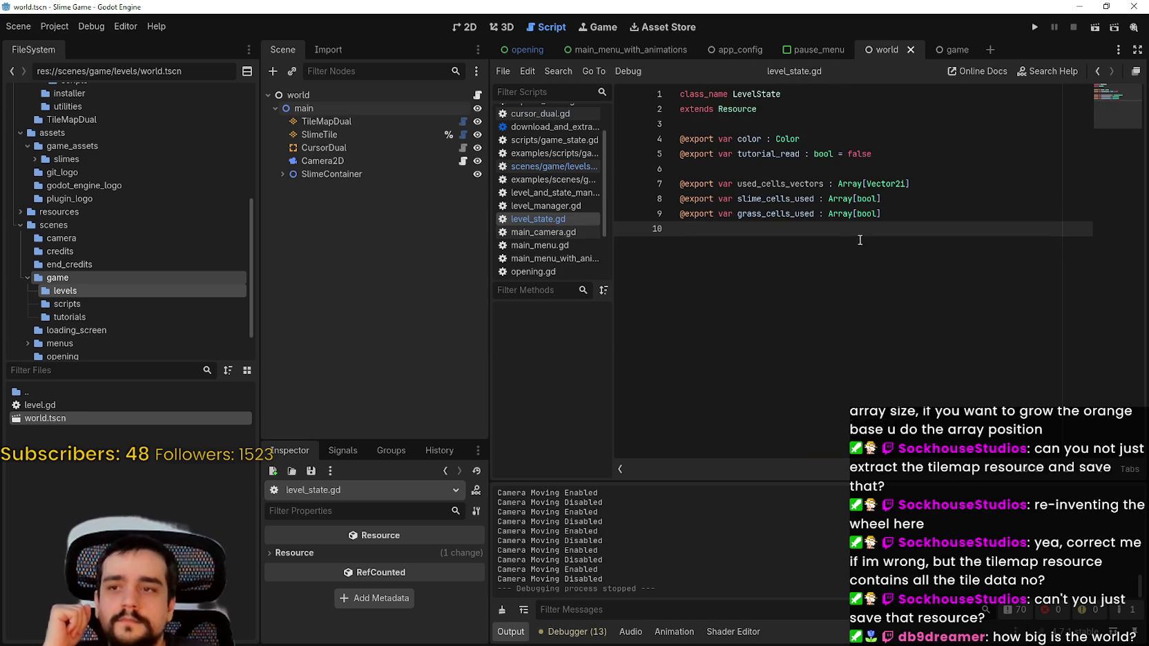
pyautogui.press('Return')
pyautogui.press('Return')
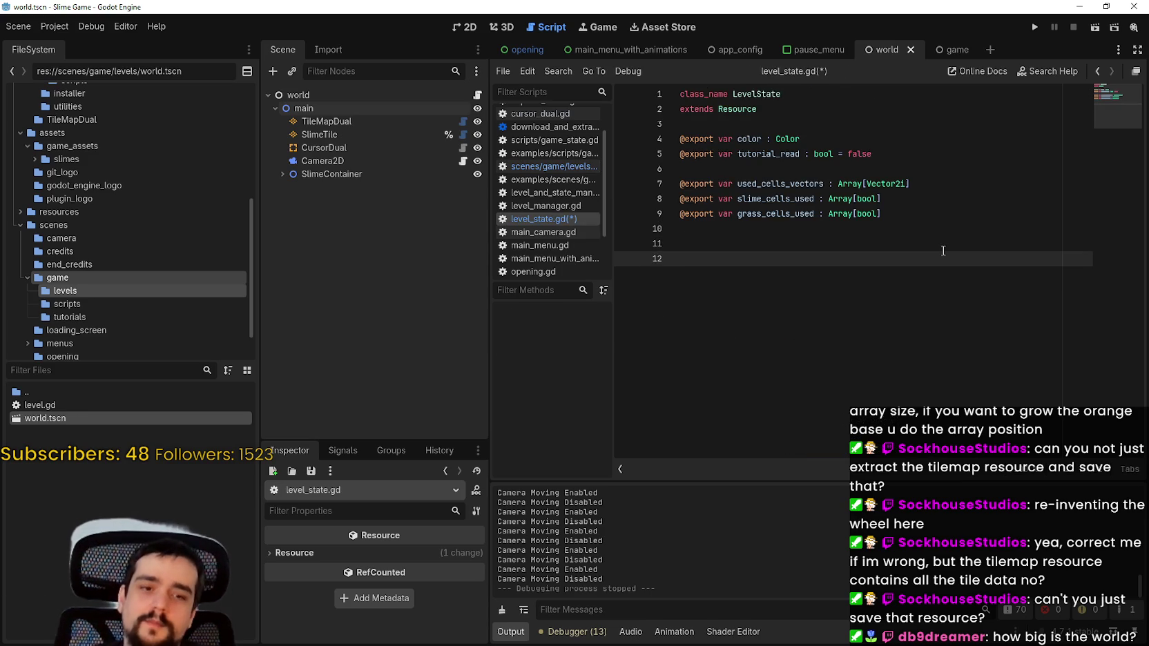
pyautogui.write('@expor')
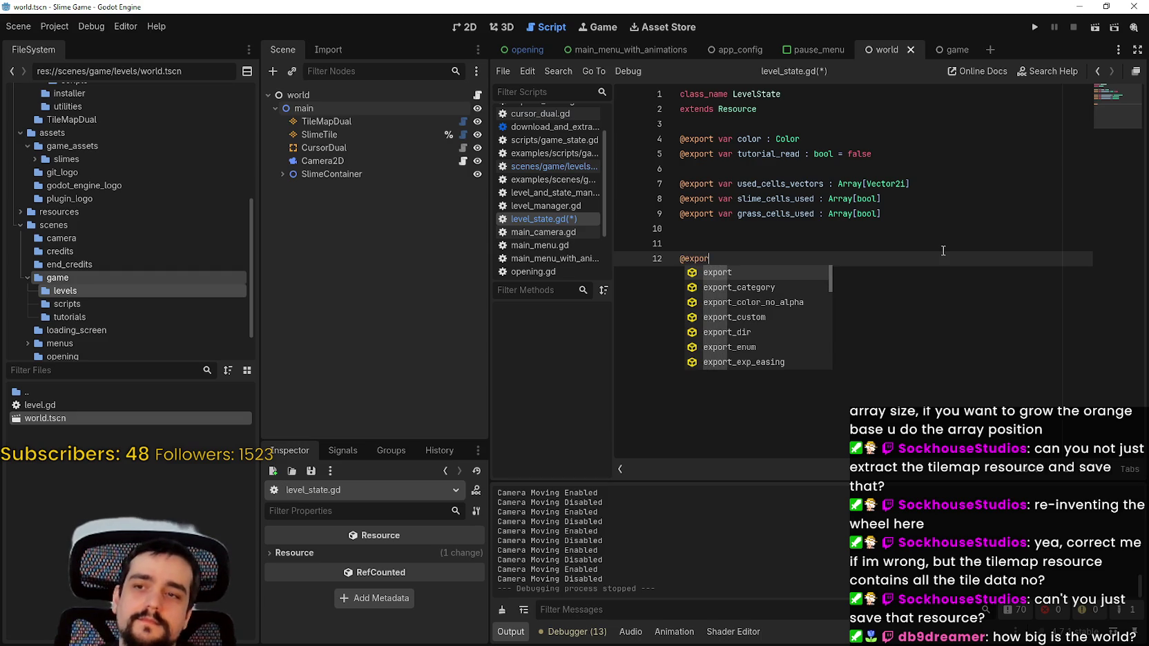
pyautogui.write('t v a')
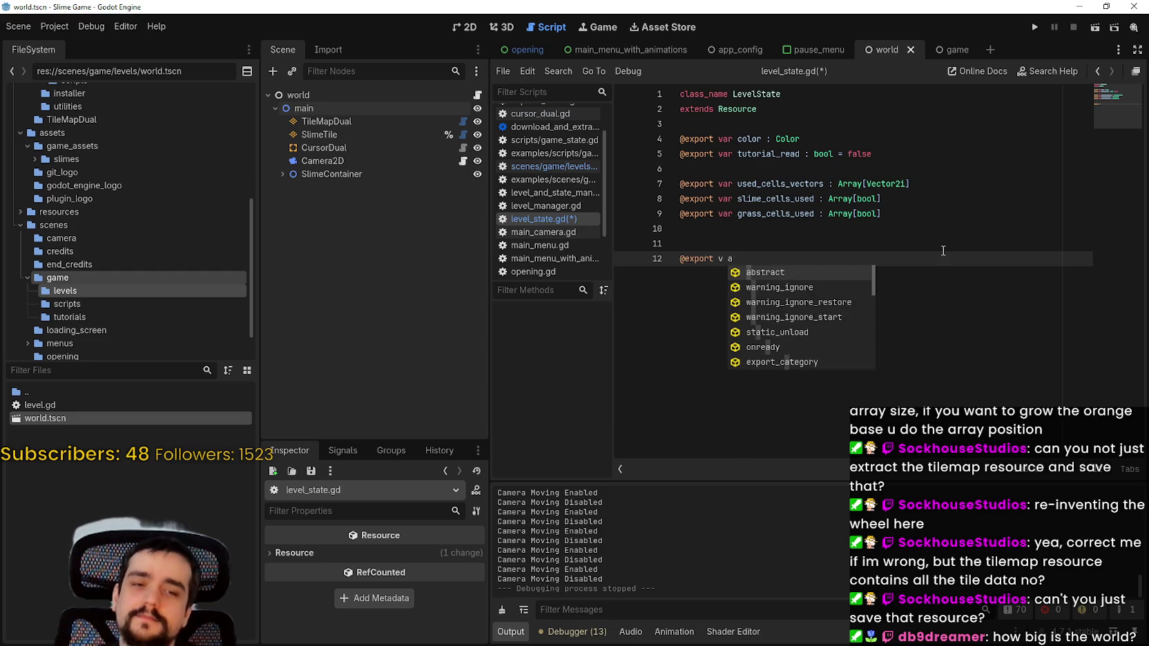
pyautogui.press('BackSpace')
pyautogui.press('BackSpace')
pyautogui.write('ar')
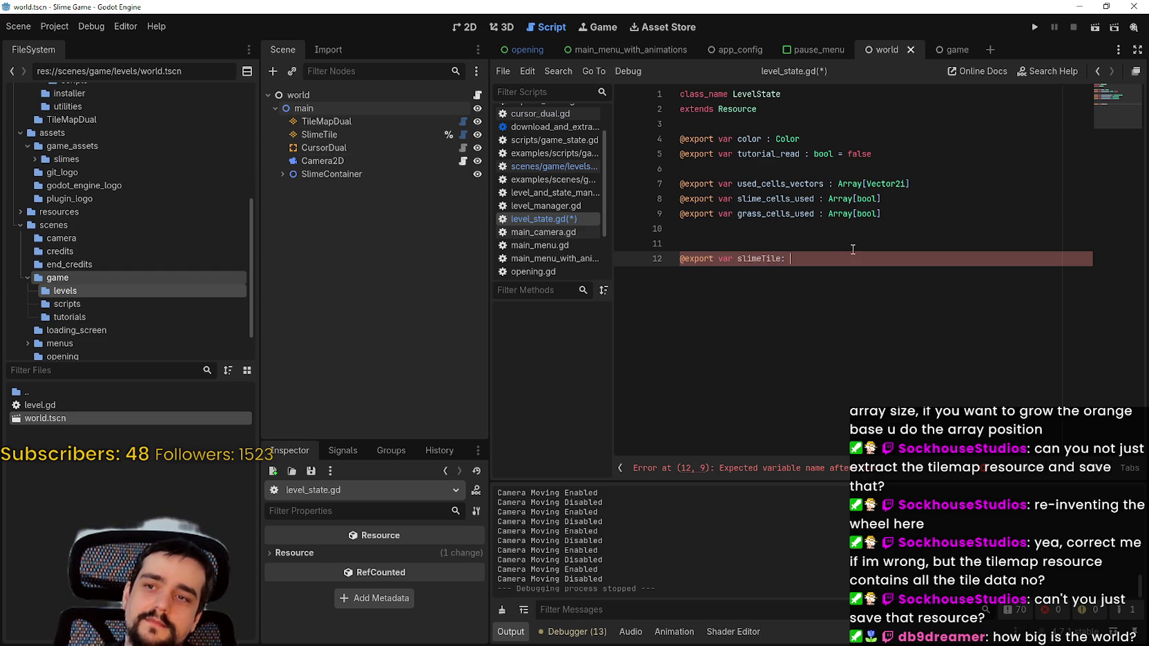
pyautogui.write('ilemap')
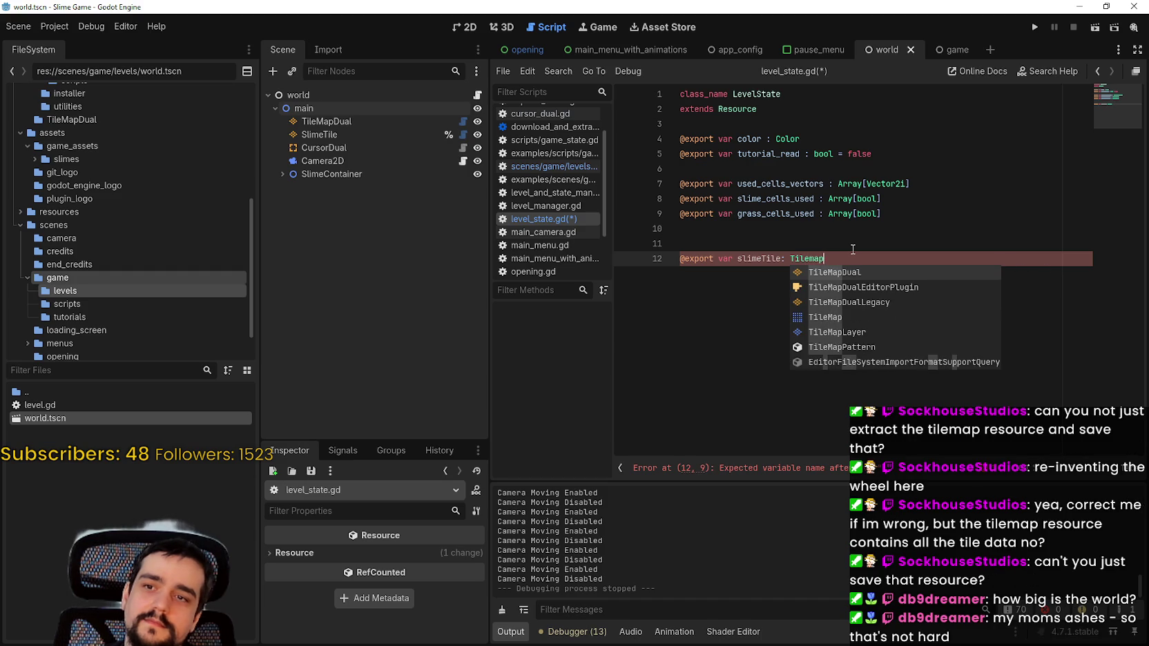
pyautogui.press('Return')
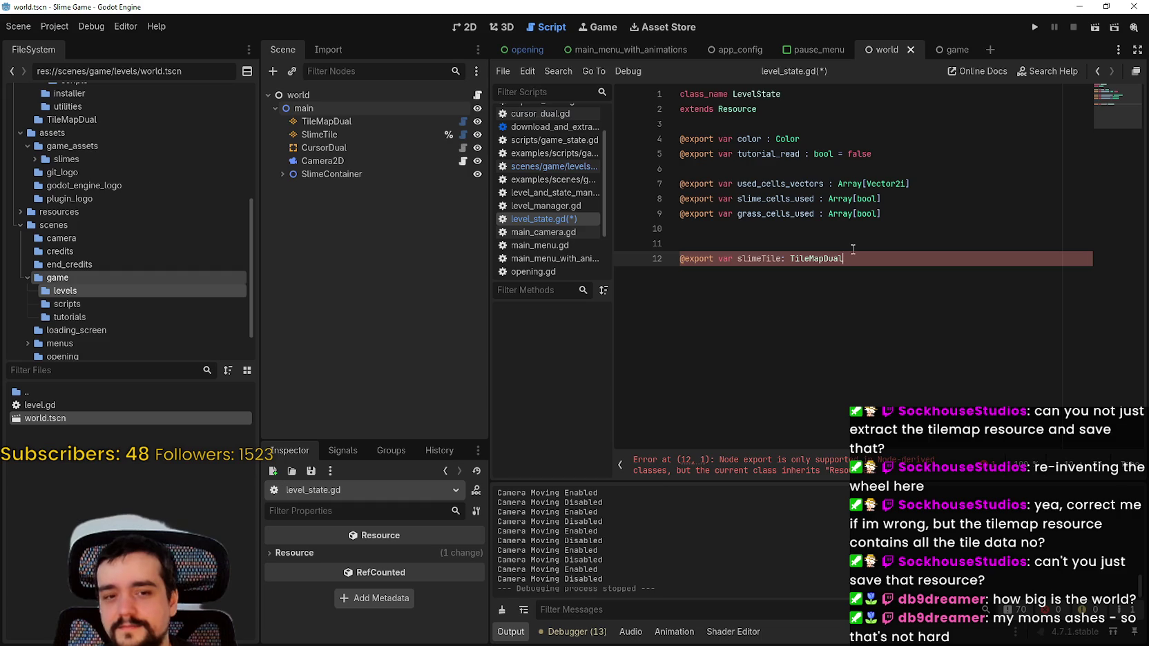
pyautogui.press('Return')
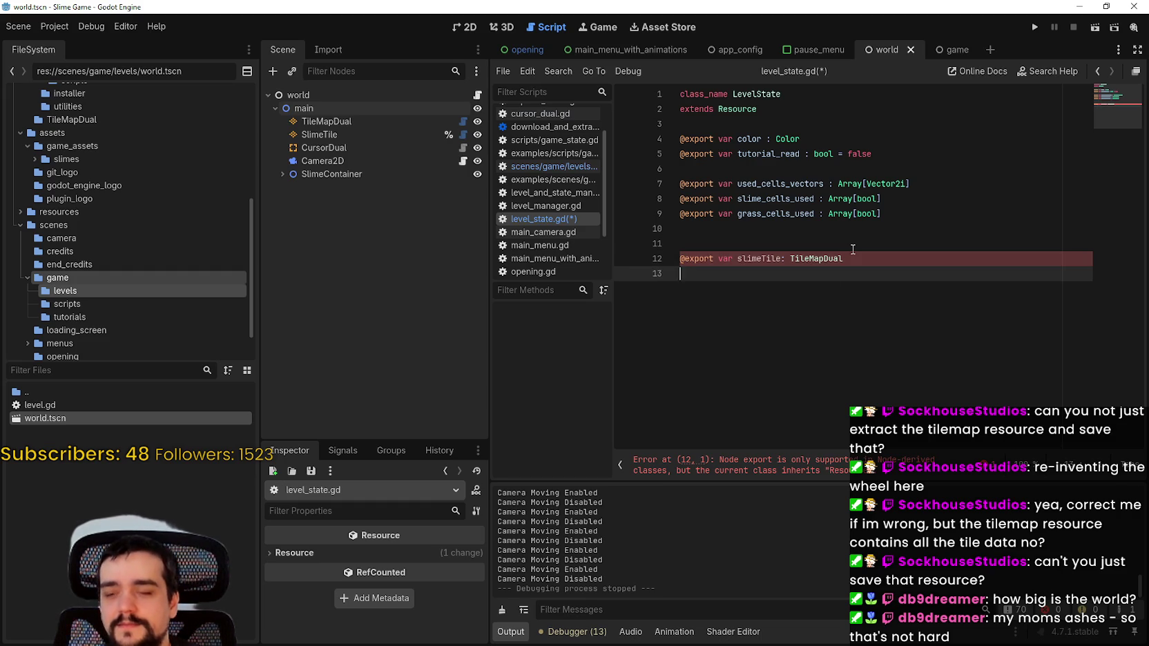
pyautogui.write('@')
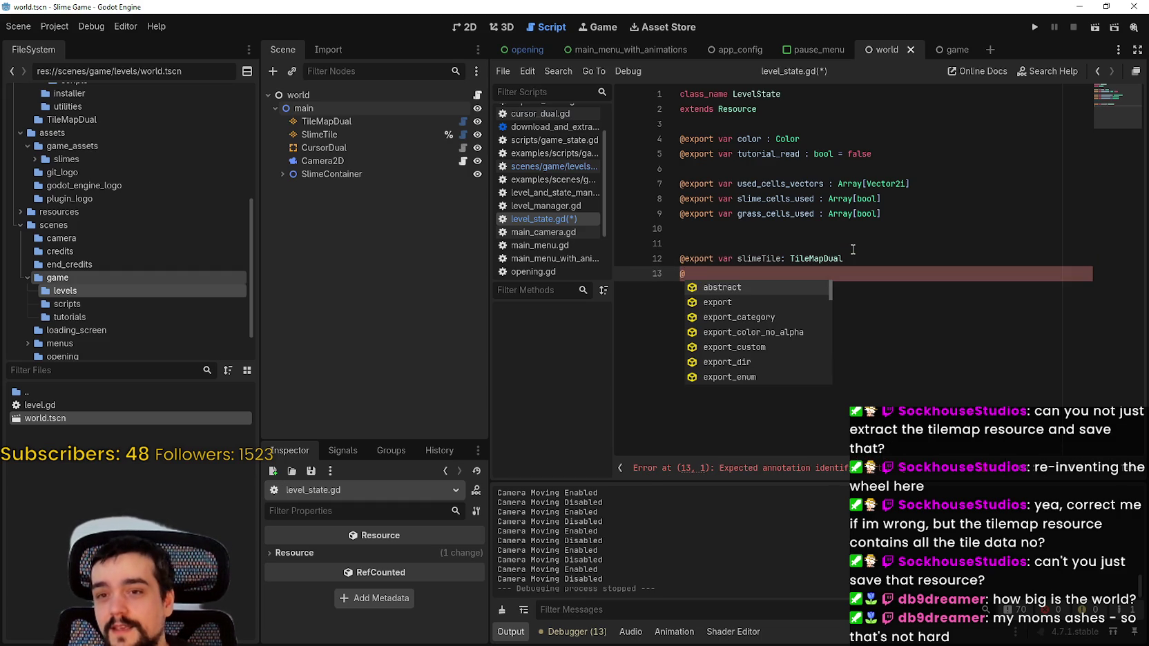
pyautogui.press('BackSpace')
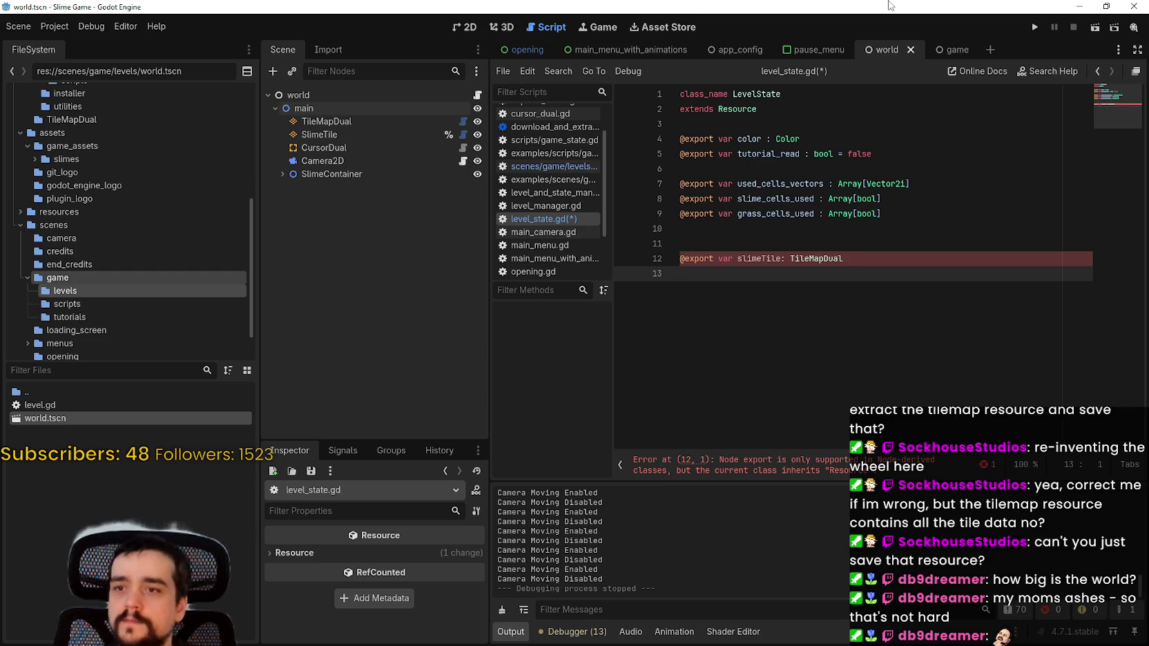
# - Change the slimeTile type from TileMapDual to Resource and save level_state.gd
pyautogui.doubleClick(841, 259)
pyautogui.write('respi')
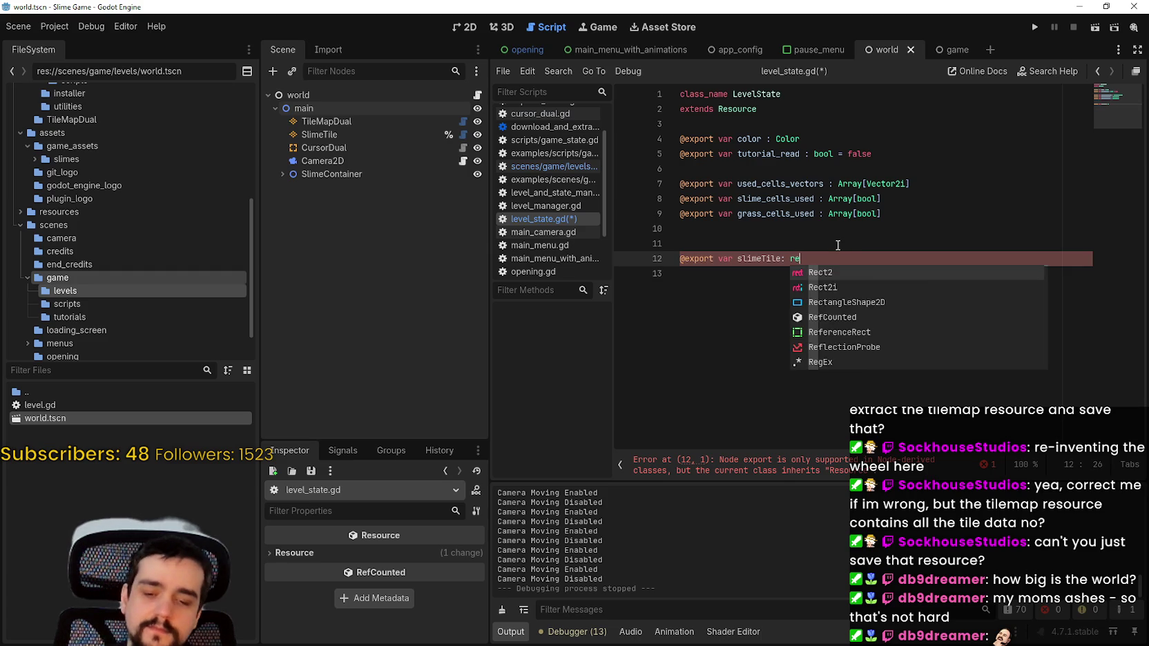
pyautogui.press('BackSpace')
pyautogui.press('BackSpace')
pyautogui.press('BackSpace')
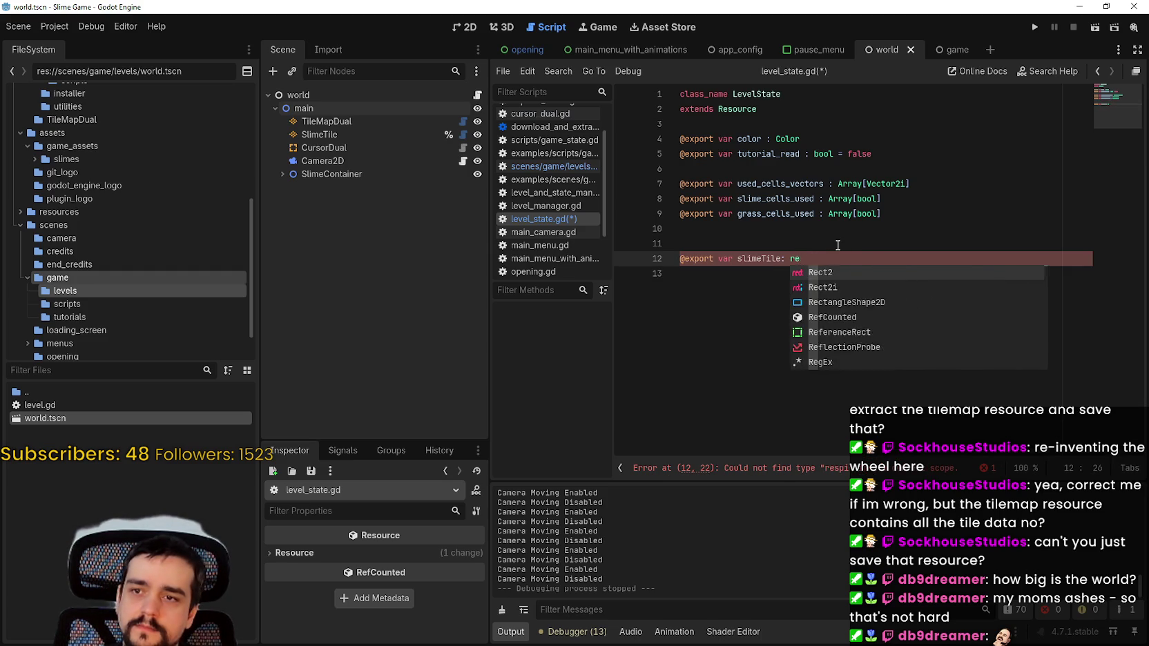
pyautogui.write('Rreso')
pyautogui.press('Return')
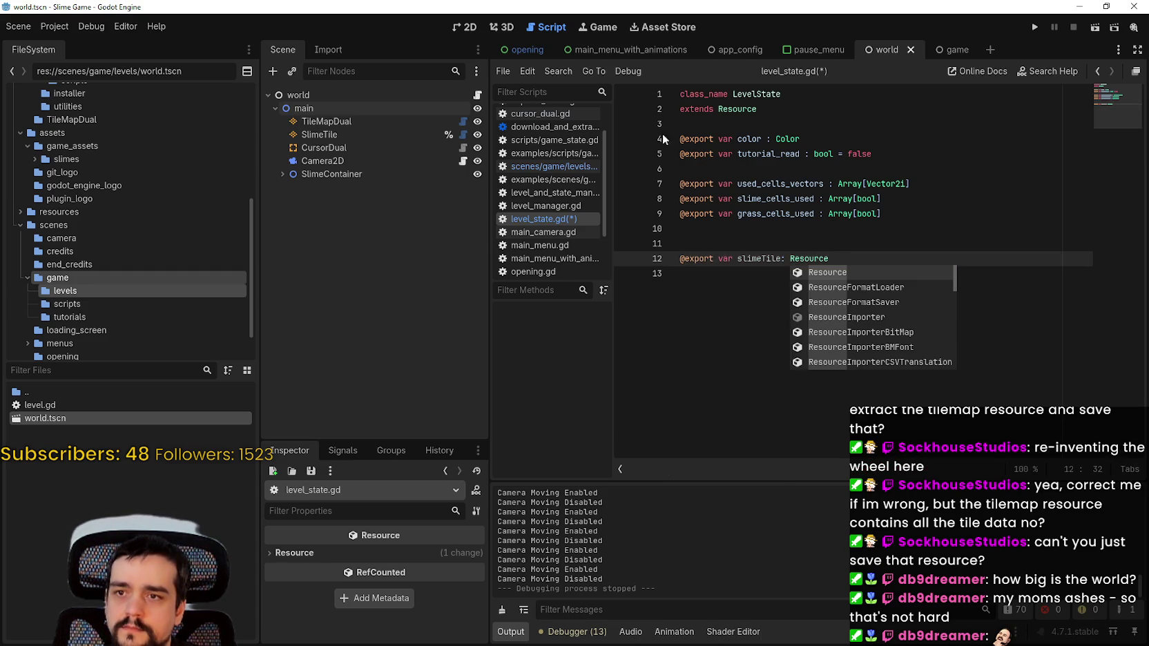
pyautogui.press('Escape')
pyautogui.click(837, 273)
pyautogui.hotkey('ctrl', 's')
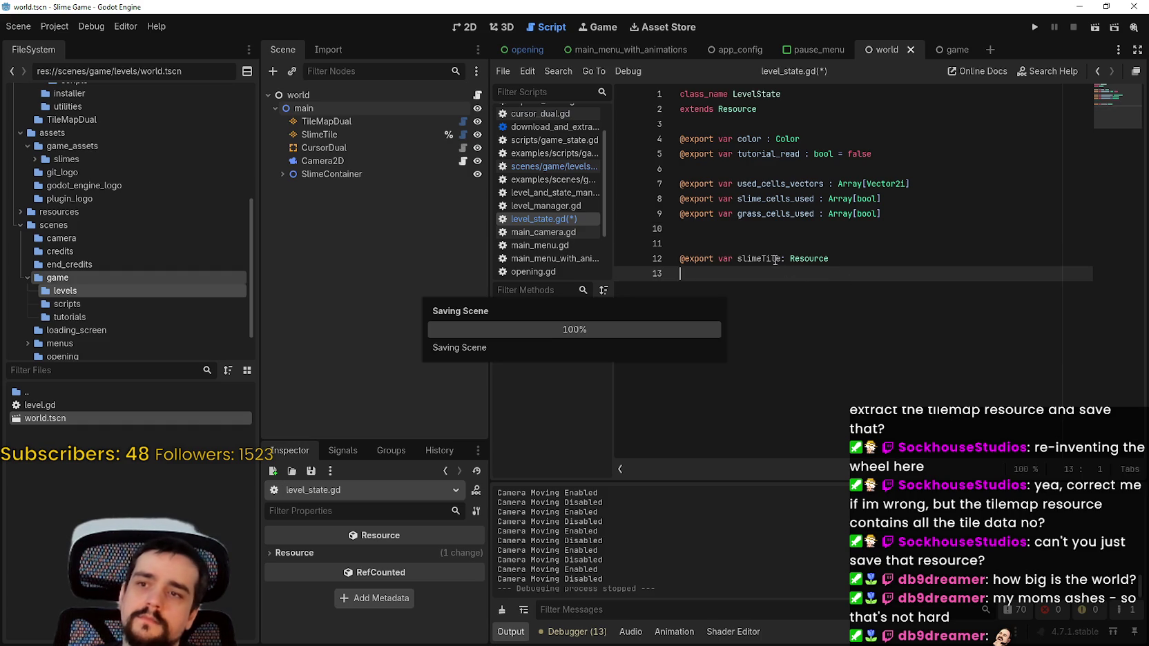
pyautogui.doubleClick(759, 257)
pyautogui.click(769, 289)
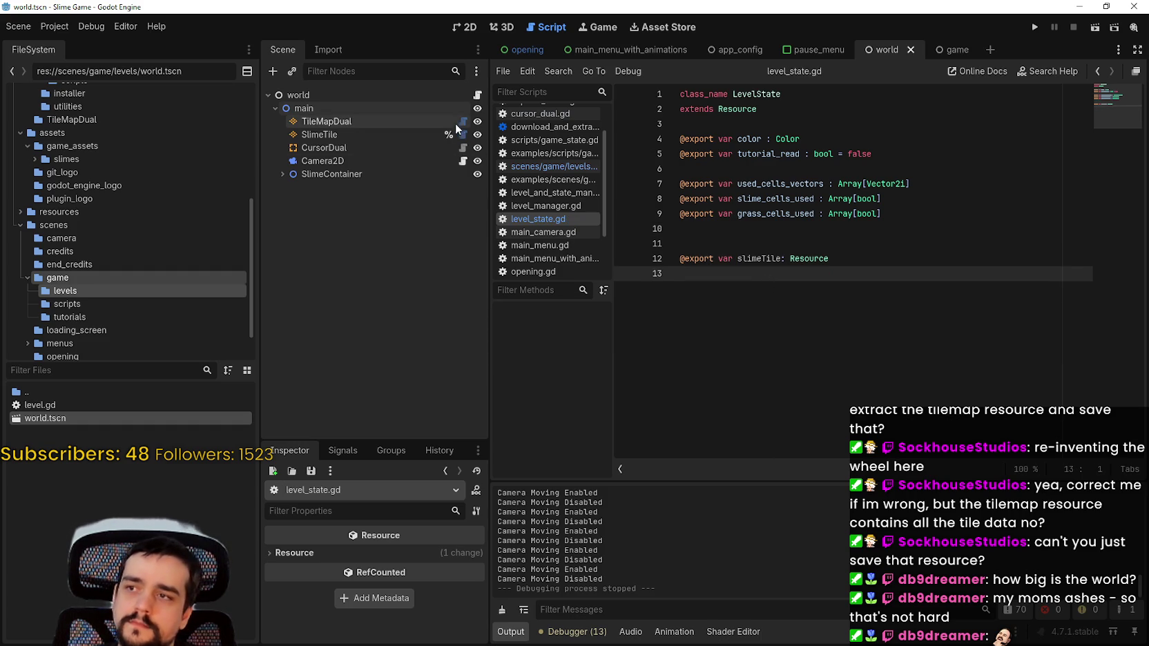
# - Open the world node's script, level.gd, in the script editor
pyautogui.click(477, 97)
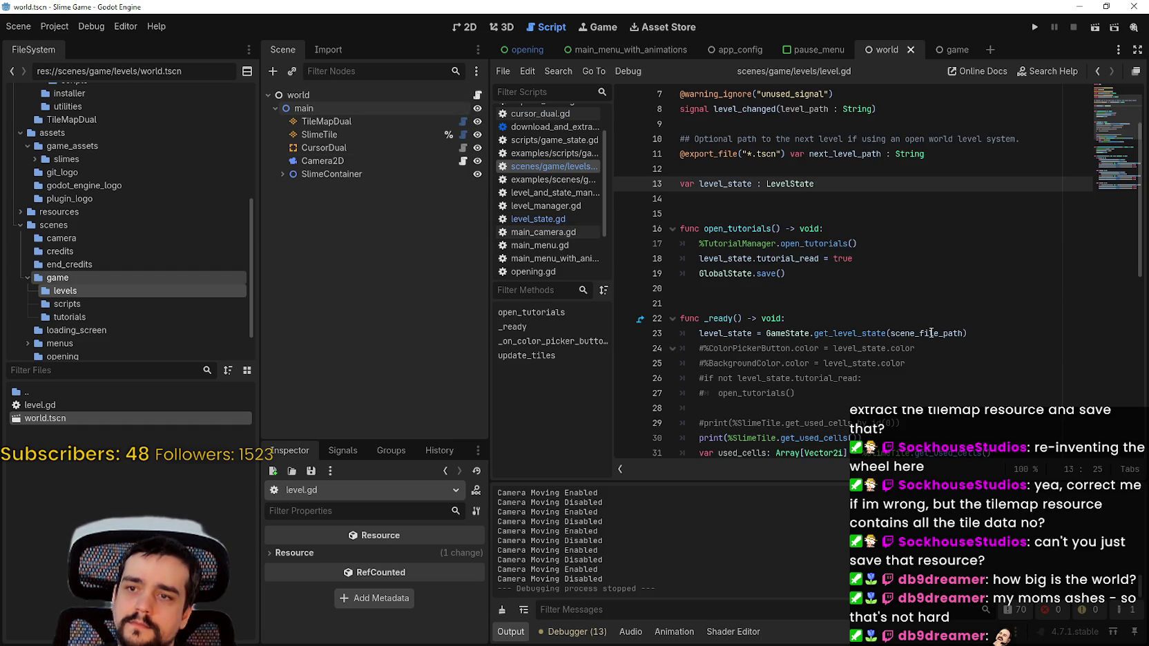
pyautogui.click(867, 285)
pyautogui.scroll(-2, 855, 310)
pyautogui.scroll(-4, 863, 309)
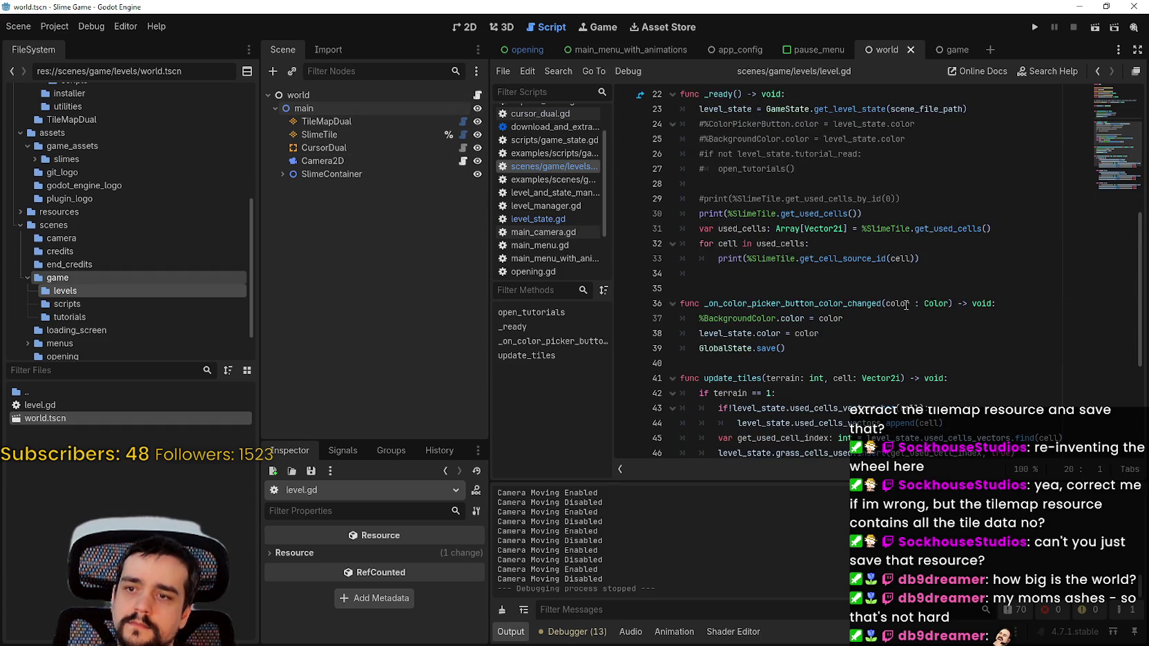
pyautogui.scroll(3, 875, 306)
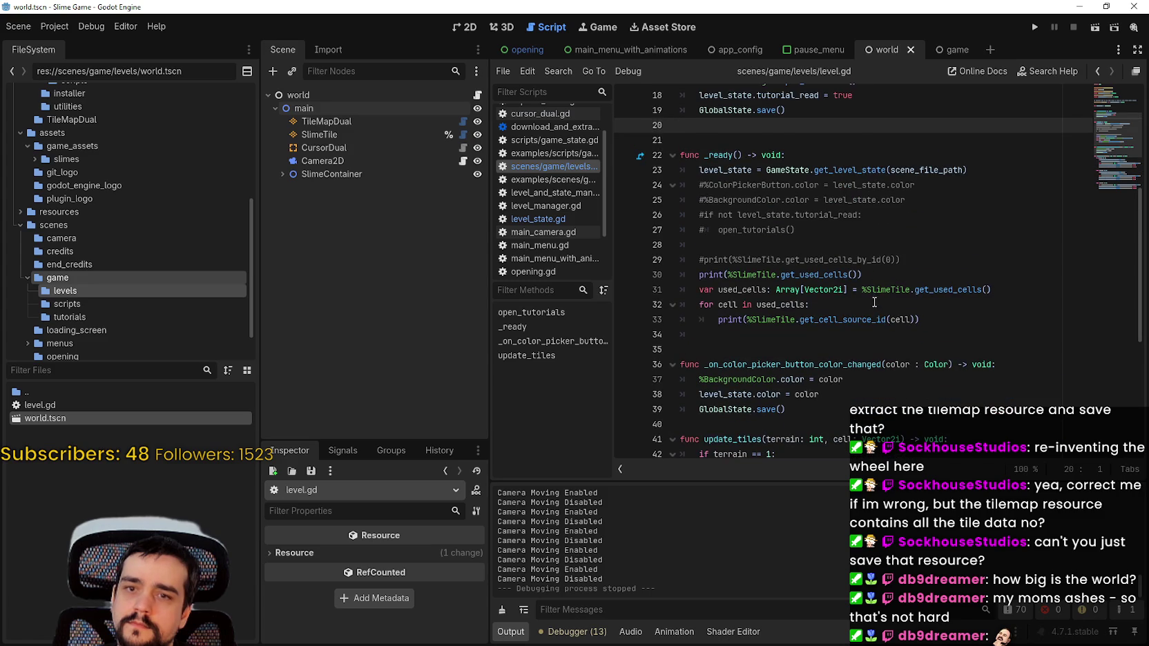
pyautogui.scroll(-7, 860, 303)
pyautogui.scroll(5, 851, 300)
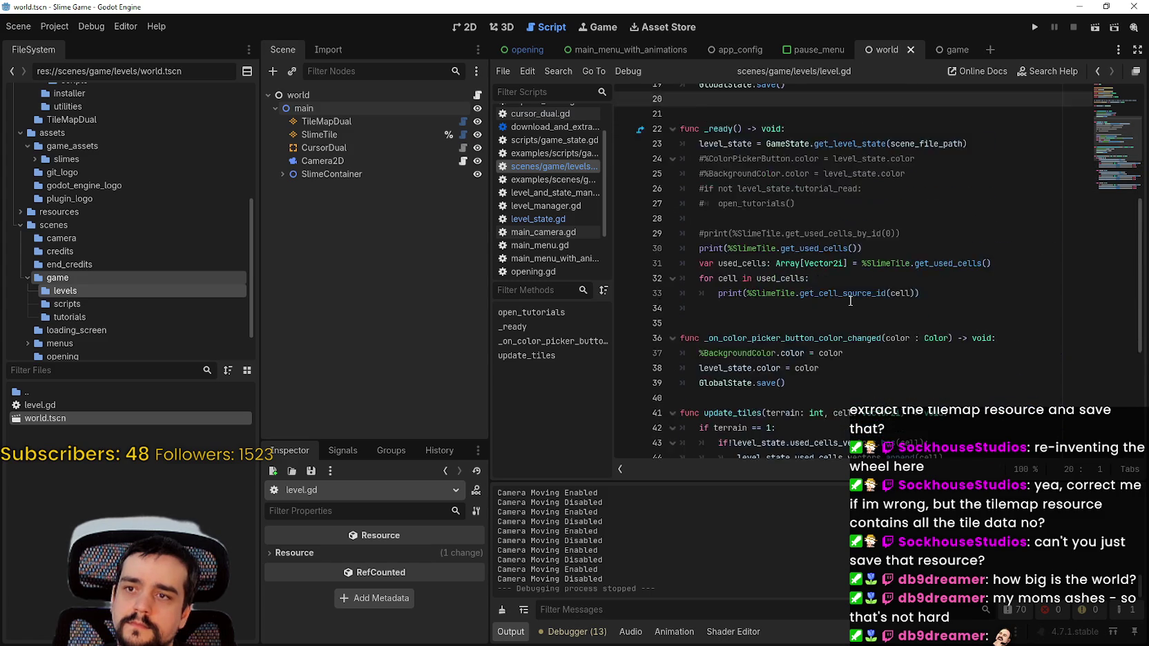
pyautogui.scroll(-4, 825, 326)
pyautogui.scroll(5, 824, 326)
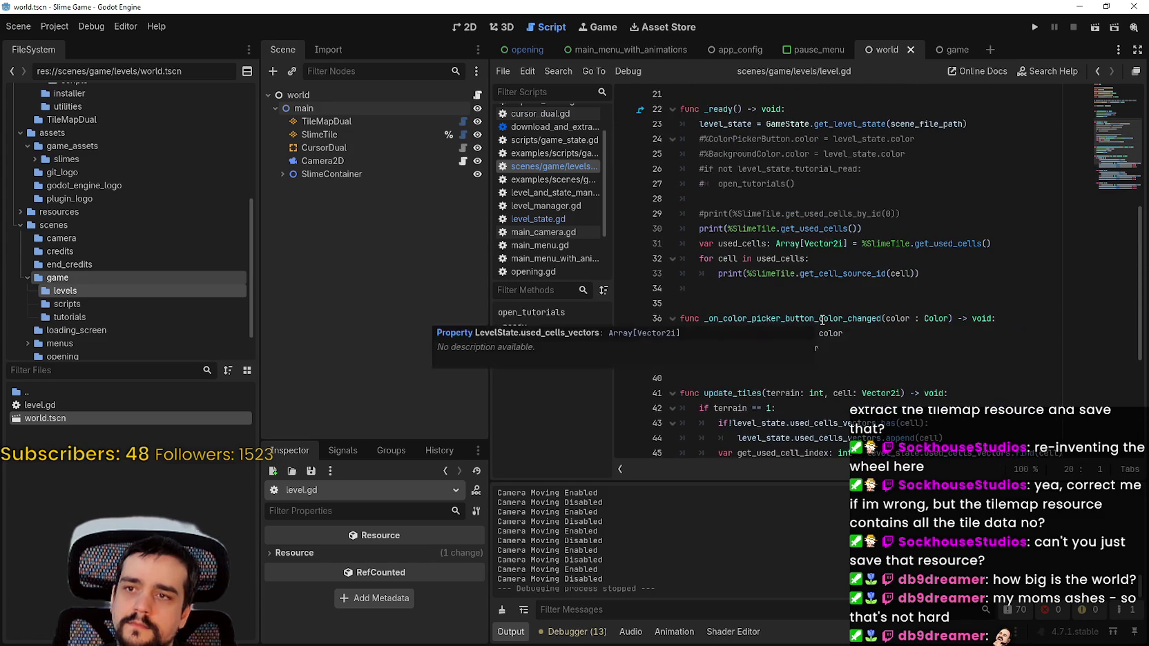
pyautogui.scroll(-6, 790, 256)
pyautogui.scroll(4, 805, 257)
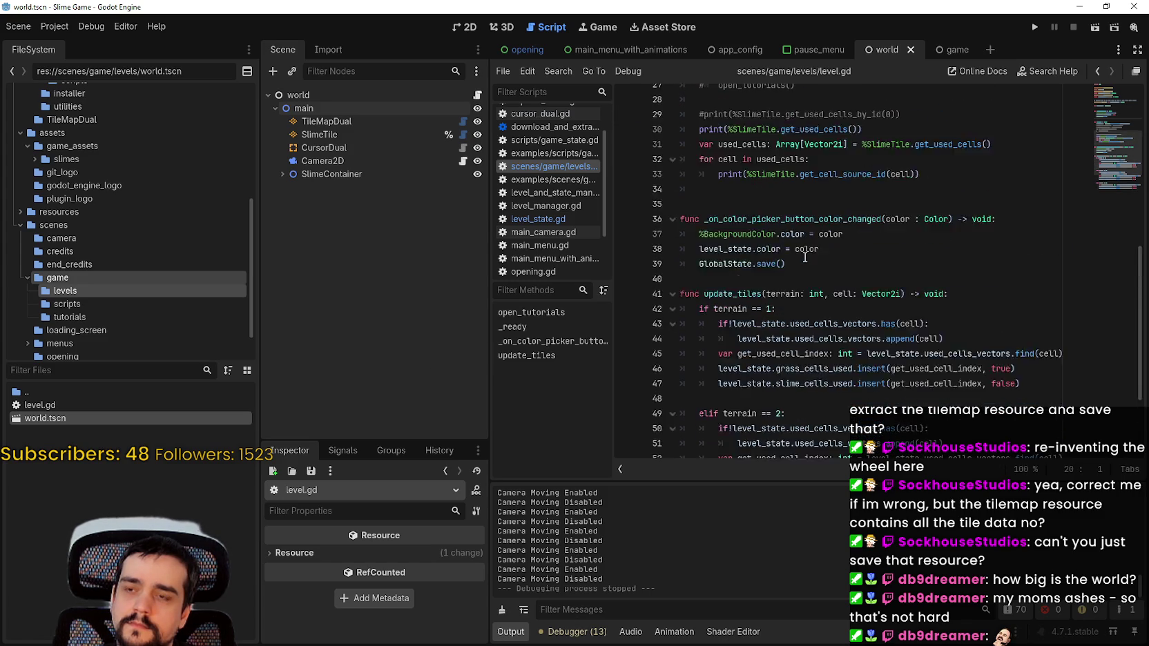
pyautogui.scroll(-4, 817, 285)
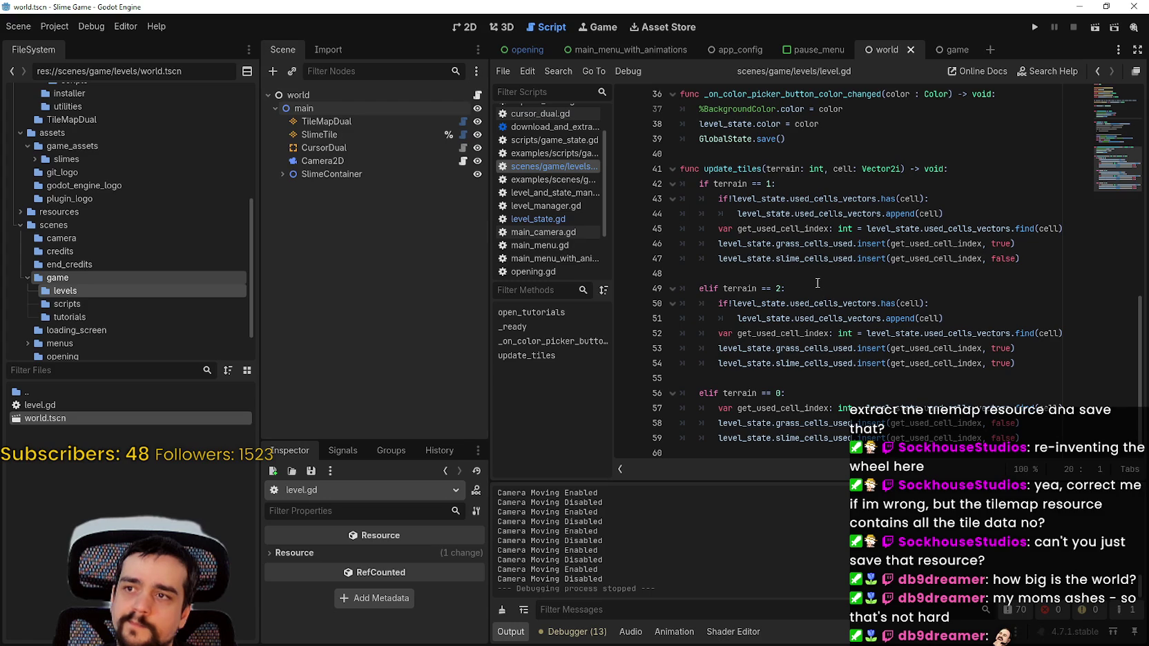
pyautogui.scroll(7, 817, 283)
# - Add a trial line after line 23, then remove it again
pyautogui.click(936, 273)
pyautogui.click(1003, 214)
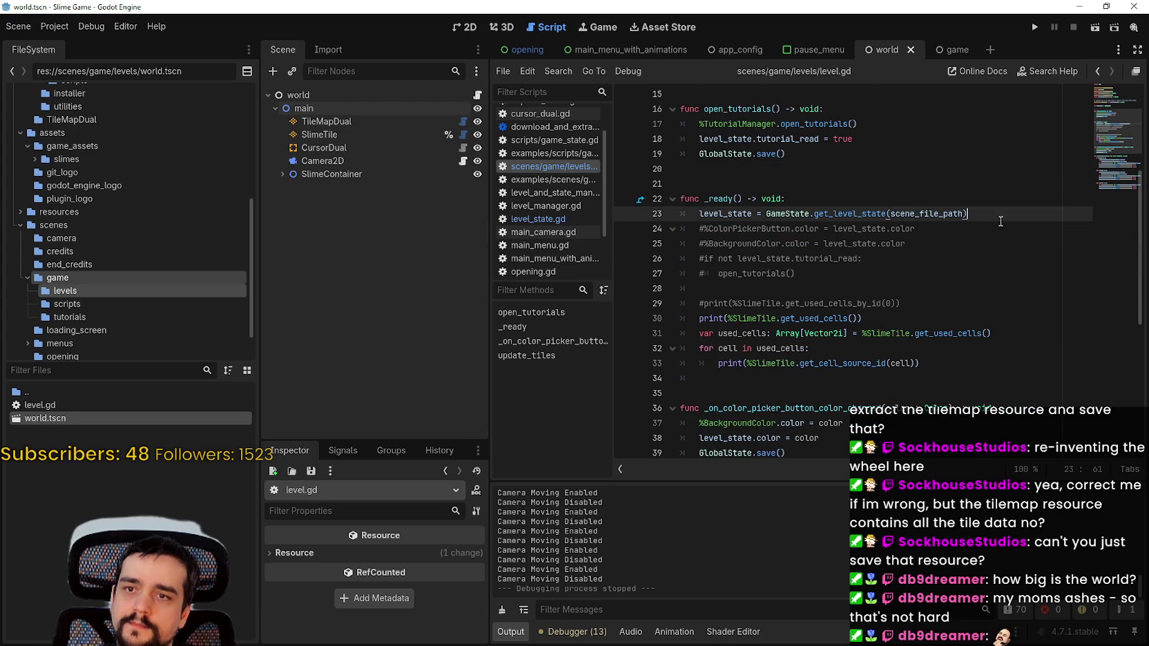
pyautogui.press('Return')
pyautogui.write('slimeTile')
pyautogui.press('BackSpace')
pyautogui.press('BackSpace')
pyautogui.press('BackSpace')
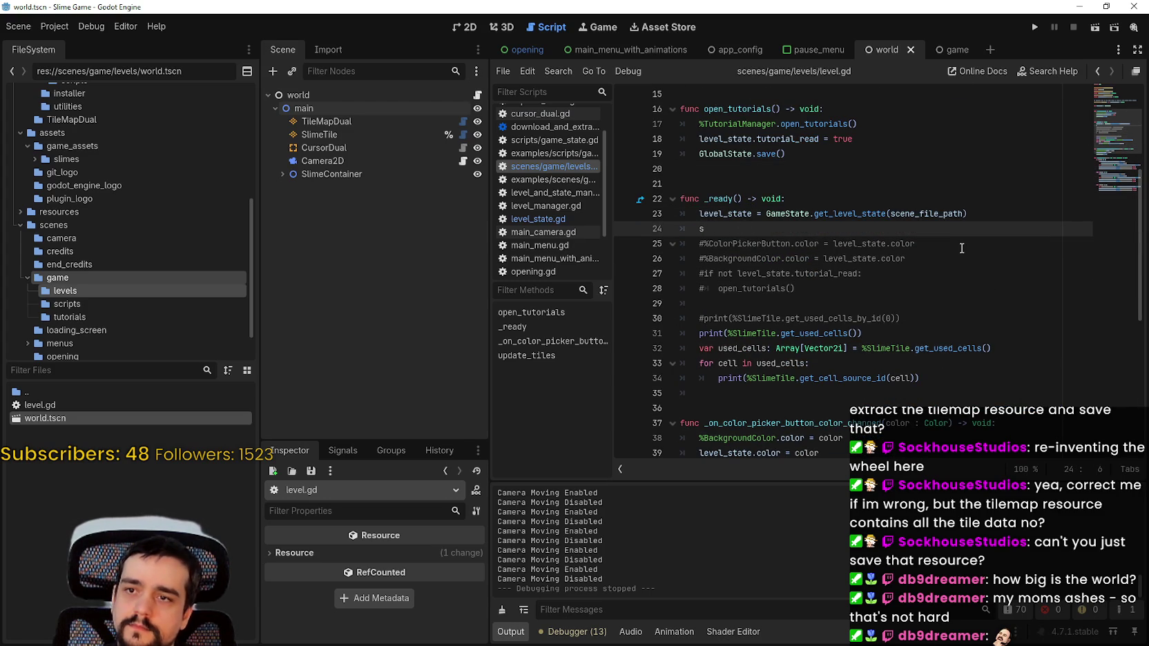
pyautogui.press('Return')
pyautogui.write('l')
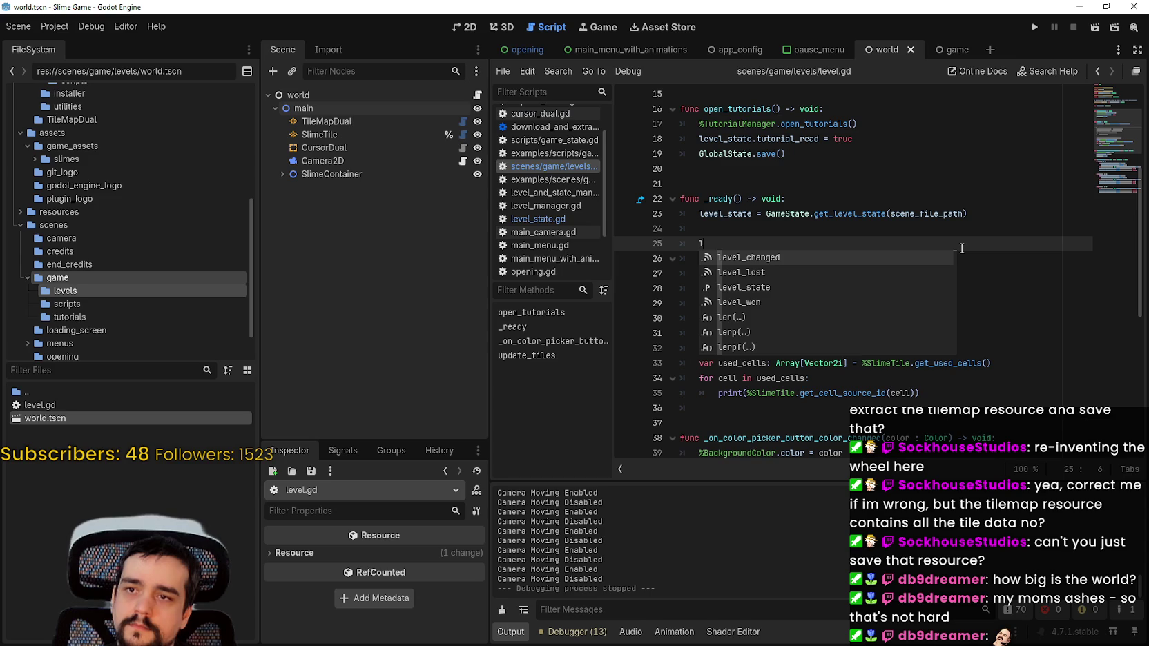
pyautogui.press('BackSpace')
pyautogui.press('BackSpace')
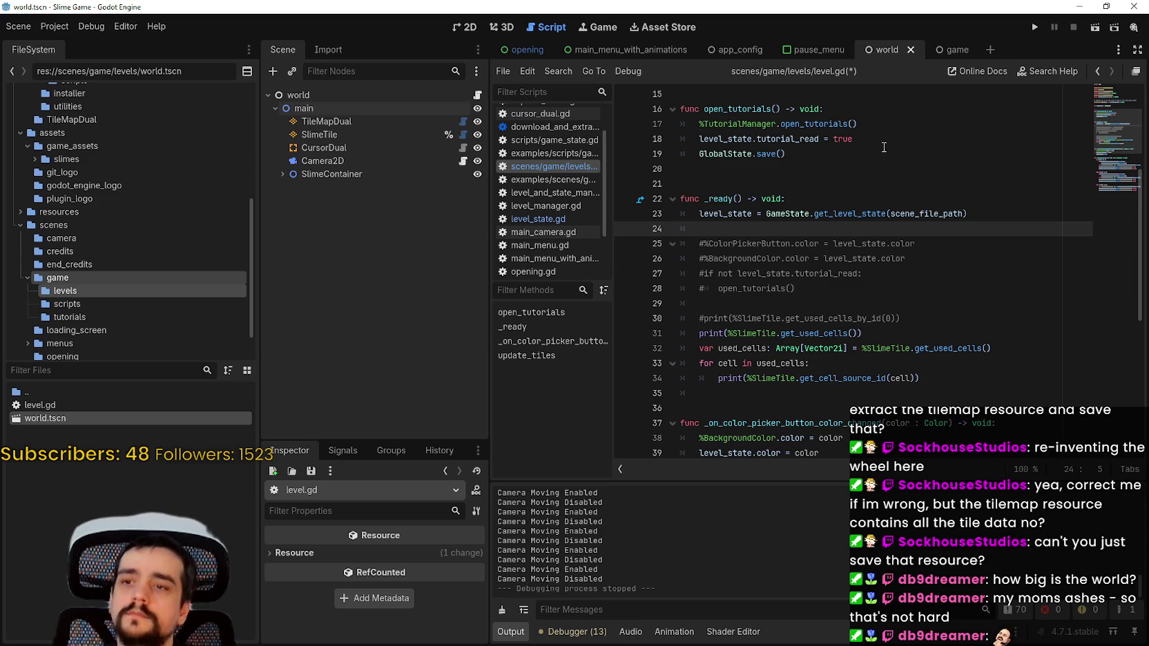
# - Insert a new line 35 reading 'level_state.slimeTile ='
pyautogui.scroll(-1, 835, 194)
pyautogui.click(915, 320)
pyautogui.click(921, 335)
pyautogui.press('Return')
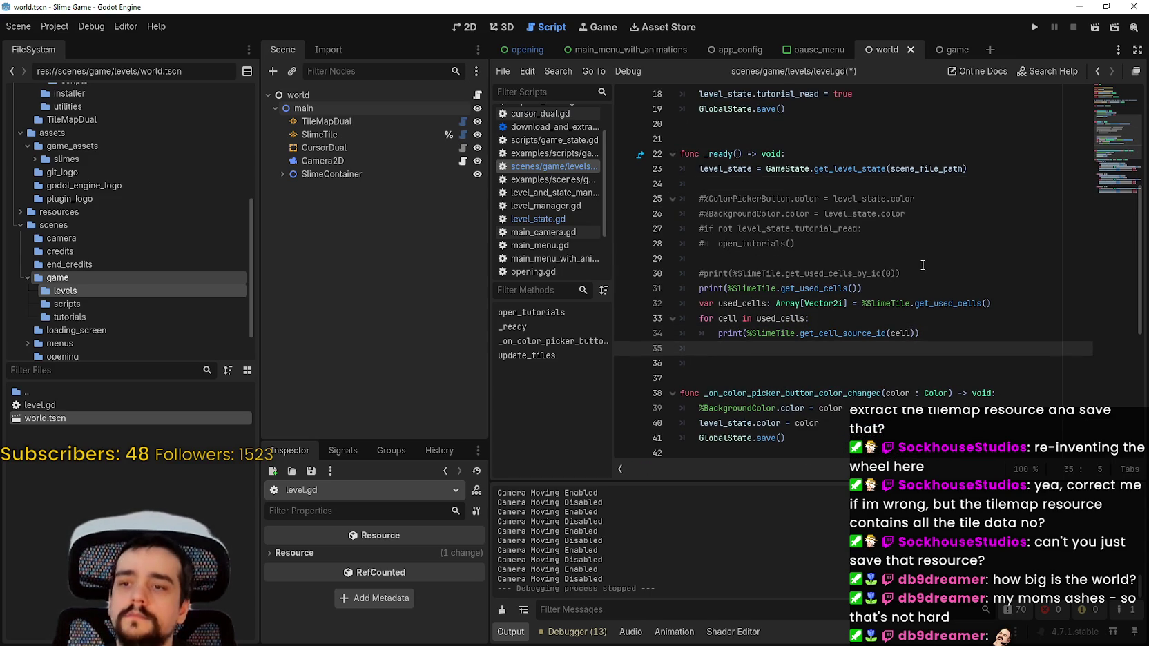
pyautogui.write('level')
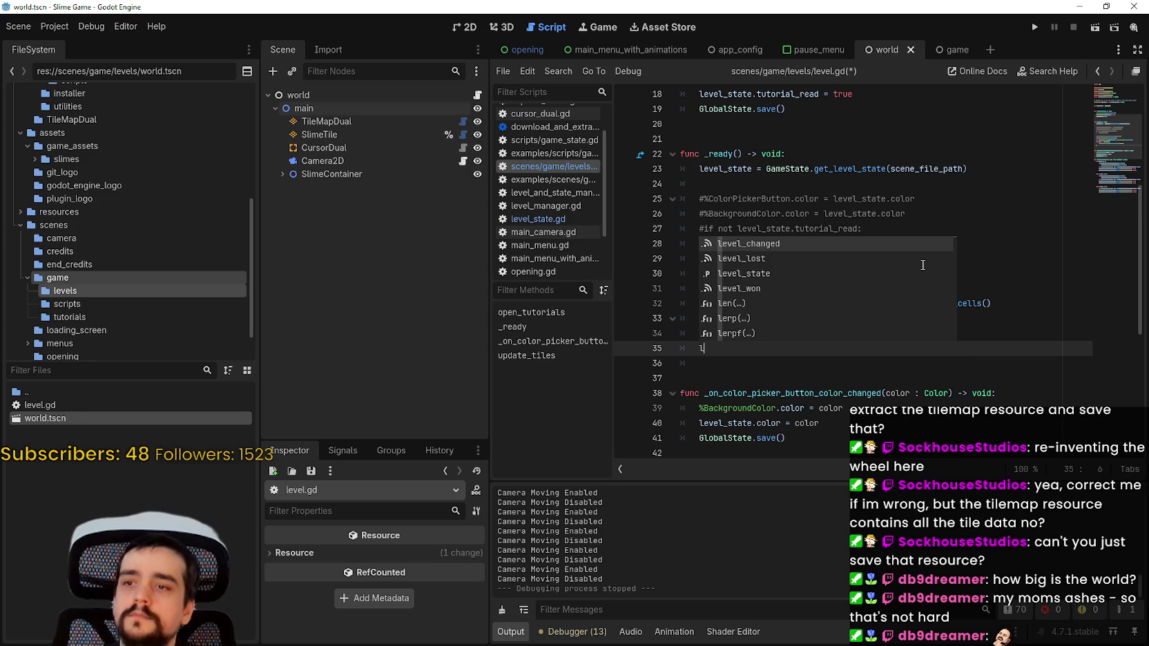
pyautogui.write('_state.')
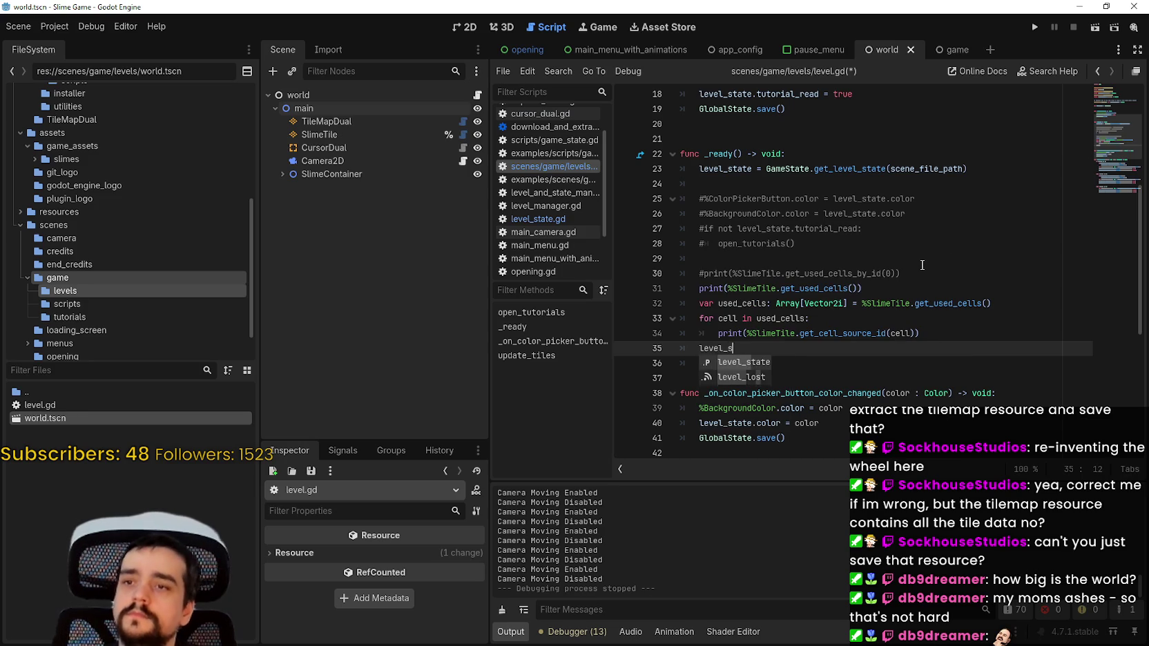
pyautogui.write('slimeTile =')
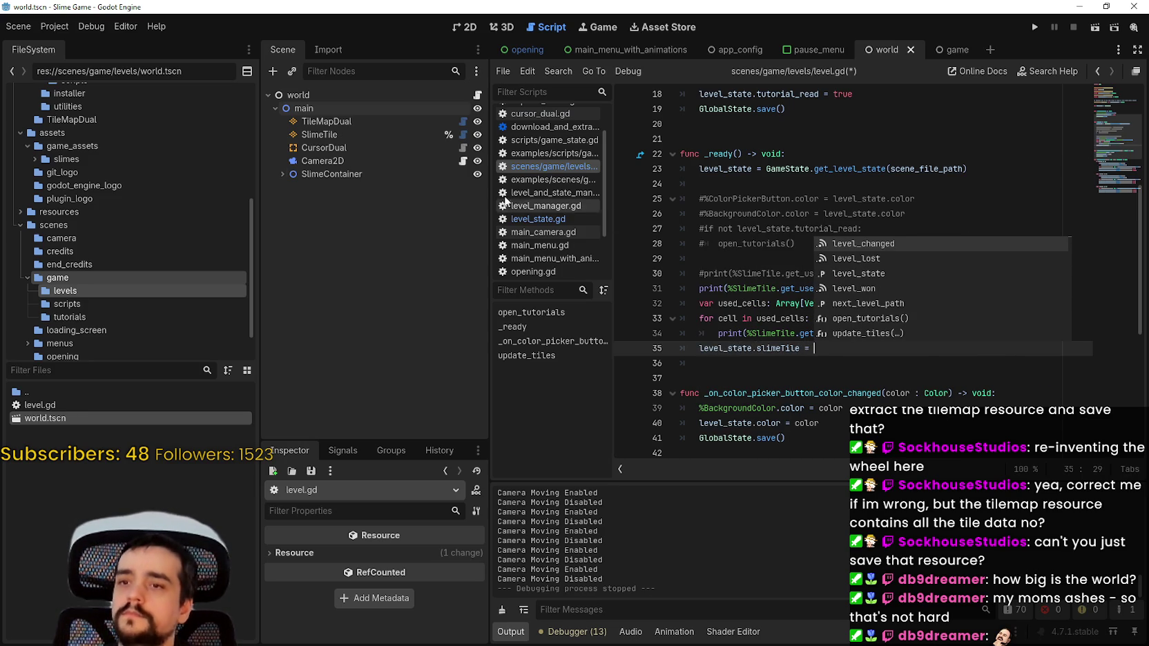
# - Drag the SlimeTile node into line 35 to complete the assignment with %SlimeTile
pyautogui.moveTo(355, 132); pyautogui.dragTo(834, 351)
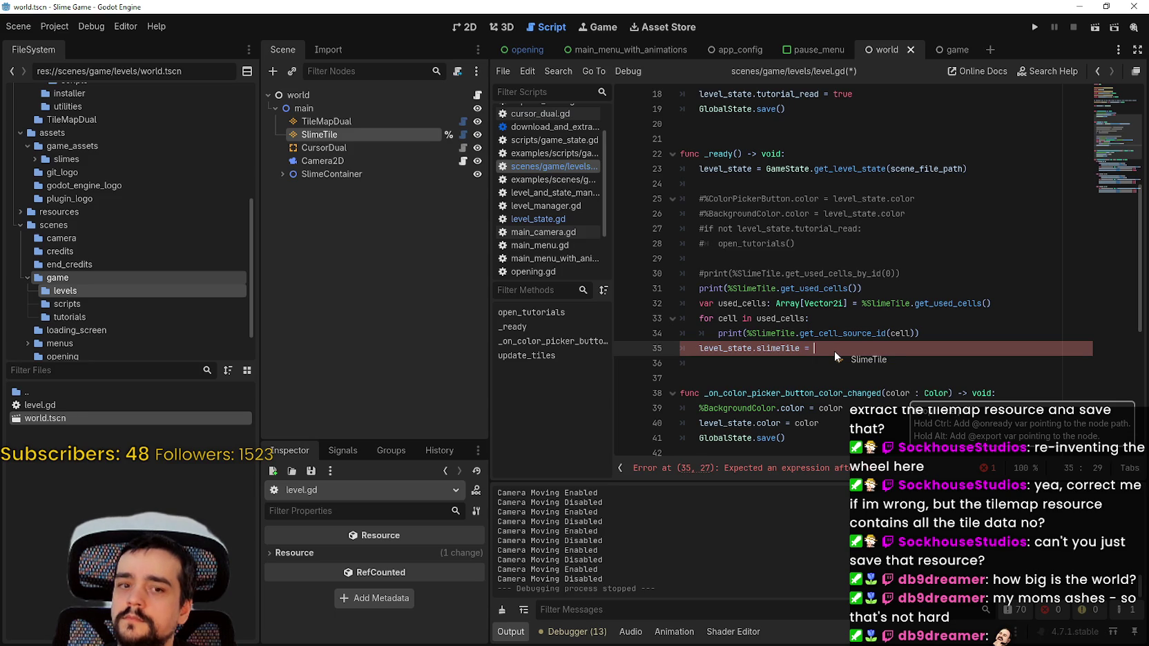
pyautogui.moveTo(834, 350); pyautogui.dragTo(833, 350)
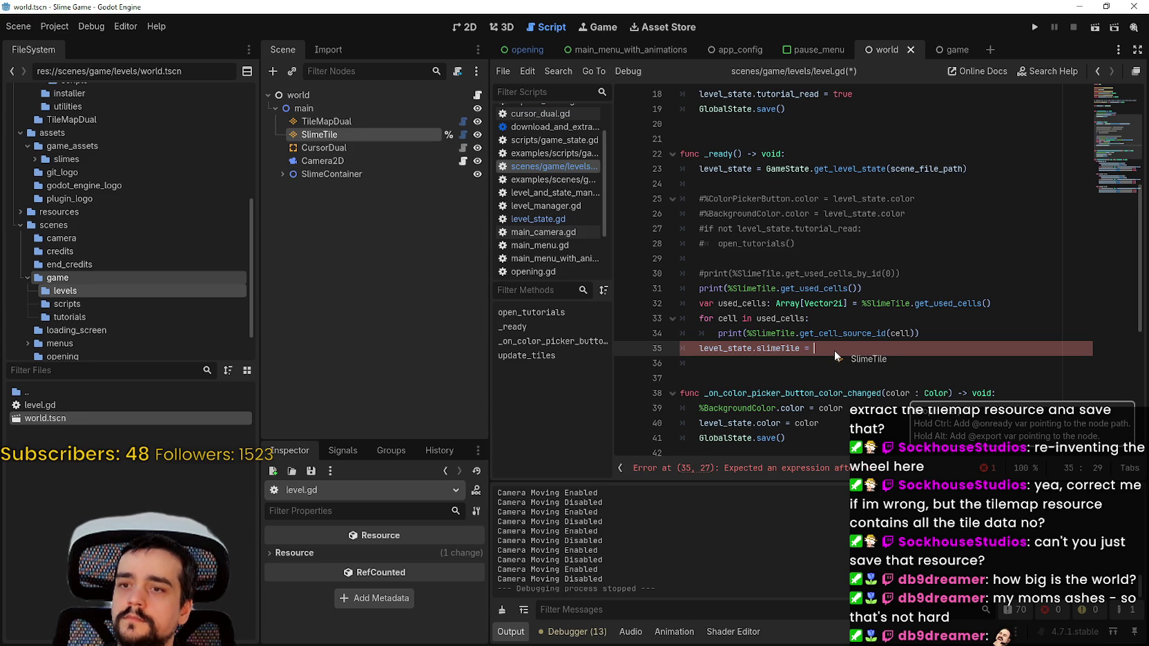
pyautogui.moveTo(834, 350); pyautogui.dragTo(833, 350)
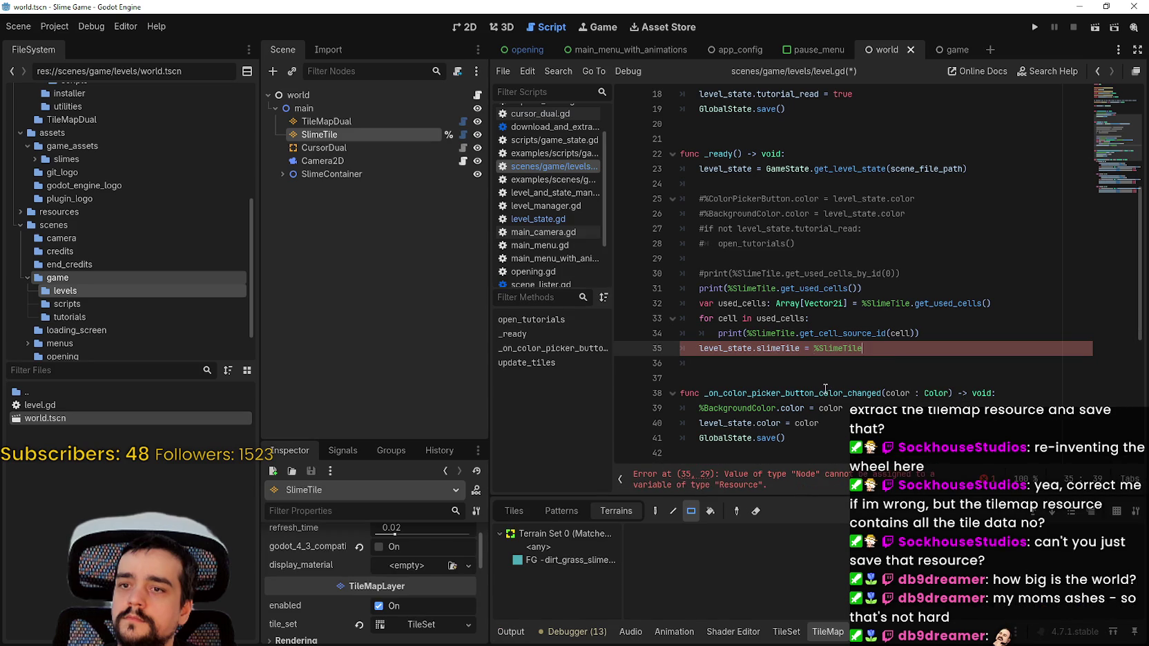
pyautogui.click(822, 378)
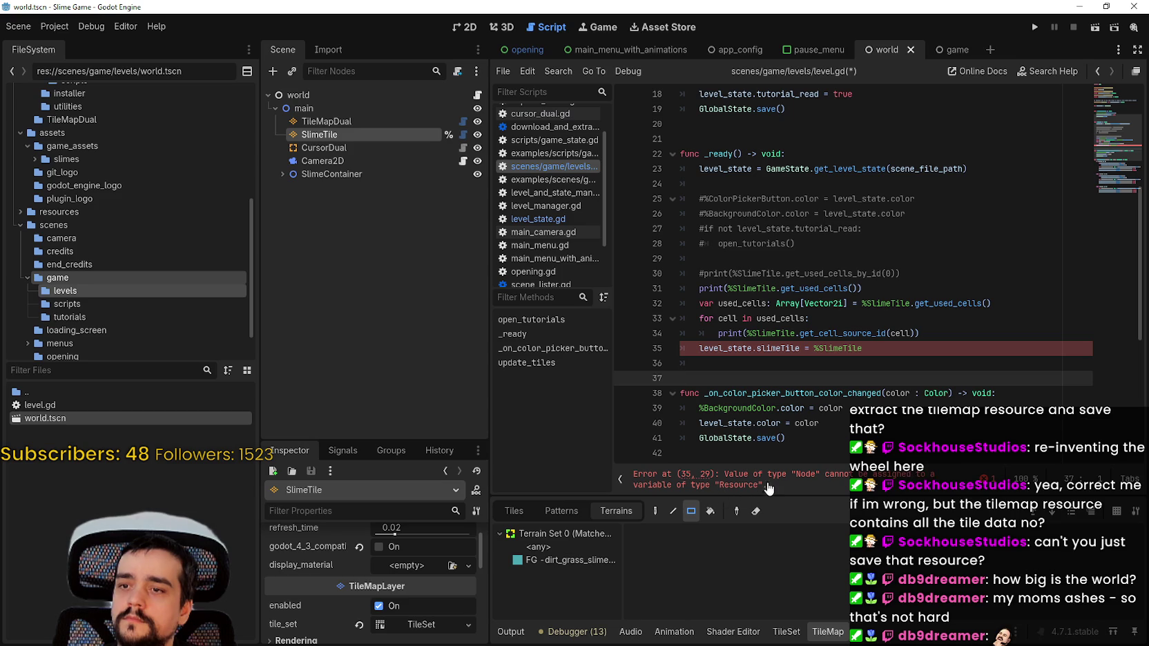
pyautogui.click(787, 358)
pyautogui.click(815, 350)
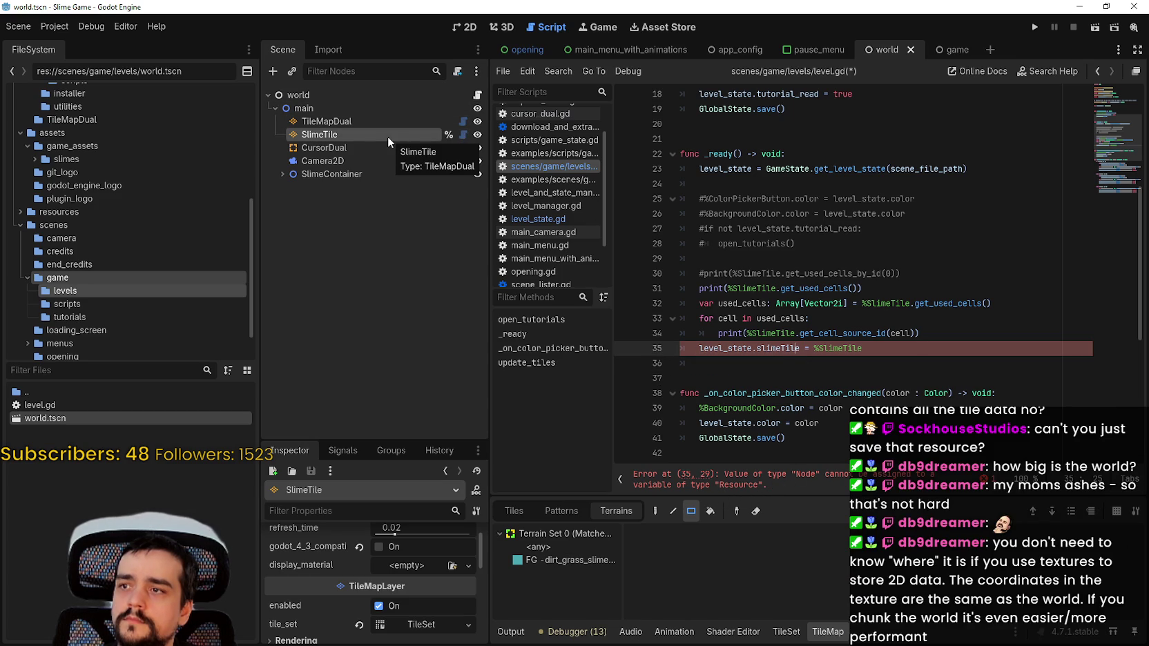
# - Open SlimeTile's tile_map_dual.gd and read its header lines extending TileMapLayer
pyautogui.click(463, 135)
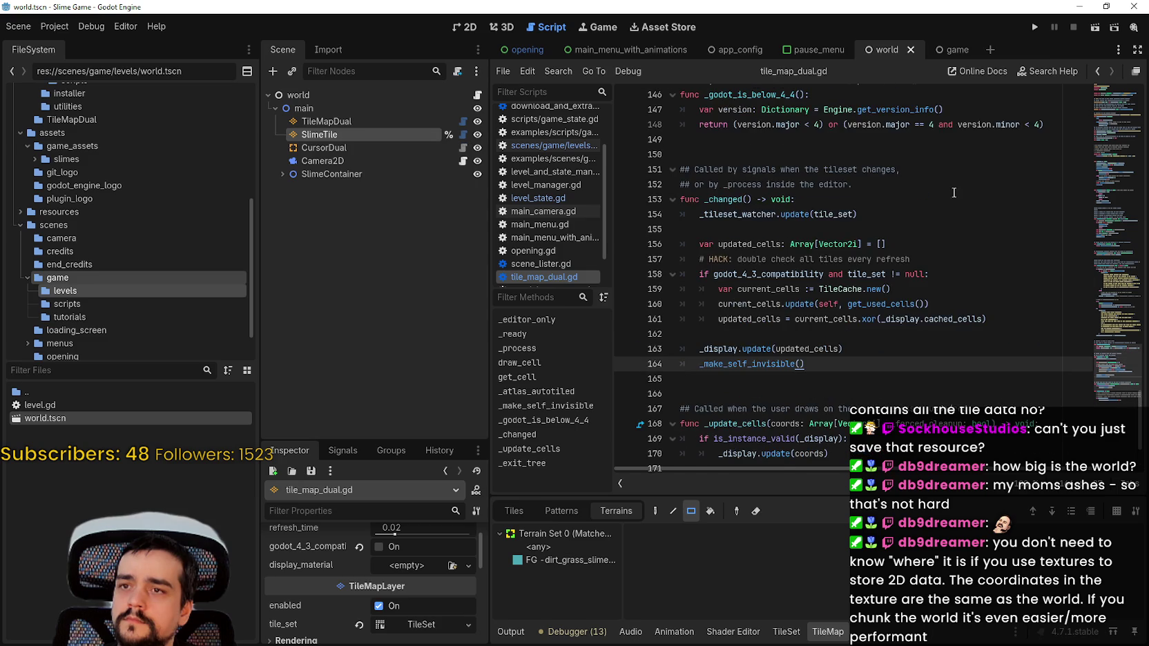
pyautogui.click(1116, 117)
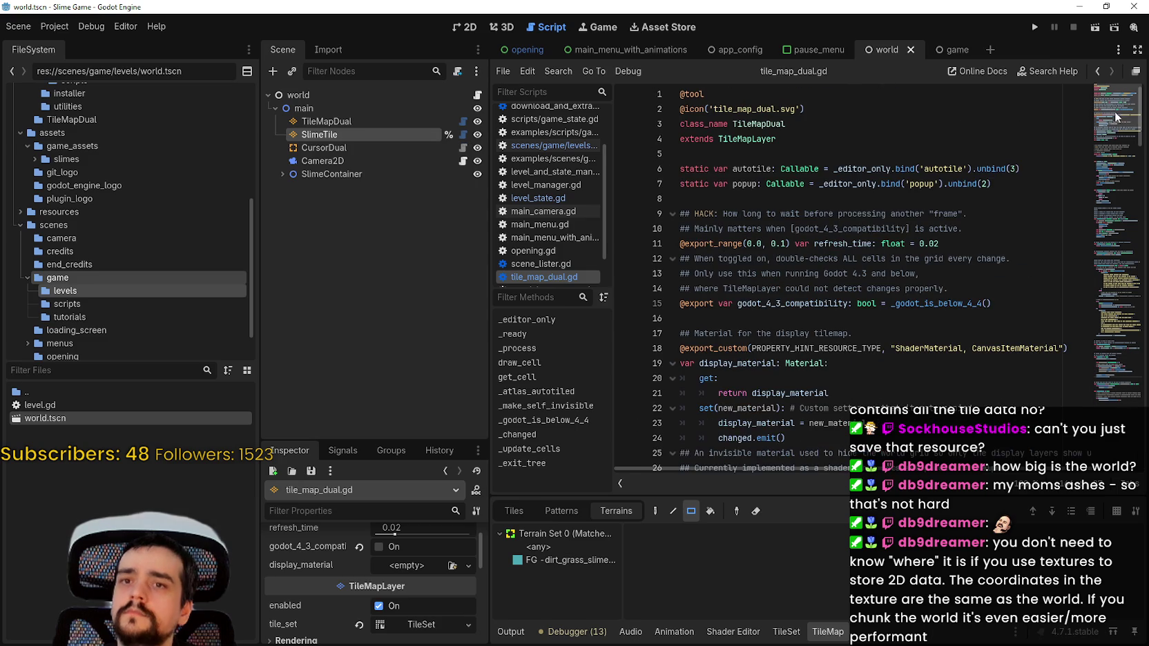
pyautogui.doubleClick(767, 136)
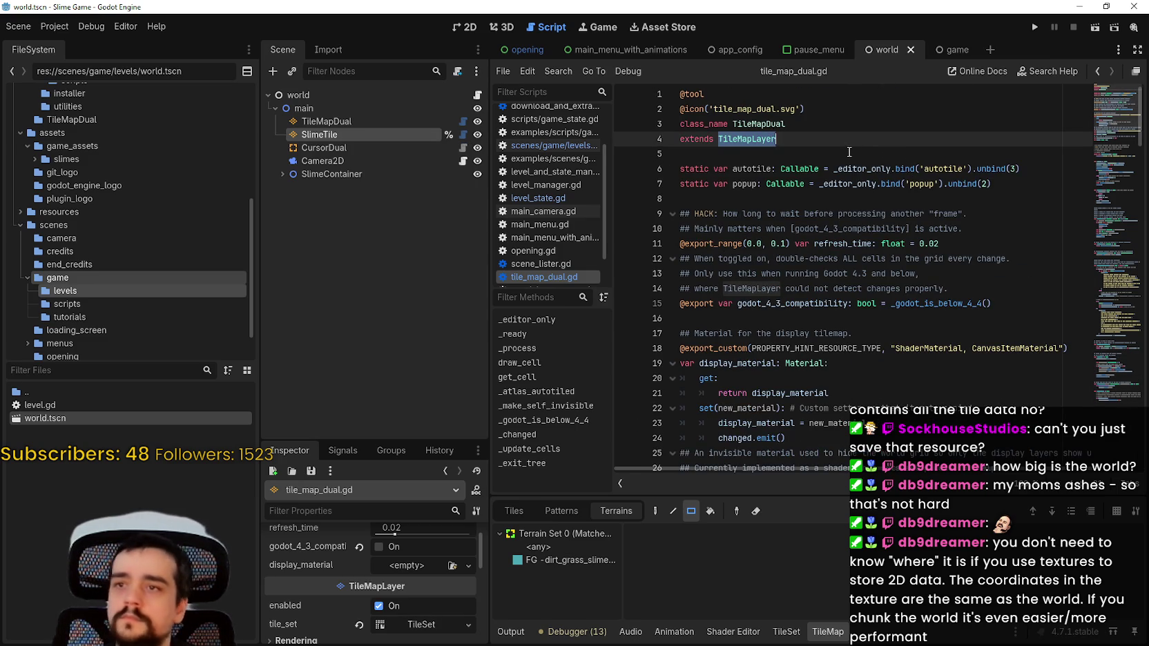
pyautogui.moveTo(882, 158); pyautogui.dragTo(625, 71)
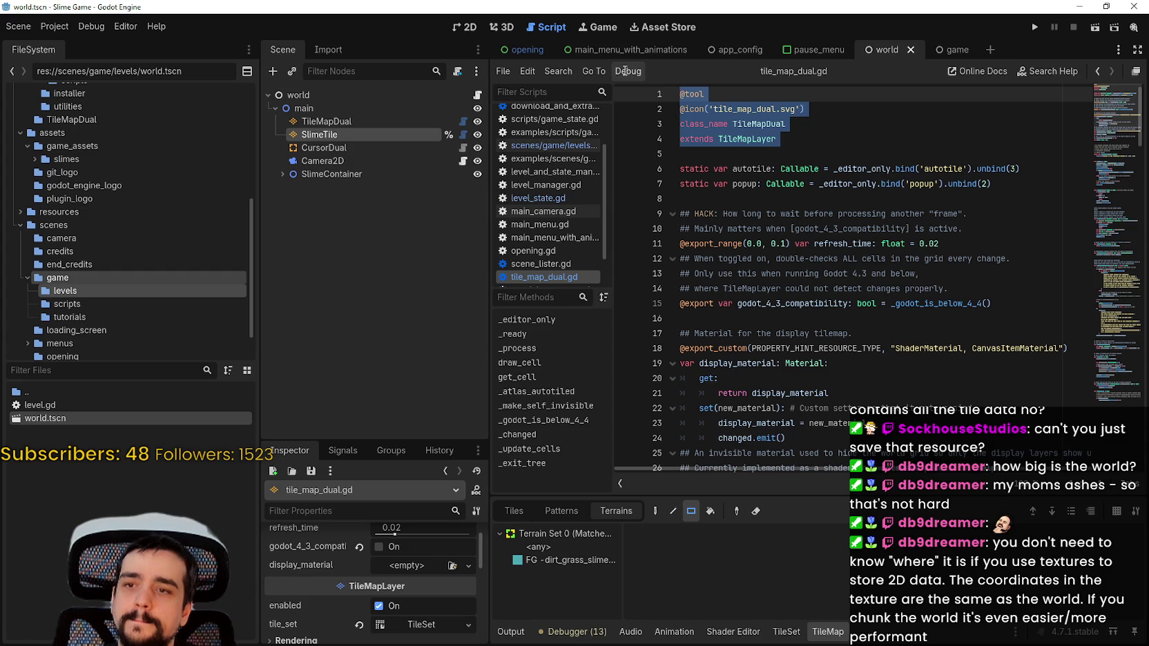
pyautogui.scroll(-2, 754, 302)
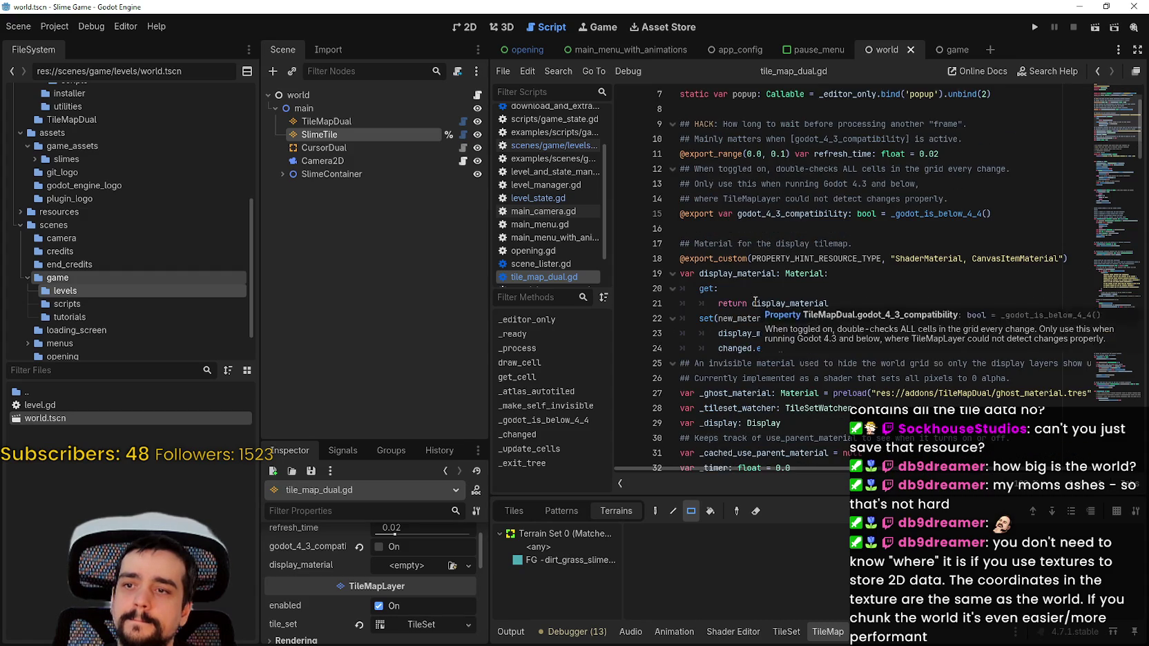
pyautogui.scroll(-5, 753, 293)
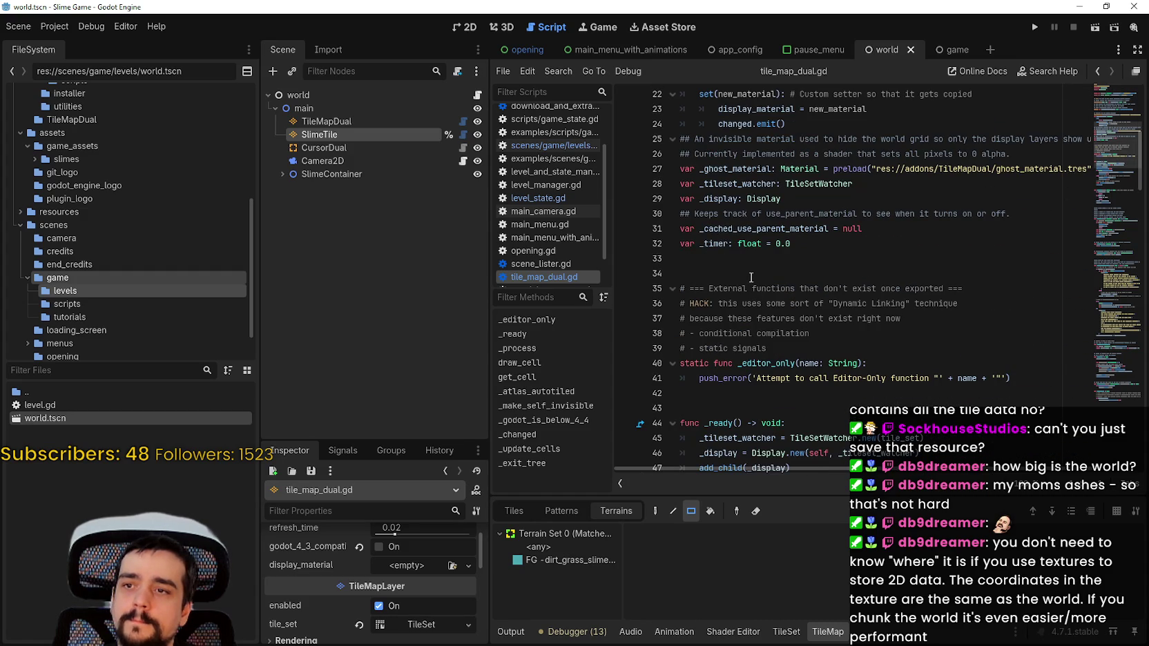
pyautogui.scroll(-4, 760, 263)
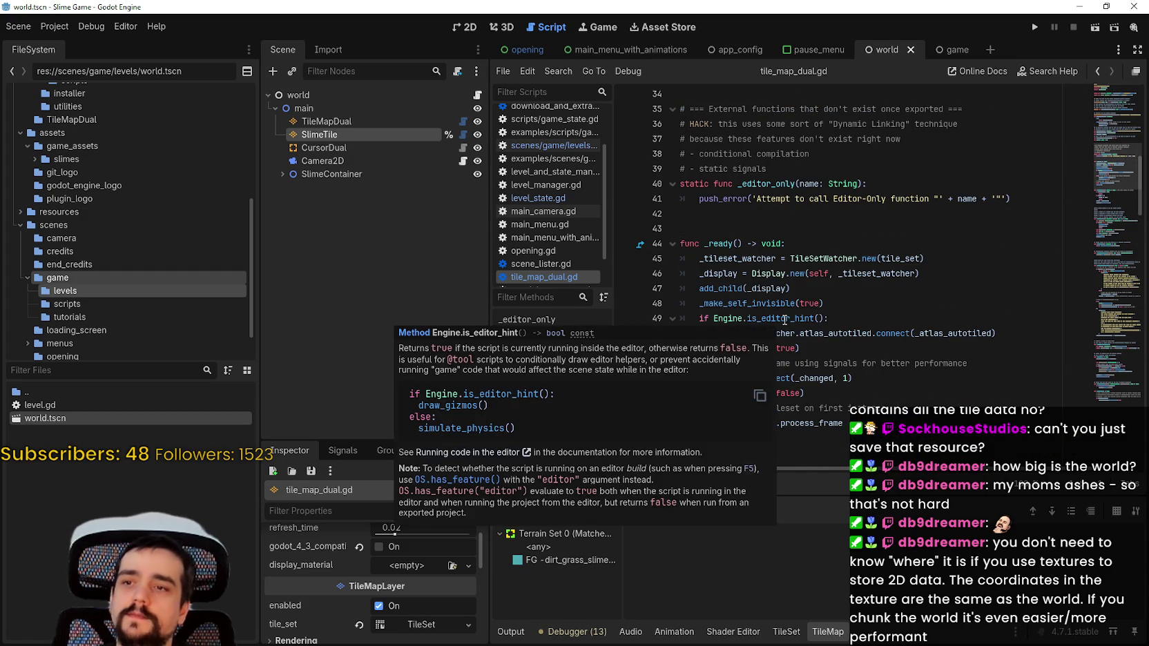
# - Read down past _changed() and _atlas_autotiled to the draw_cell method
pyautogui.click(821, 289)
pyautogui.scroll(-2, 841, 284)
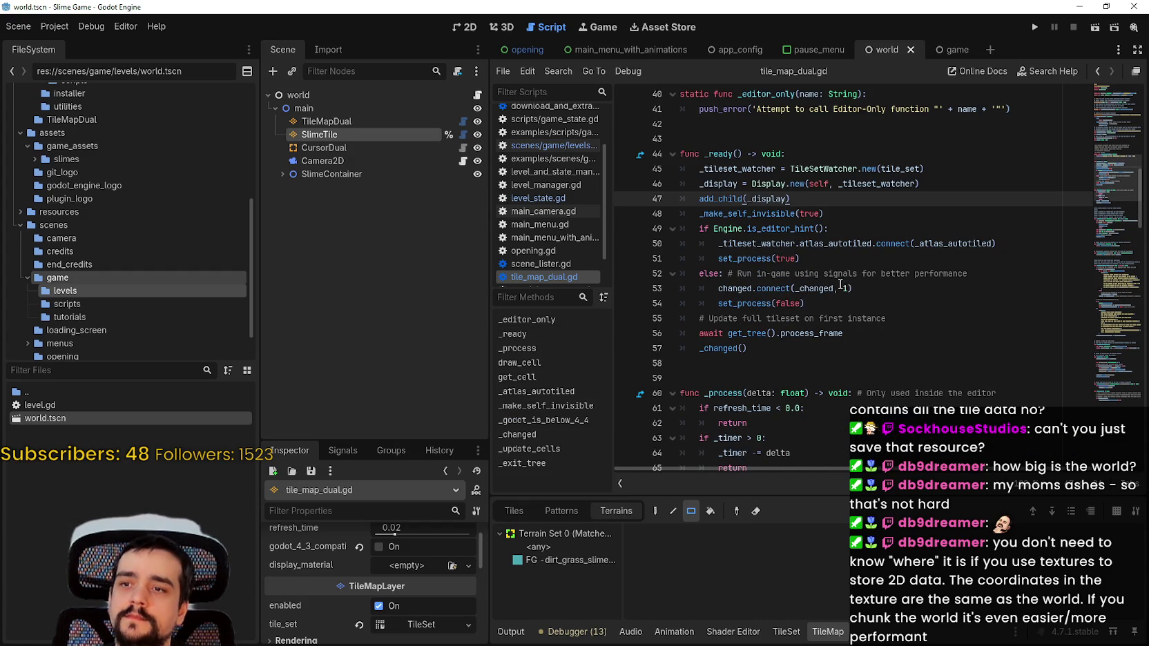
pyautogui.click(956, 348)
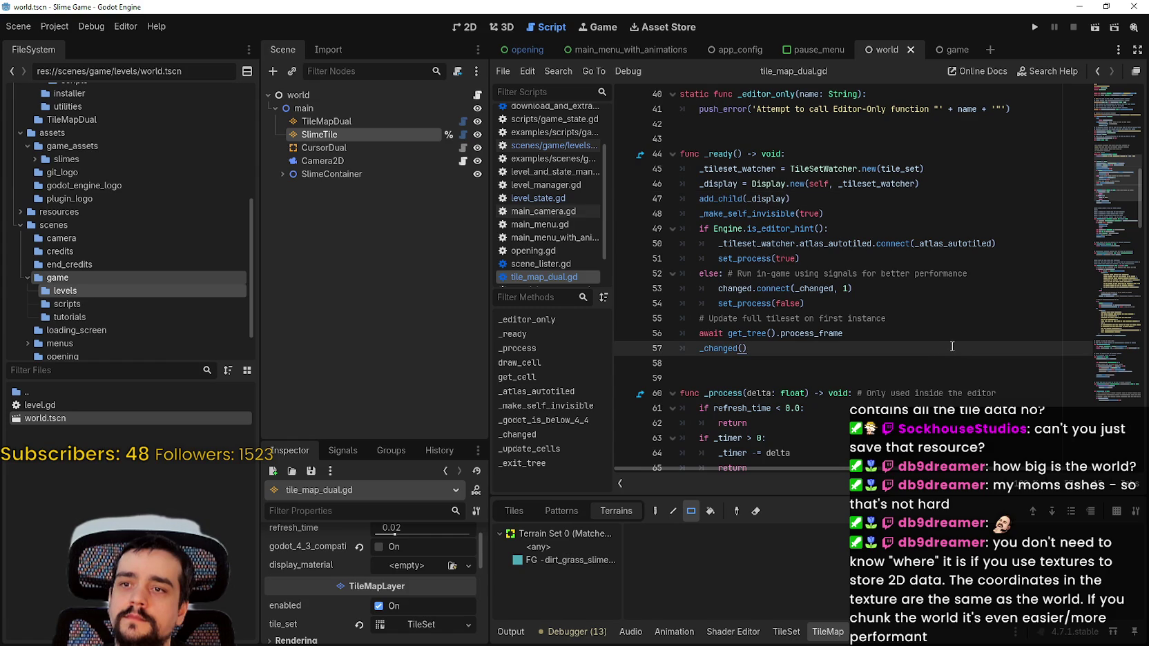
pyautogui.doubleClick(956, 246)
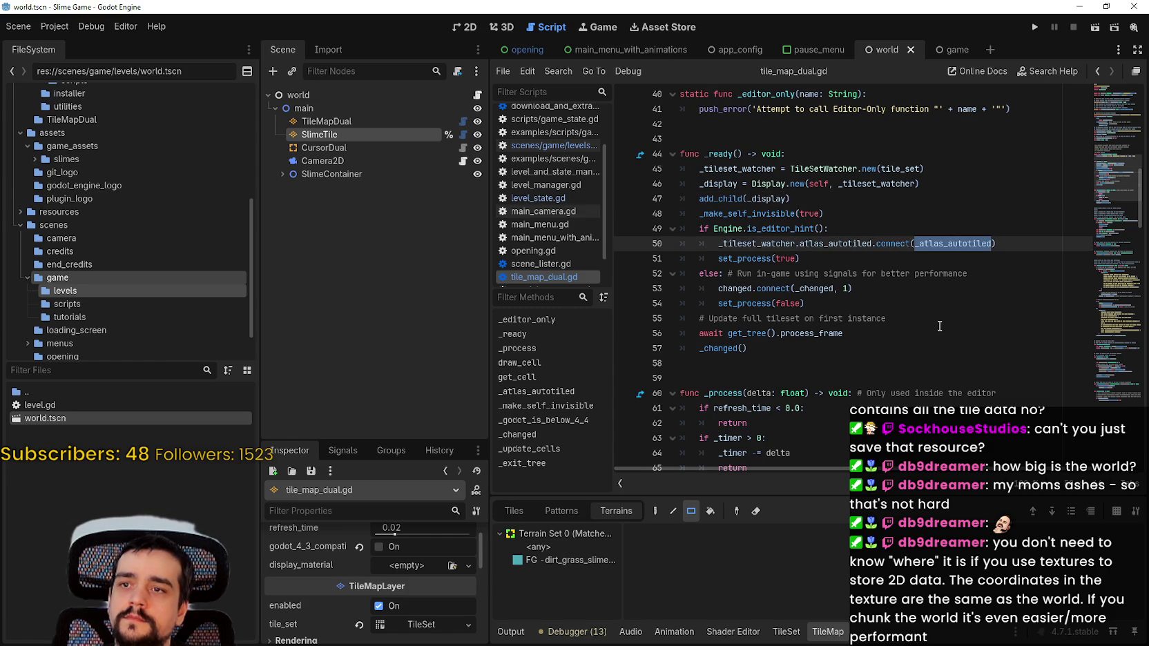
pyautogui.scroll(-3, 925, 318)
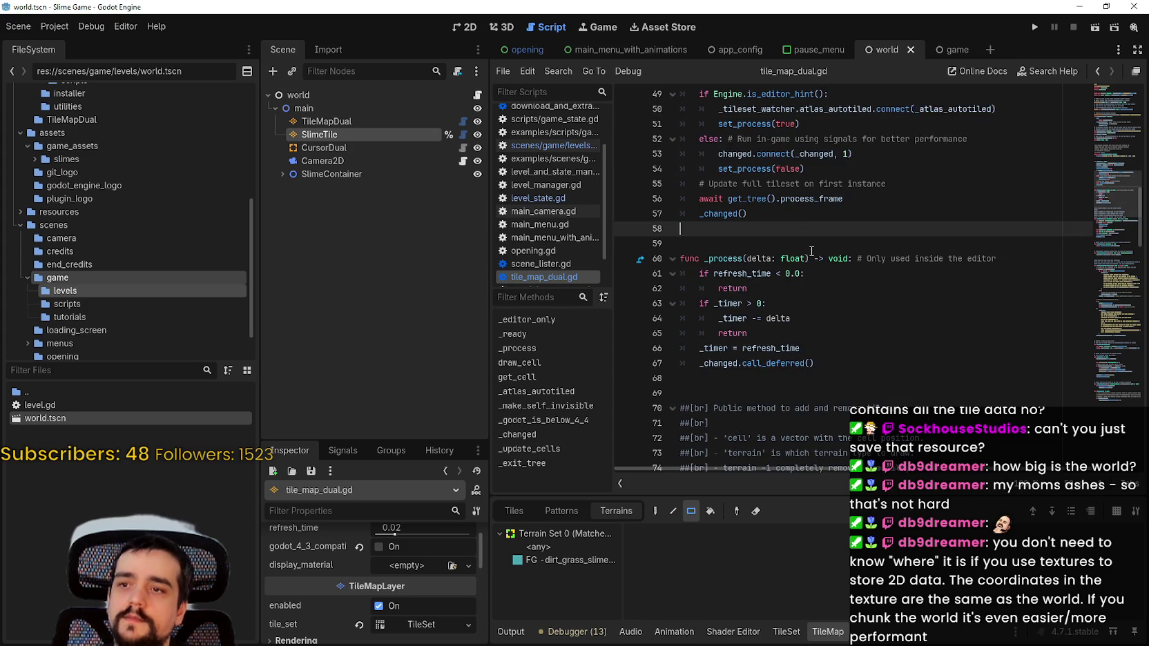
pyautogui.scroll(-5, 812, 250)
pyautogui.scroll(-2, 812, 251)
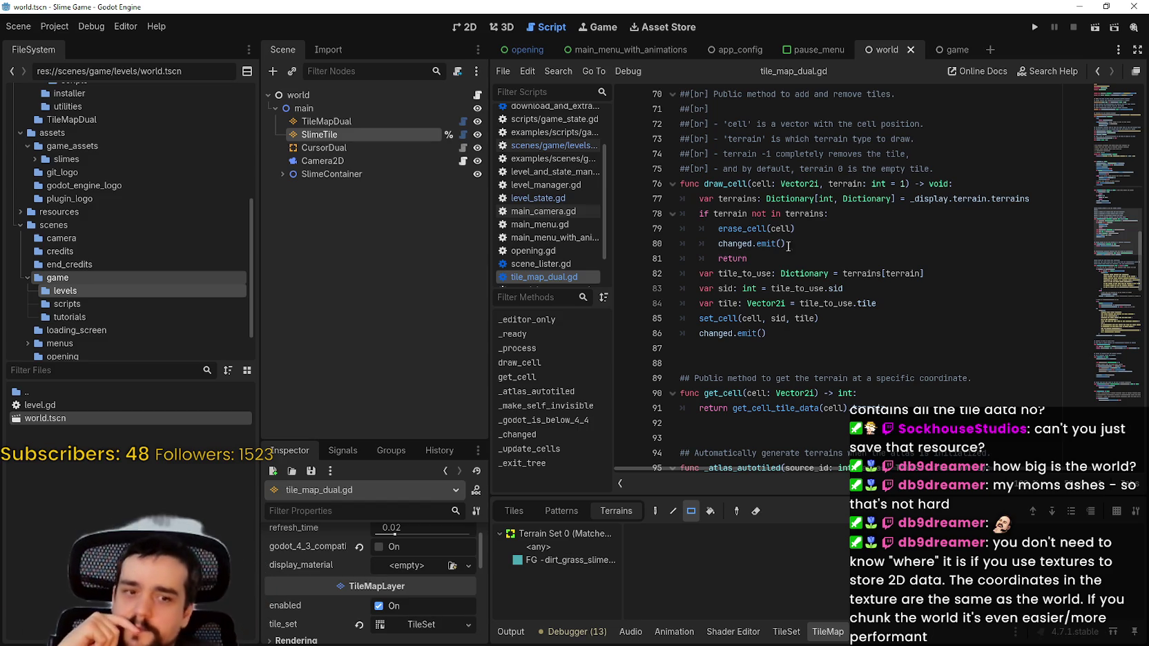
pyautogui.scroll(2, 786, 301)
pyautogui.click(844, 346)
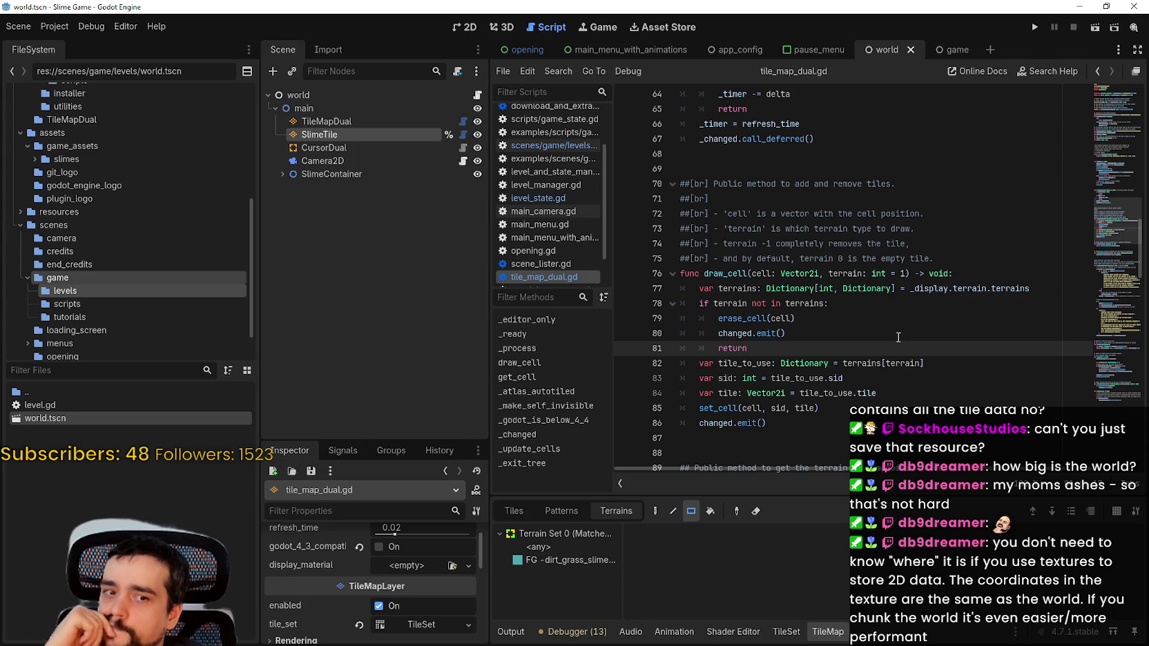
pyautogui.moveTo(1022, 289)
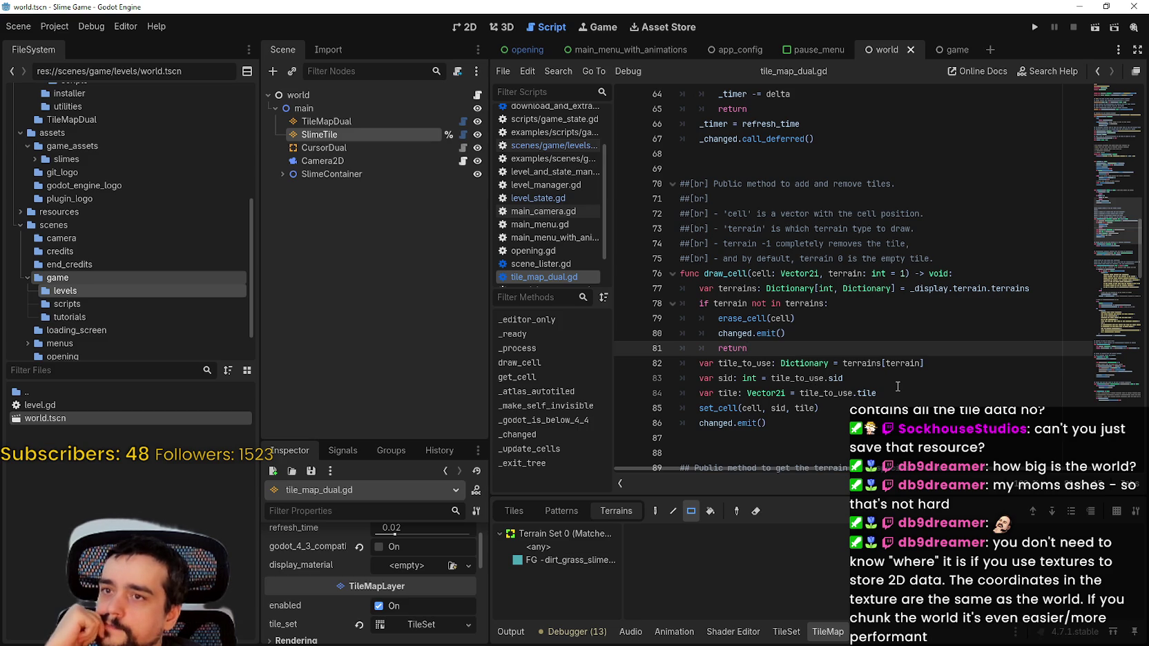
pyautogui.scroll(4, 896, 325)
pyautogui.scroll(3, 895, 325)
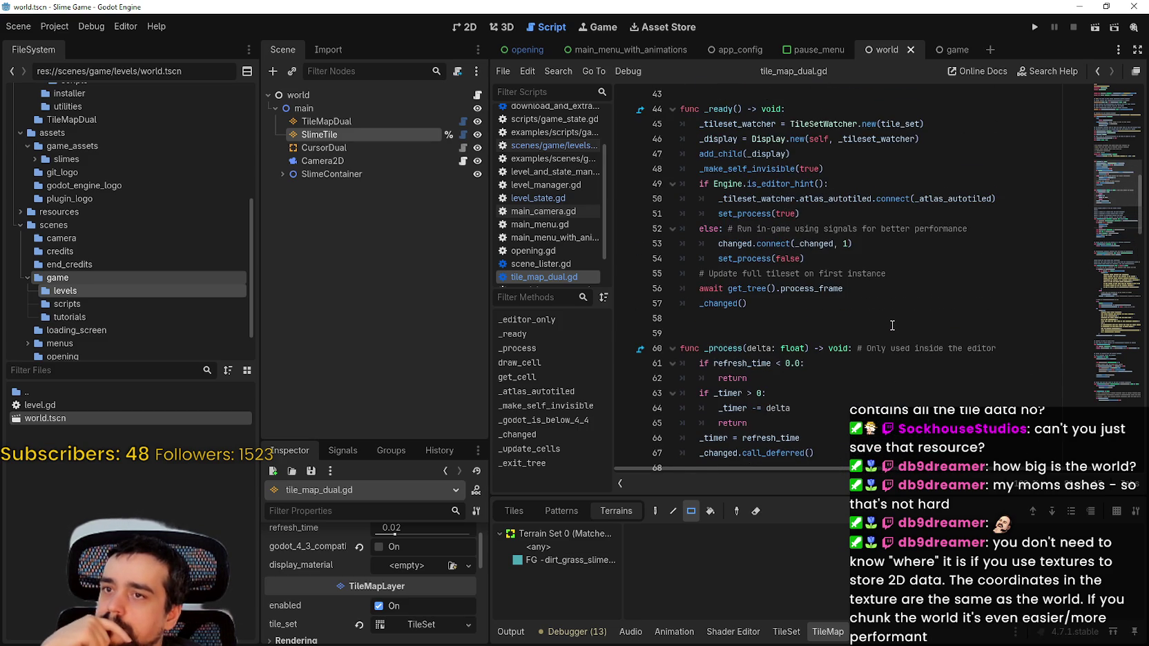
pyautogui.scroll(-6, 895, 325)
pyautogui.scroll(6, 911, 369)
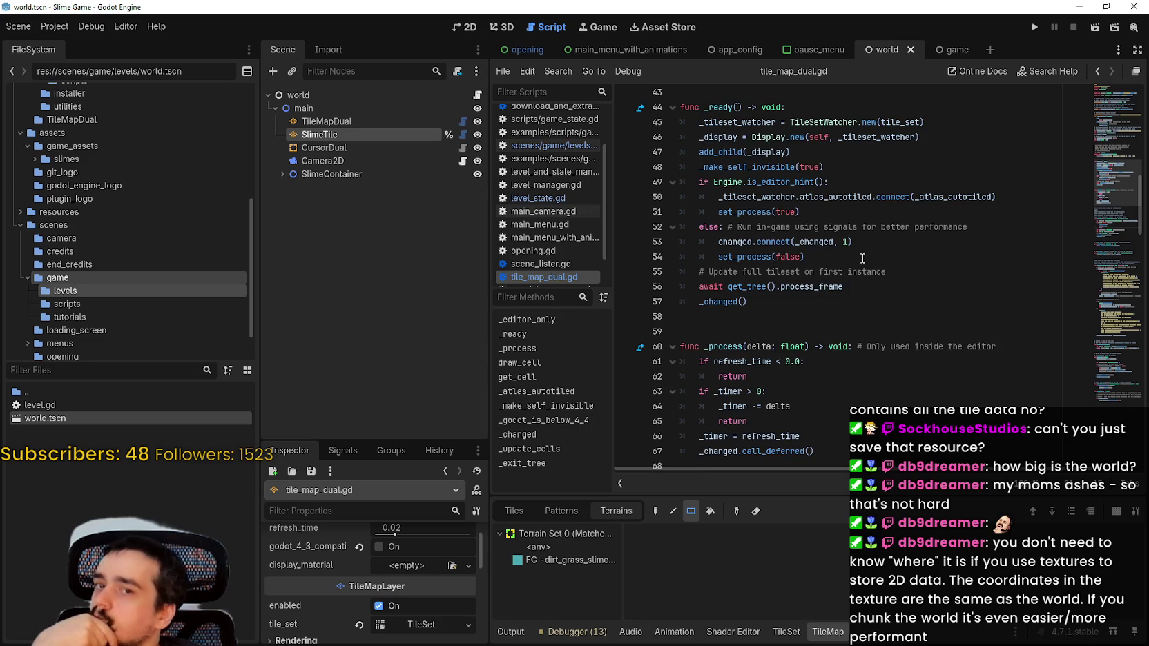
pyautogui.scroll(-2, 863, 261)
pyautogui.scroll(-6, 841, 243)
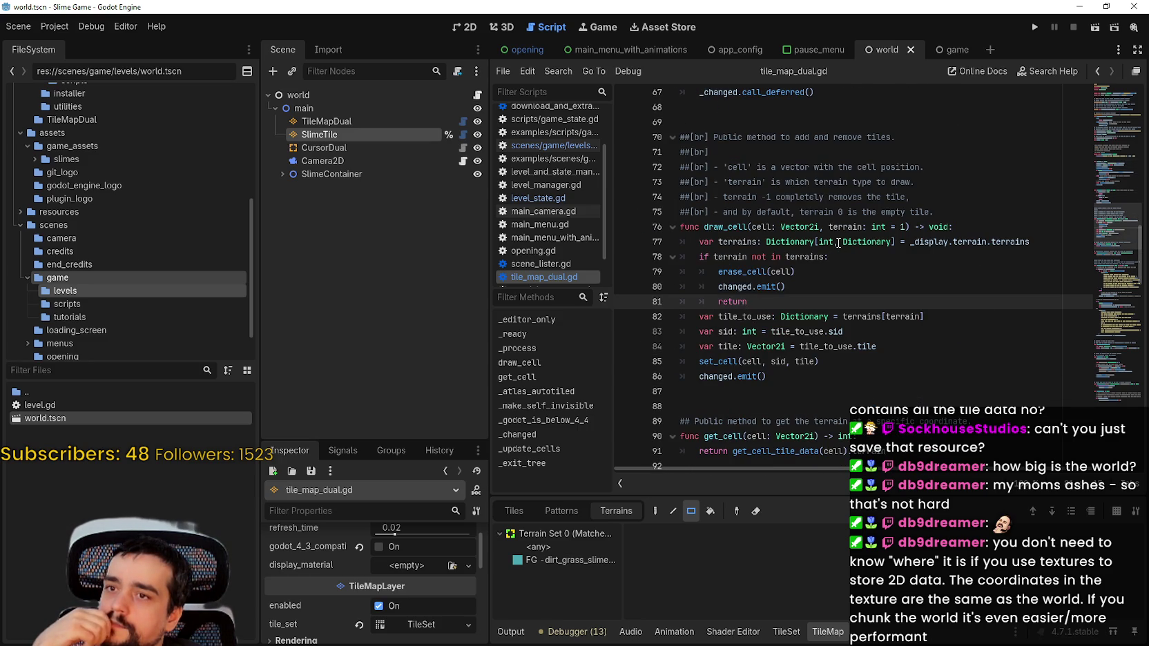
pyautogui.scroll(-3, 838, 242)
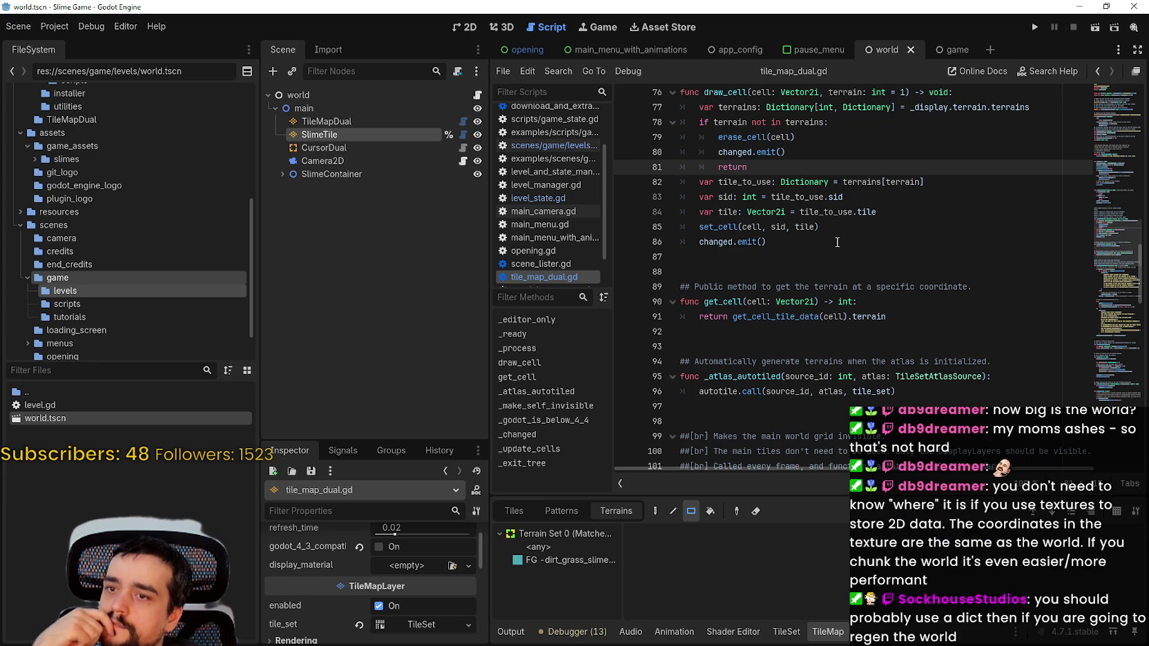
pyautogui.scroll(-2, 837, 242)
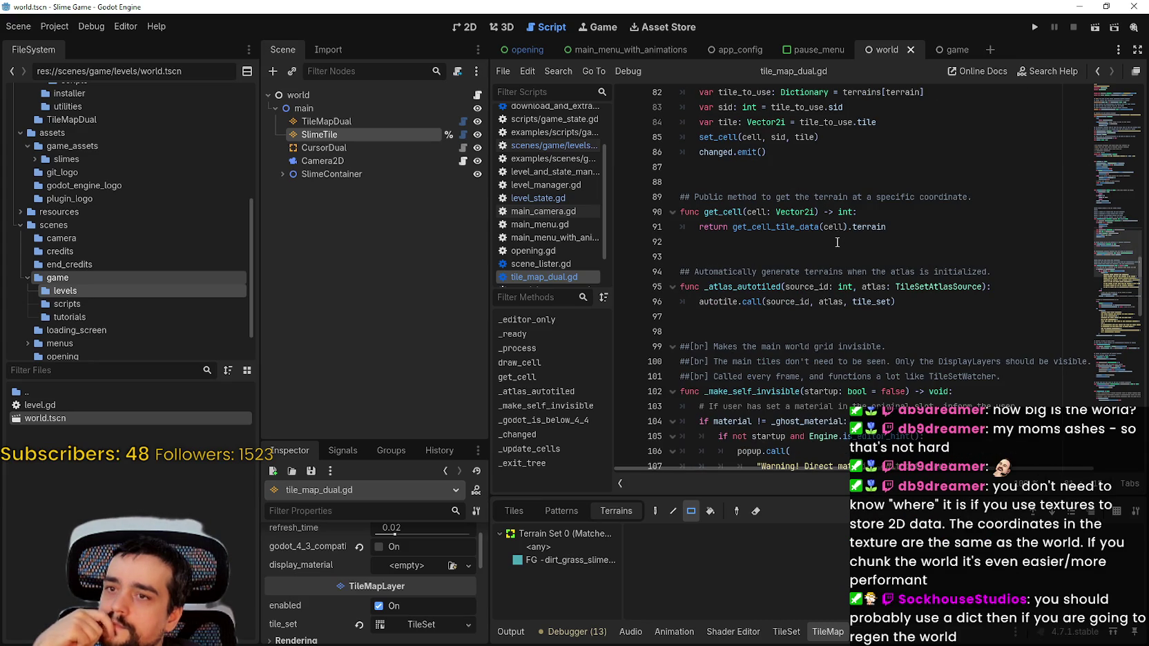
pyautogui.scroll(-5, 759, 233)
pyautogui.scroll(4, 746, 232)
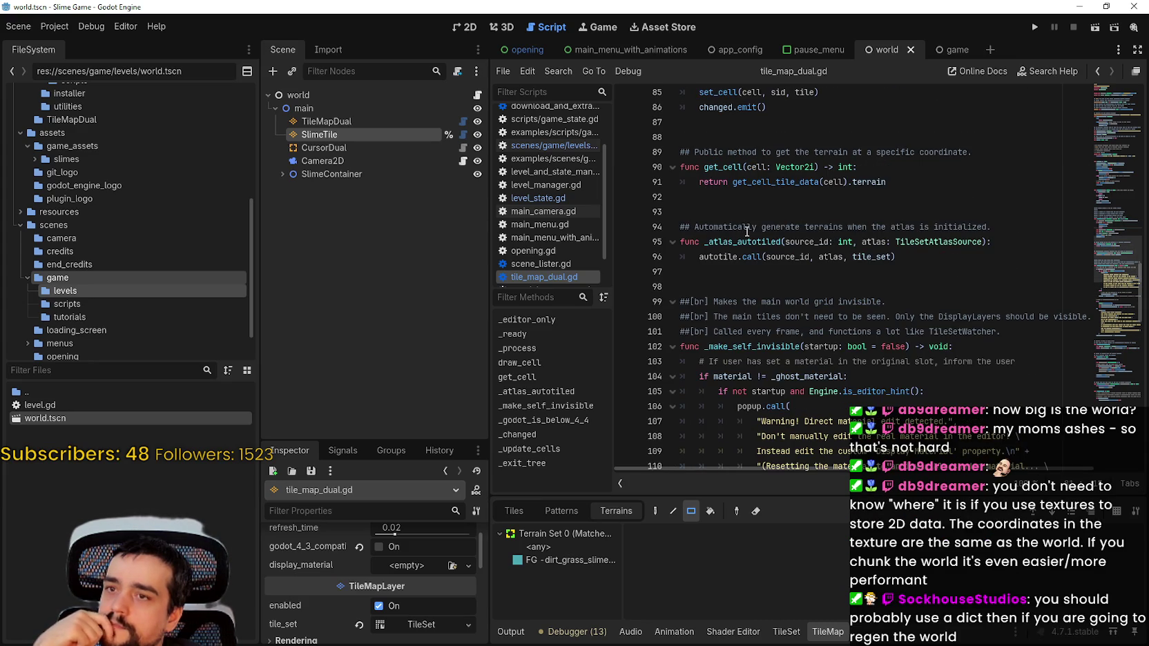
pyautogui.scroll(1, 747, 232)
pyautogui.scroll(-4, 742, 242)
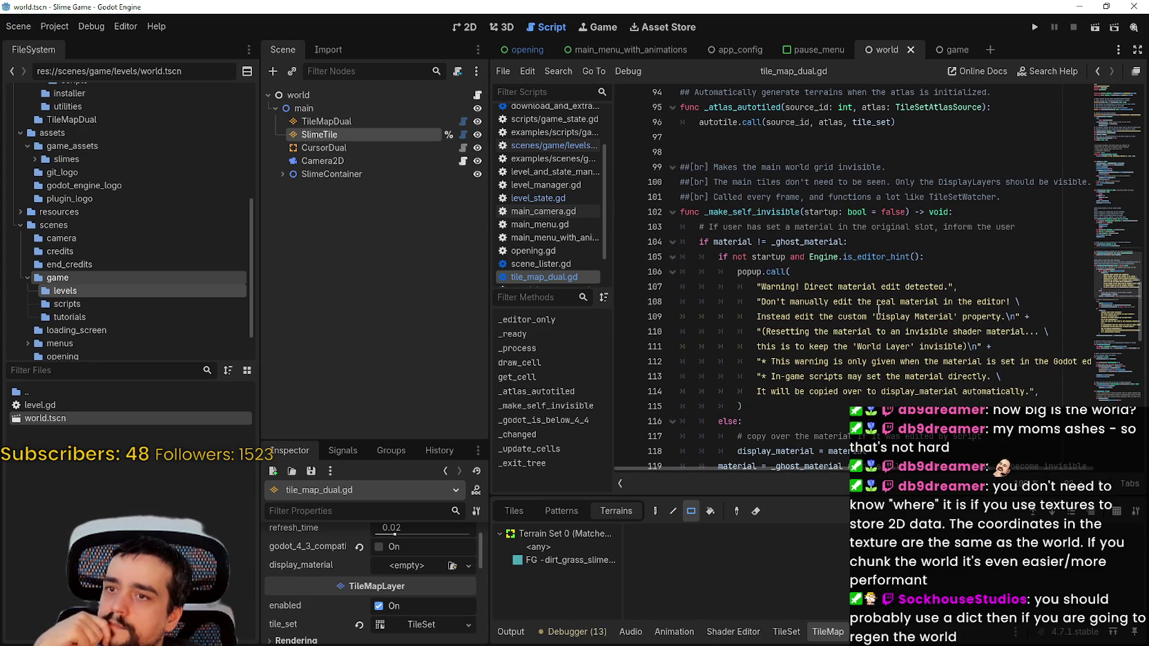
pyautogui.scroll(-16, 766, 260)
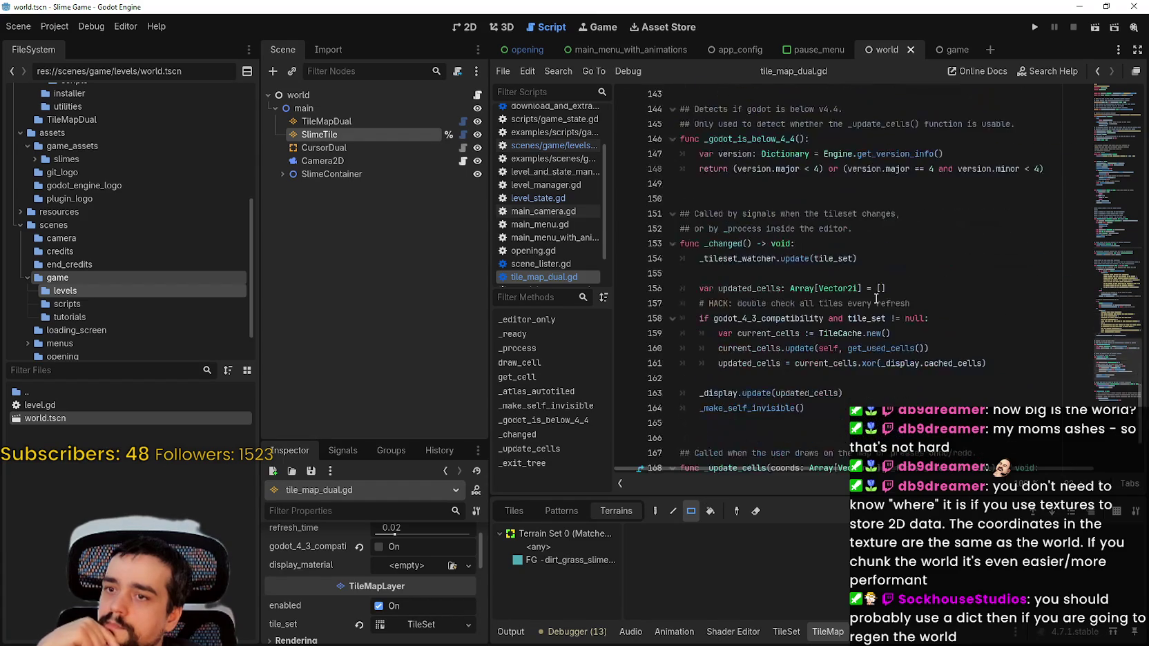
pyautogui.scroll(-2, 872, 295)
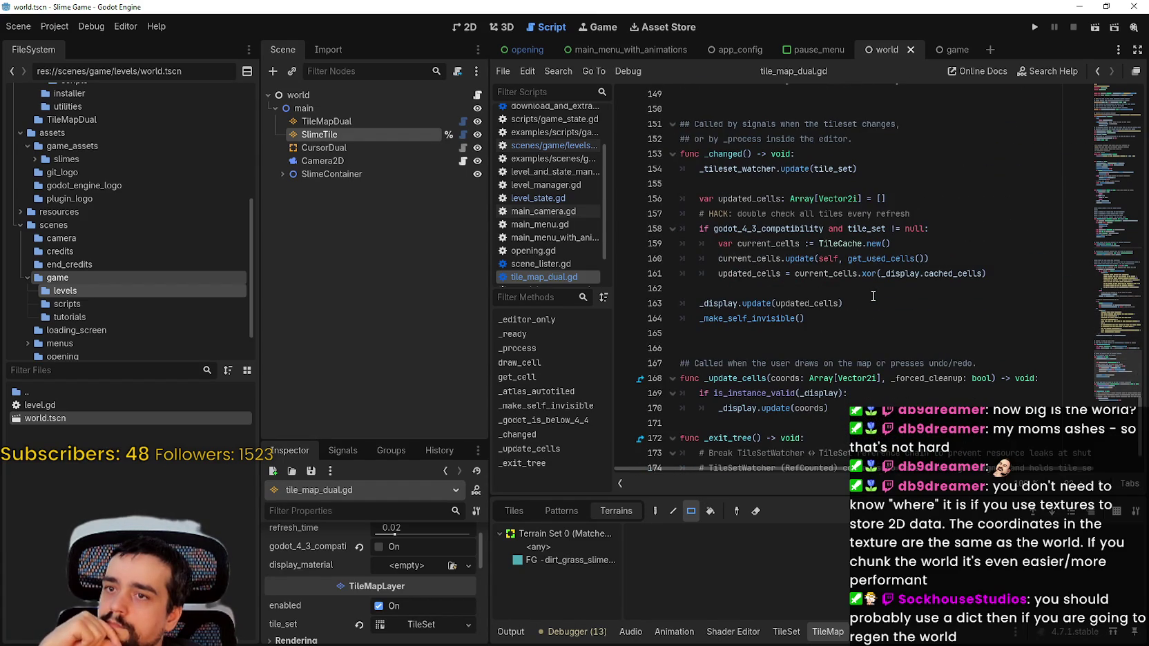
pyautogui.scroll(-2, 873, 296)
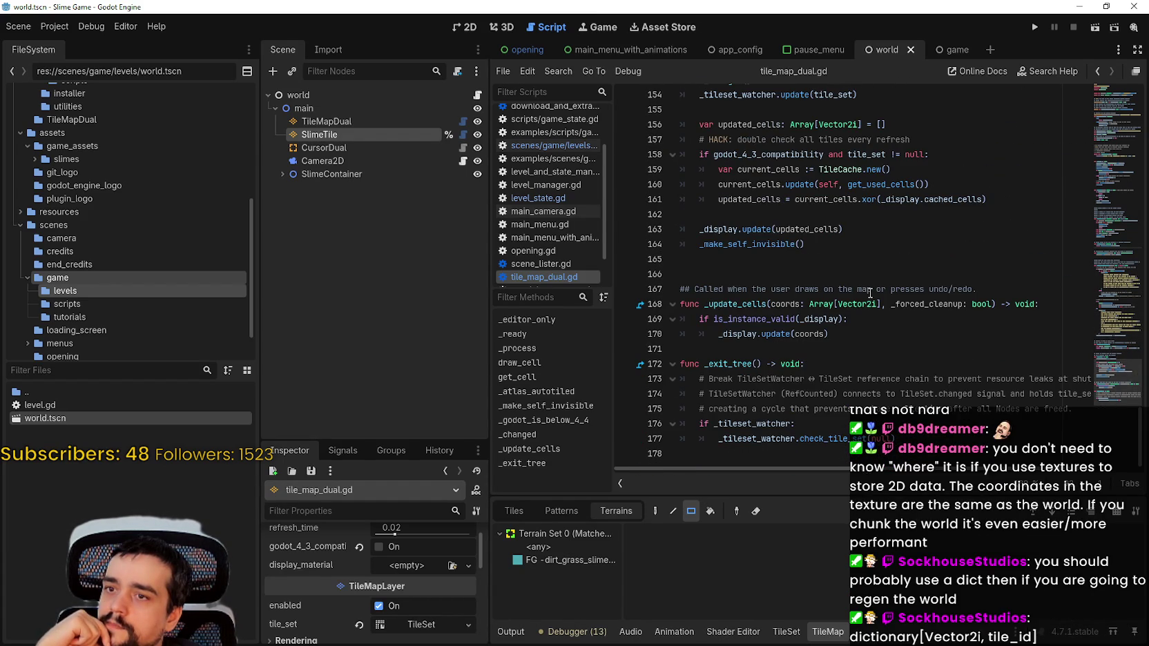
pyautogui.click(794, 345)
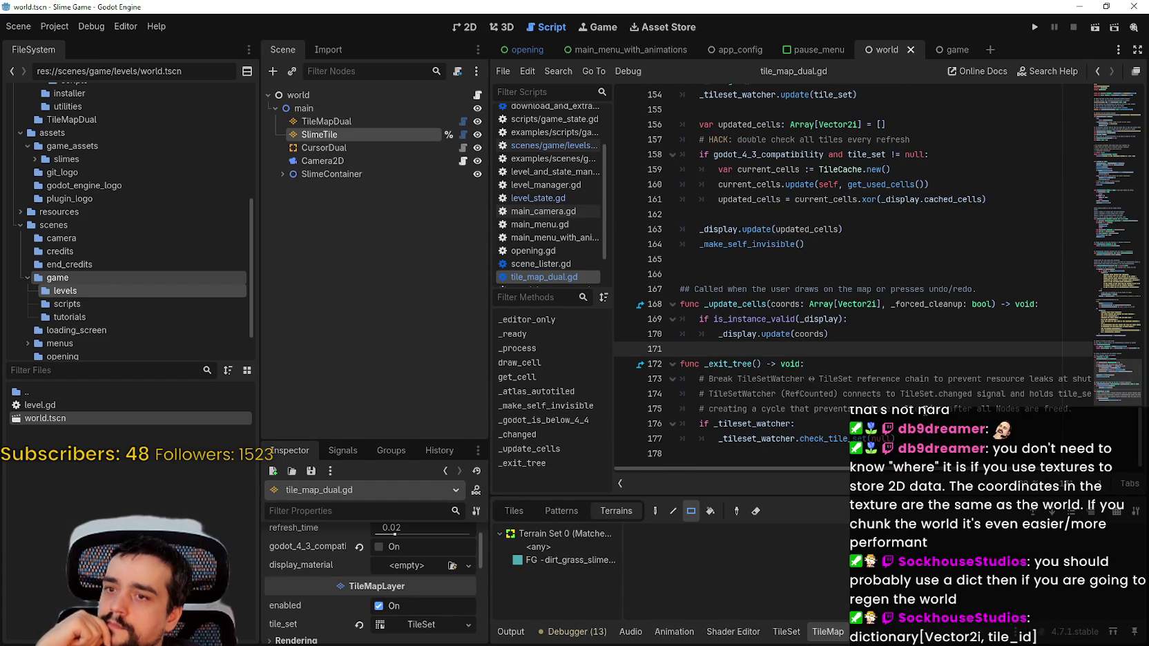
pyautogui.scroll(13, 923, 407)
pyautogui.scroll(14, 911, 387)
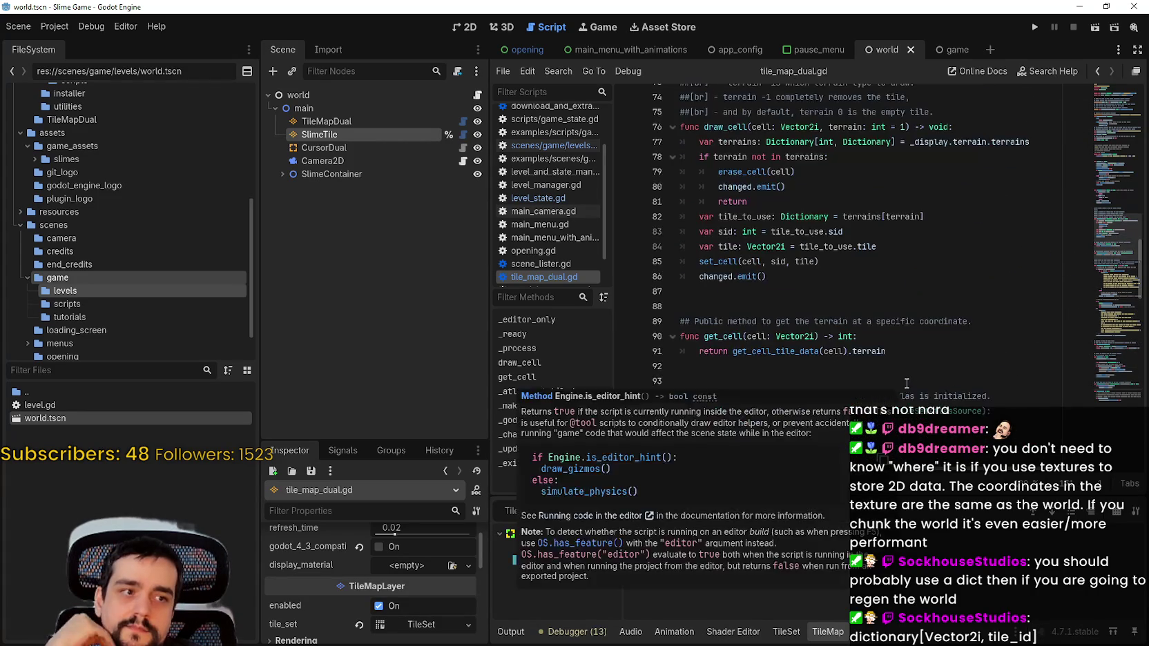
pyautogui.scroll(11, 906, 383)
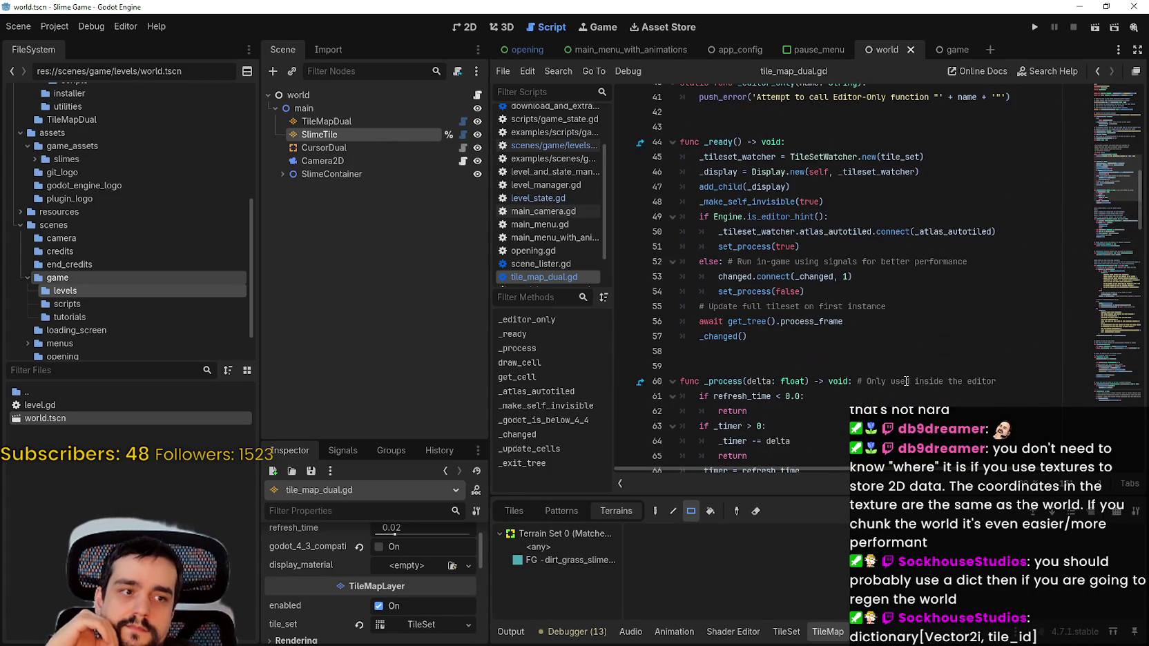
pyautogui.scroll(2, 905, 380)
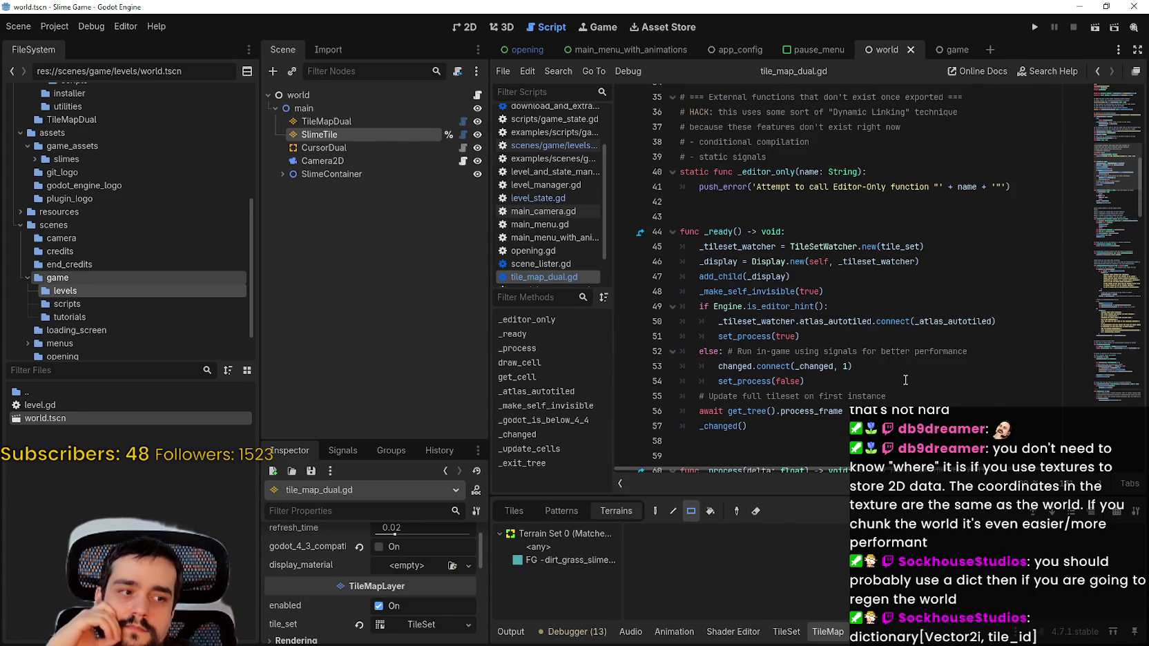
pyautogui.scroll(3, 872, 312)
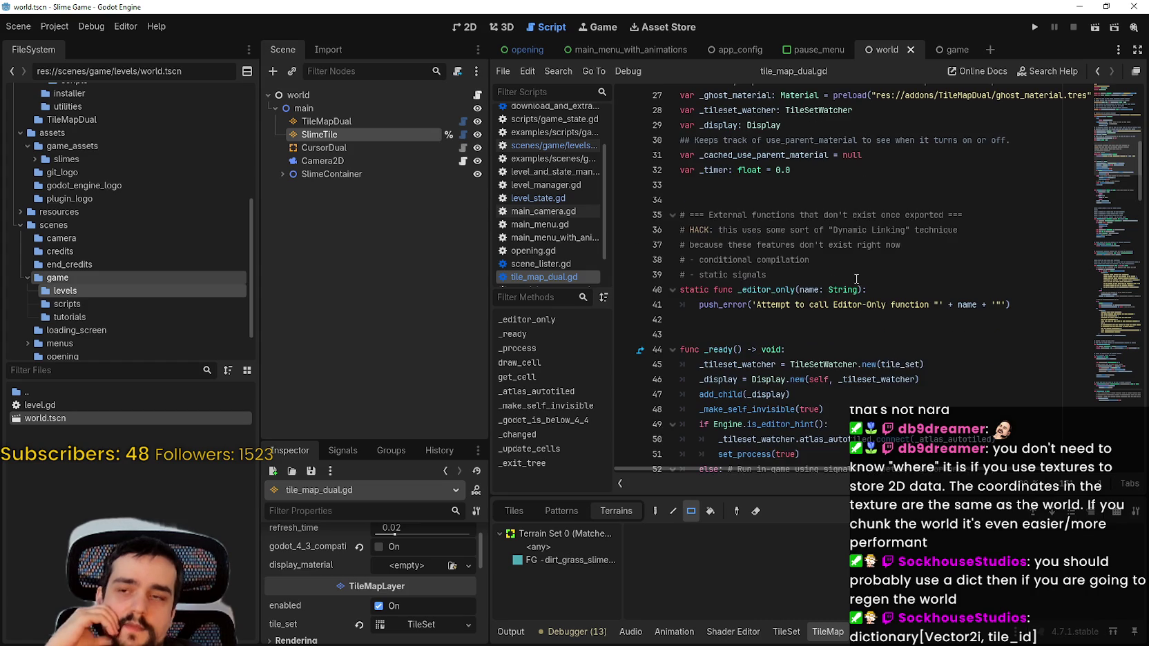
pyautogui.click(818, 187)
pyautogui.scroll(3, 905, 241)
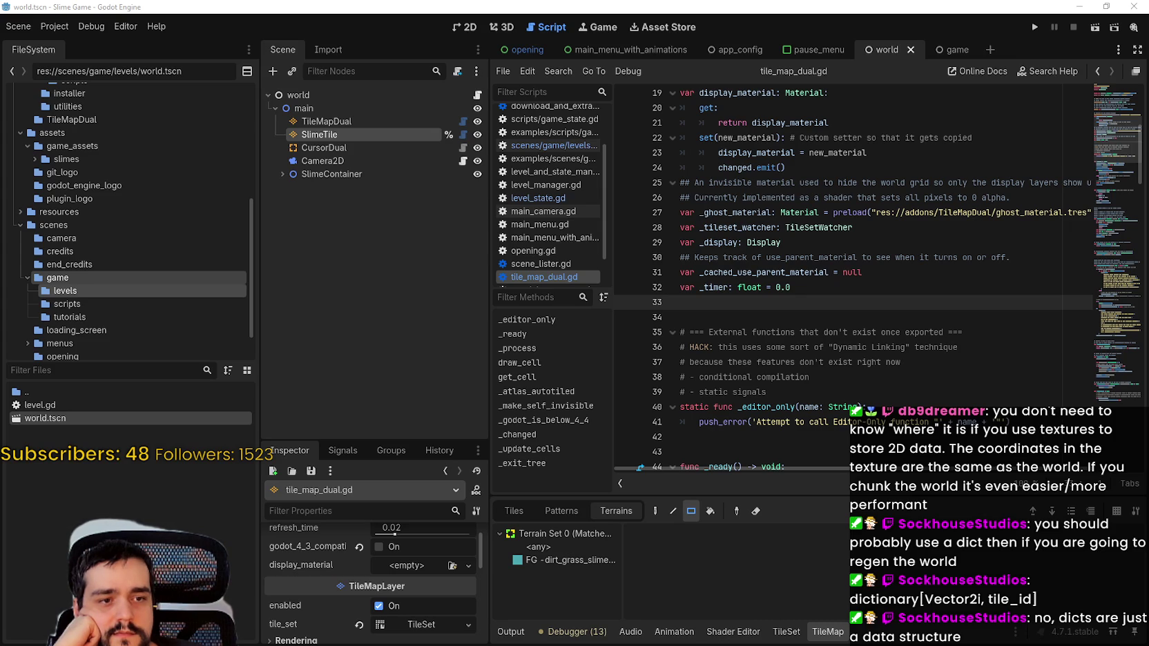
pyautogui.hotkey('alt', 'Tab')
# - Shift the Discord window further left and bring it back in front of the Godot script
pyautogui.moveTo(645, 5); pyautogui.dragTo(532, 9)
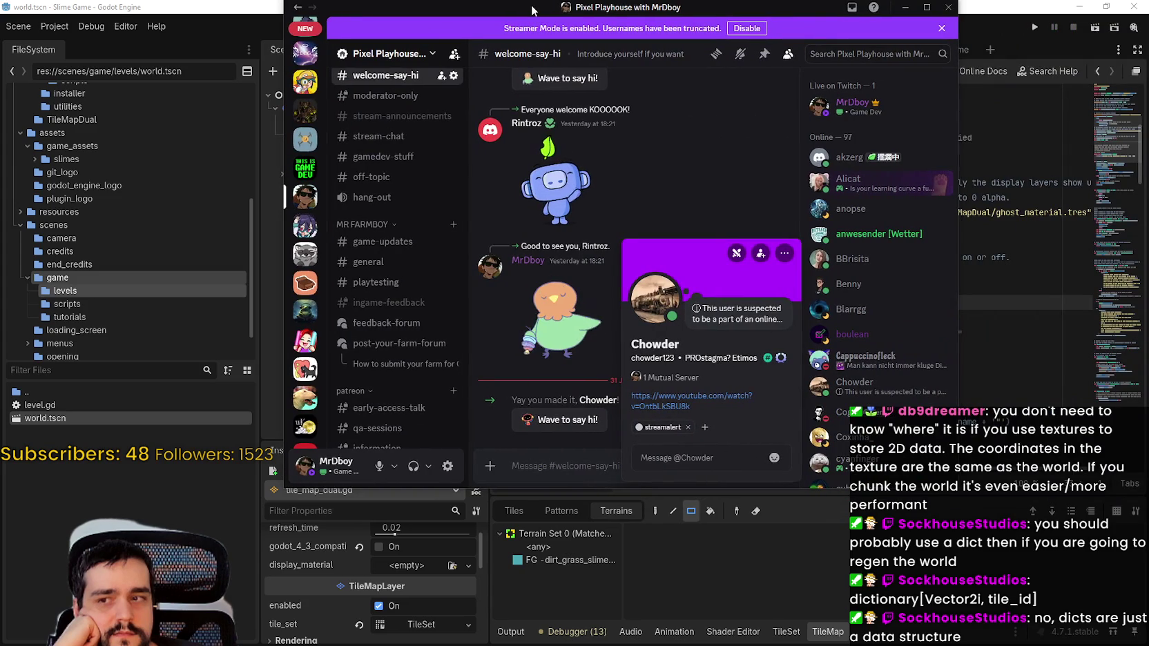
pyautogui.moveTo(700, 314)
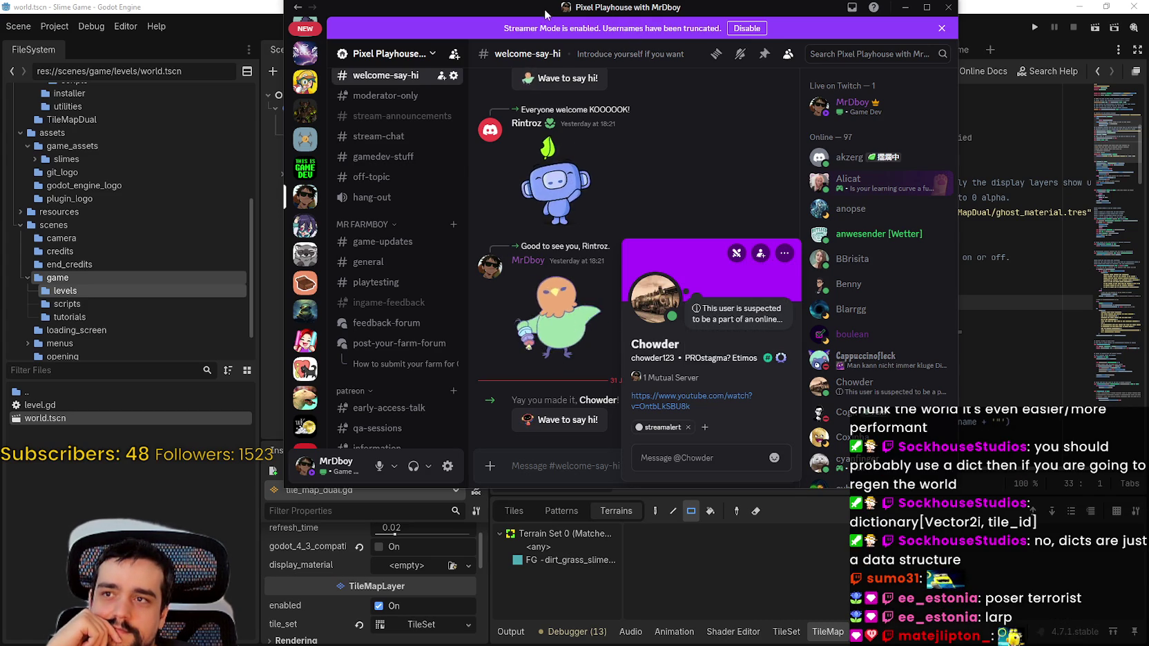
pyautogui.hotkey('alt', 'Tab')
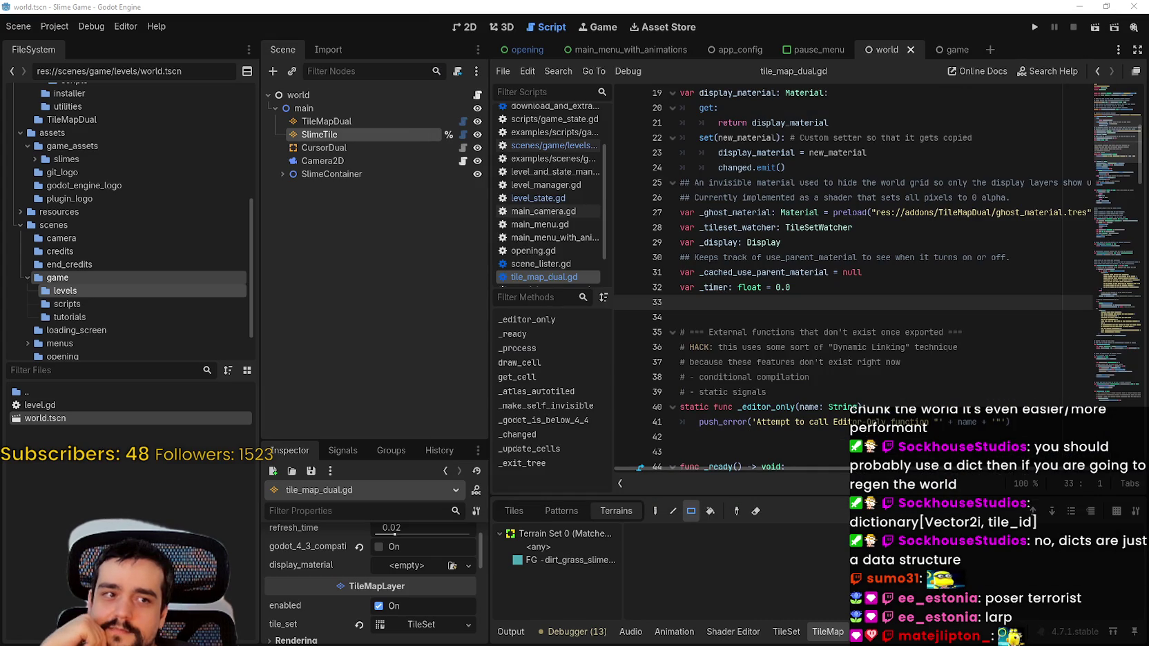
pyautogui.hotkey('alt', 'Tab')
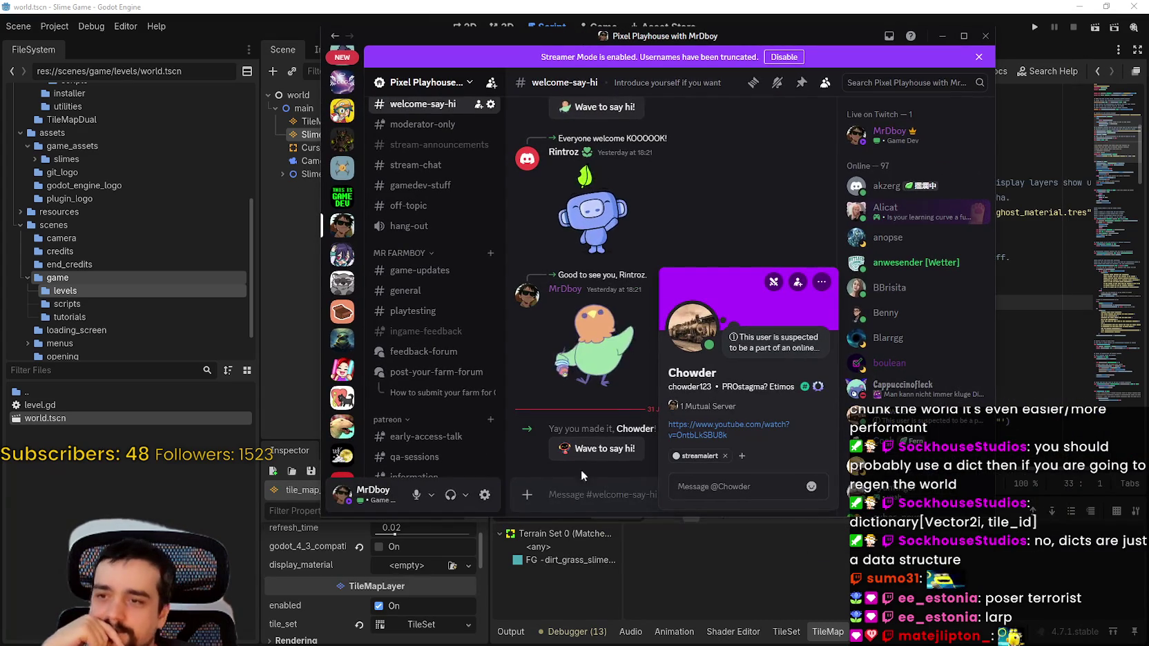
# - Close the Discord member profile card and switch back to Godot's tile_map_dual.gd
pyautogui.click(580, 456)
pyautogui.click(587, 449)
pyautogui.scroll(-2, 418, 325)
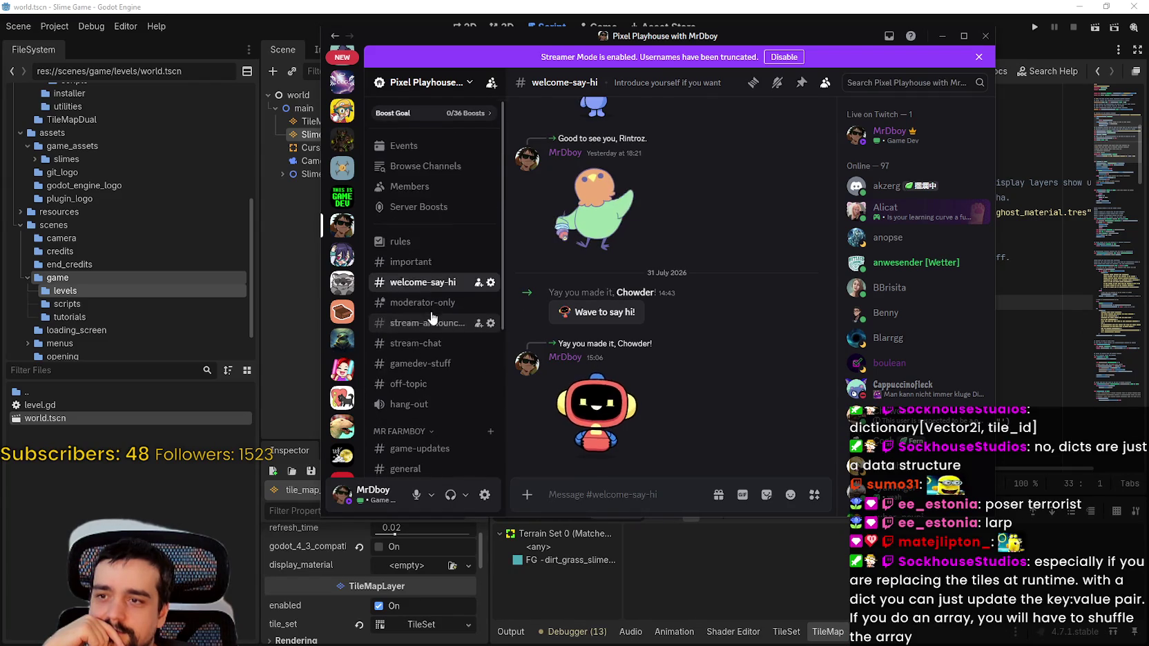
pyautogui.hotkey('alt', 'Tab')
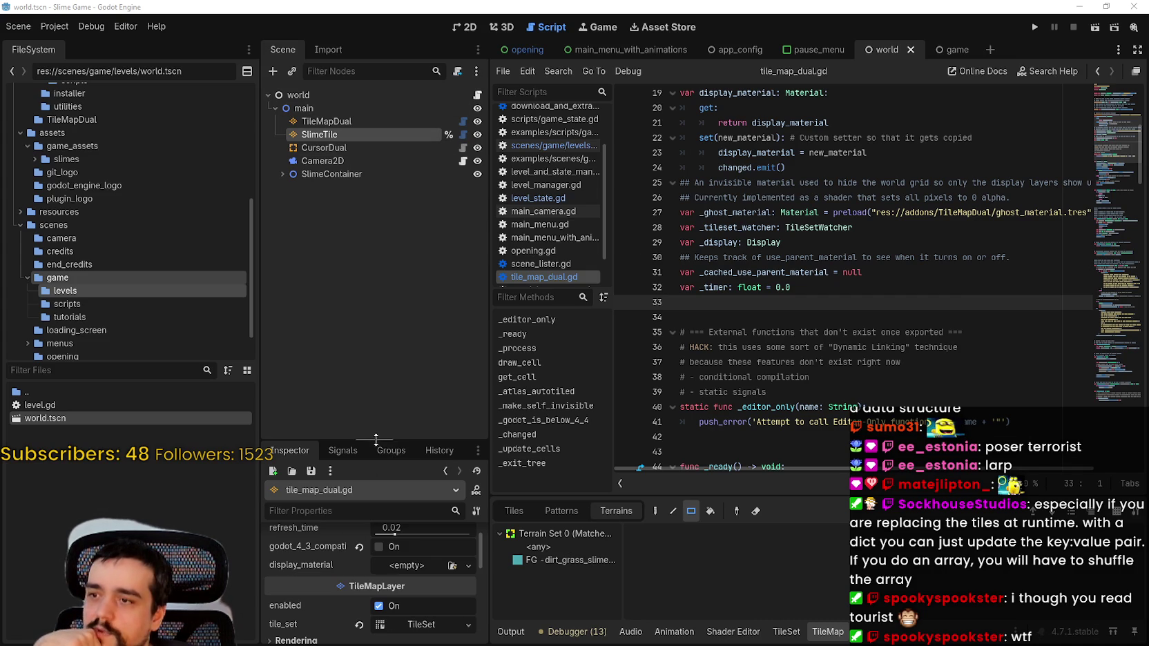
# - Enlarge the Inspector dock and browse SlimeTile's TileMapDual, TileMapLayer and CanvasItem properties
pyautogui.moveTo(375, 440); pyautogui.dragTo(376, 222)
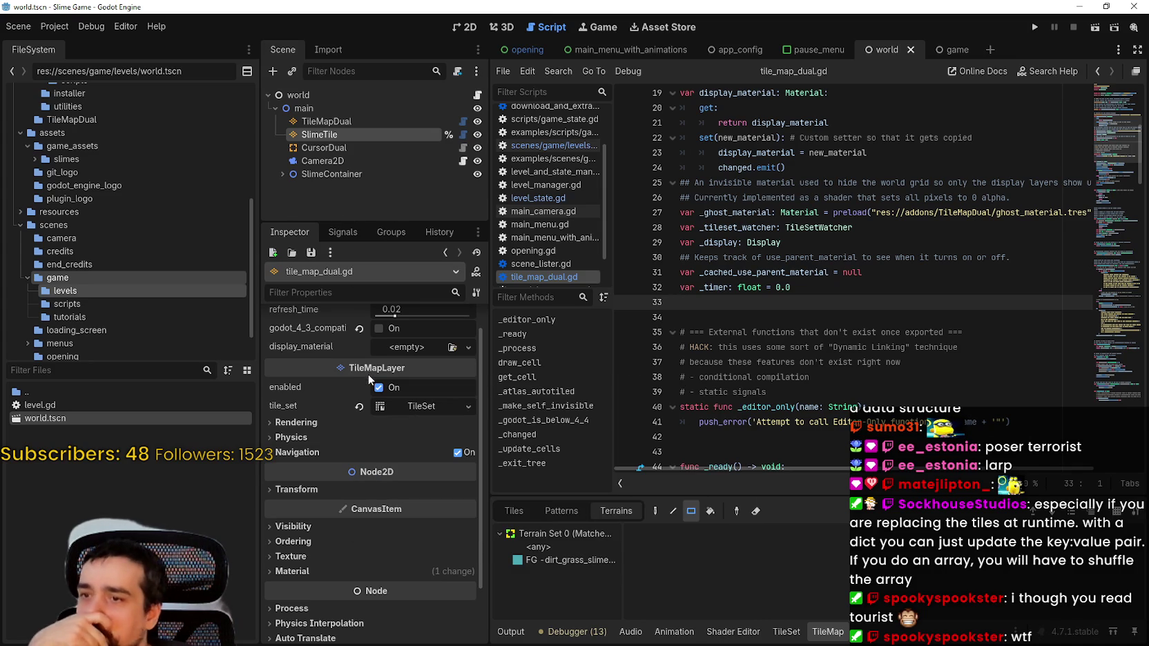
pyautogui.moveTo(386, 368)
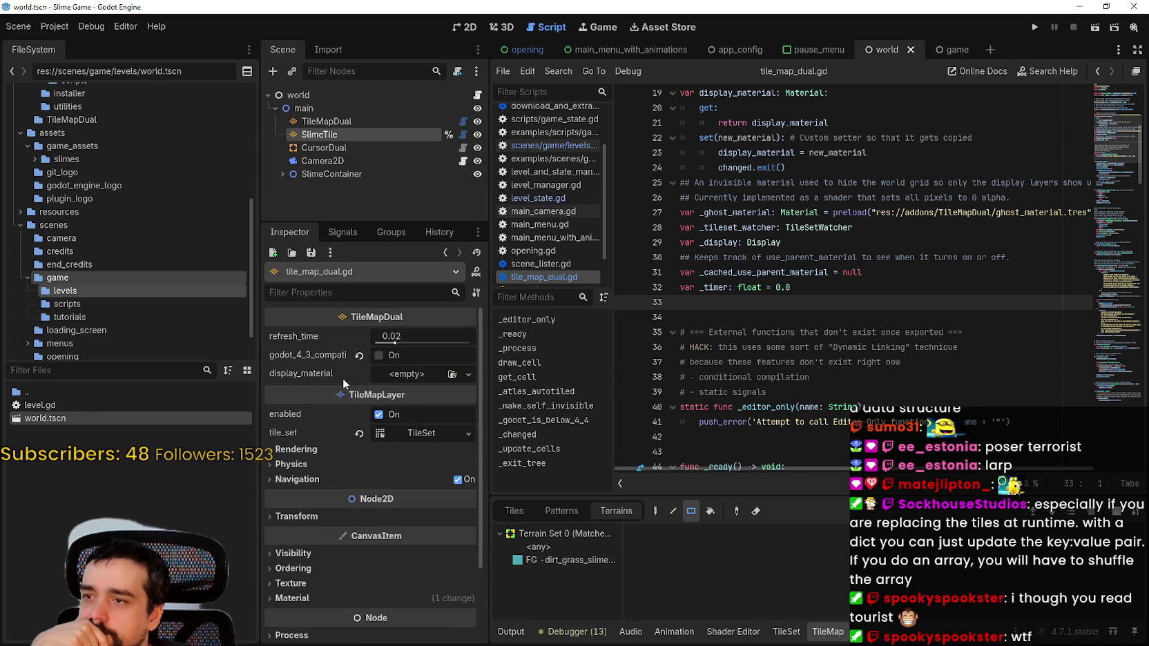
pyautogui.scroll(1, 365, 324)
pyautogui.moveTo(372, 318)
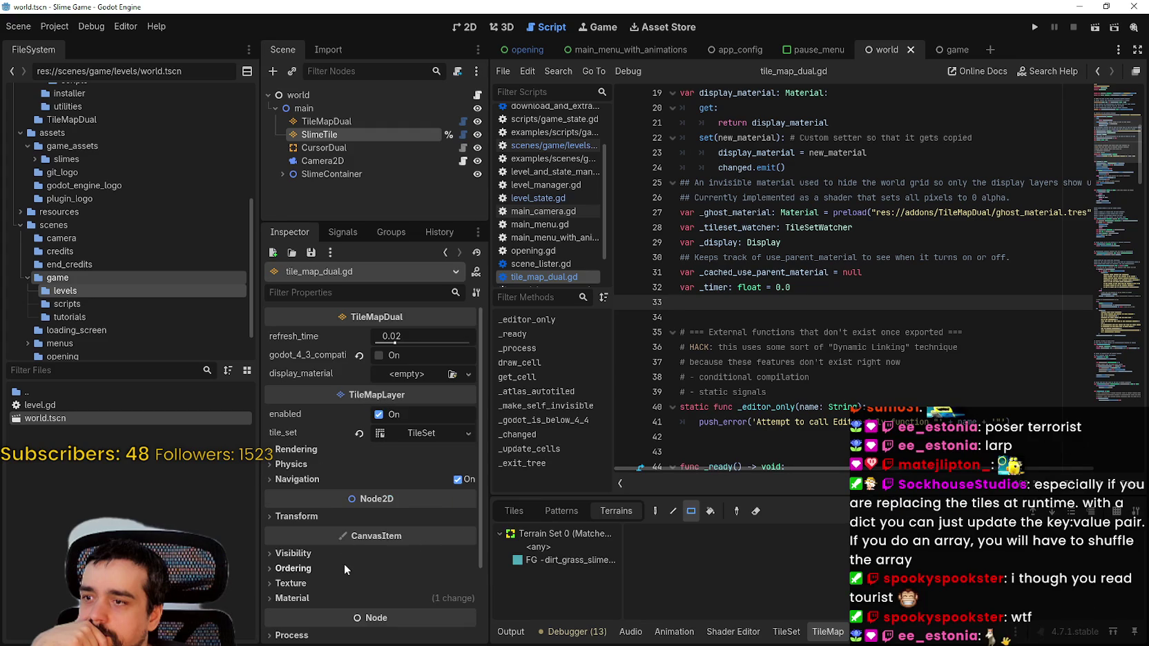
pyautogui.scroll(-3, 343, 559)
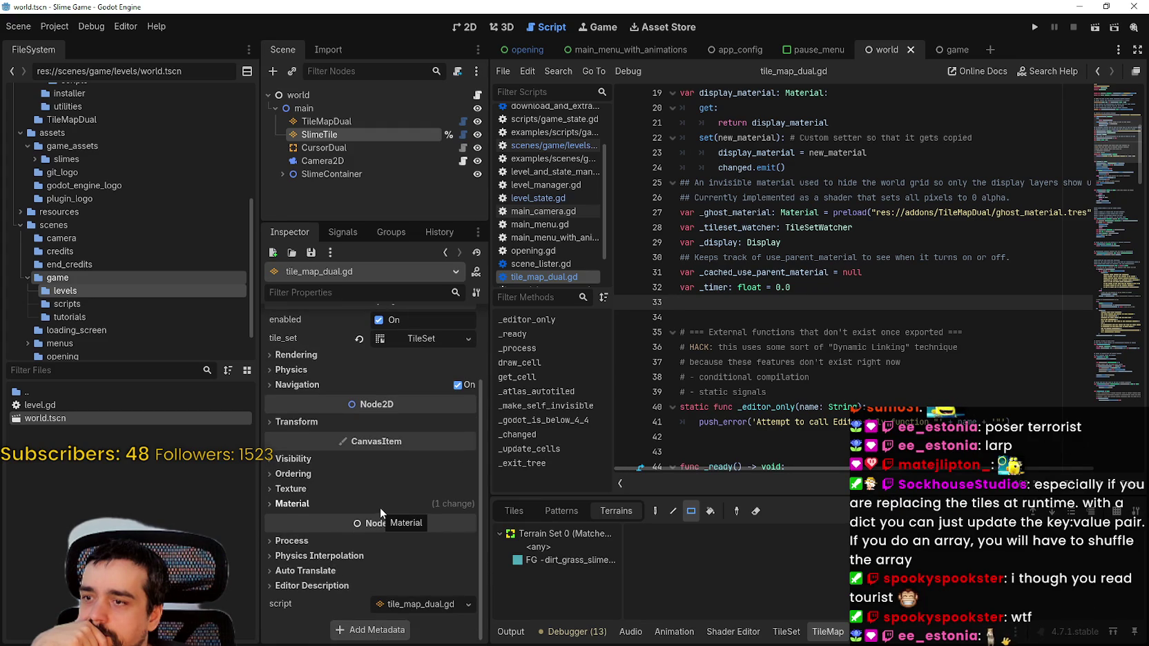
pyautogui.scroll(3, 380, 507)
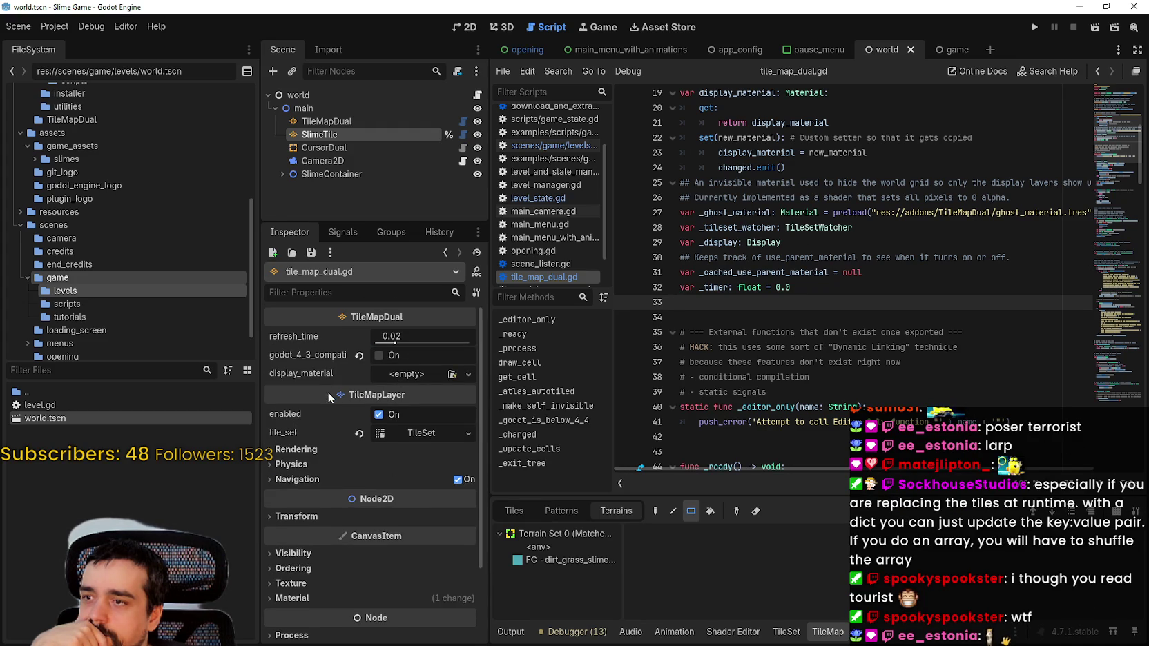
pyautogui.moveTo(327, 395)
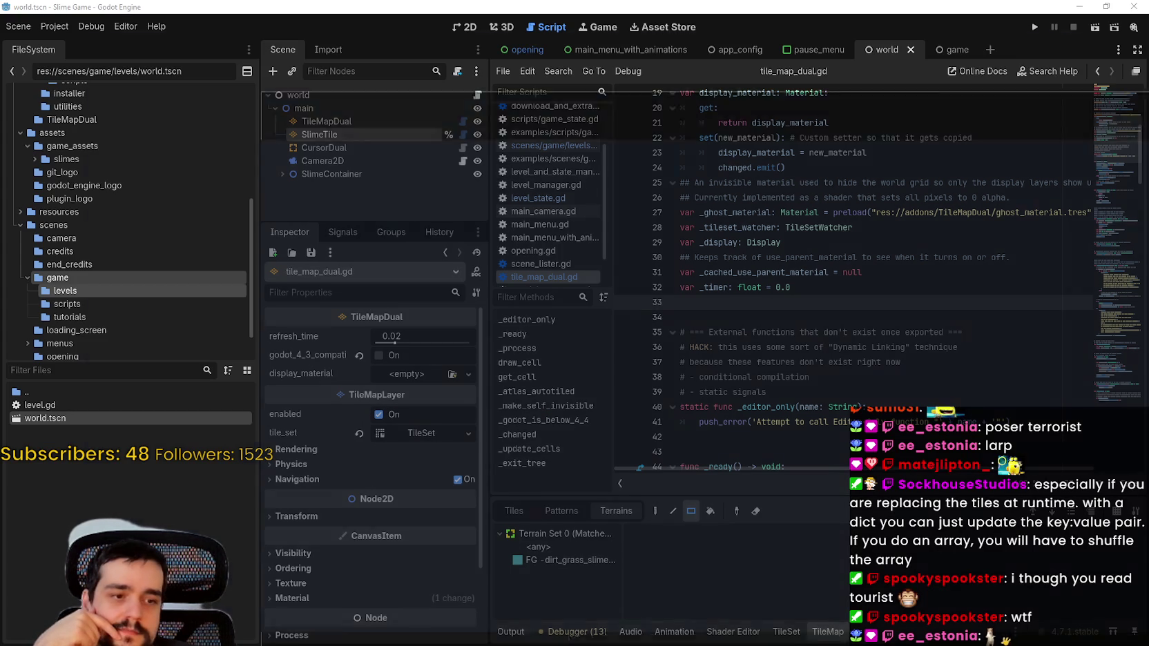
# - Return focus to the top of tile_map_dual.gd in the script editor
pyautogui.hotkey('alt', 'Tab')
pyautogui.hotkey('alt', 'Tab')
pyautogui.scroll(5, 840, 238)
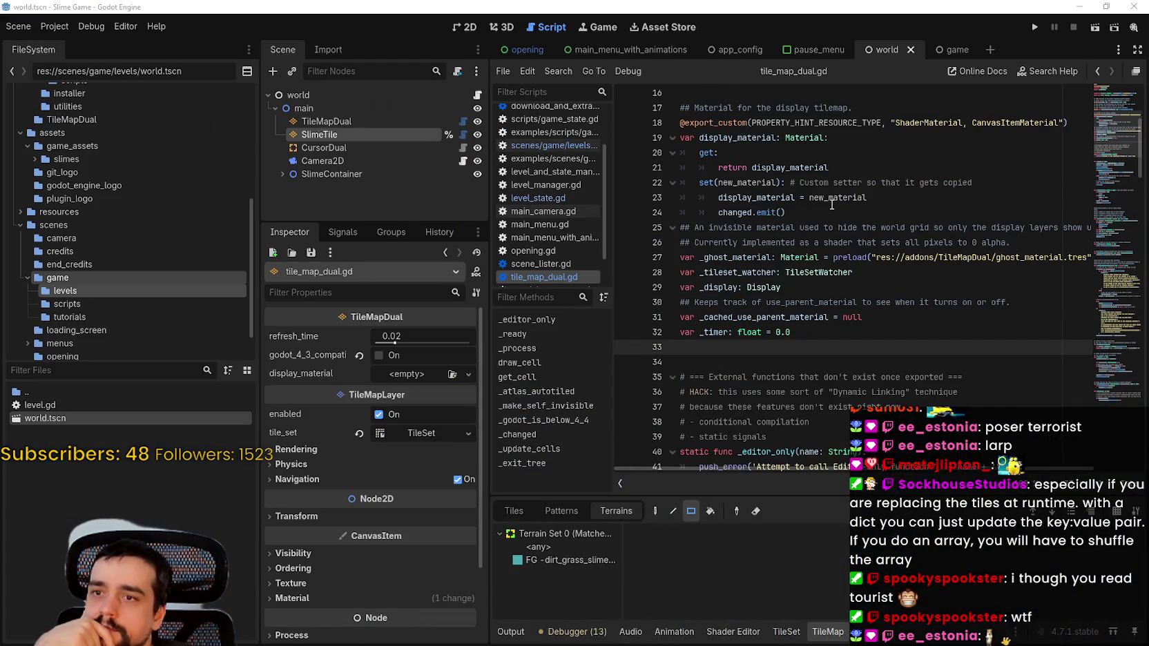
pyautogui.click(856, 301)
pyautogui.click(849, 272)
pyautogui.scroll(3, 849, 276)
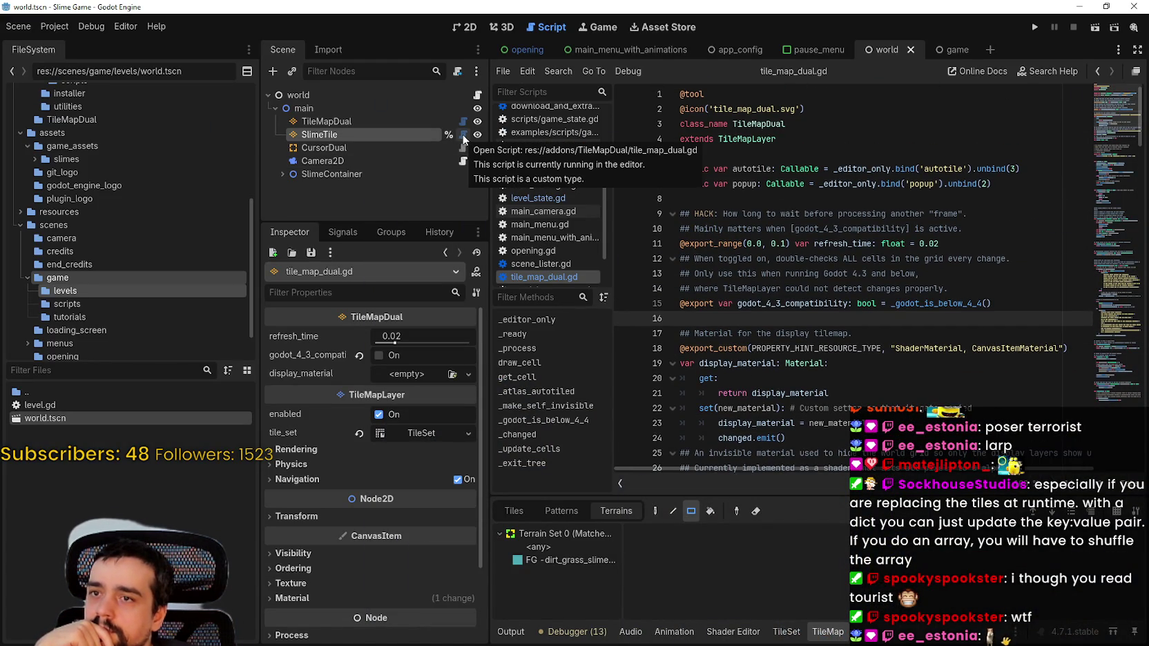
pyautogui.moveTo(790, 124); pyautogui.dragTo(635, 92)
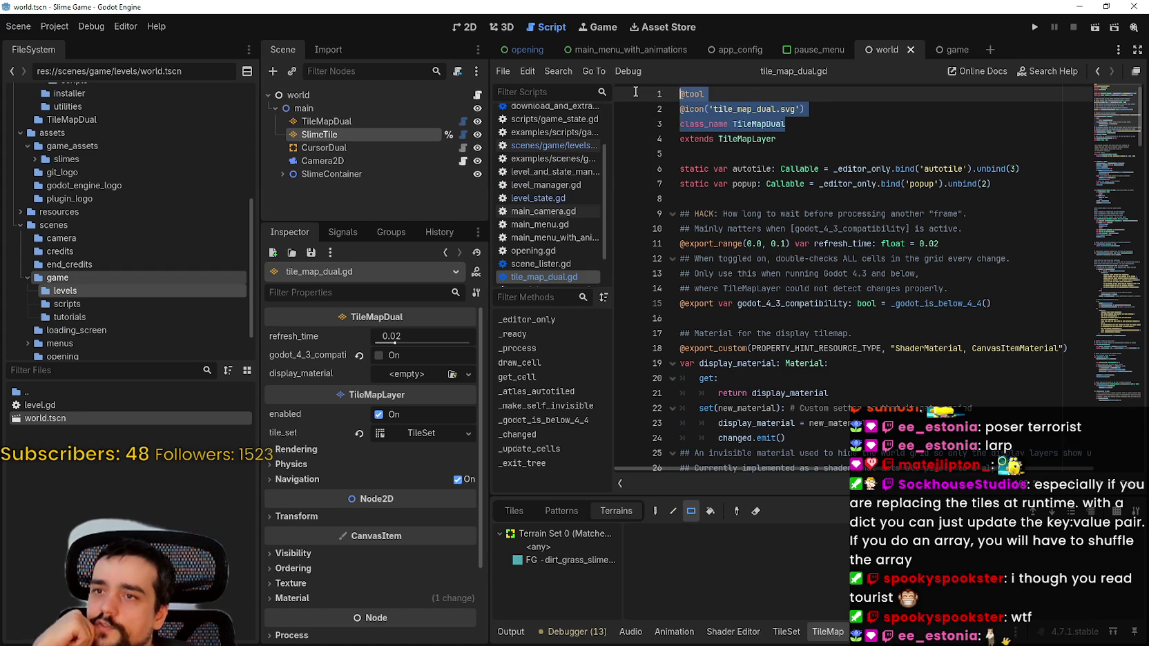
pyautogui.click(815, 156)
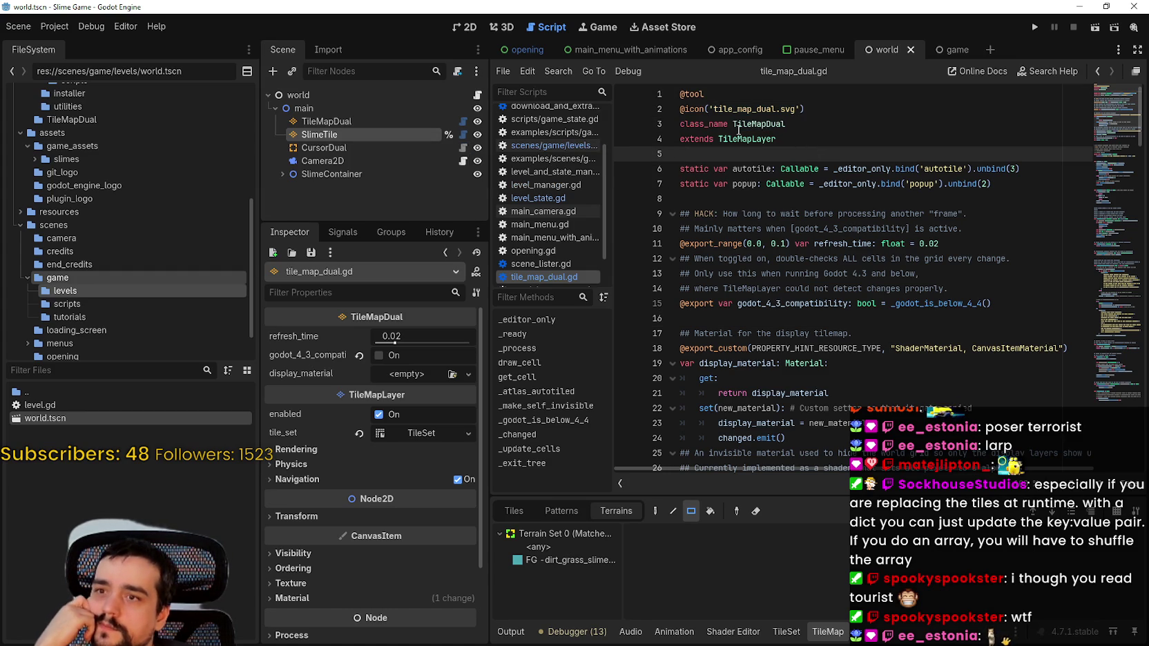
pyautogui.moveTo(743, 140)
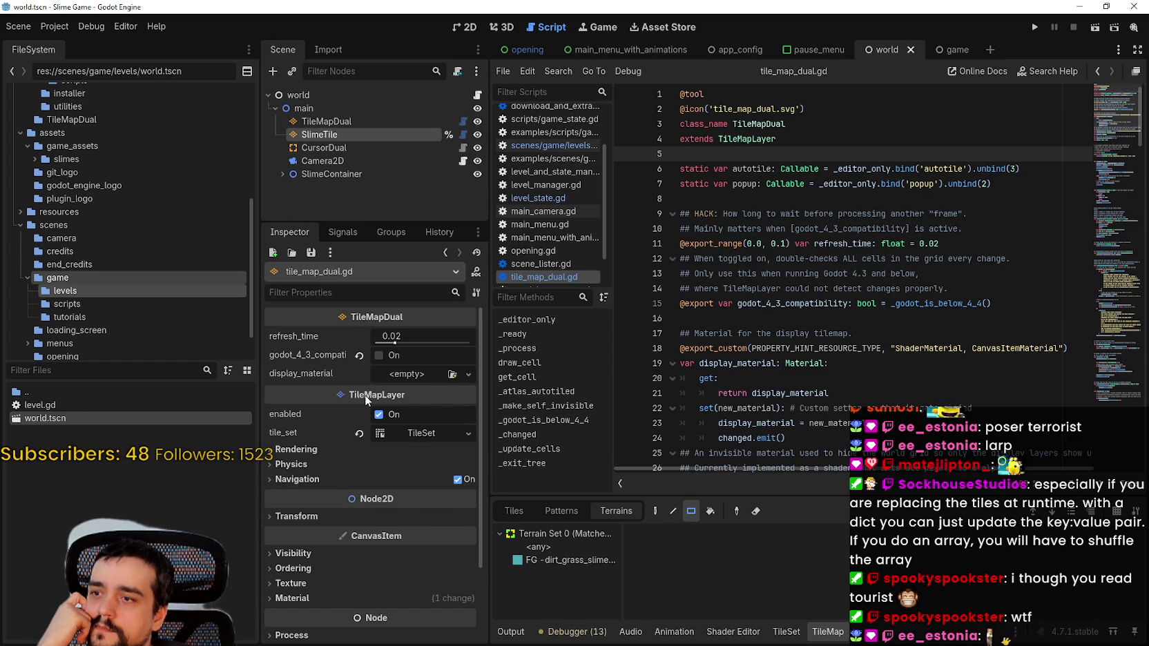
pyautogui.moveTo(364, 395)
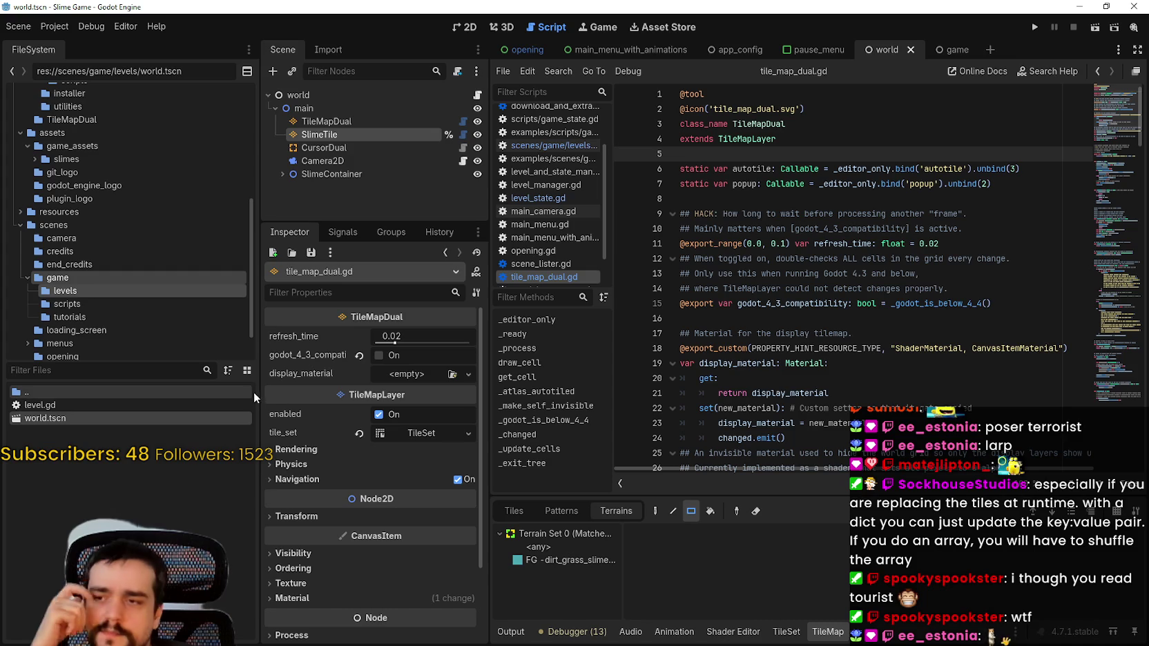
pyautogui.click(356, 233)
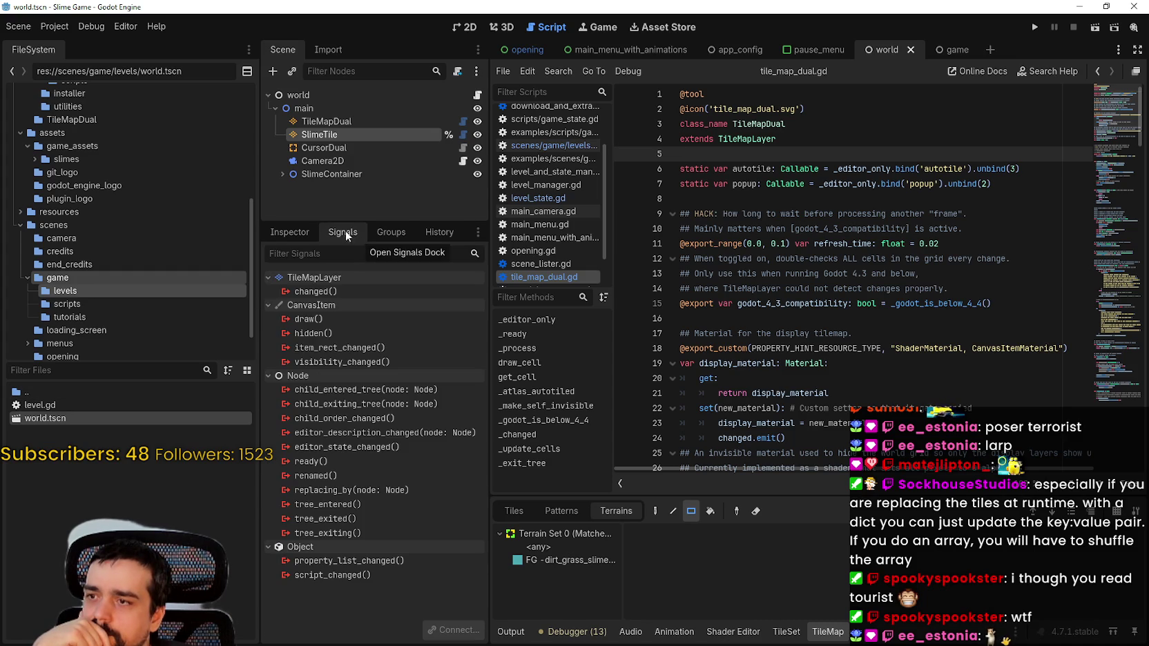
pyautogui.click(287, 233)
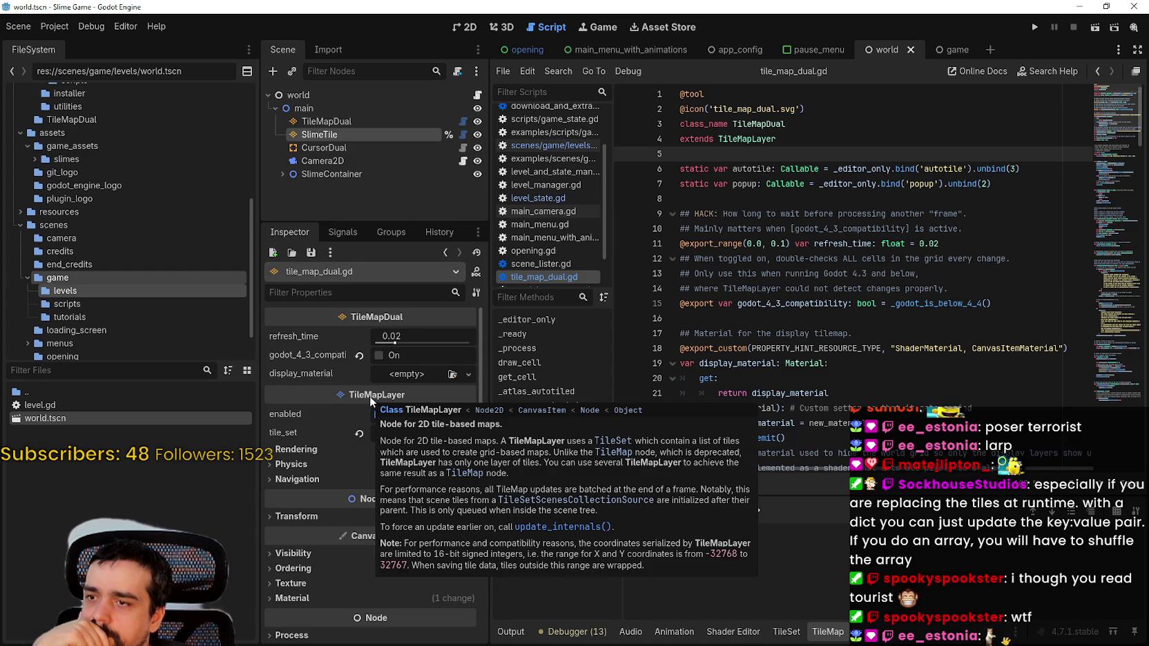
pyautogui.moveTo(374, 393)
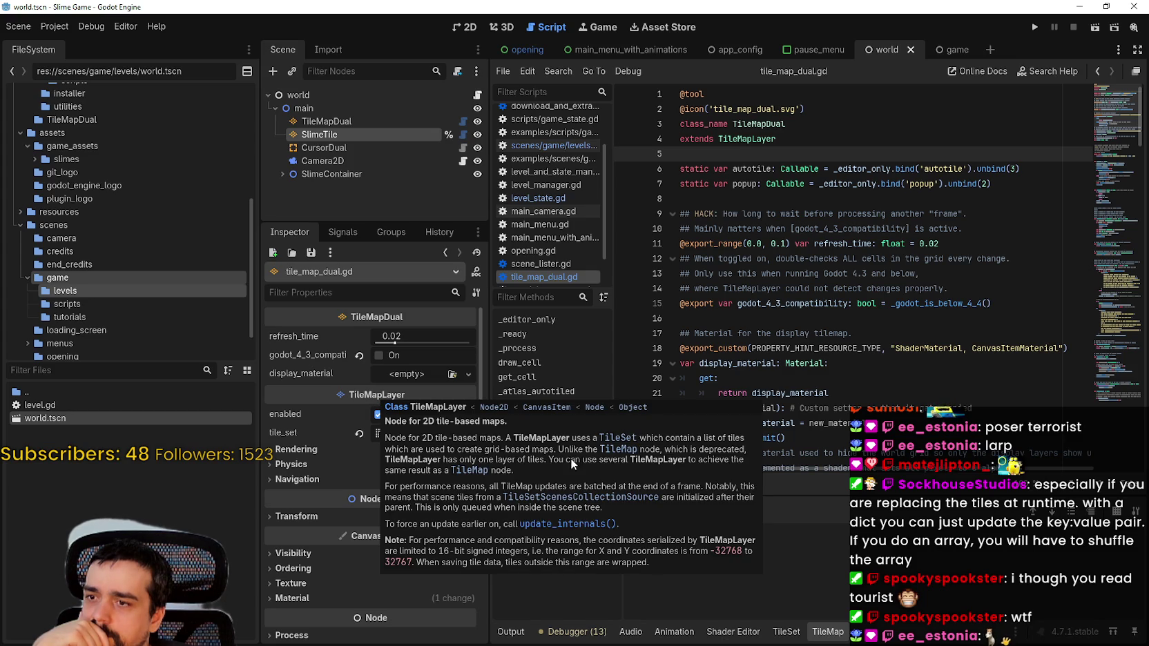
# - Jump from level.gd's line 35 error to slimeTile and retype it as TileMapLayer, then save
pyautogui.click(477, 95)
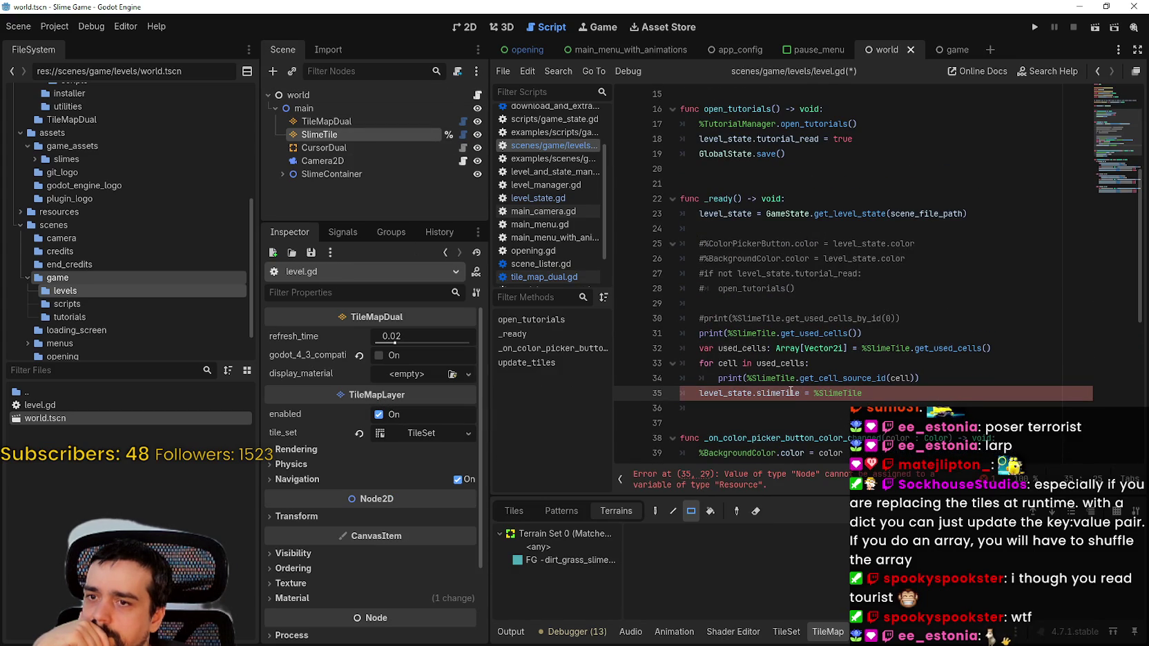
pyautogui.rightClick(791, 391)
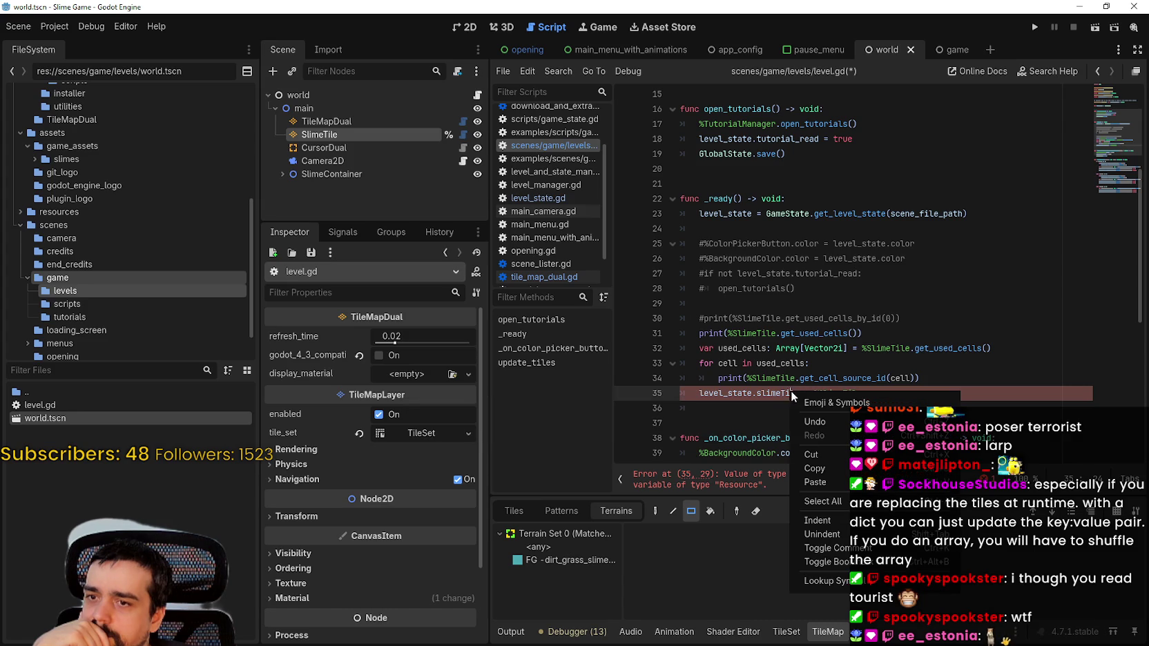
pyautogui.click(822, 582)
pyautogui.doubleClick(808, 258)
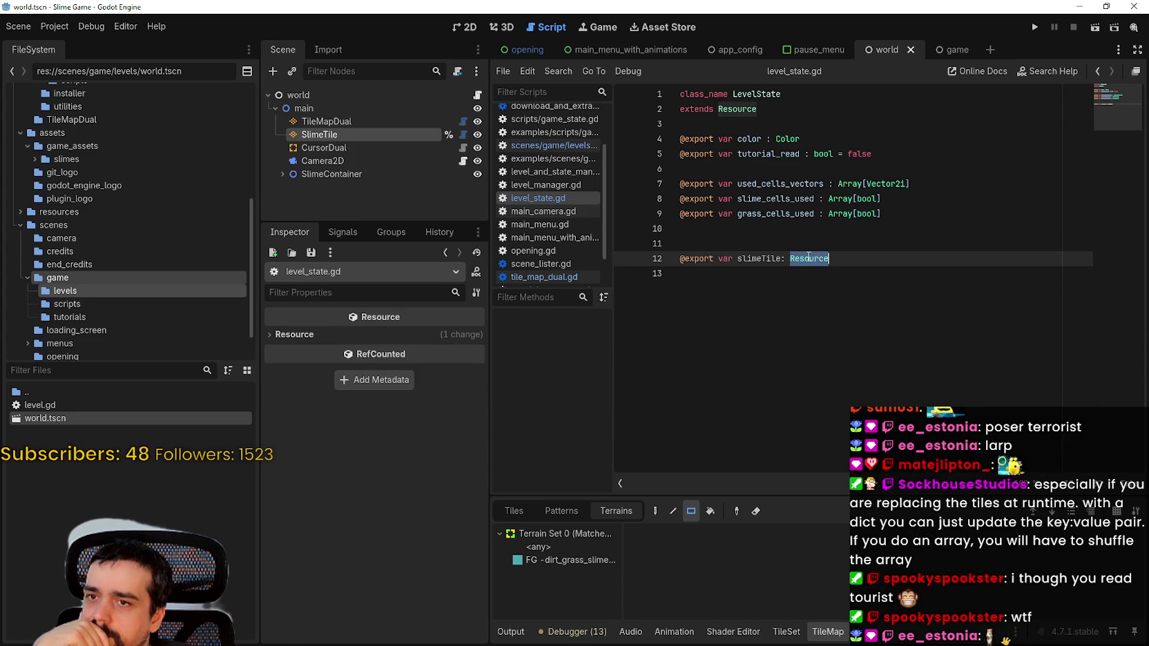
pyautogui.write('tilemapL')
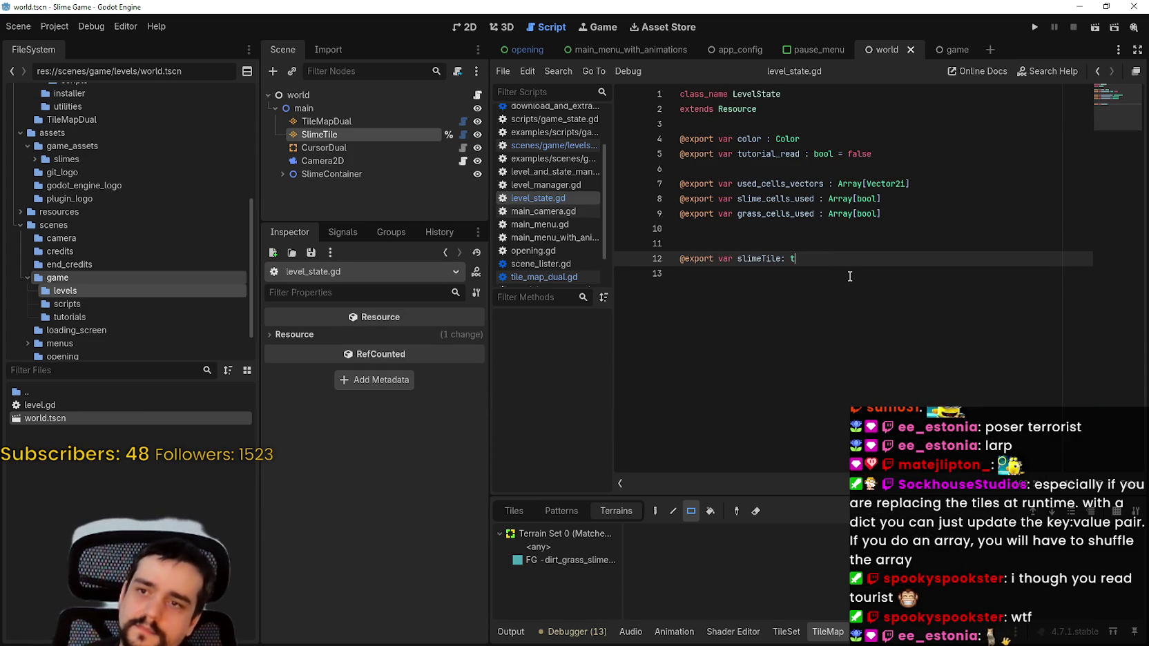
pyautogui.click(849, 274)
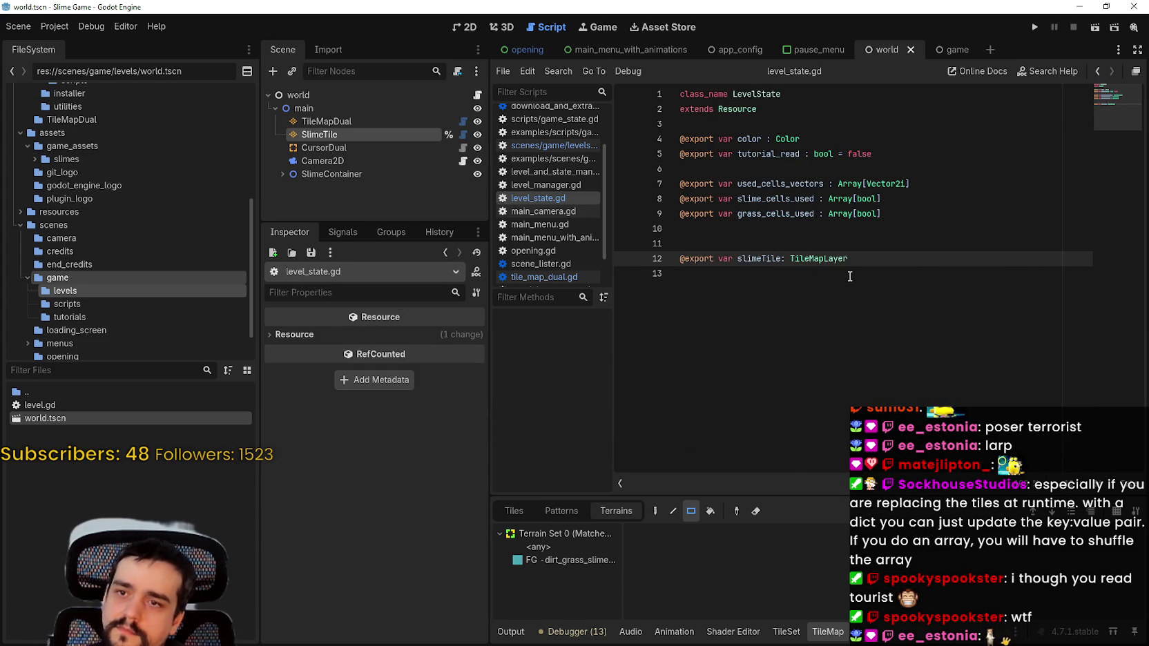
pyautogui.hotkey('ctrl', 's')
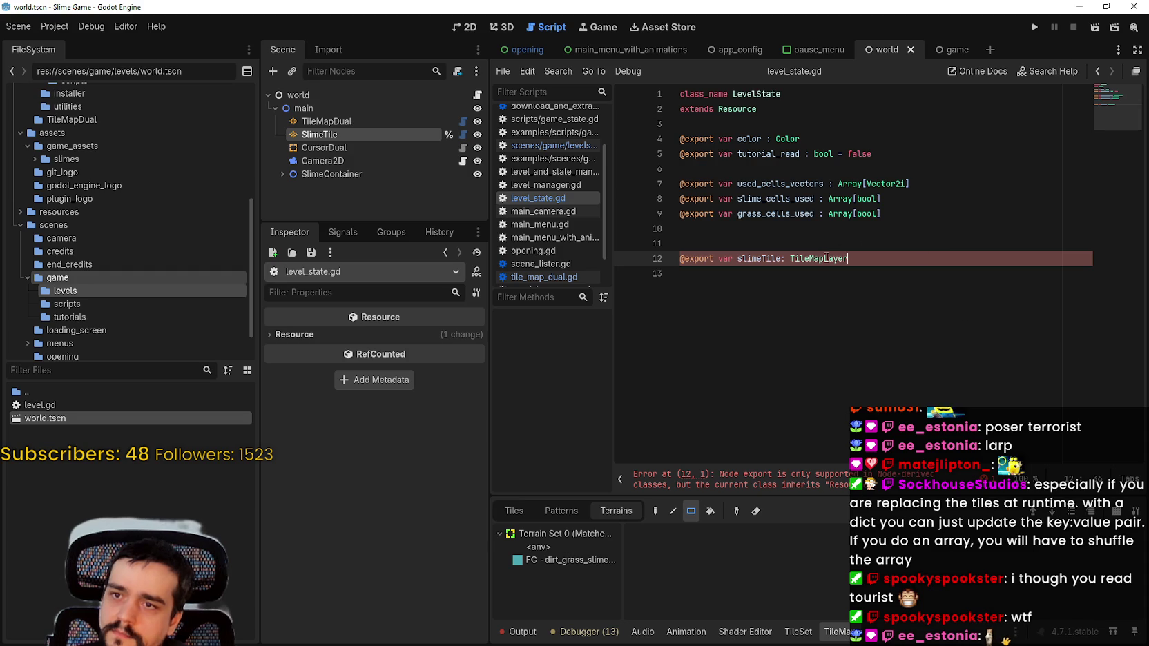
pyautogui.moveTo(825, 258)
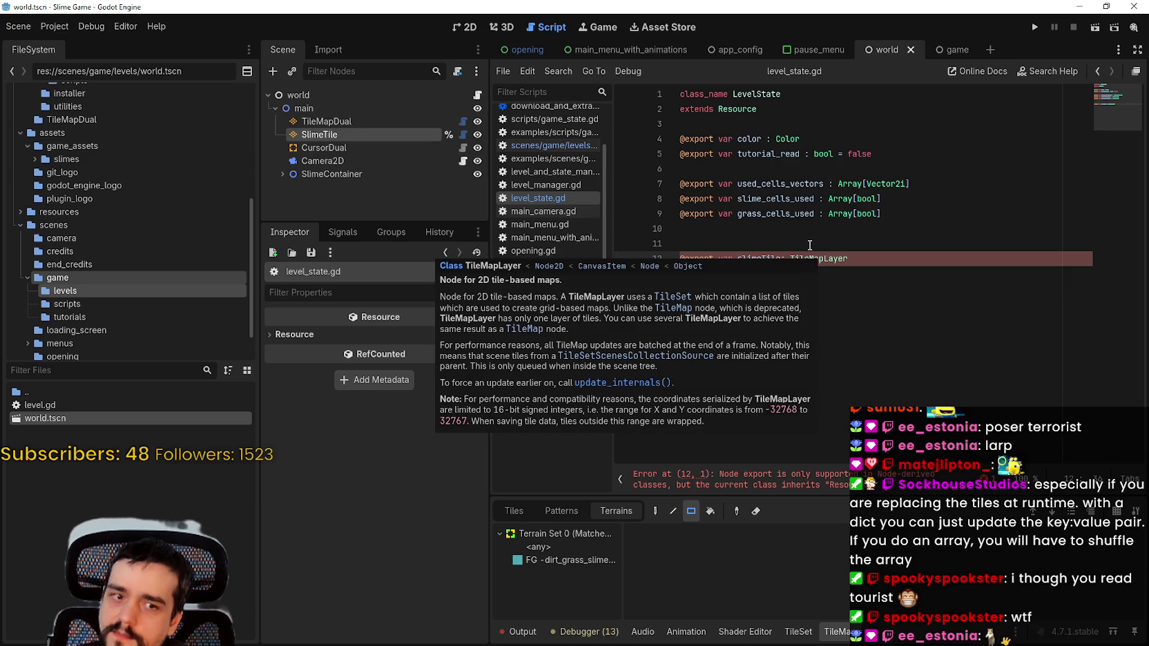
pyautogui.press('Up')
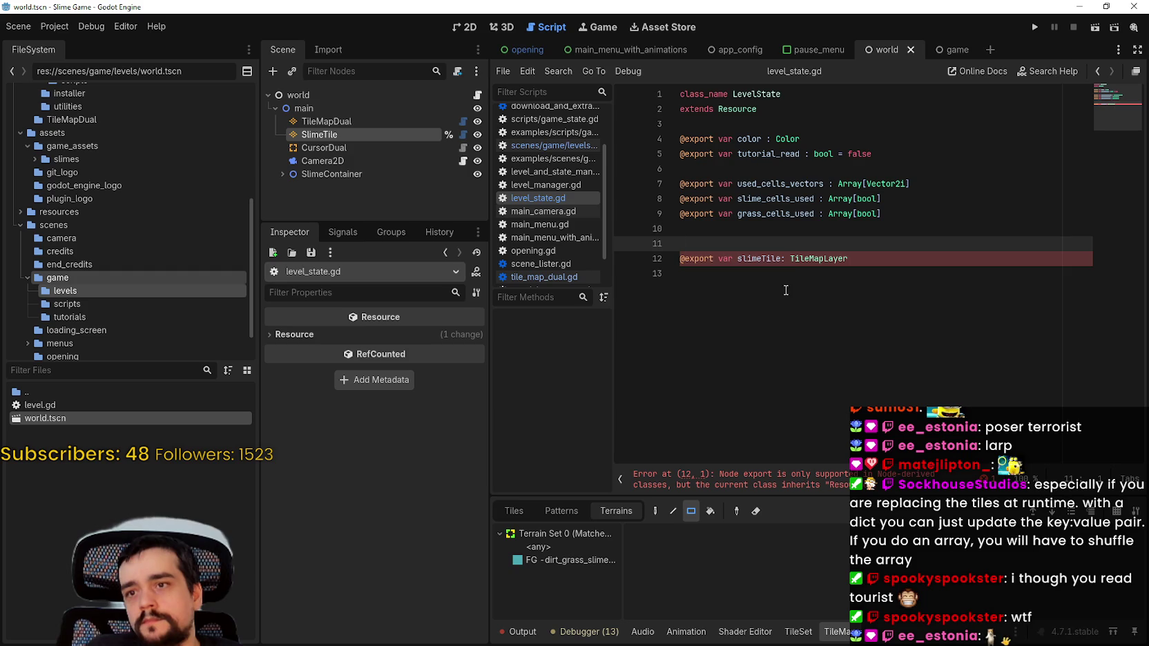
# - Inspect the SlimeTile node and browse TileMapLayer's member suggestions on line 12
pyautogui.doubleClick(800, 257)
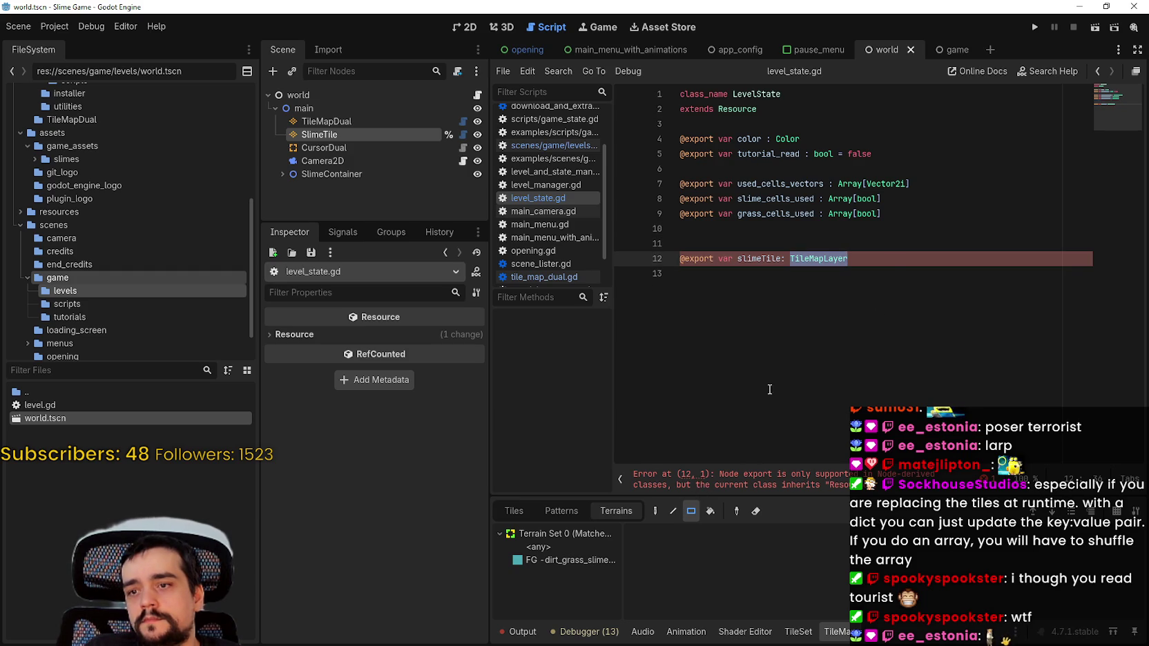
pyautogui.click(959, 257)
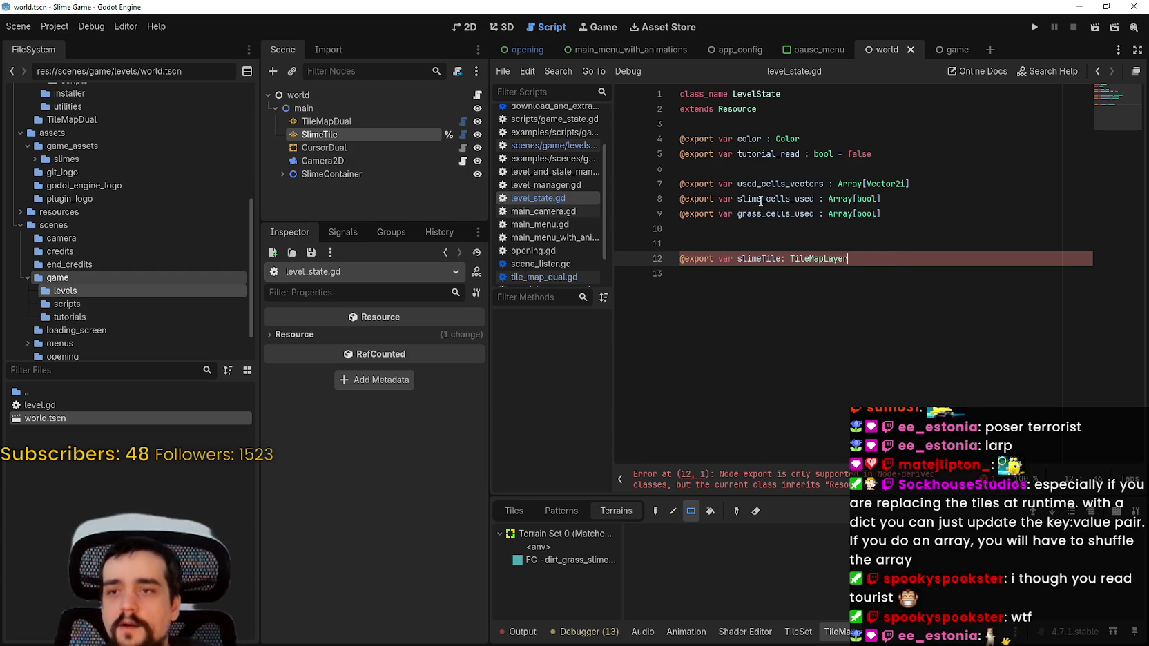
pyautogui.click(381, 131)
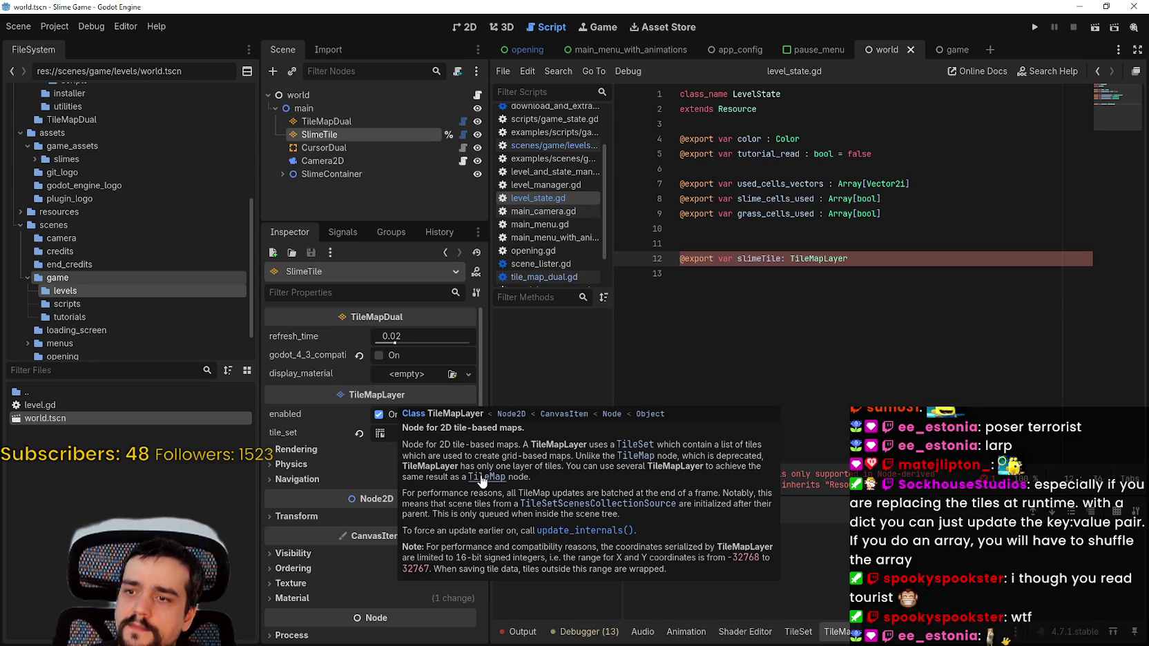
pyautogui.doubleClick(816, 260)
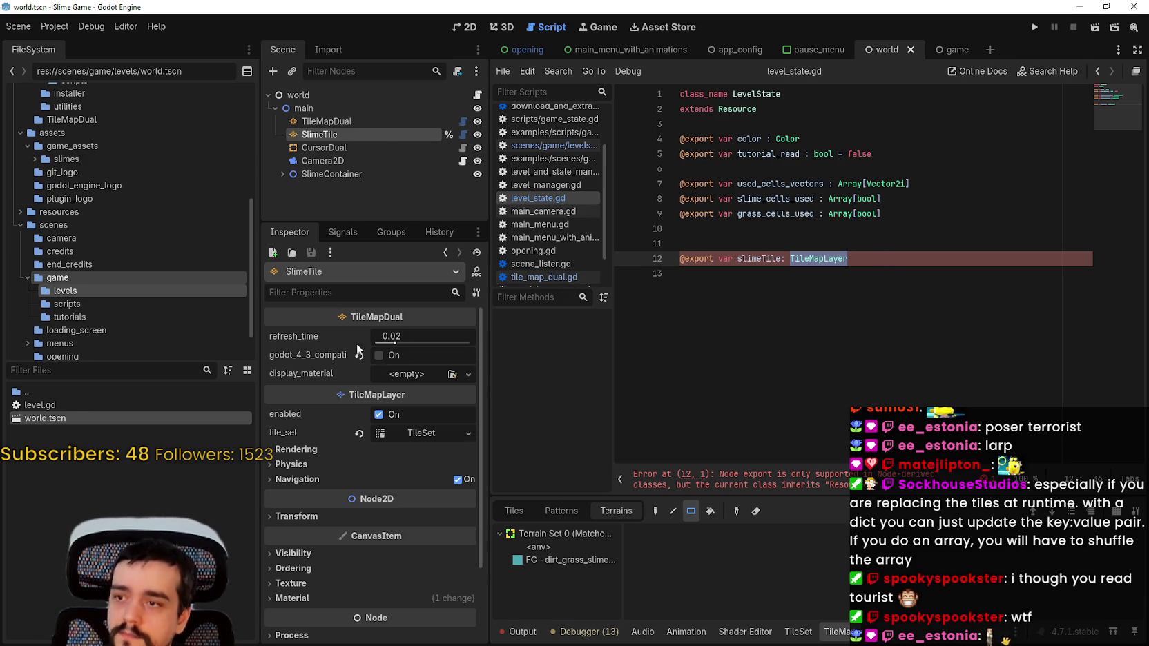
pyautogui.click(893, 263)
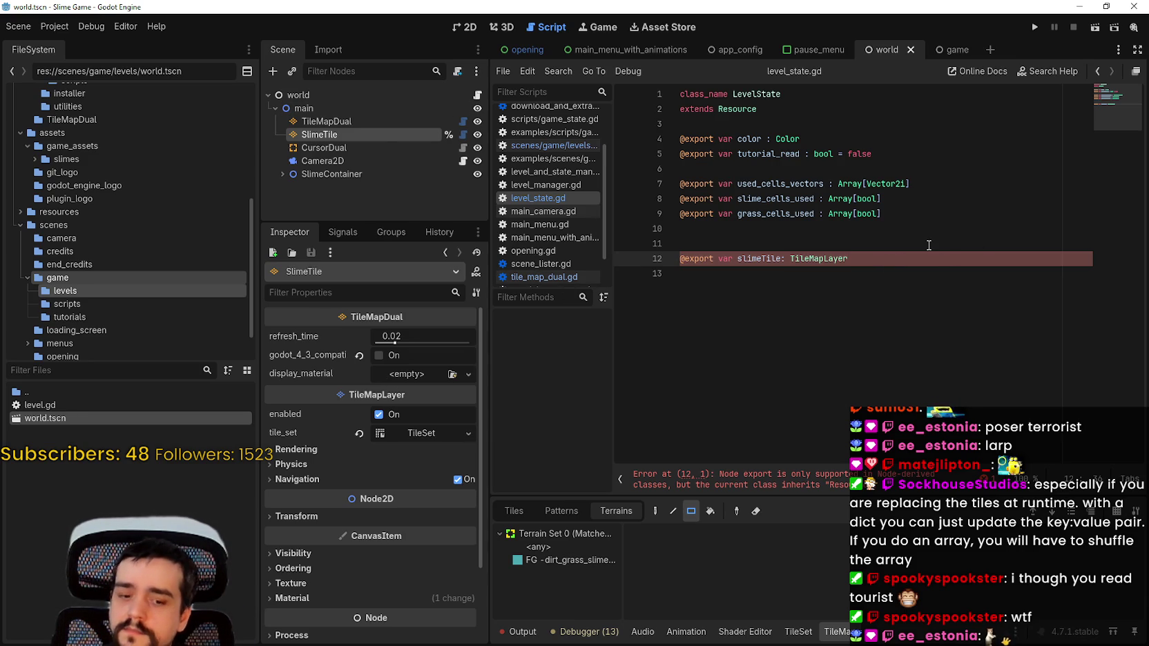
pyautogui.write('.')
pyautogui.press('Down')
pyautogui.press('Down')
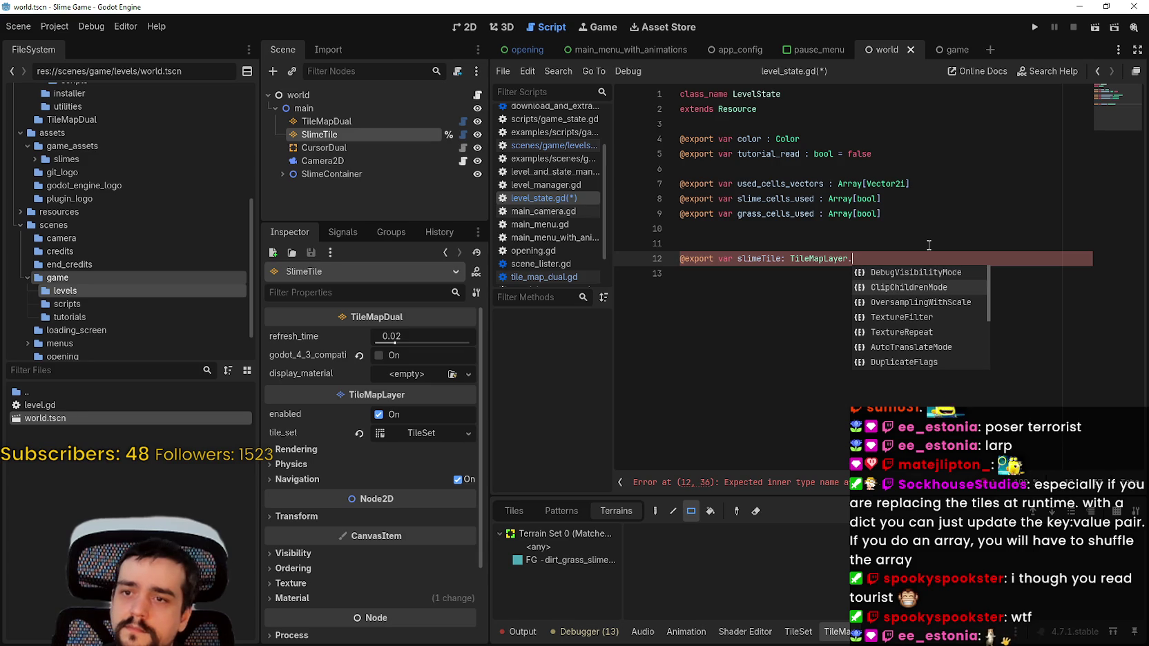
pyautogui.press('Down')
pyautogui.press('Down')
pyautogui.press('Down')
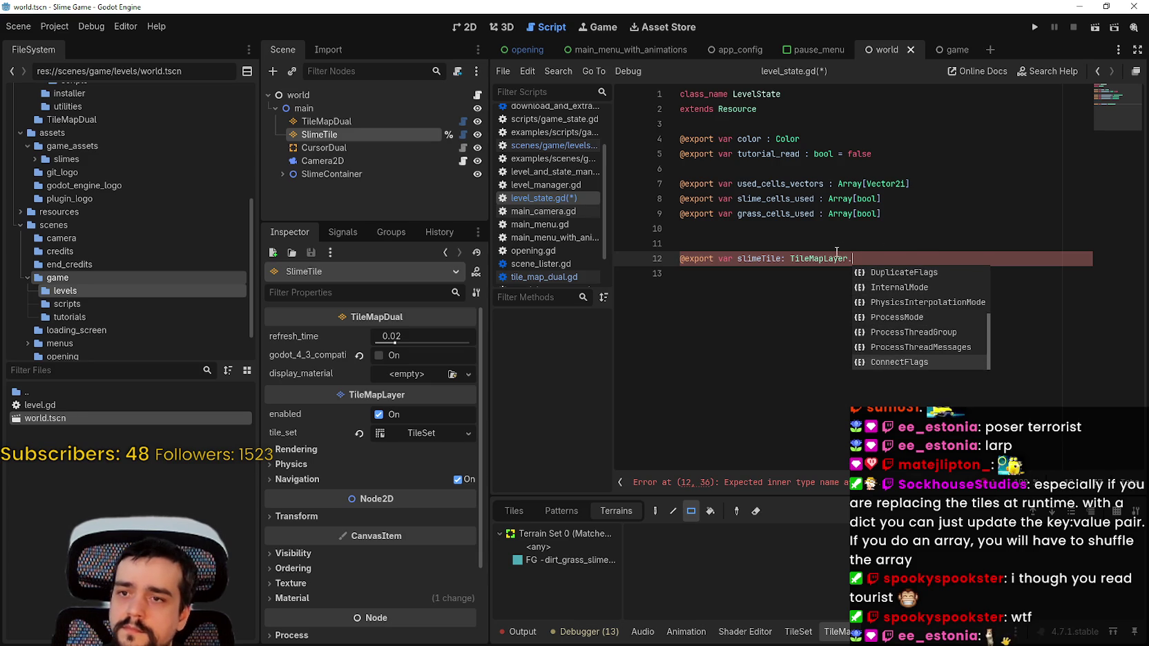
# - Replace slimeTile's TileMapLayer type on line 12 with Resource
pyautogui.doubleClick(881, 258)
pyautogui.press('BackSpace')
pyautogui.write('R')
pyautogui.press('Escape')
pyautogui.write('esource')
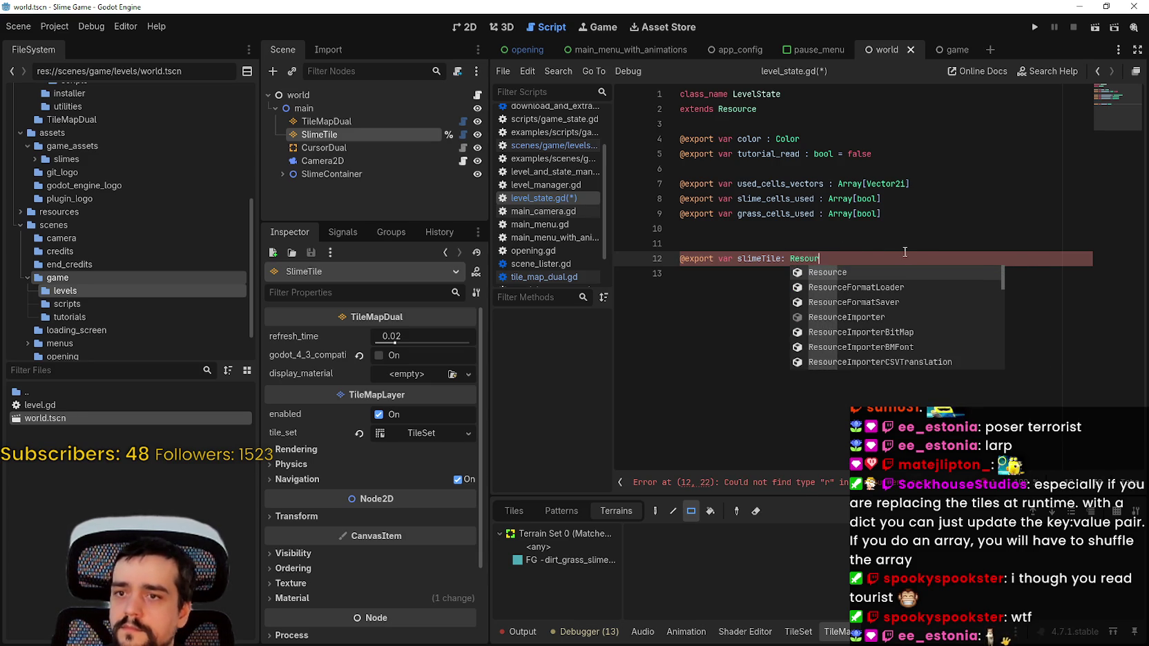
pyautogui.click(920, 236)
# - Save level_state.gd, then remove the trailing dot after %SlimeTile on level.gd line 35
pyautogui.hotkey('ctrl', 's')
pyautogui.click(478, 95)
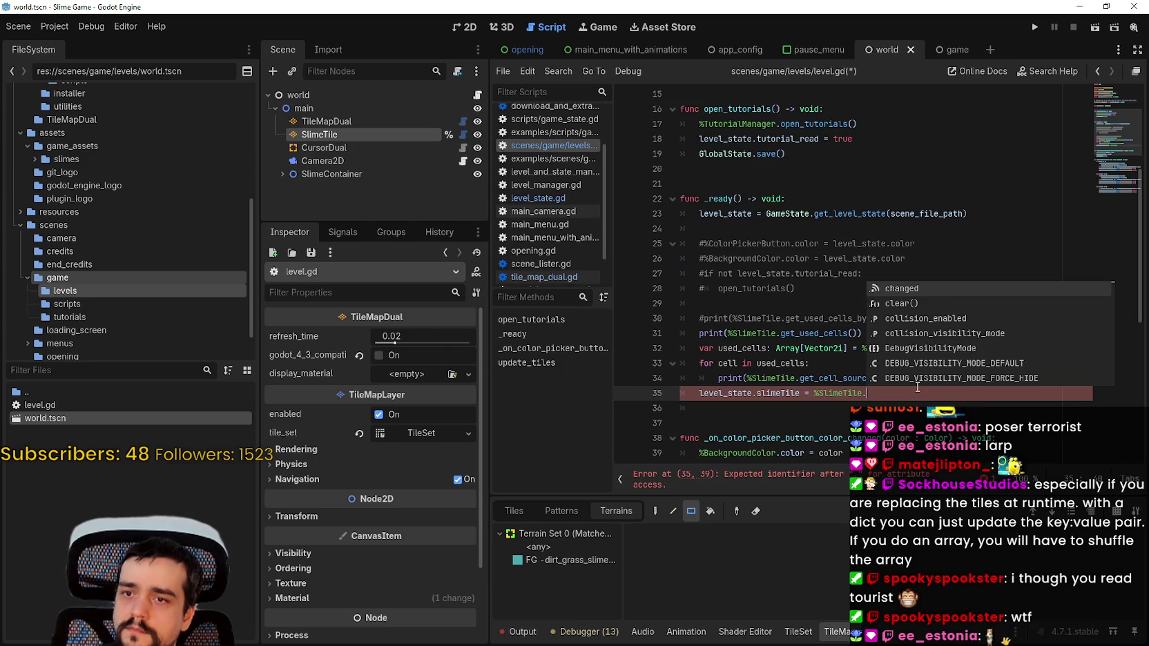
pyautogui.press('Down')
pyautogui.press('Down')
pyautogui.press('Down')
pyautogui.press('Down')
pyautogui.press('Down')
pyautogui.press('Down')
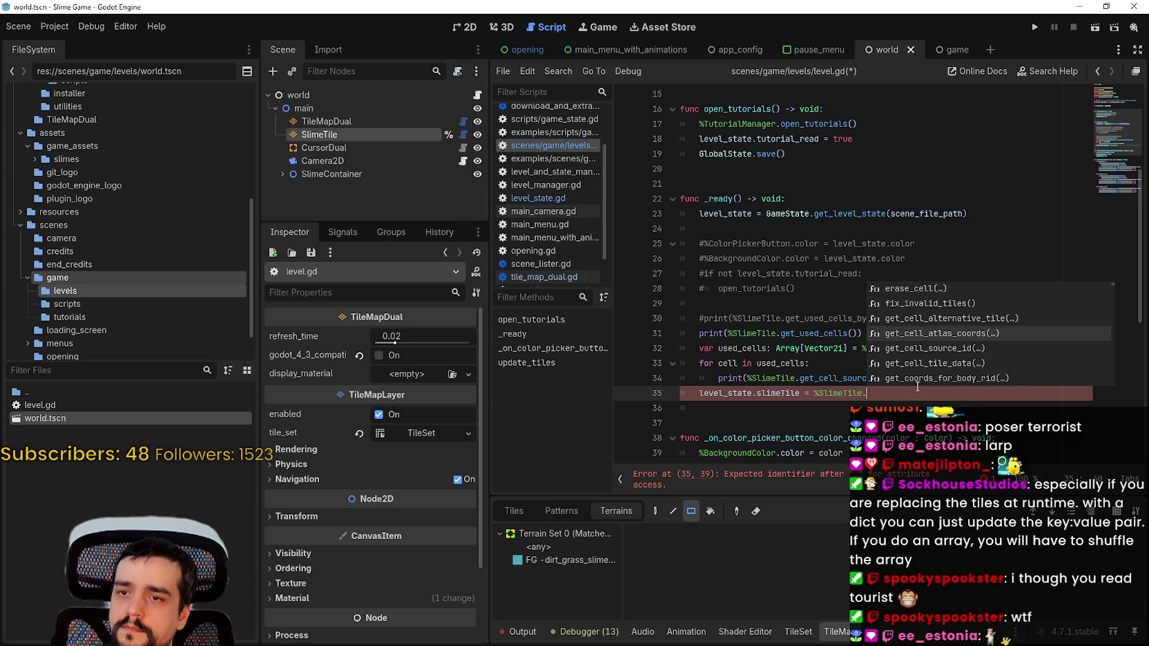
pyautogui.press('Down')
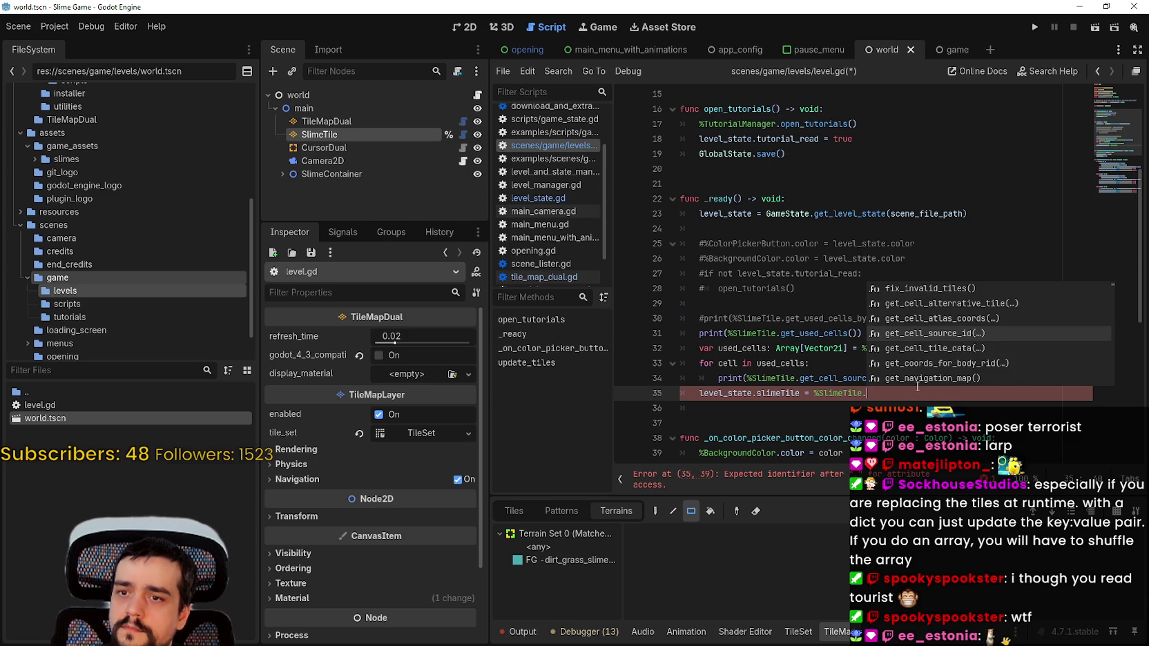
pyautogui.press('Down')
pyautogui.press('Down')
pyautogui.press('Down')
pyautogui.press('Down')
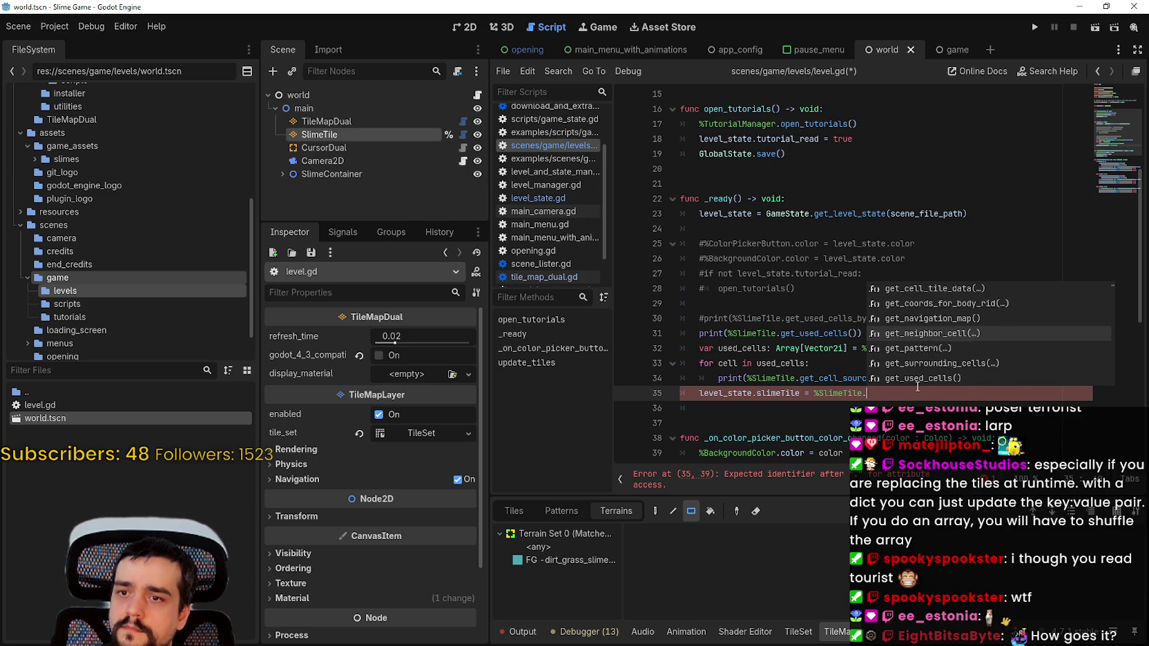
pyautogui.press('Down')
pyautogui.press('Down')
pyautogui.press('Down')
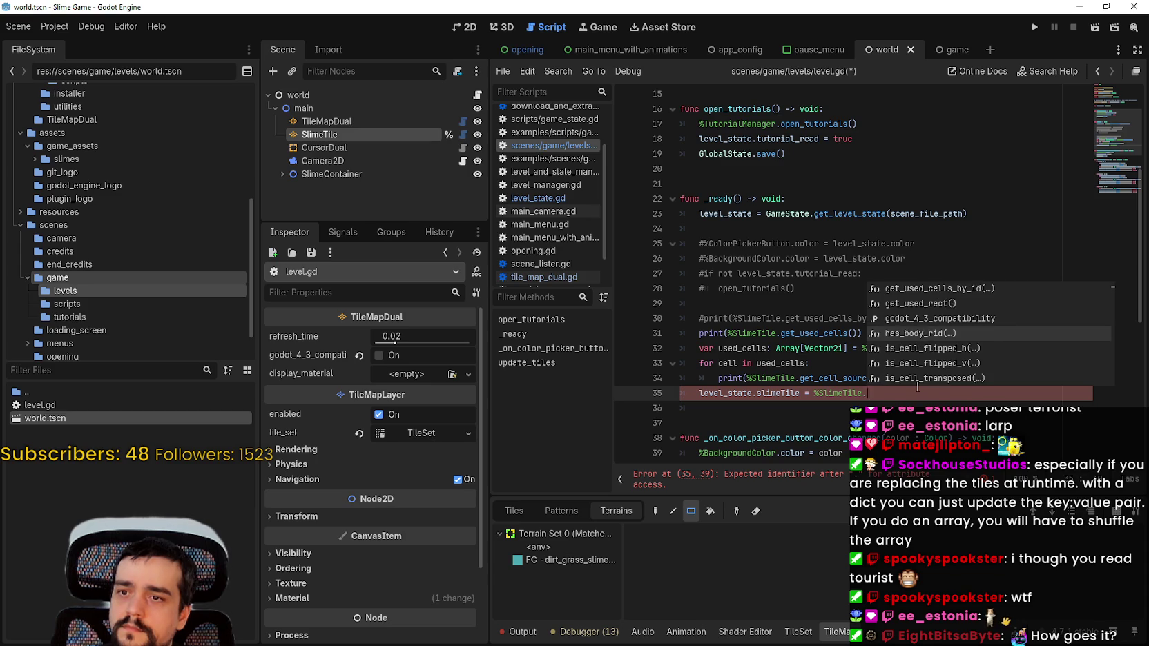
pyautogui.press('Down')
pyautogui.press('Down')
pyautogui.press('Down')
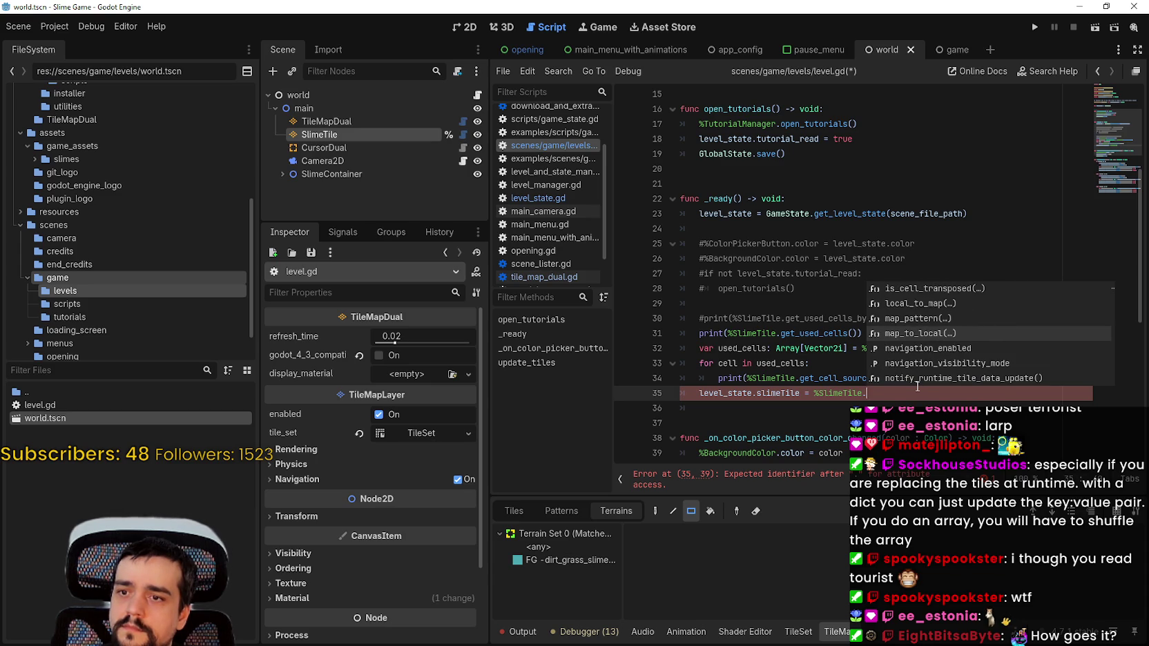
pyautogui.press('BackSpace')
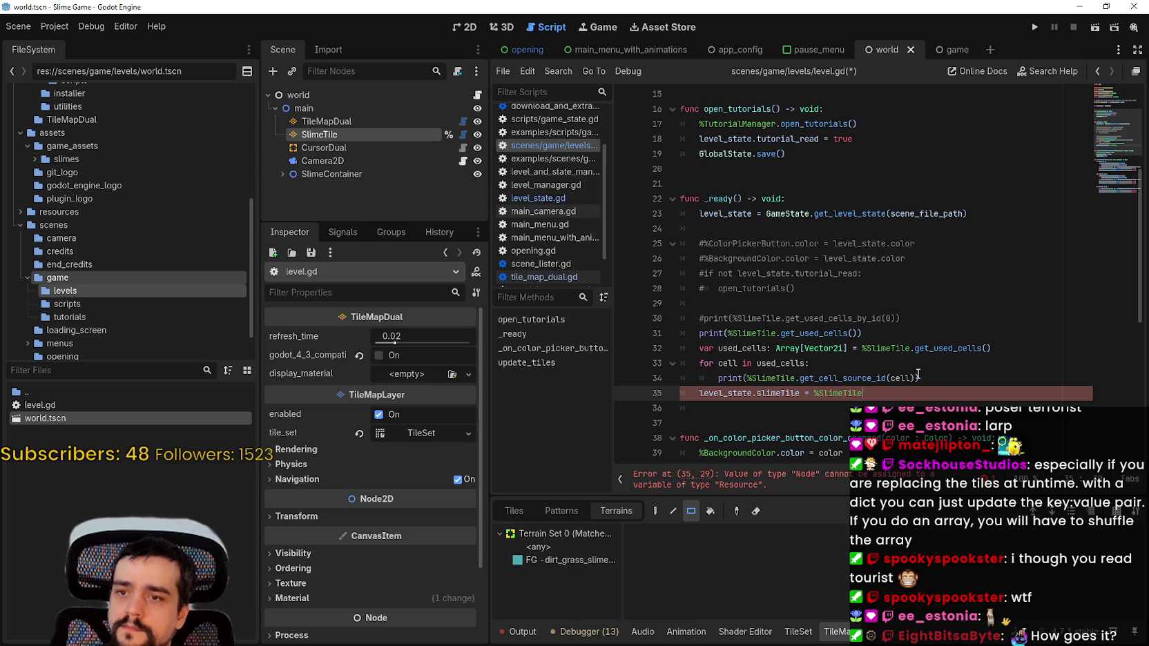
# - Look up level_state and LevelState to reopen level_state.gd and select its exported arrays
pyautogui.click(478, 98)
pyautogui.rightClick(725, 213)
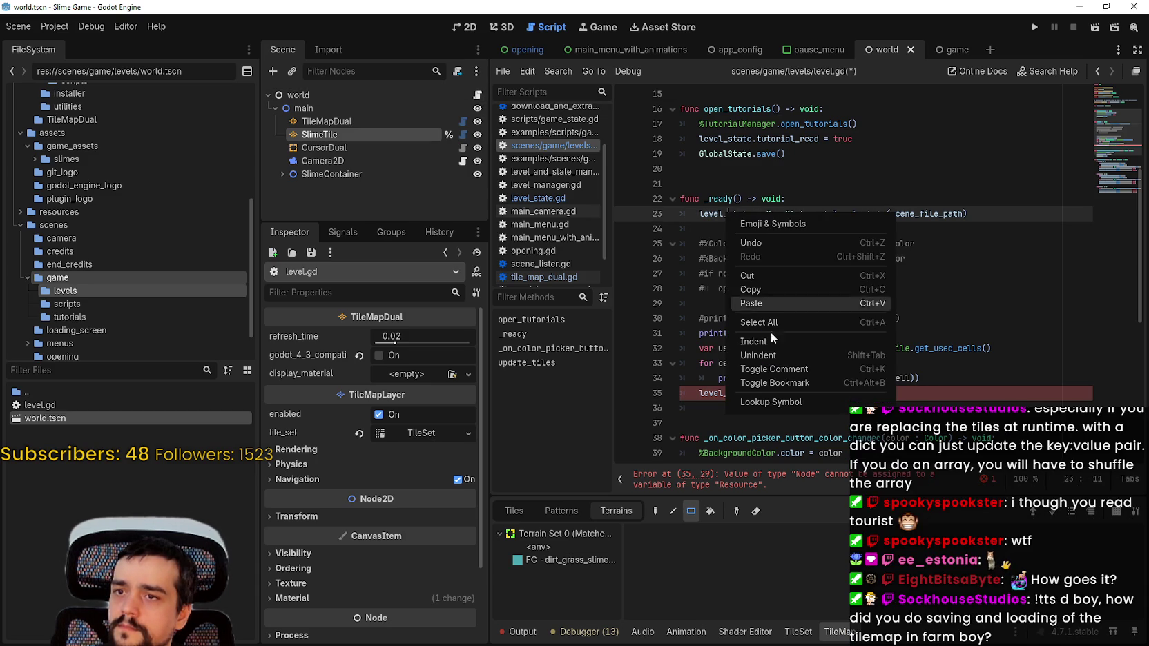
pyautogui.click(793, 397)
pyautogui.rightClick(796, 274)
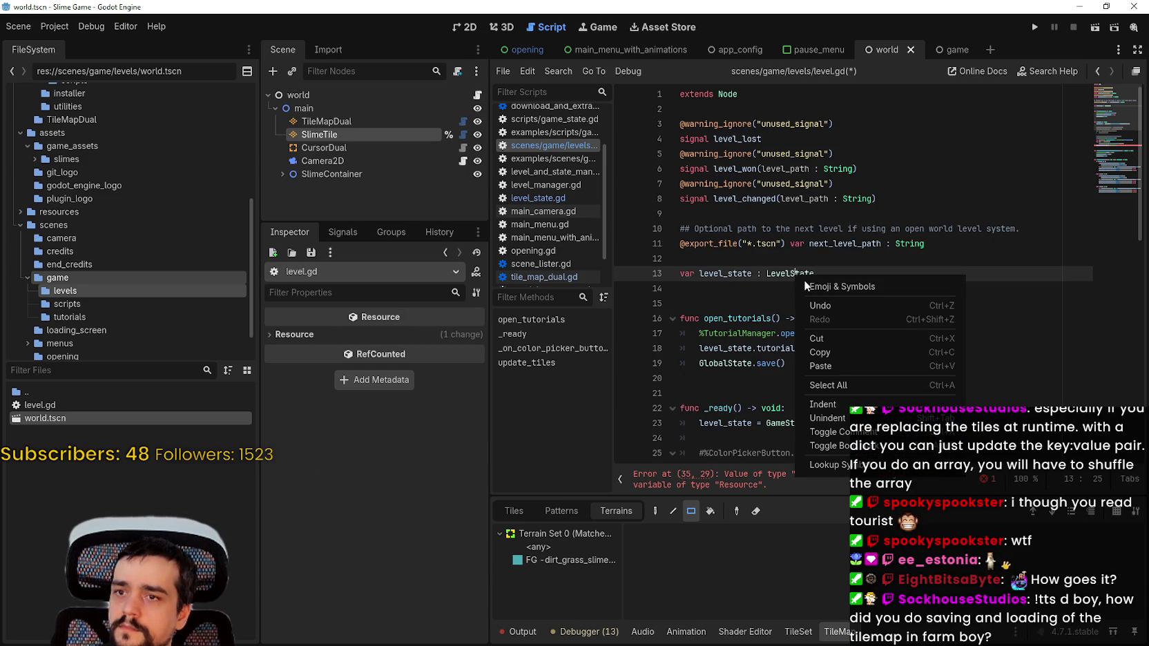
pyautogui.click(808, 464)
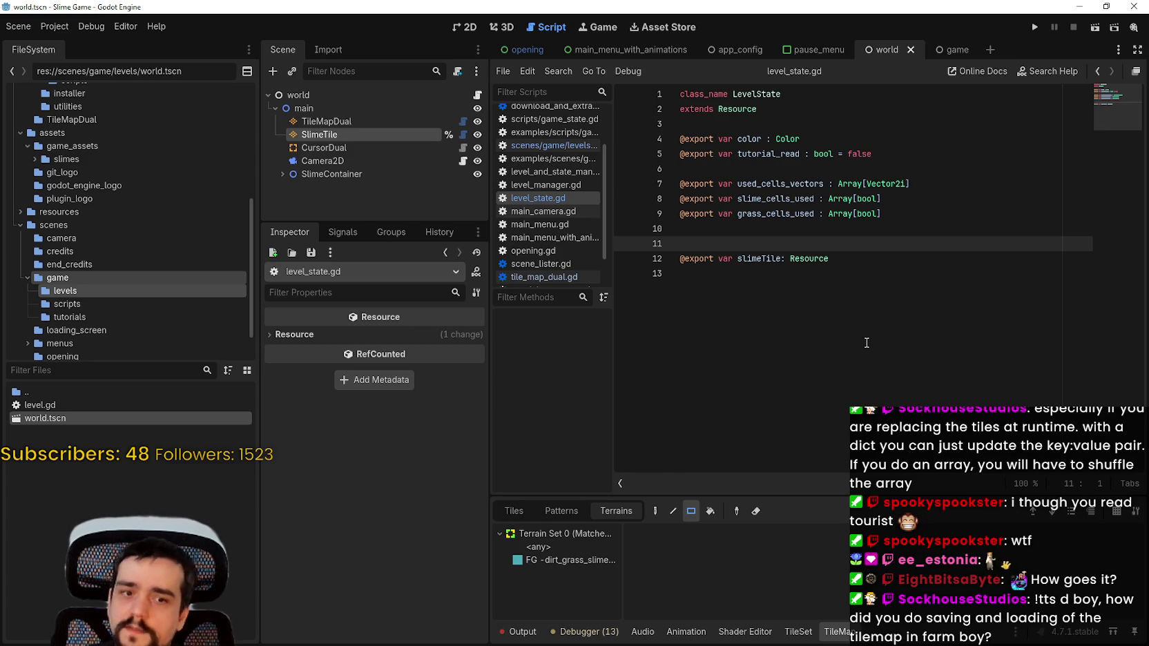
pyautogui.moveTo(890, 214)
pyautogui.mouseDown()
pyautogui.moveTo(697, 201)
pyautogui.moveTo(683, 185)
pyautogui.mouseUp()
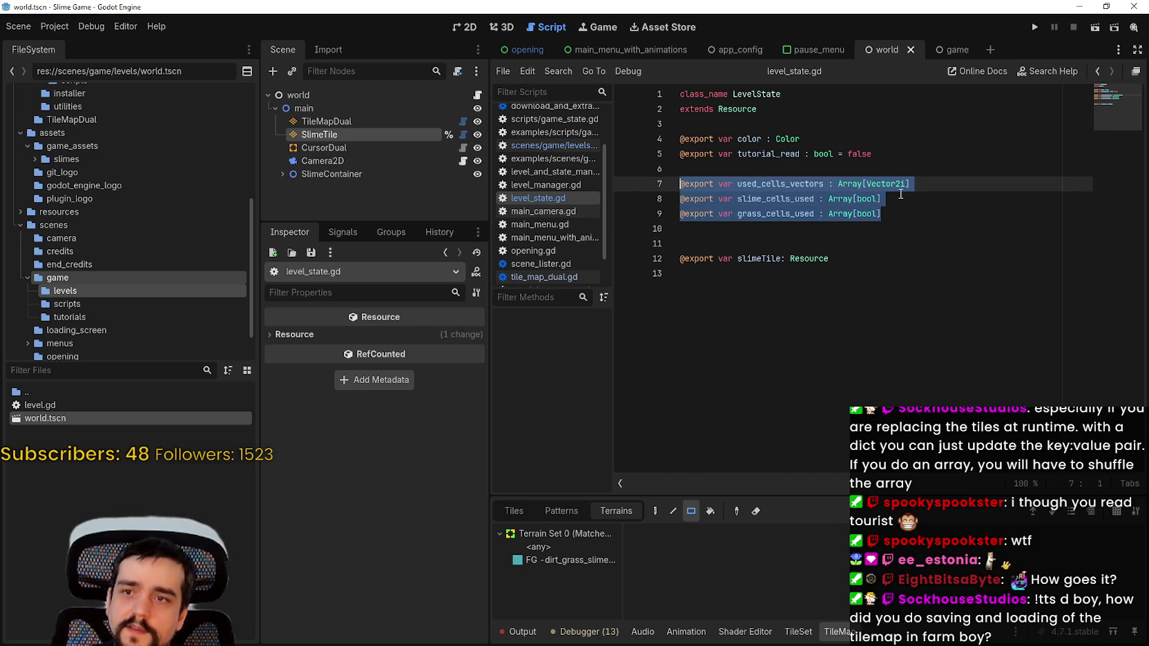
pyautogui.click(896, 196)
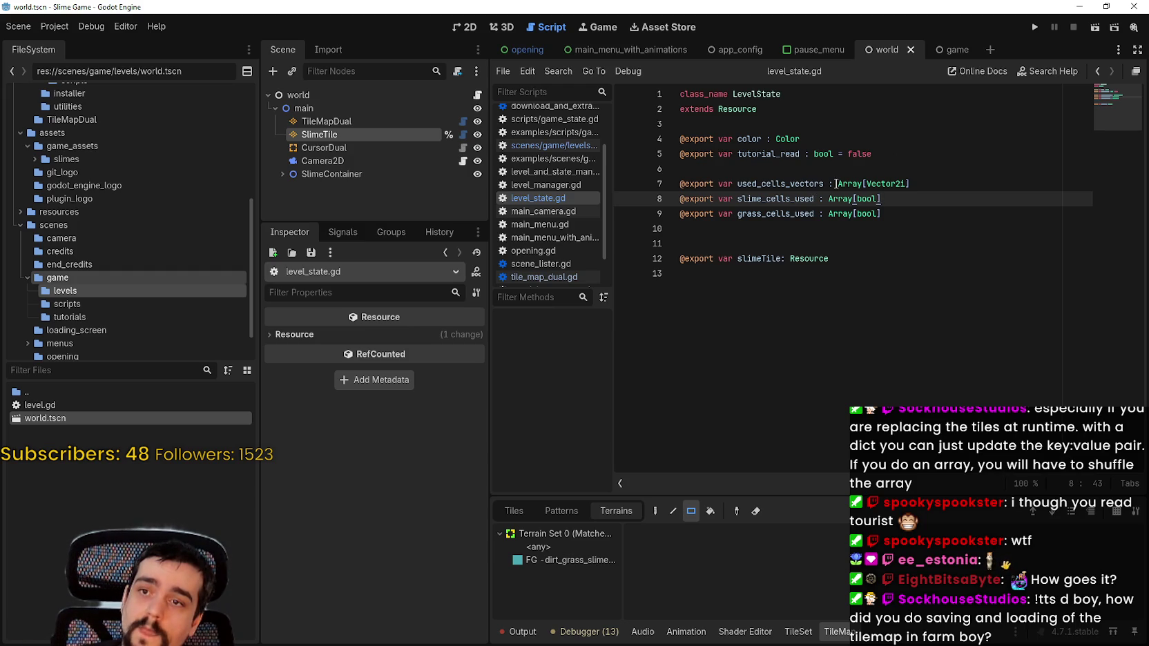
pyautogui.click(912, 228)
pyautogui.press('Return')
pyautogui.write('@export')
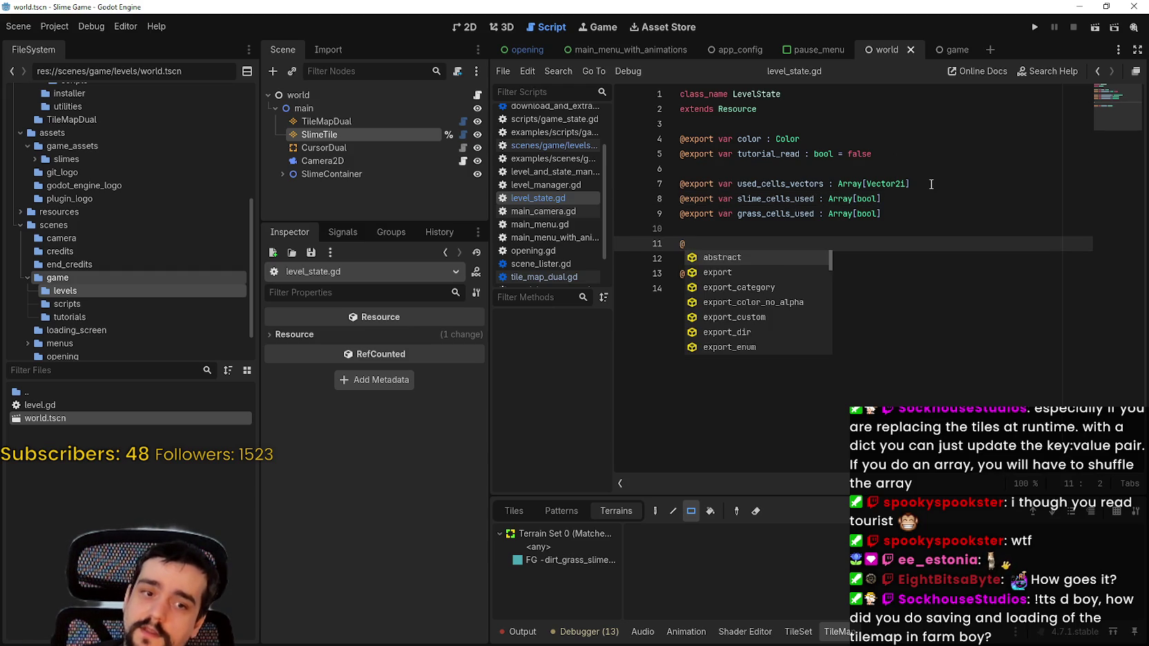
pyautogui.write(' var')
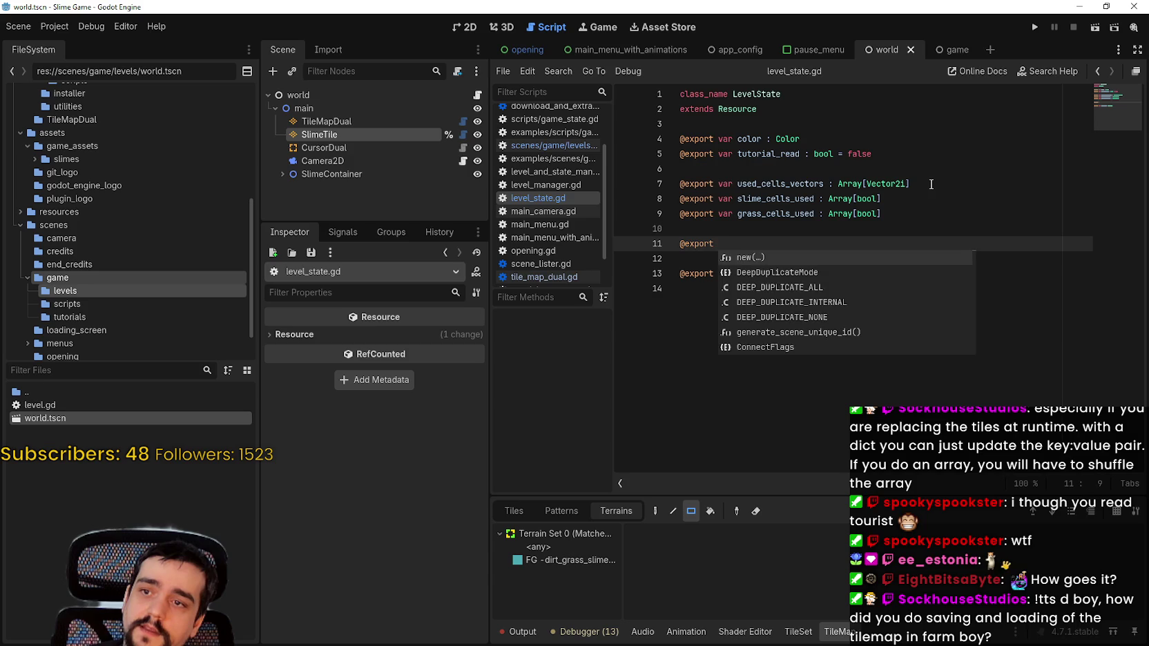
pyautogui.press('Escape')
# - Copy the grass_cells_used declaration into line 11 with type Array[Vector2i] instead of bool
pyautogui.moveTo(882, 213)
pyautogui.mouseDown()
pyautogui.moveTo(709, 214)
pyautogui.moveTo(882, 214)
pyautogui.mouseUp()
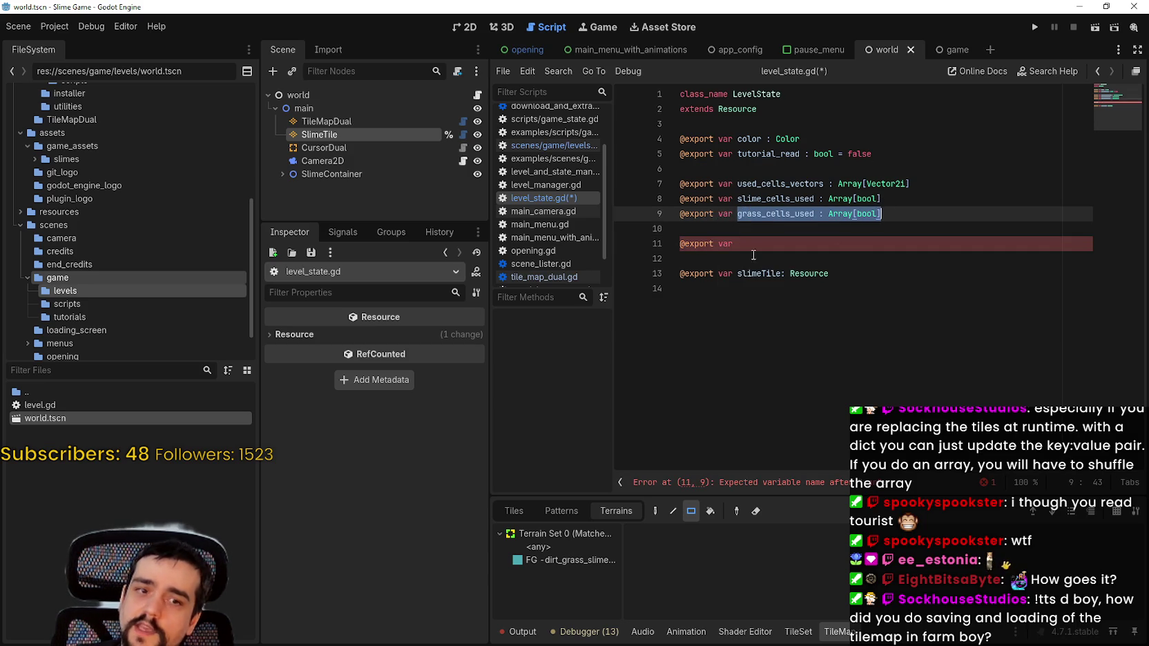
pyautogui.hotkey('ctrl', 'c')
pyautogui.doubleClick(725, 243)
pyautogui.hotkey('ctrl', 'v')
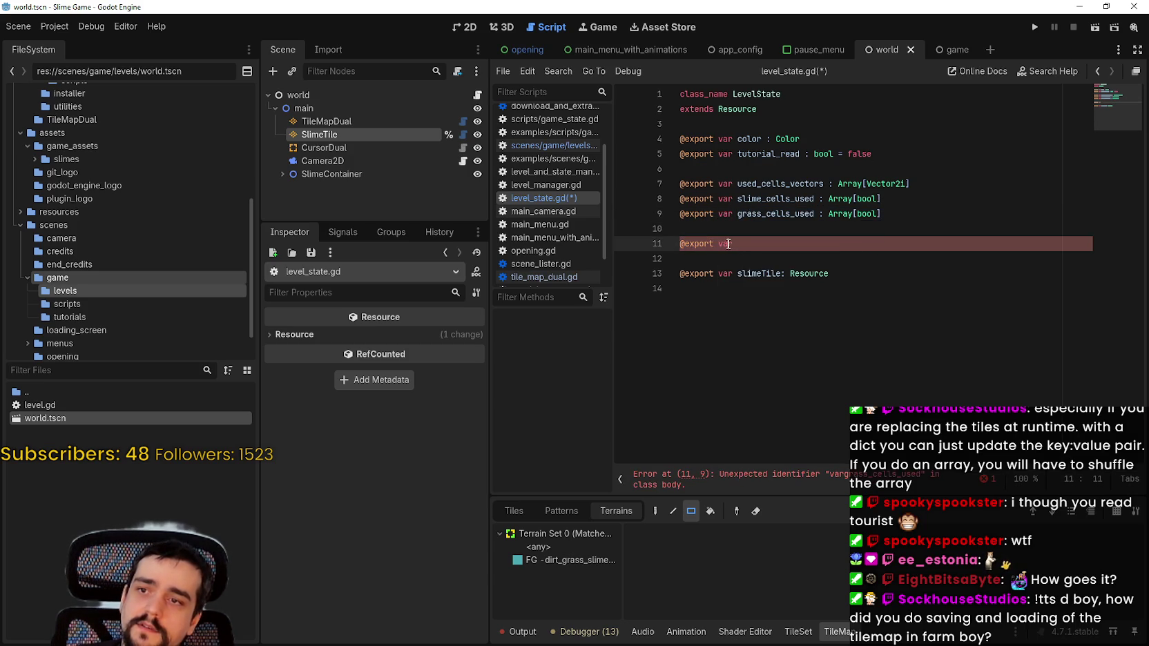
pyautogui.hotkey('ctrl', 'z')
pyautogui.press('Right')
pyautogui.hotkey('ctrl', 'v')
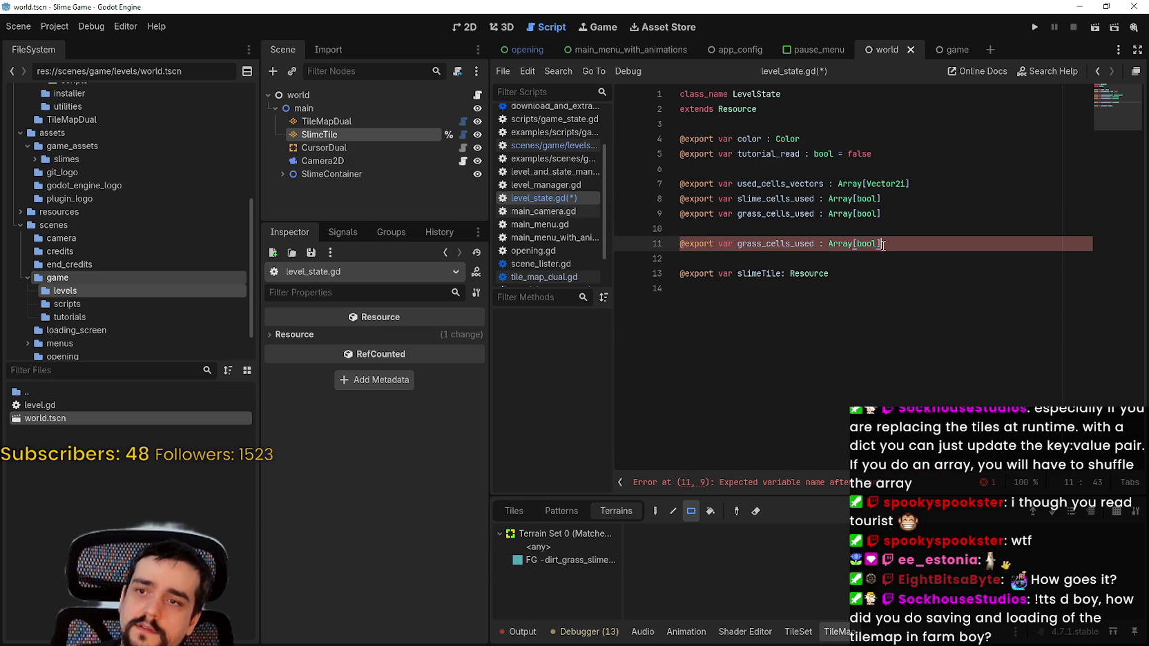
pyautogui.doubleClick(882, 184)
pyautogui.hotkey('ctrl', 'c')
pyautogui.doubleClick(867, 244)
pyautogui.hotkey('ctrl', 'v')
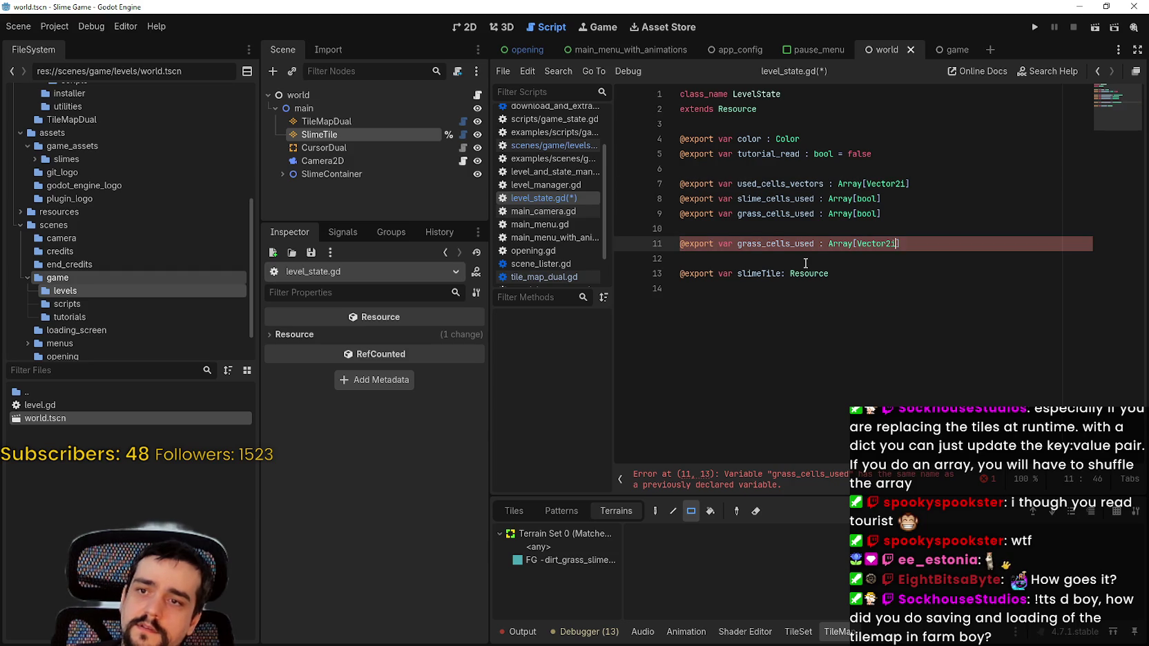
# - Inspect the new grass_cells_used line and its Array documentation popup
pyautogui.click(808, 261)
pyautogui.click(815, 244)
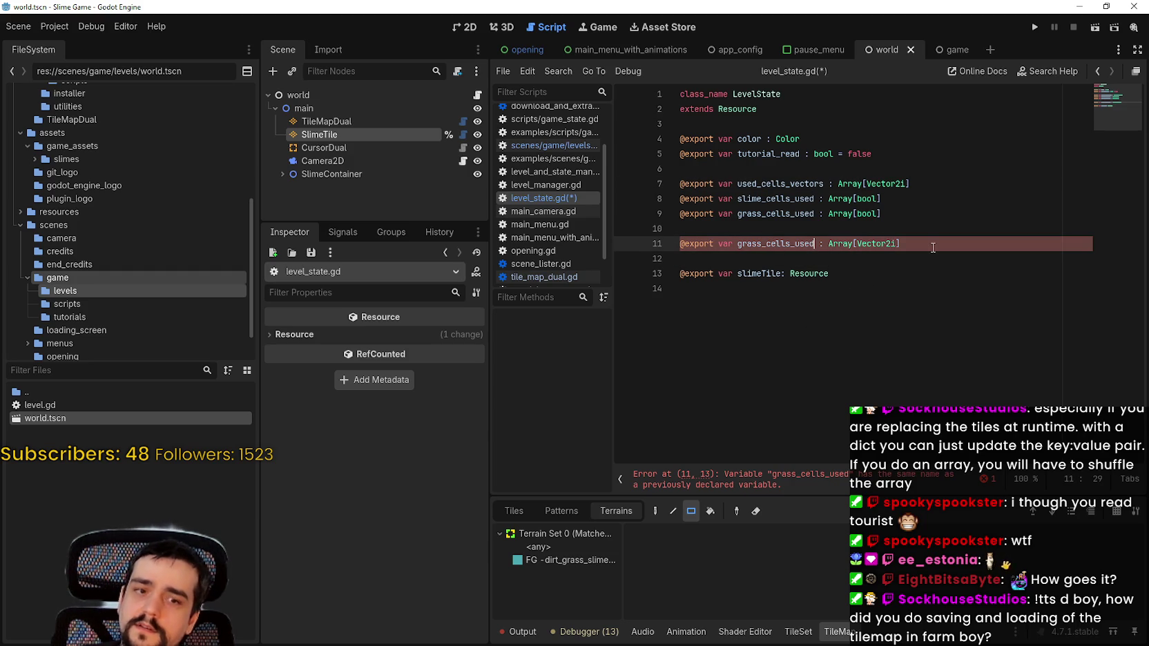
pyautogui.doubleClick(758, 243)
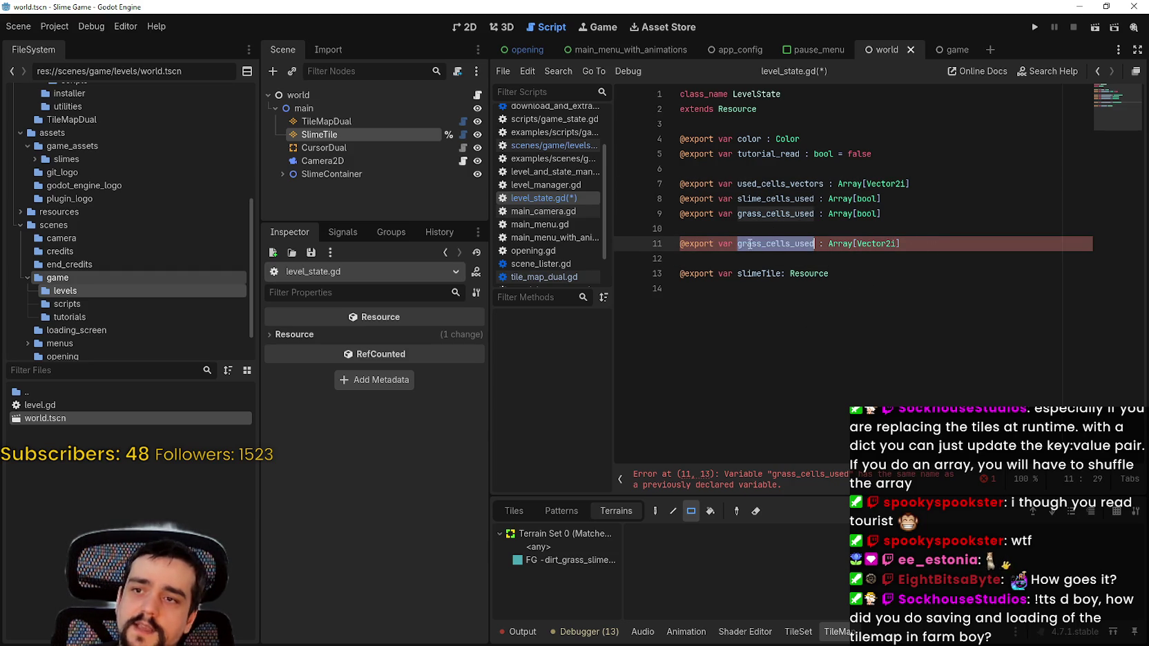
pyautogui.moveTo(760, 244)
pyautogui.mouseDown()
pyautogui.moveTo(765, 228)
pyautogui.moveTo(732, 243)
pyautogui.mouseUp()
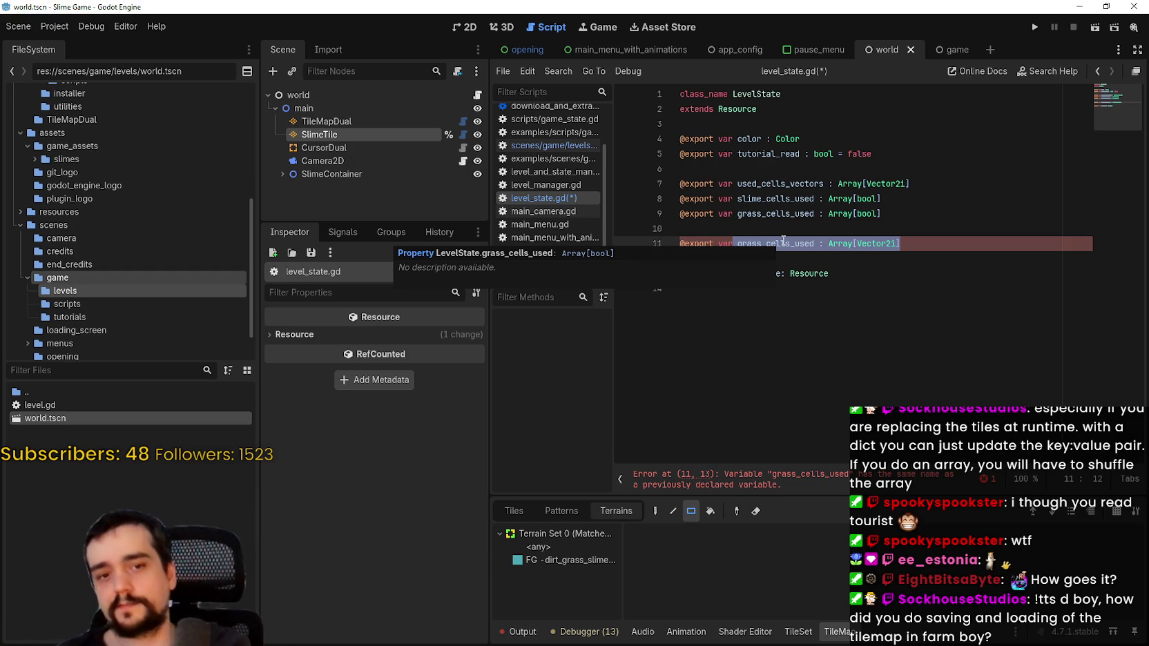
pyautogui.click(749, 297)
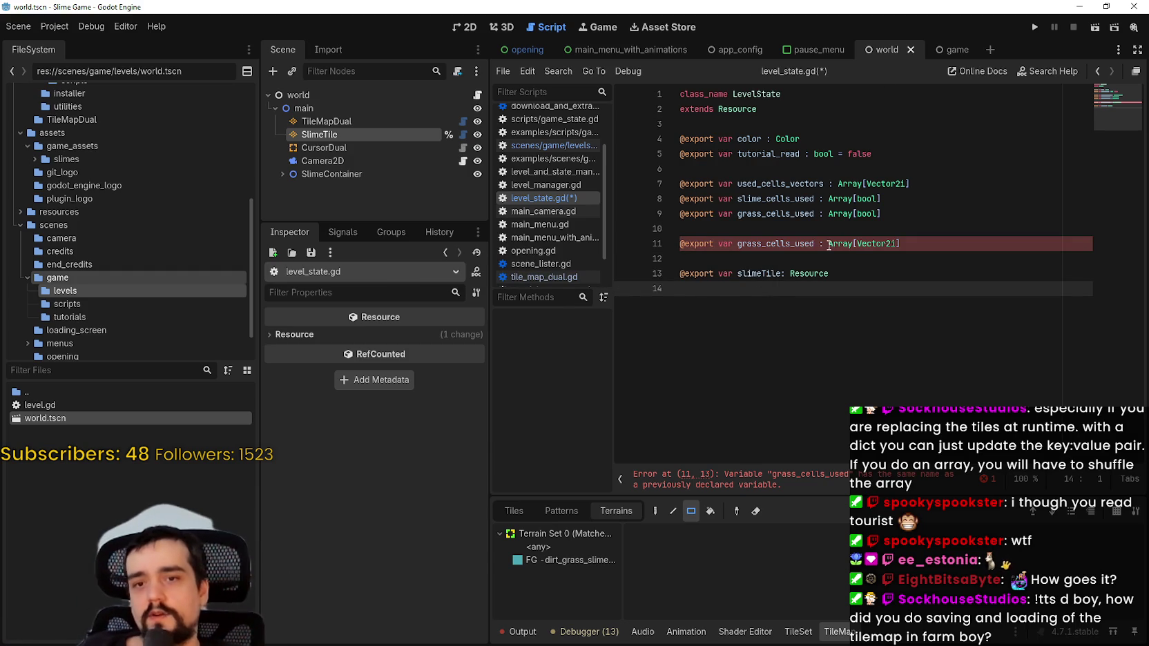
pyautogui.moveTo(828, 245)
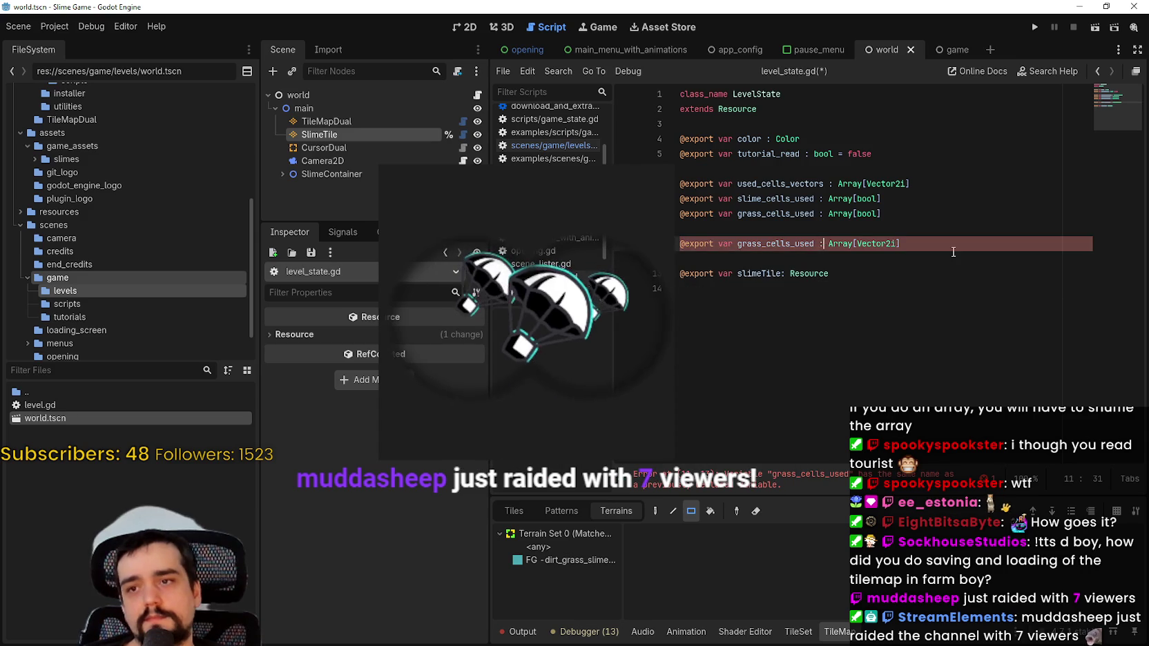
pyautogui.click(765, 254)
pyautogui.press('Up')
# - Browse MR FARMBOY > game_data > save_1 and open island_main_data.tres as text
pyautogui.press('Right')
pyautogui.press('Right')
pyautogui.press('Right')
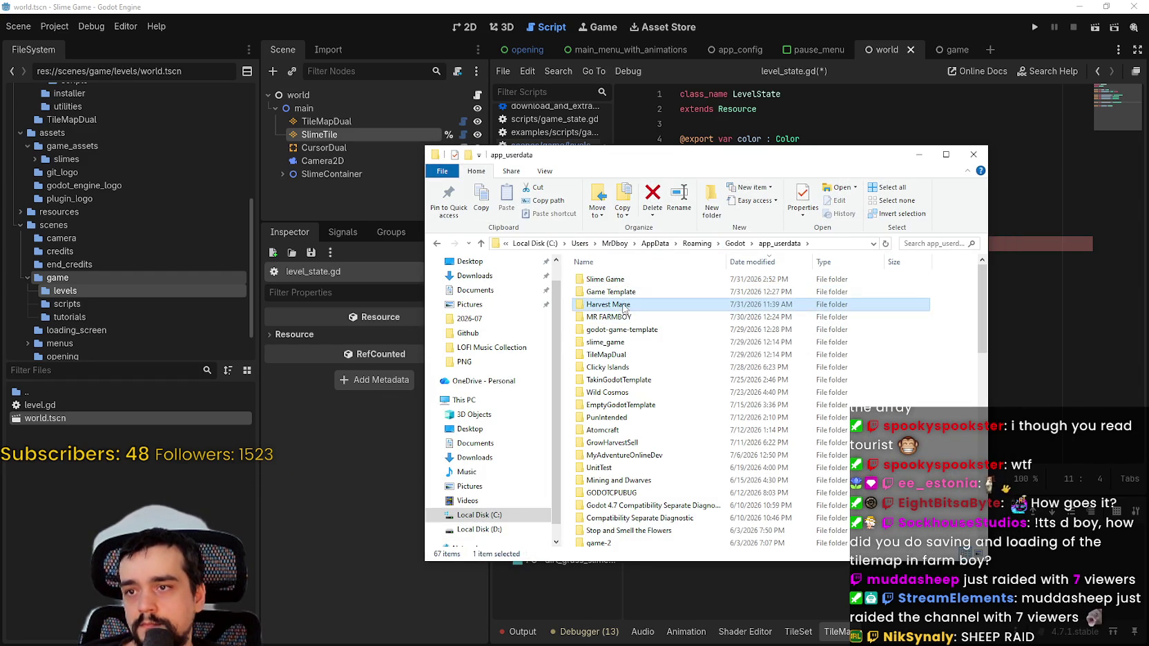
pyautogui.doubleClick(629, 304)
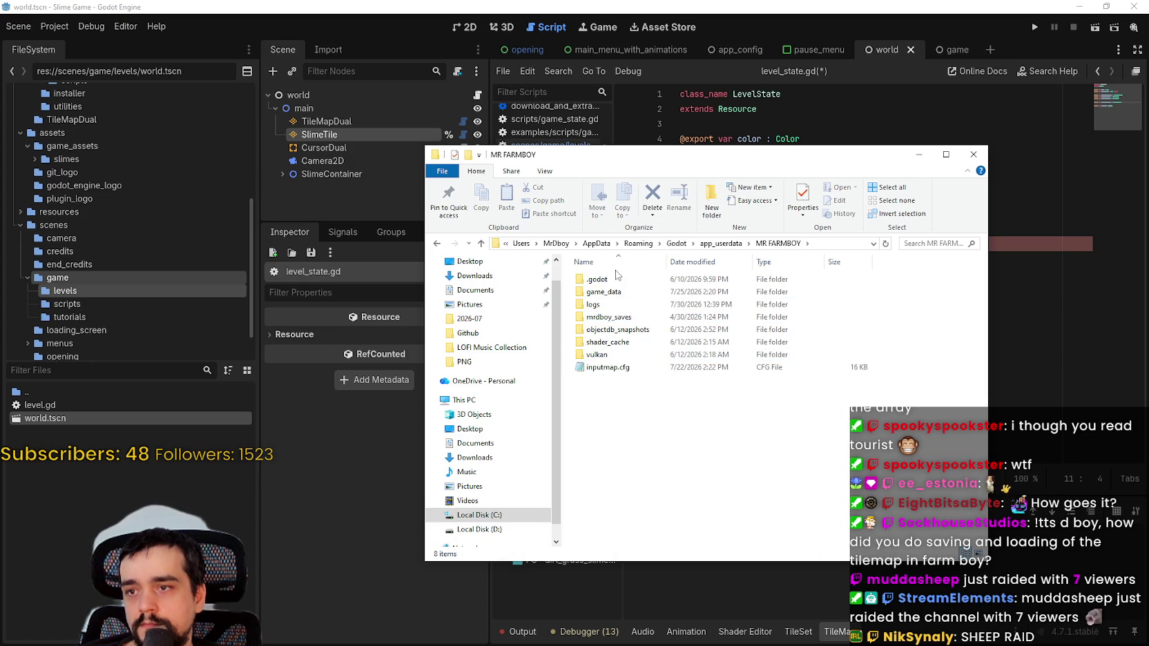
pyautogui.doubleClick(613, 292)
pyautogui.doubleClick(616, 304)
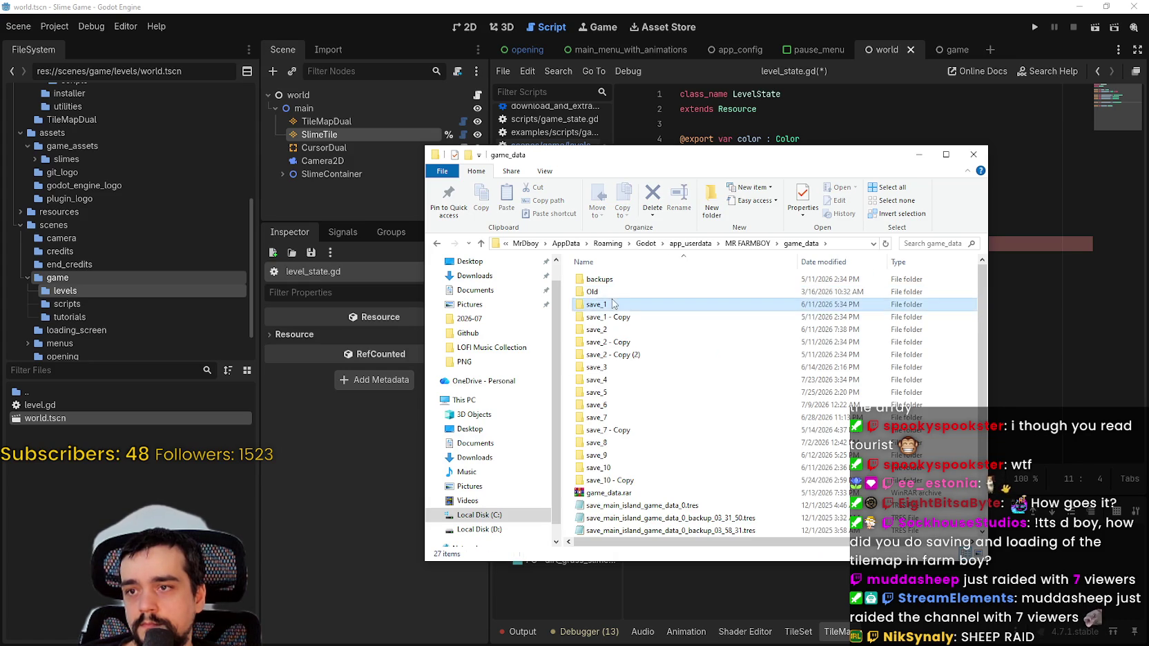
pyautogui.doubleClick(620, 291)
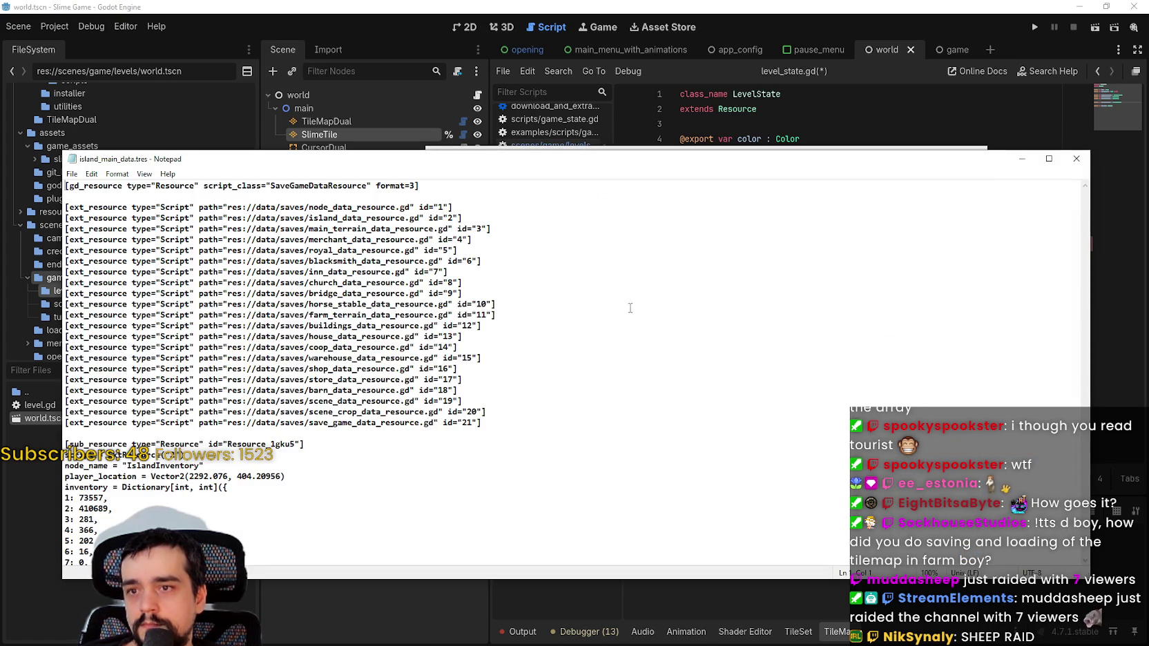
# - Scroll island_main_data.tres's Vector2i arrays, select sand_used_cells, then return to Godot
pyautogui.scroll(-15, 628, 307)
pyautogui.moveTo(1086, 204)
pyautogui.mouseDown()
pyautogui.moveTo(1086, 525)
pyautogui.moveTo(1063, 181)
pyautogui.moveTo(1063, 206)
pyautogui.mouseUp()
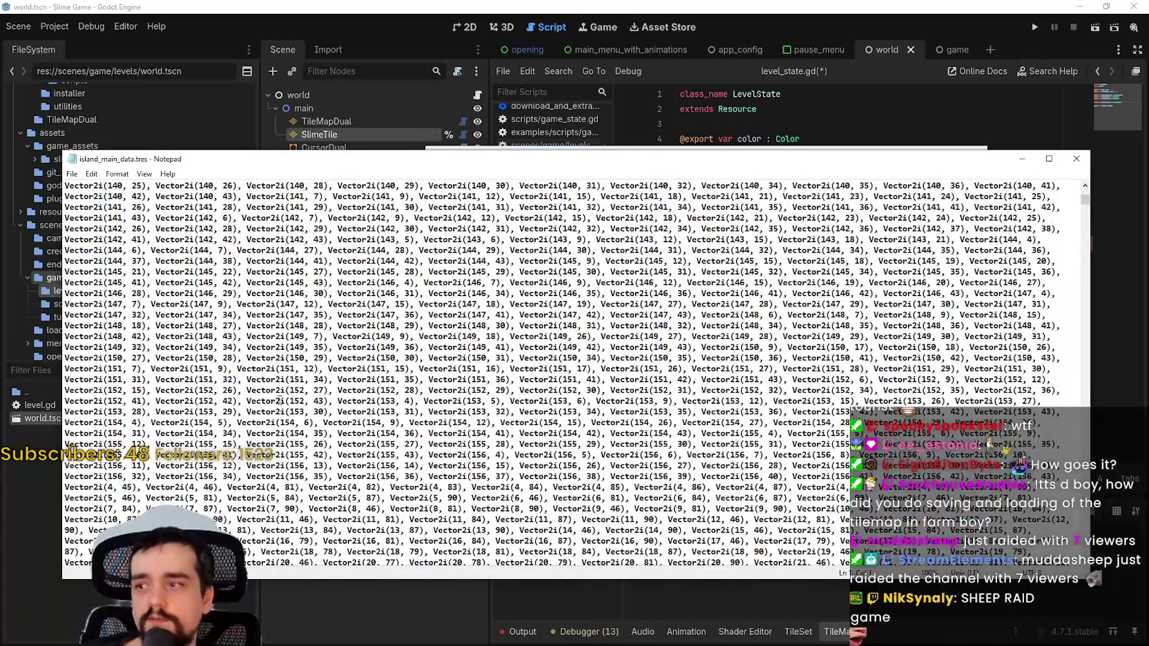
pyautogui.scroll(20, 279, 400)
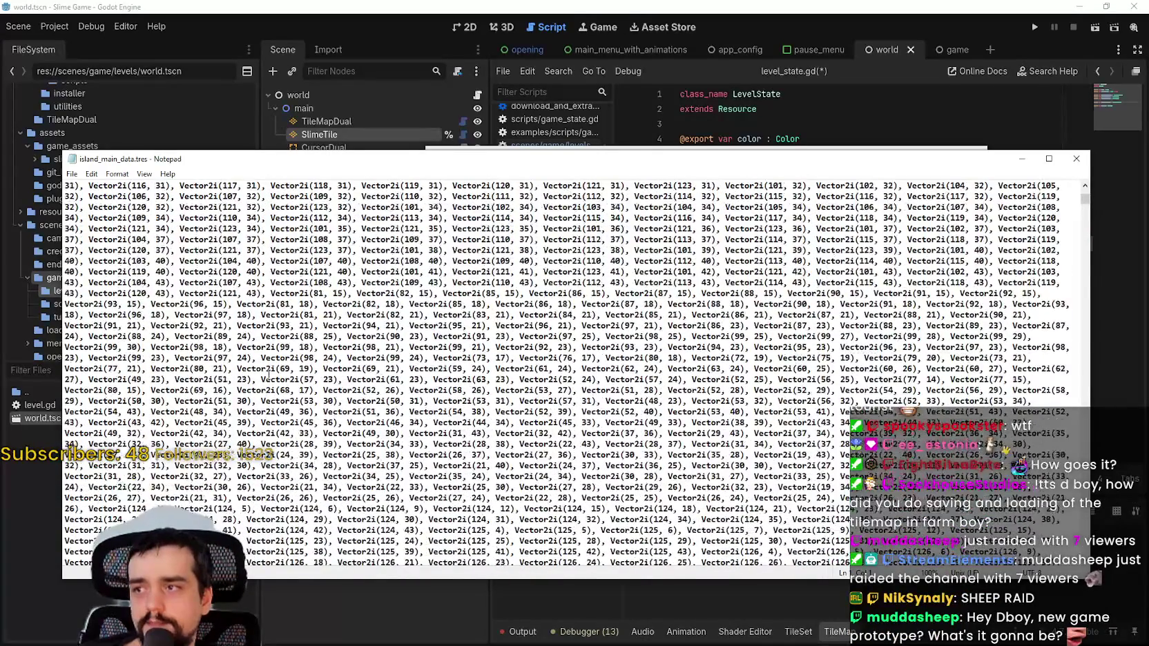
pyautogui.scroll(15, 268, 375)
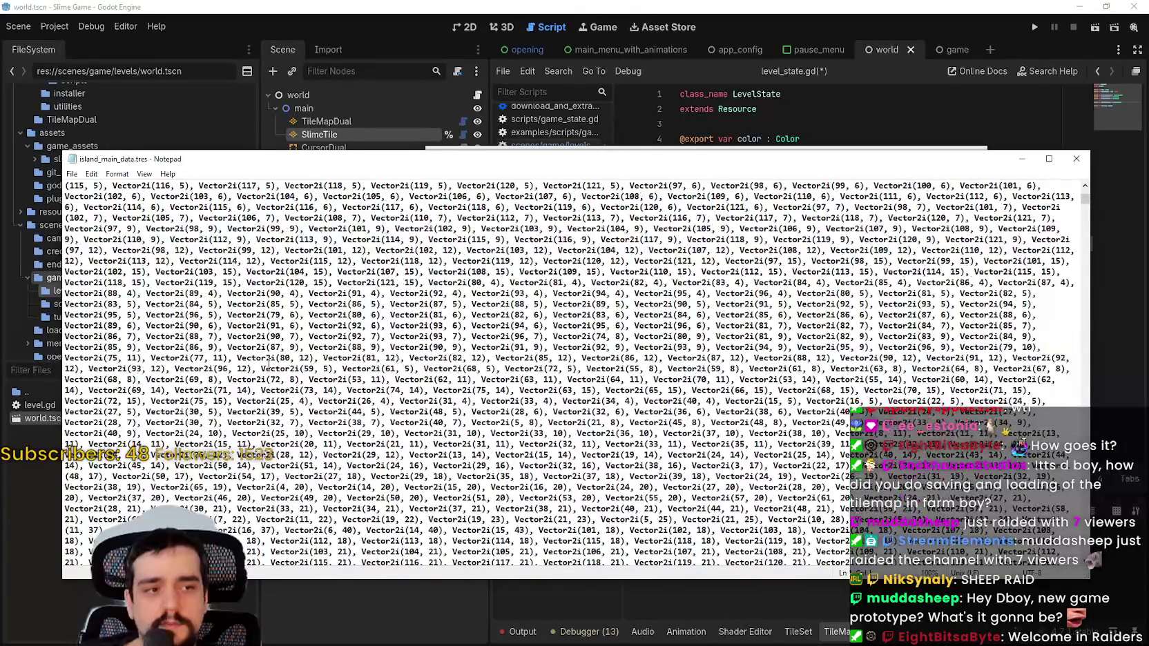
pyautogui.scroll(8, 268, 390)
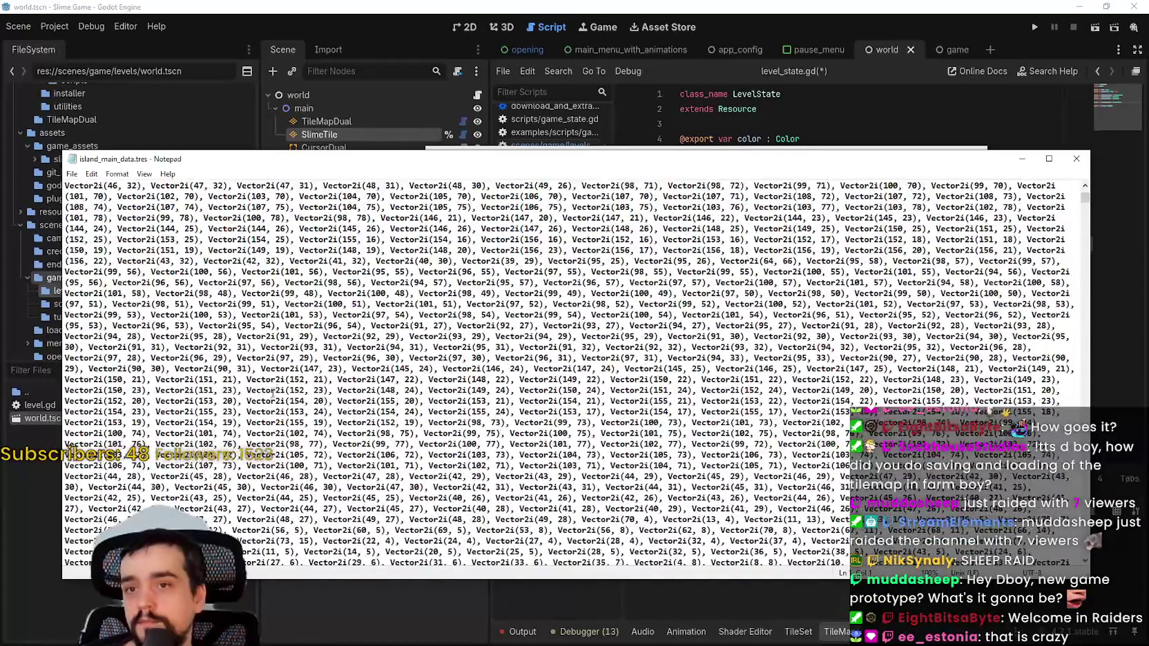
pyautogui.scroll(4, 270, 398)
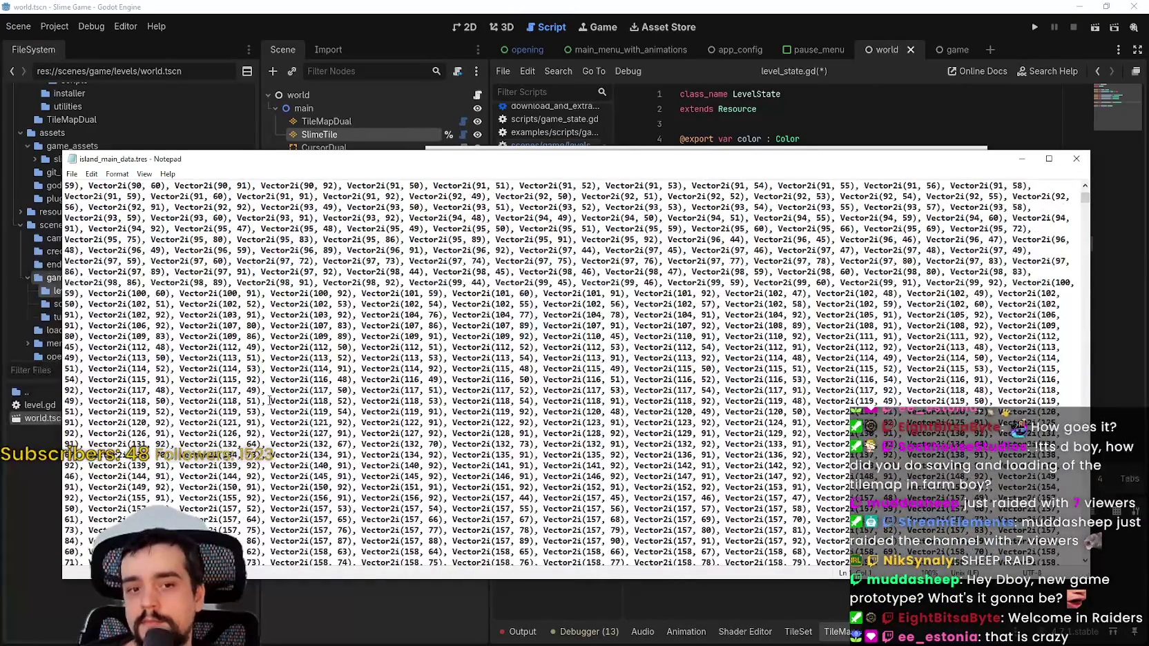
pyautogui.scroll(20, 258, 399)
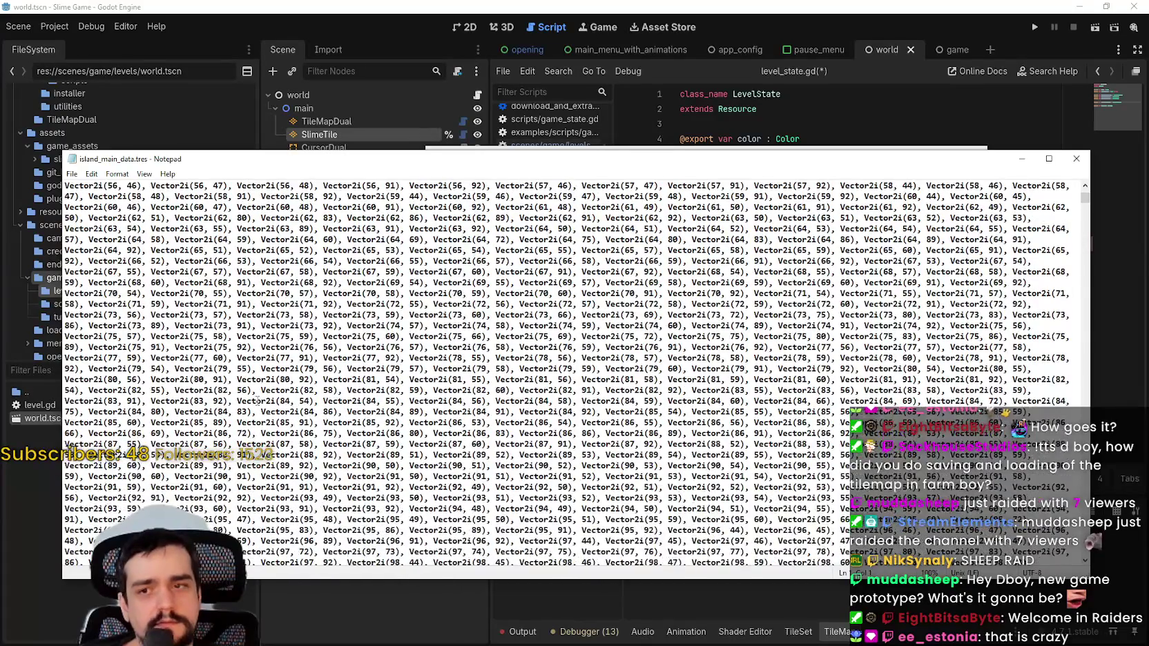
pyautogui.scroll(12, 258, 399)
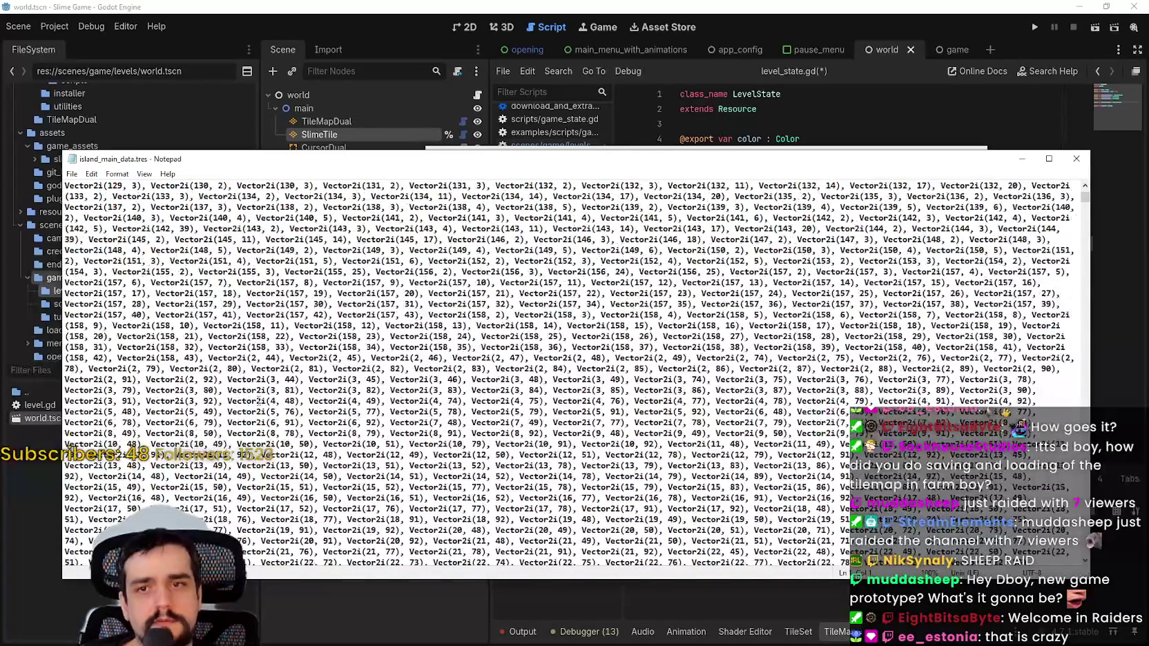
pyautogui.scroll(15, 225, 386)
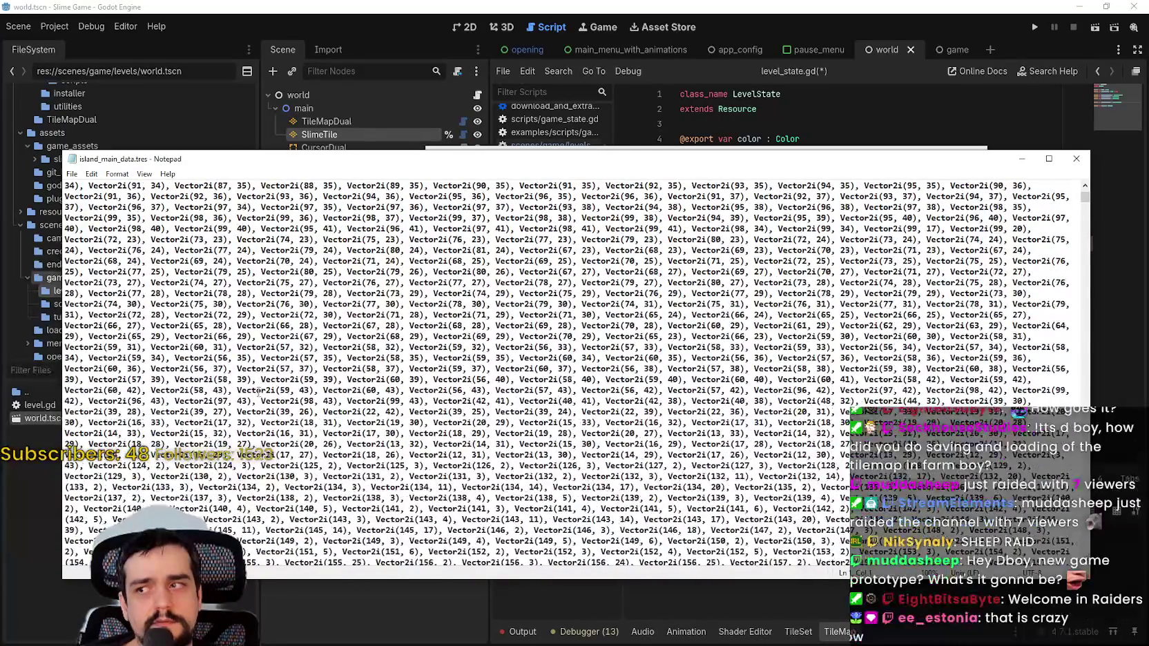
pyautogui.scroll(1, 258, 392)
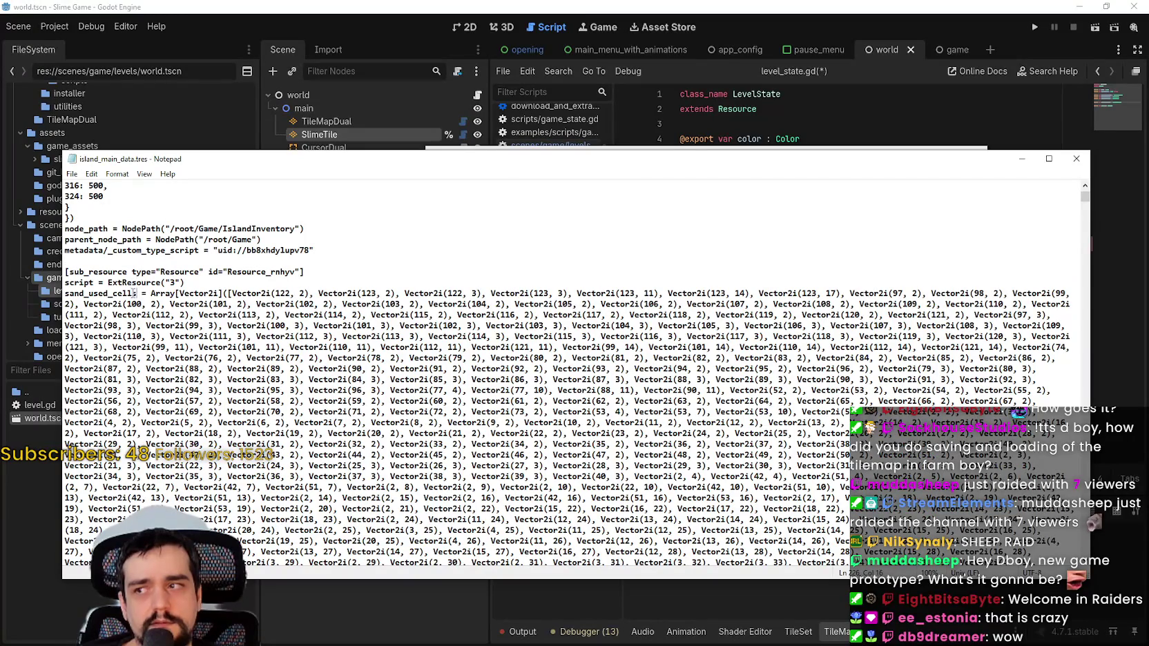
pyautogui.moveTo(138, 296); pyautogui.dragTo(65, 293)
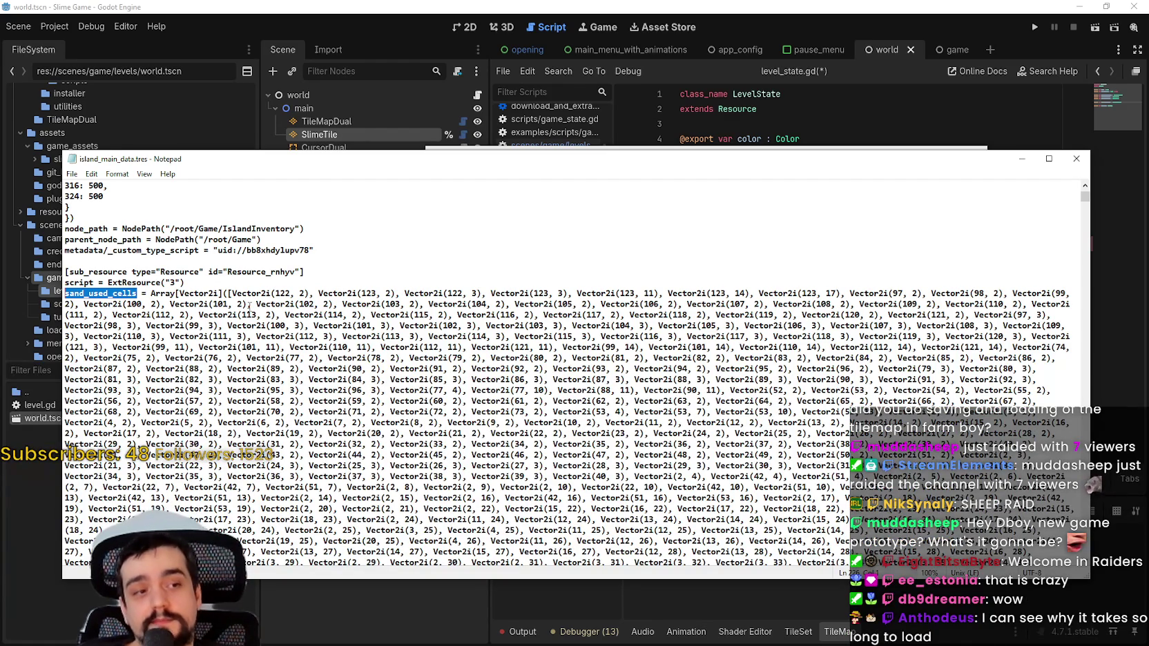
pyautogui.click(978, 28)
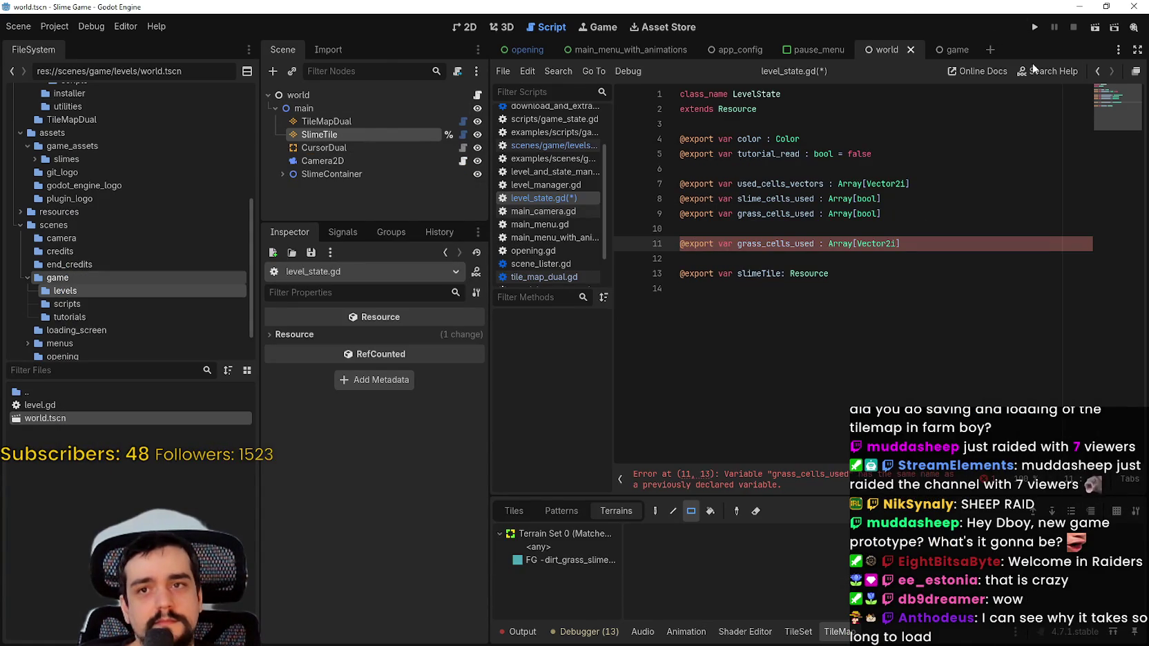
# - Delete the duplicate grass_cells_used declaration on line 11
pyautogui.click(943, 247)
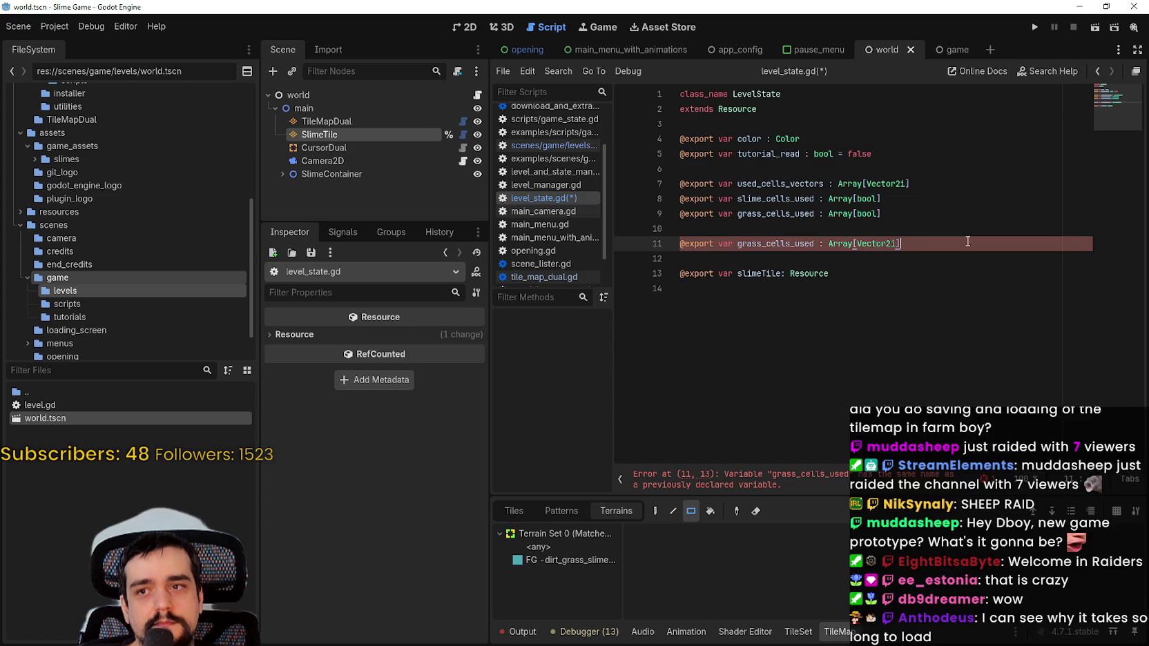
pyautogui.tripleClick(785, 237)
pyautogui.press('BackSpace')
pyautogui.press('BackSpace')
pyautogui.press('BackSpace')
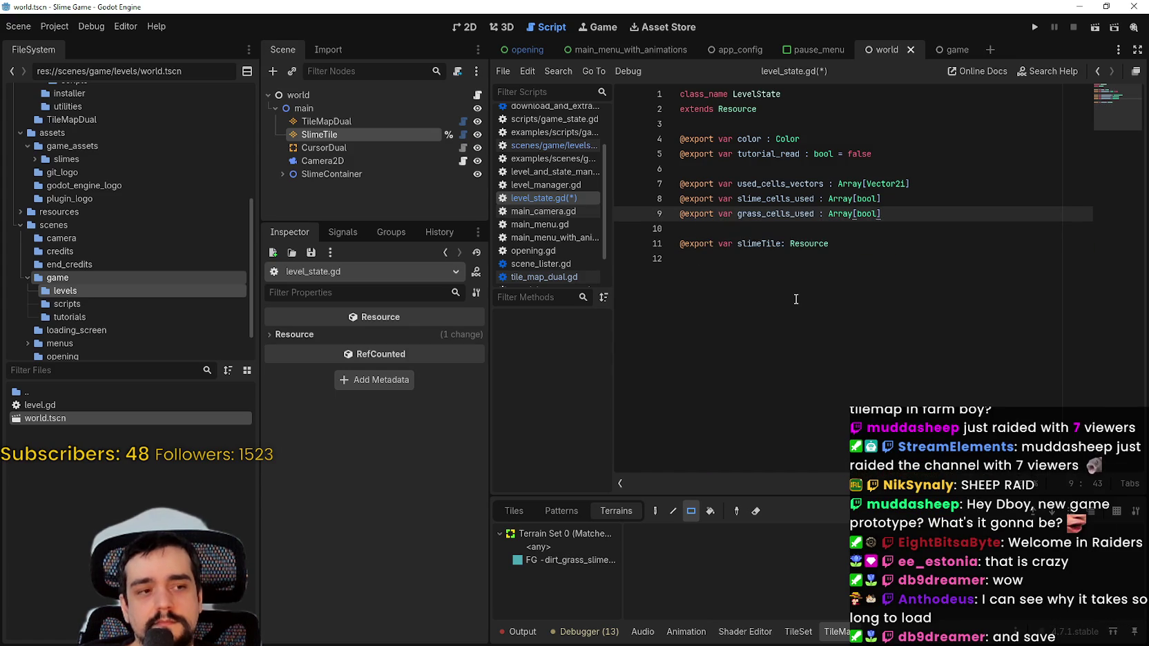
pyautogui.click(795, 297)
# - Run the game with F5, start a New Game, paint tiles past the cursor_dual.gd break, then stop
pyautogui.press('F5')
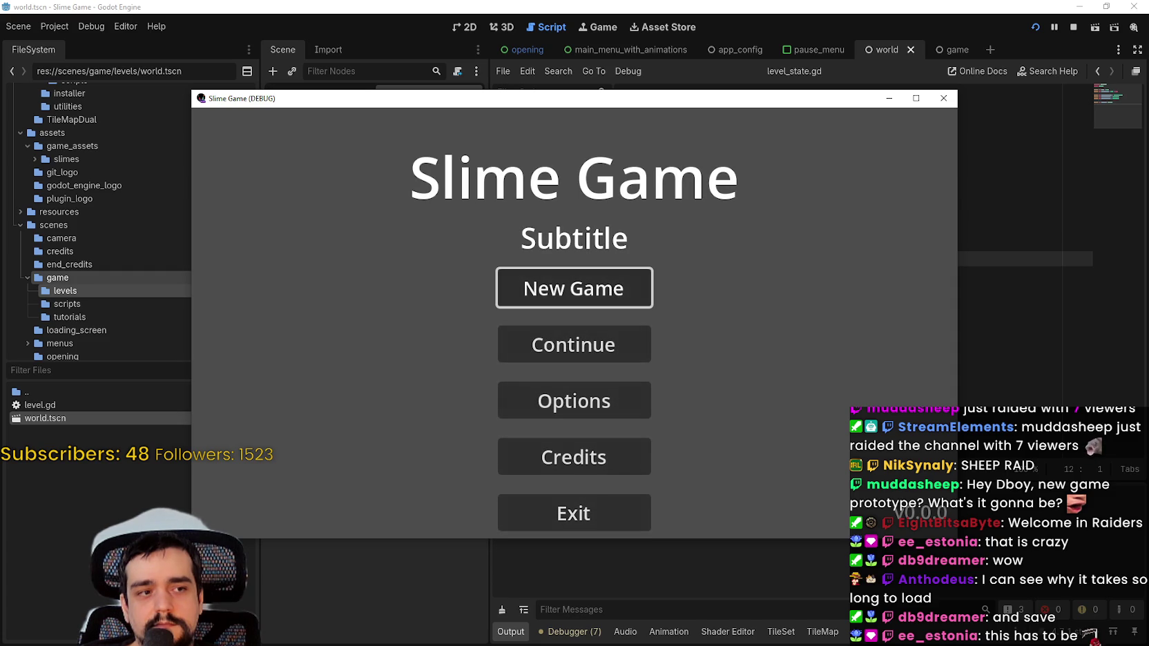
pyautogui.click(574, 336)
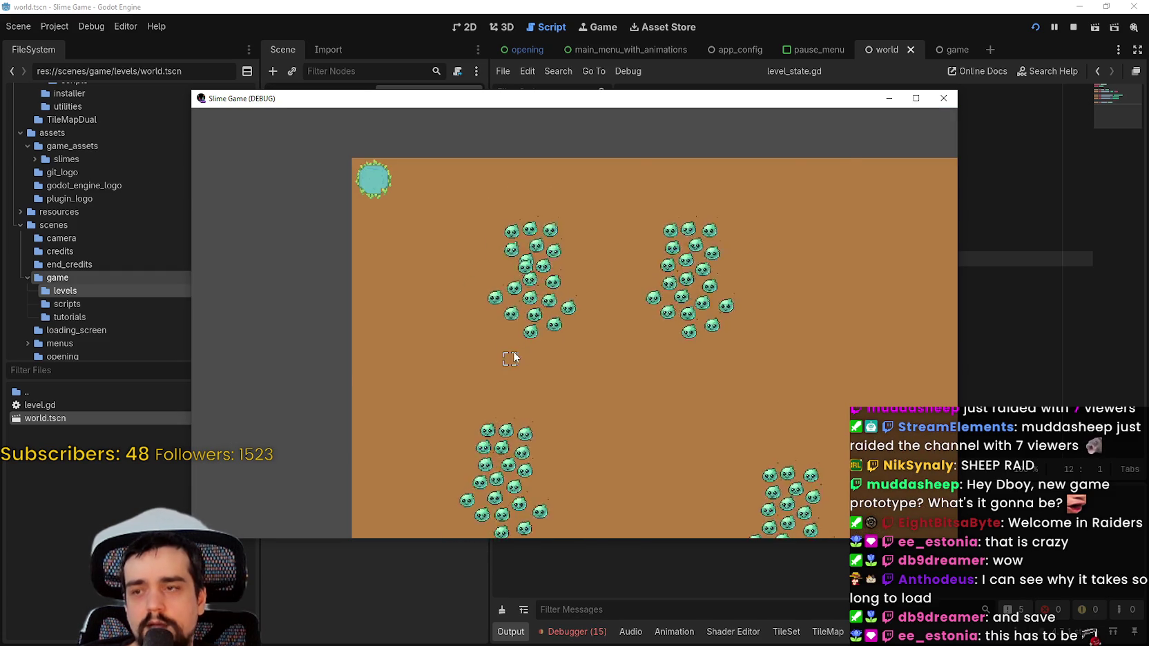
pyautogui.click(514, 357)
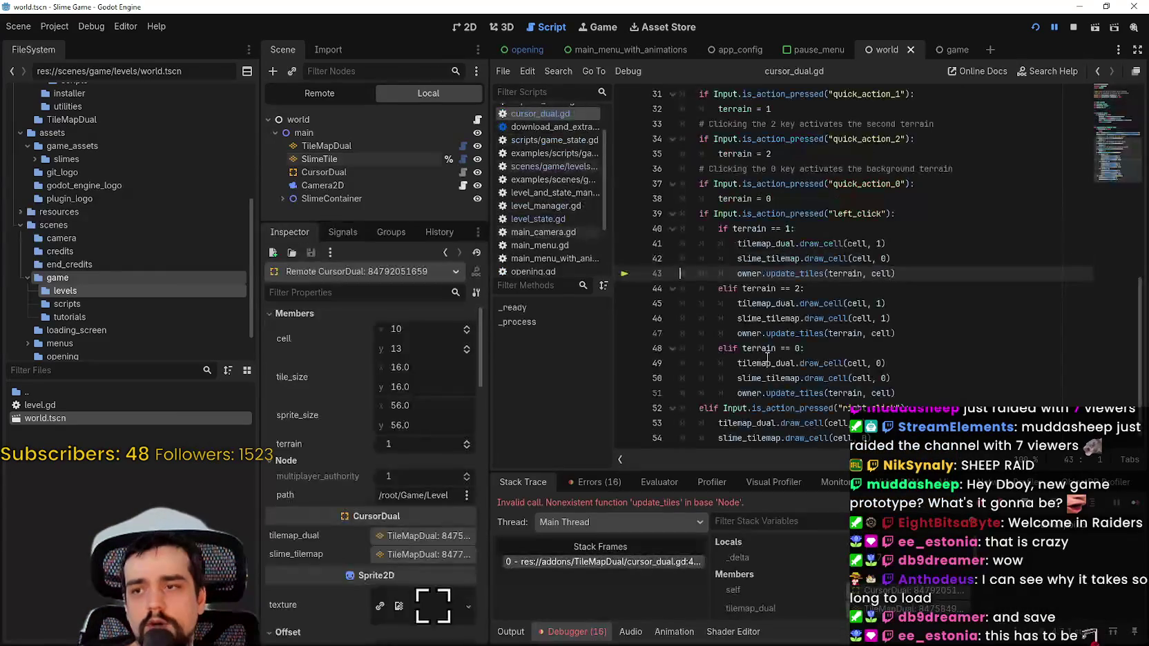
pyautogui.click(1133, 505)
pyautogui.click(535, 314)
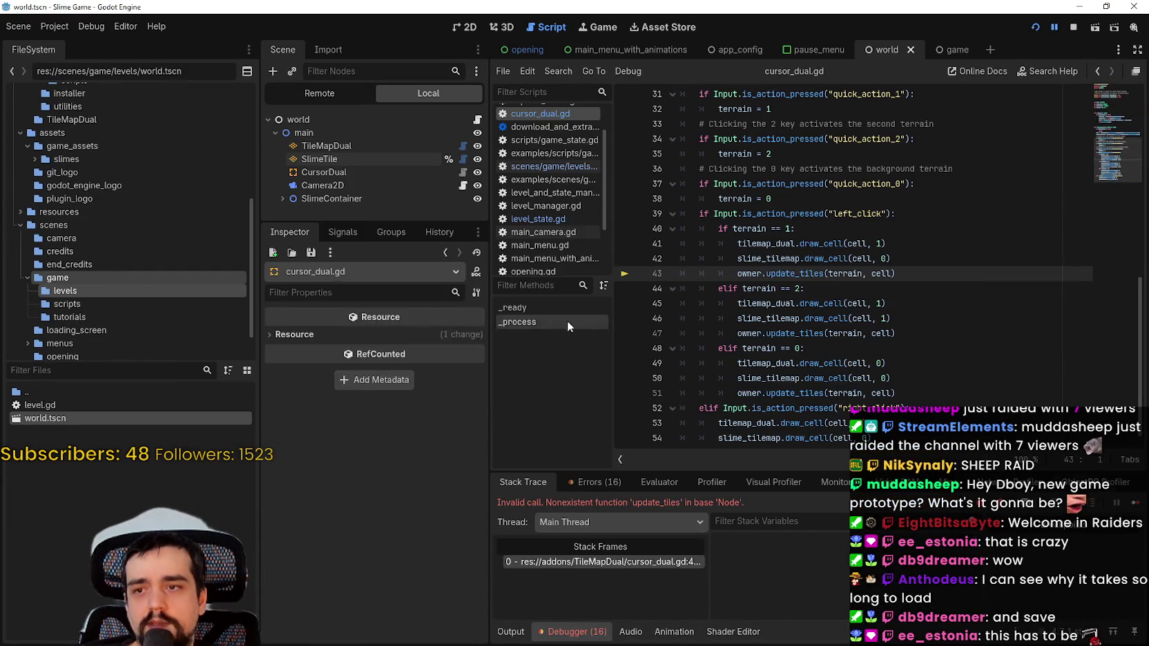
pyautogui.click(1073, 27)
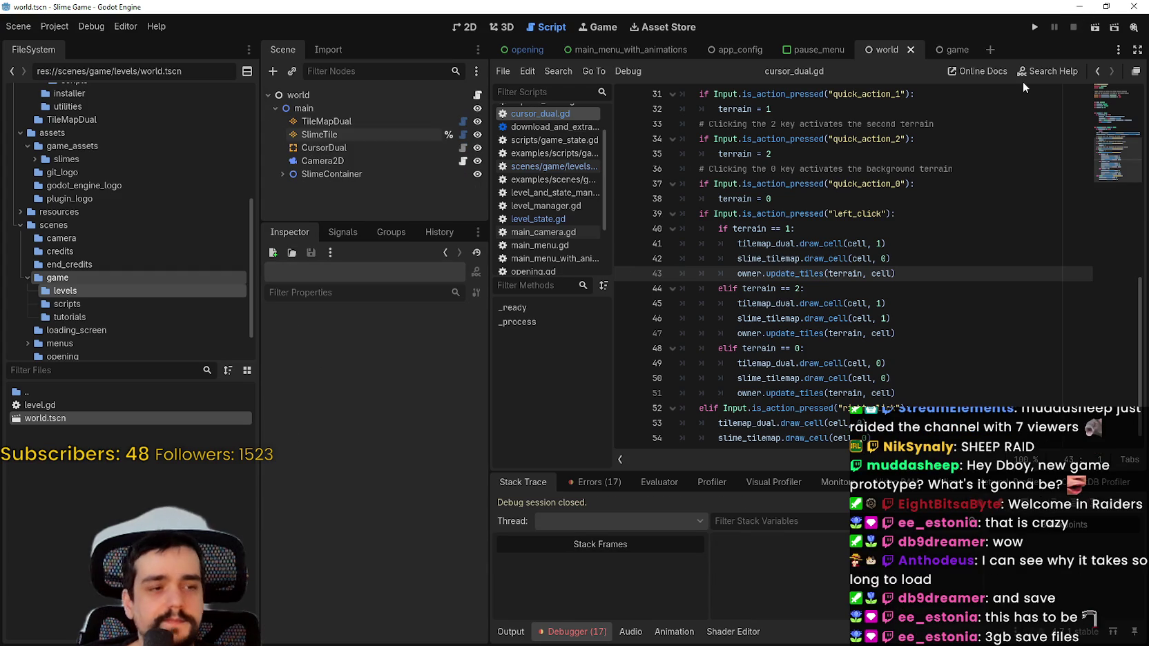